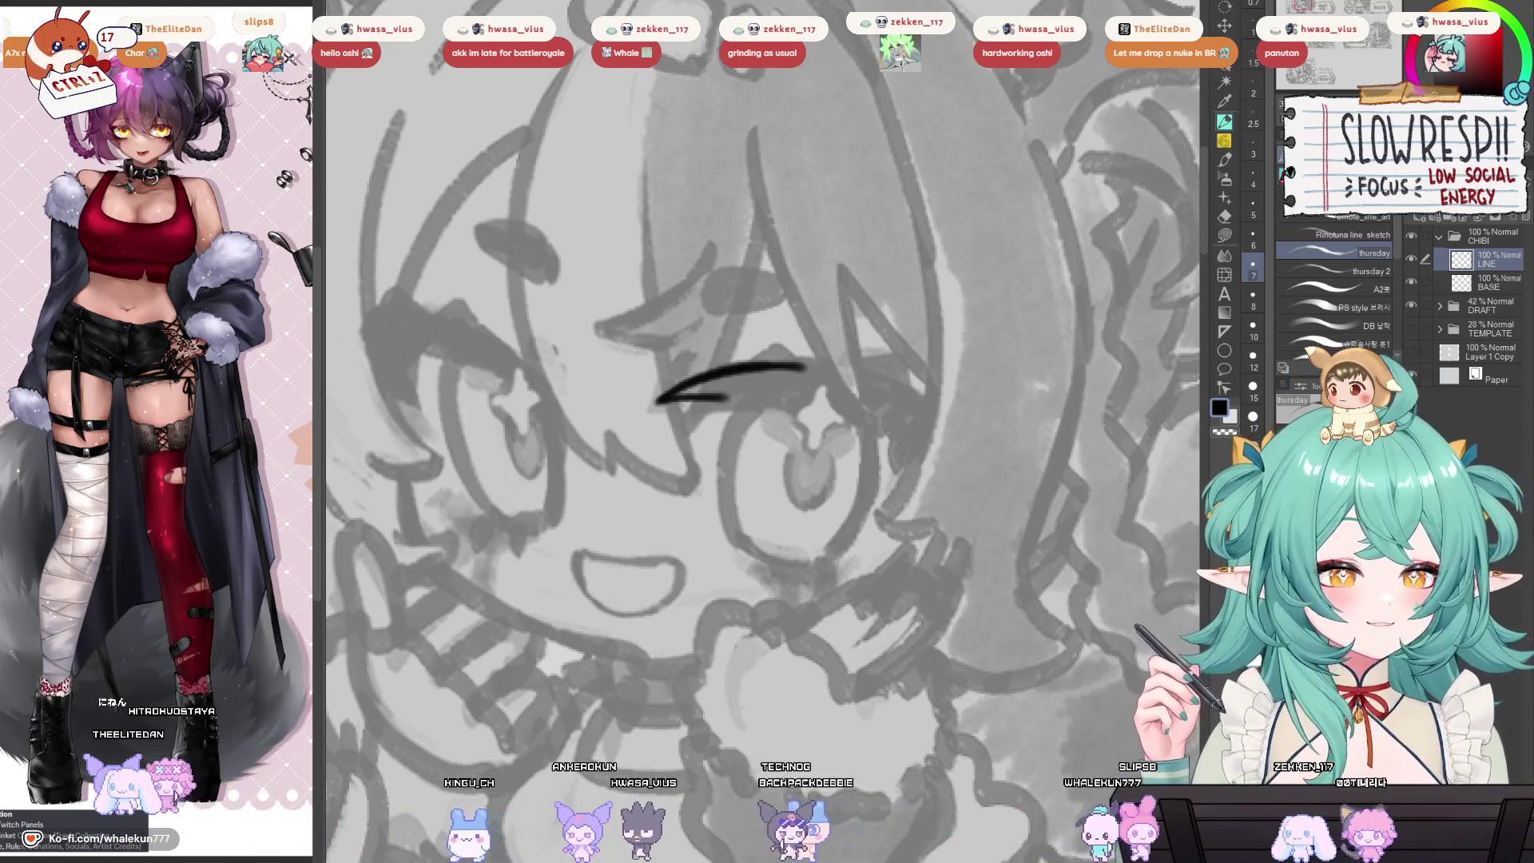
Pan and zoom the view to centre on the chibi's eye.
{"action": "left_click_drag", "start_coordinate": [891, 571], "coordinate": [954, 565]}
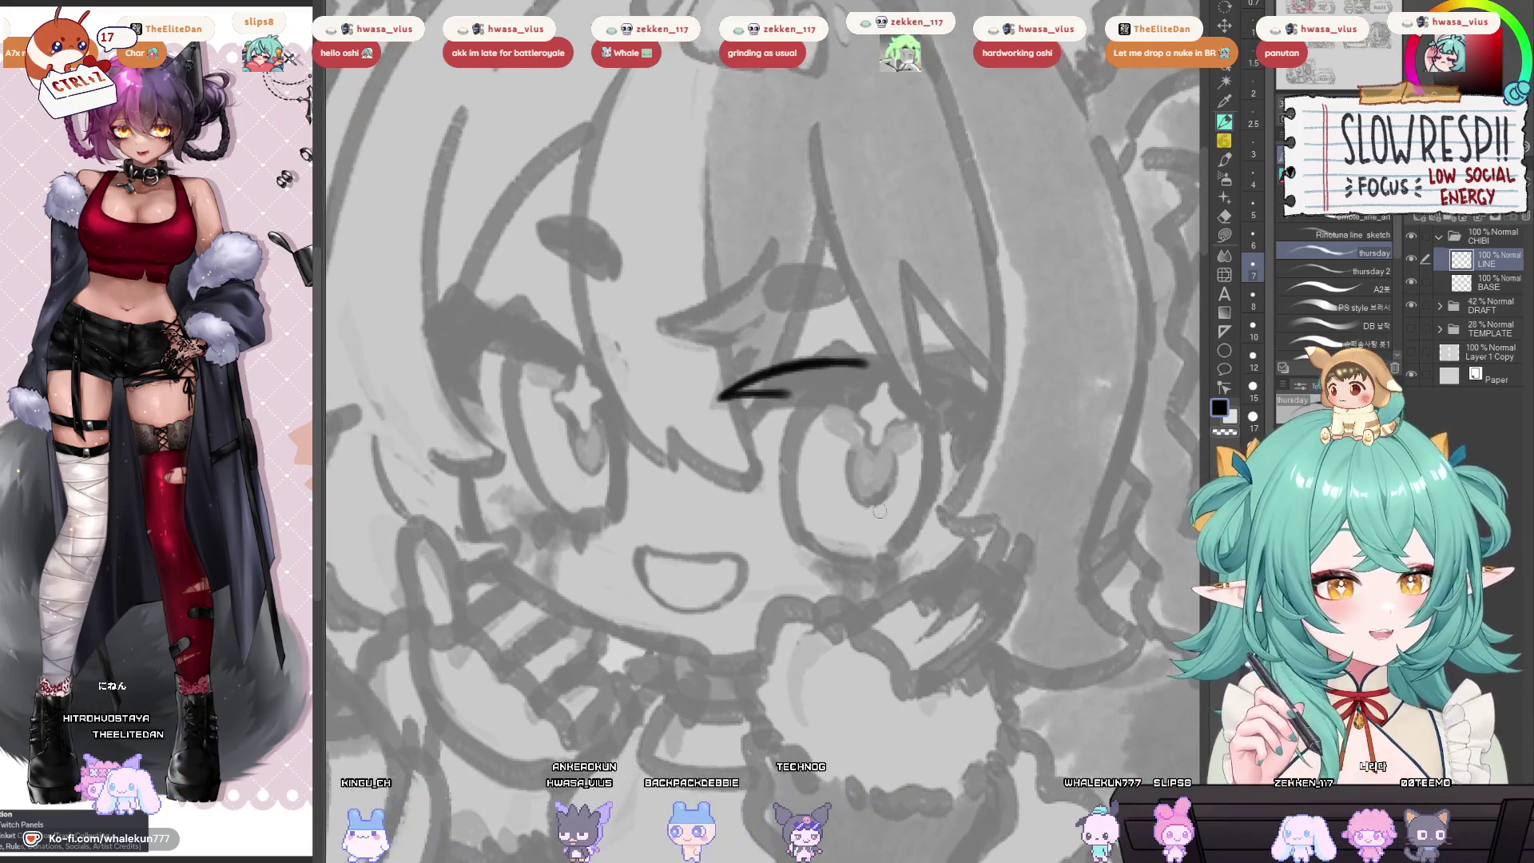
{"action": "scroll", "coordinate": [879, 520], "scroll_direction": "down", "scroll_amount": 3}
{"action": "scroll", "coordinate": [854, 480], "scroll_direction": "up", "scroll_amount": 3}
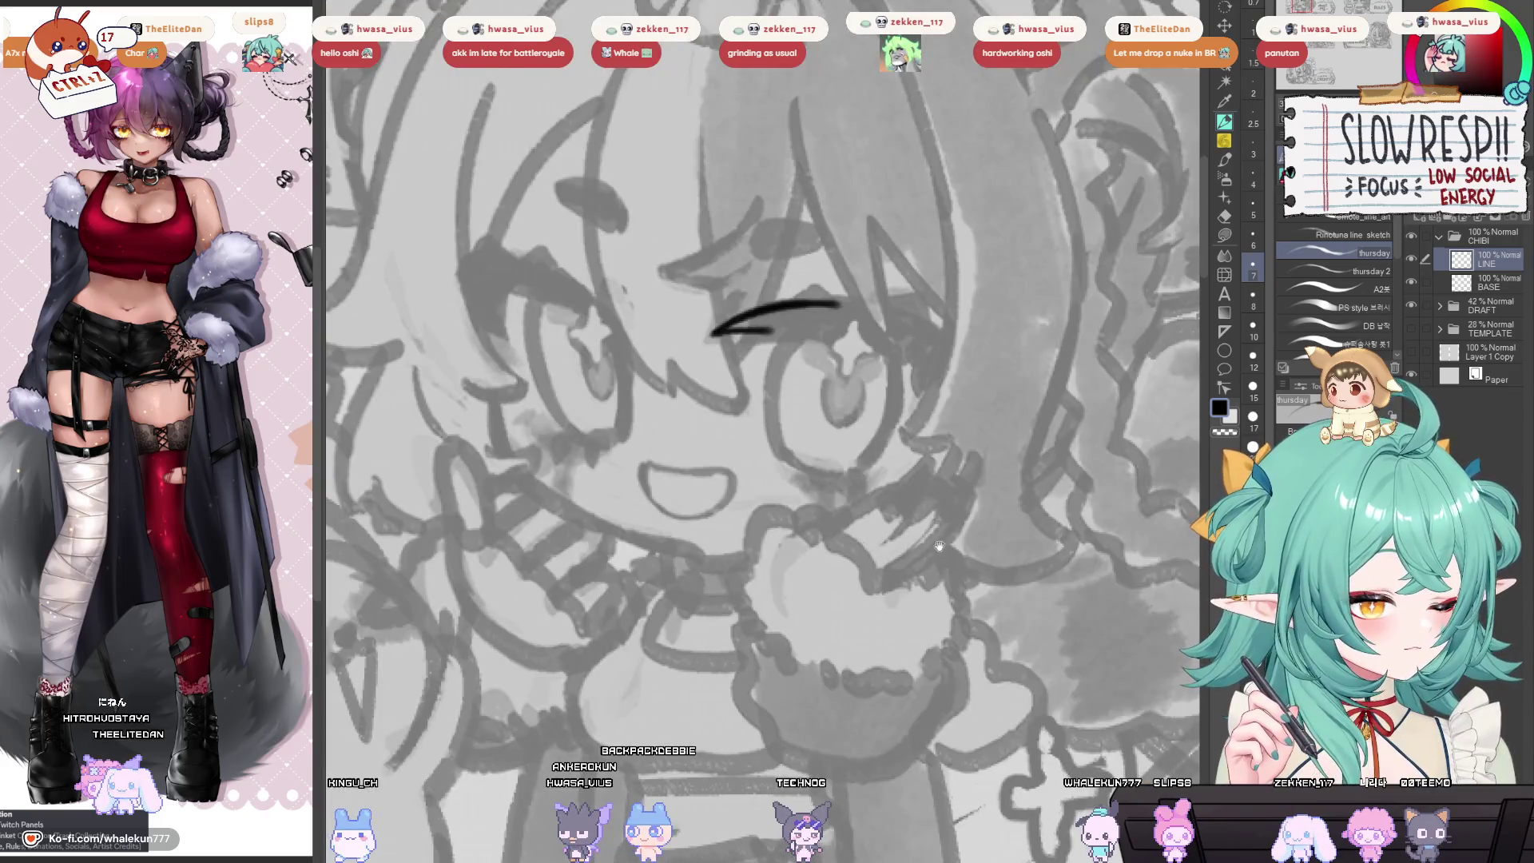
{"action": "left_click_drag", "start_coordinate": [939, 546], "coordinate": [857, 579]}
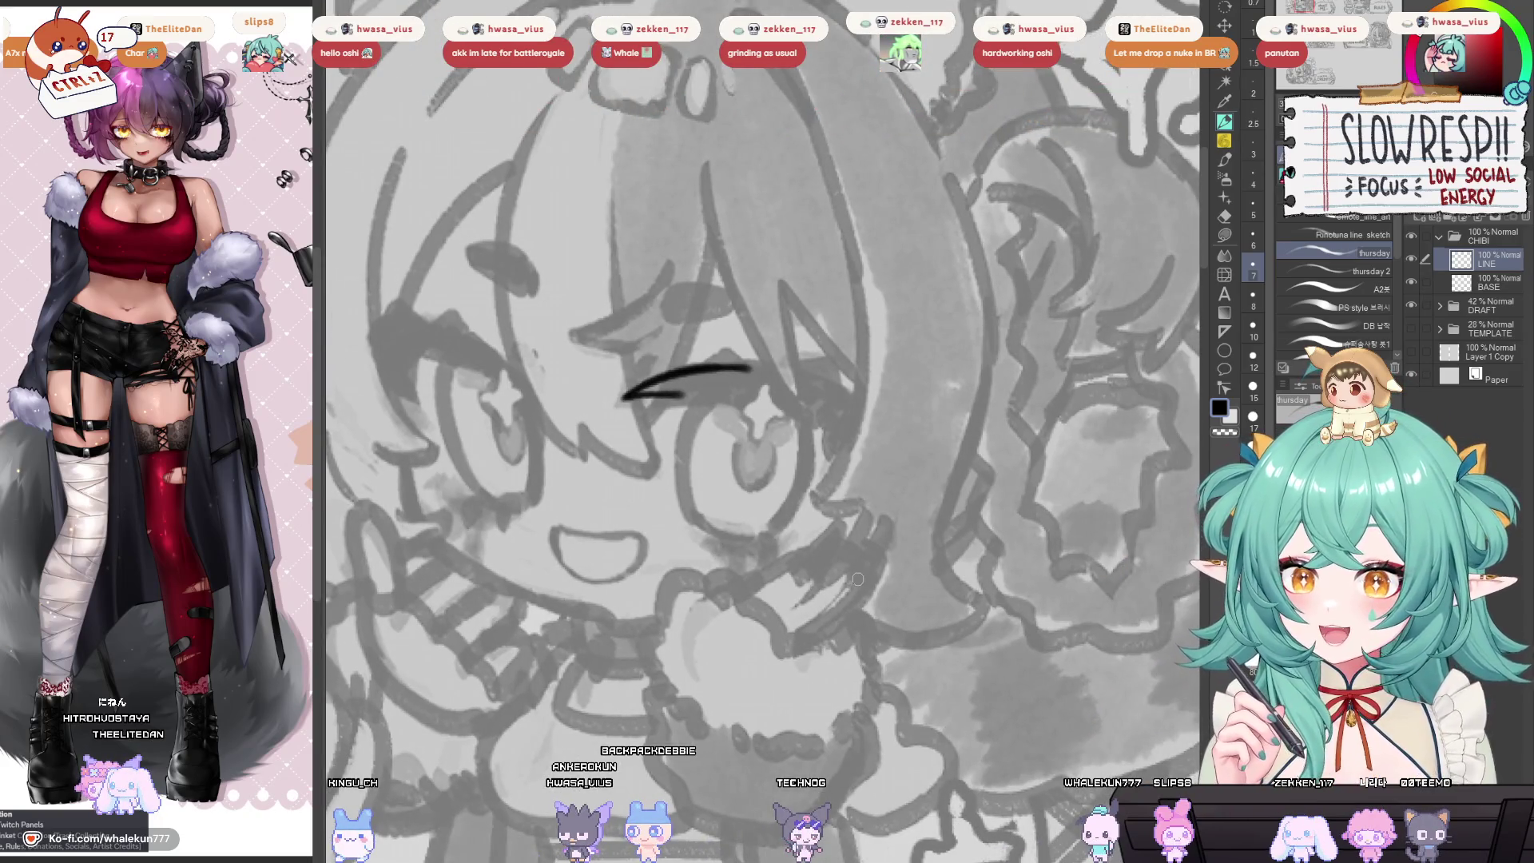
{"action": "left_click_drag", "start_coordinate": [936, 535], "coordinate": [970, 547]}
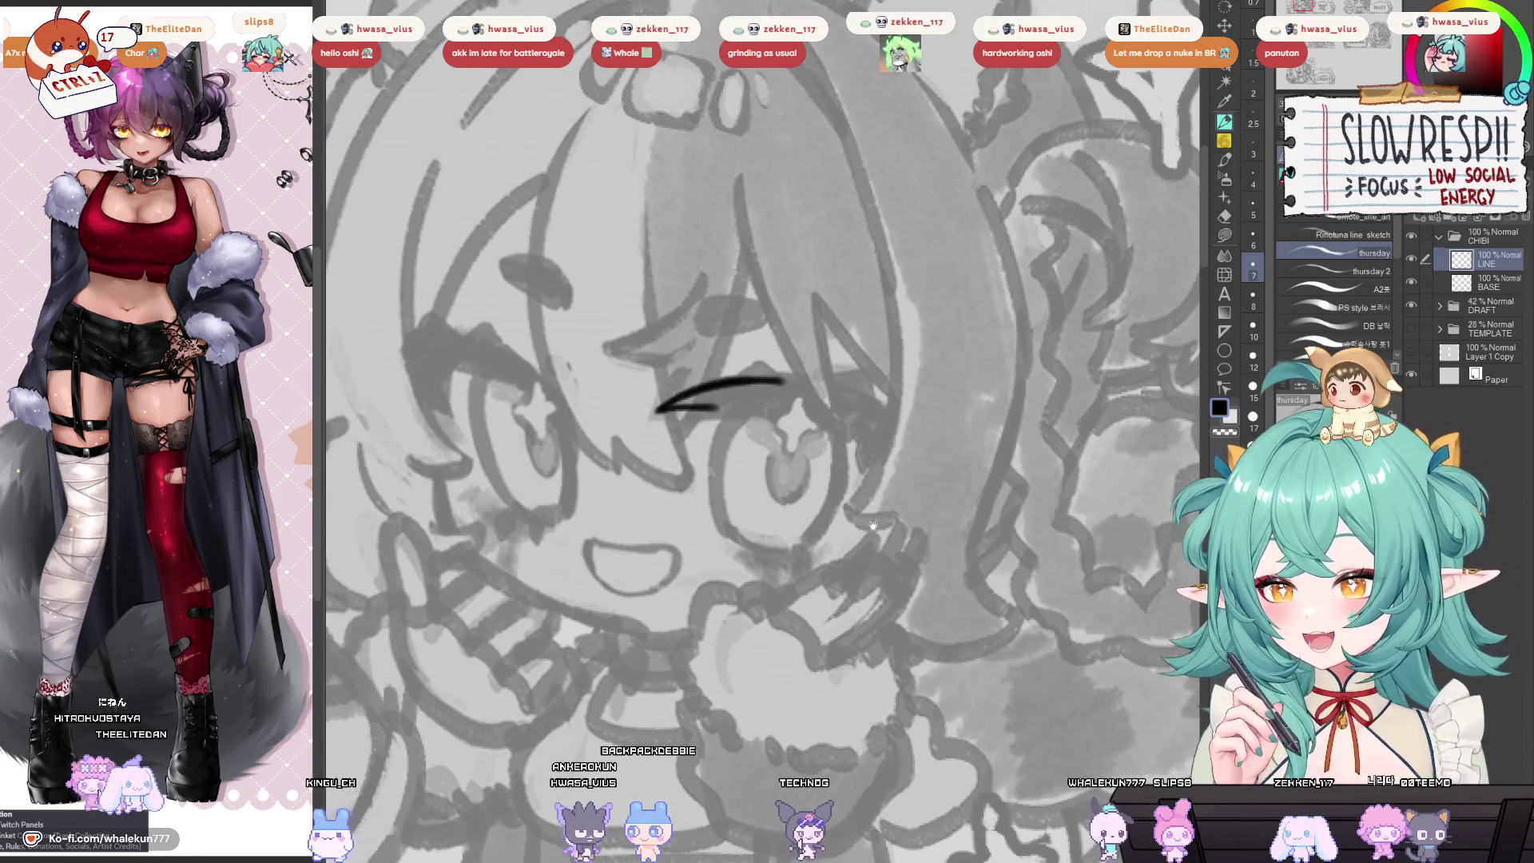
{"action": "left_click_drag", "start_coordinate": [872, 525], "coordinate": [872, 529]}
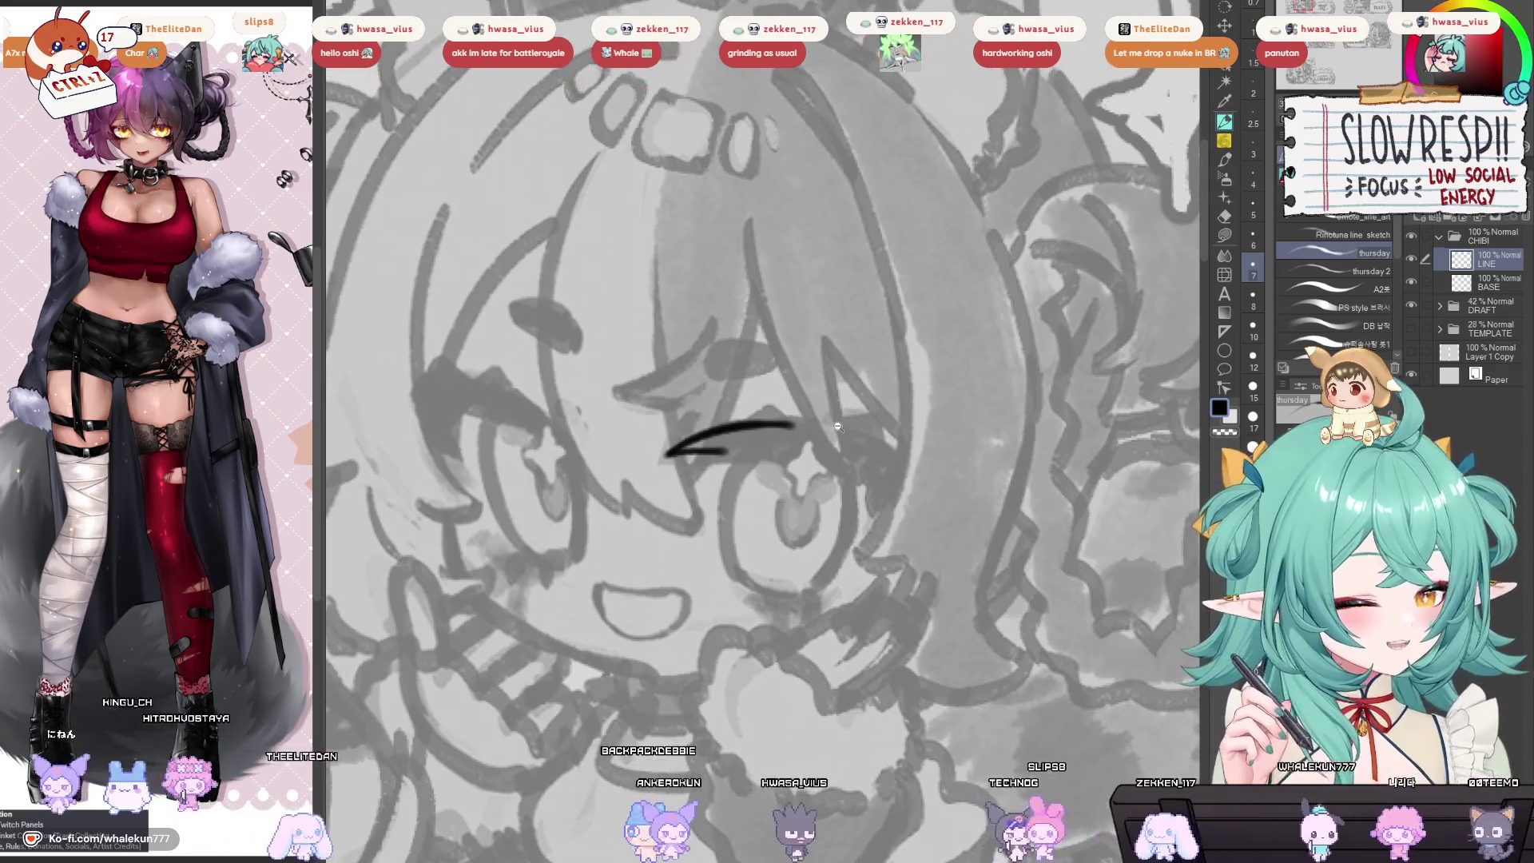
{"action": "scroll", "coordinate": [891, 513], "scroll_direction": "up", "scroll_amount": 3}
{"action": "left_click_drag", "start_coordinate": [891, 512], "coordinate": [892, 463]}
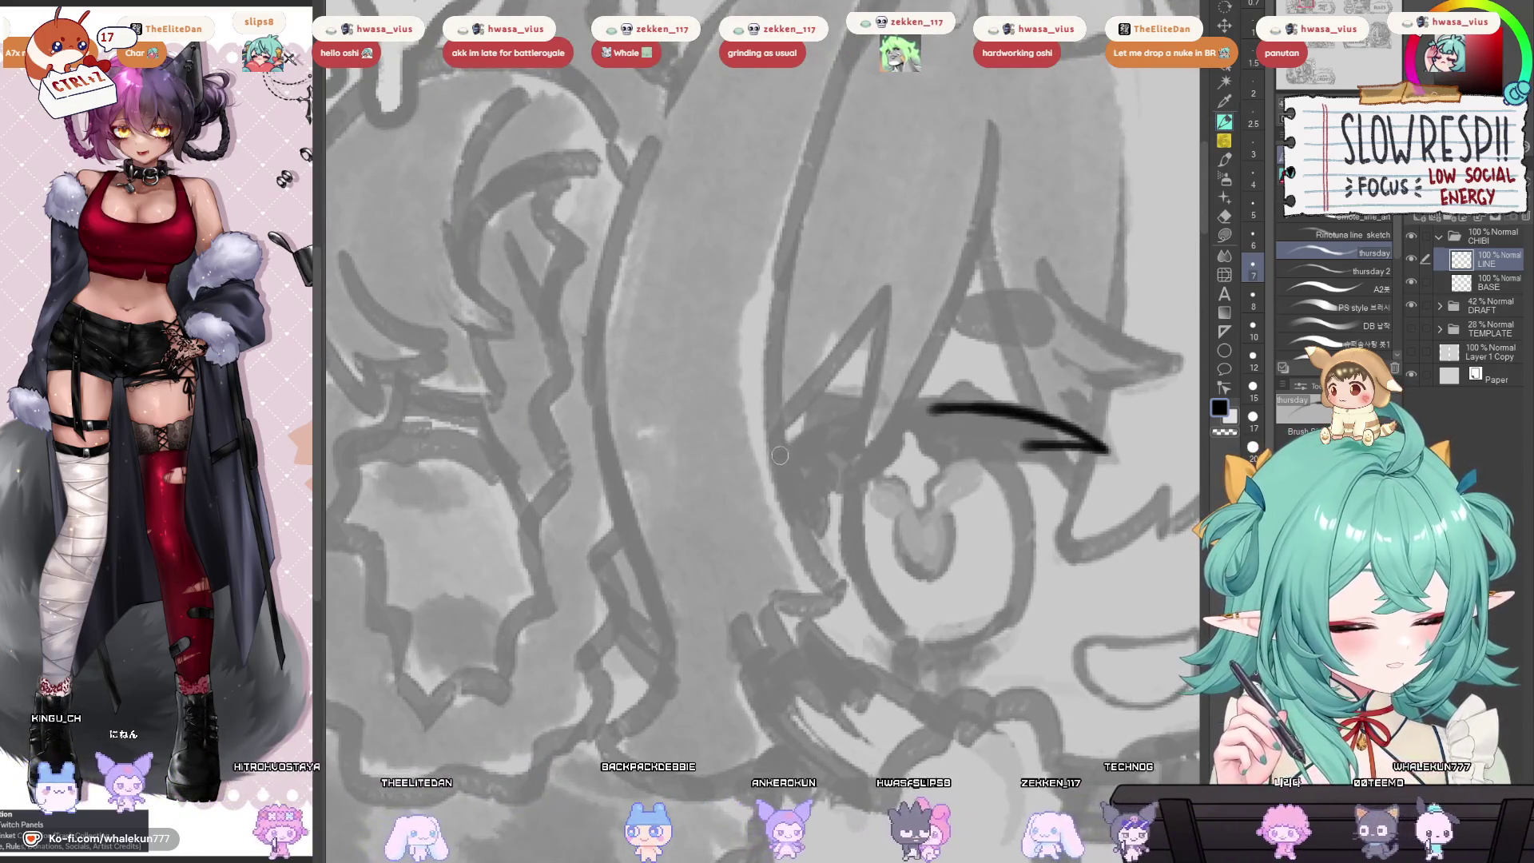
Draw the long curved black line over the eye, undoing failed attempts until it sits right.
{"action": "key", "text": "ctrl+z"}
{"action": "left_click_drag", "start_coordinate": [772, 463], "coordinate": [983, 398]}
{"action": "key", "text": "ctrl+z"}
{"action": "left_click_drag", "start_coordinate": [772, 463], "coordinate": [965, 397]}
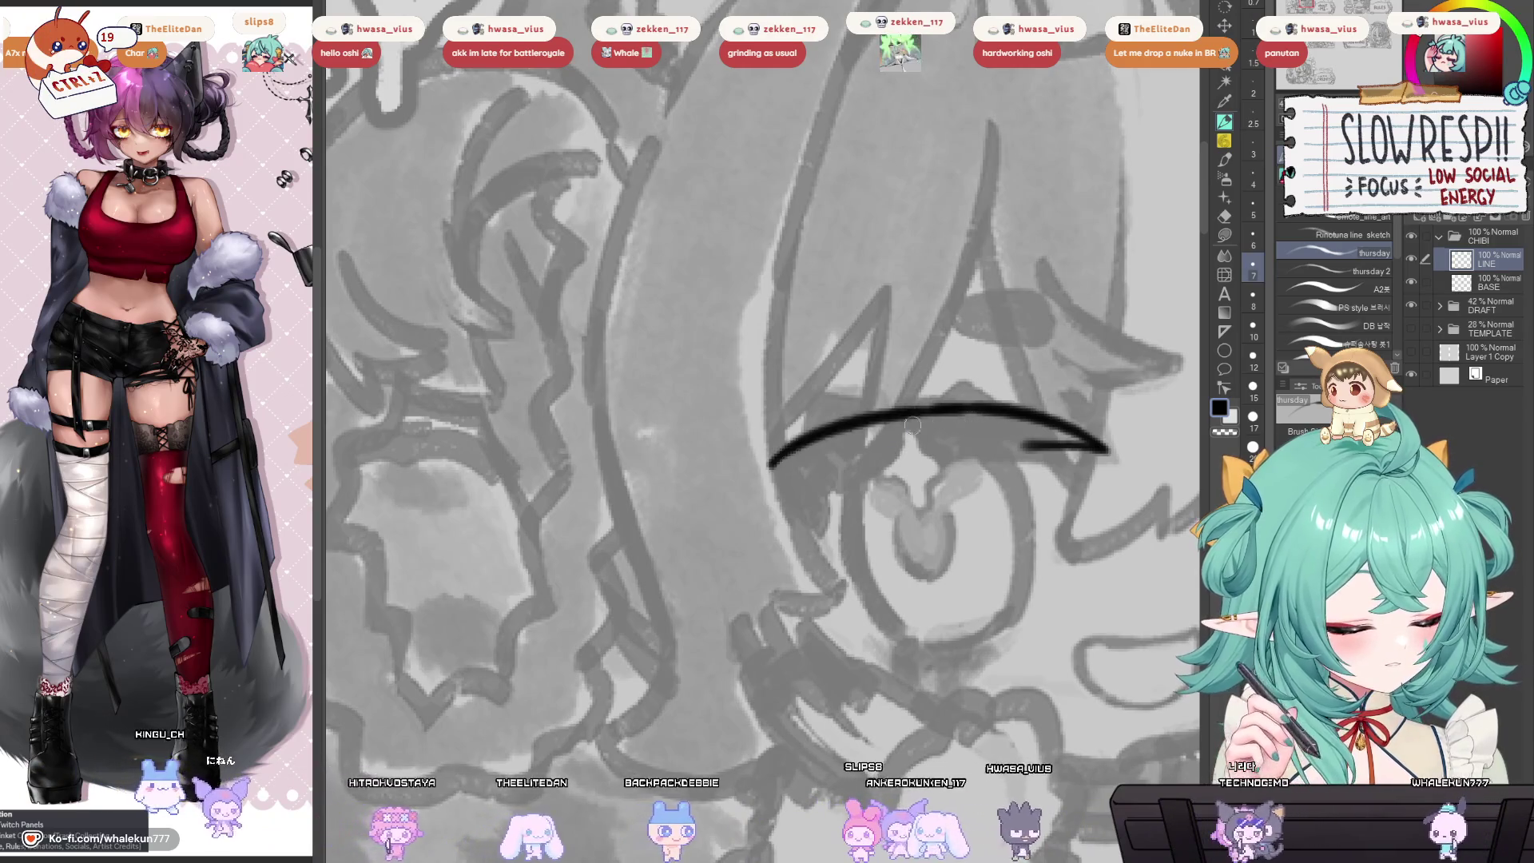
{"action": "key", "text": "ctrl+z"}
{"action": "mouse_move", "coordinate": [775, 459]}
{"action": "left_mouse_down"}
{"action": "mouse_move", "coordinate": [999, 397]}
{"action": "mouse_move", "coordinate": [866, 424]}
{"action": "mouse_move", "coordinate": [959, 404]}
{"action": "left_mouse_up"}
{"action": "key", "text": "ctrl+z"}
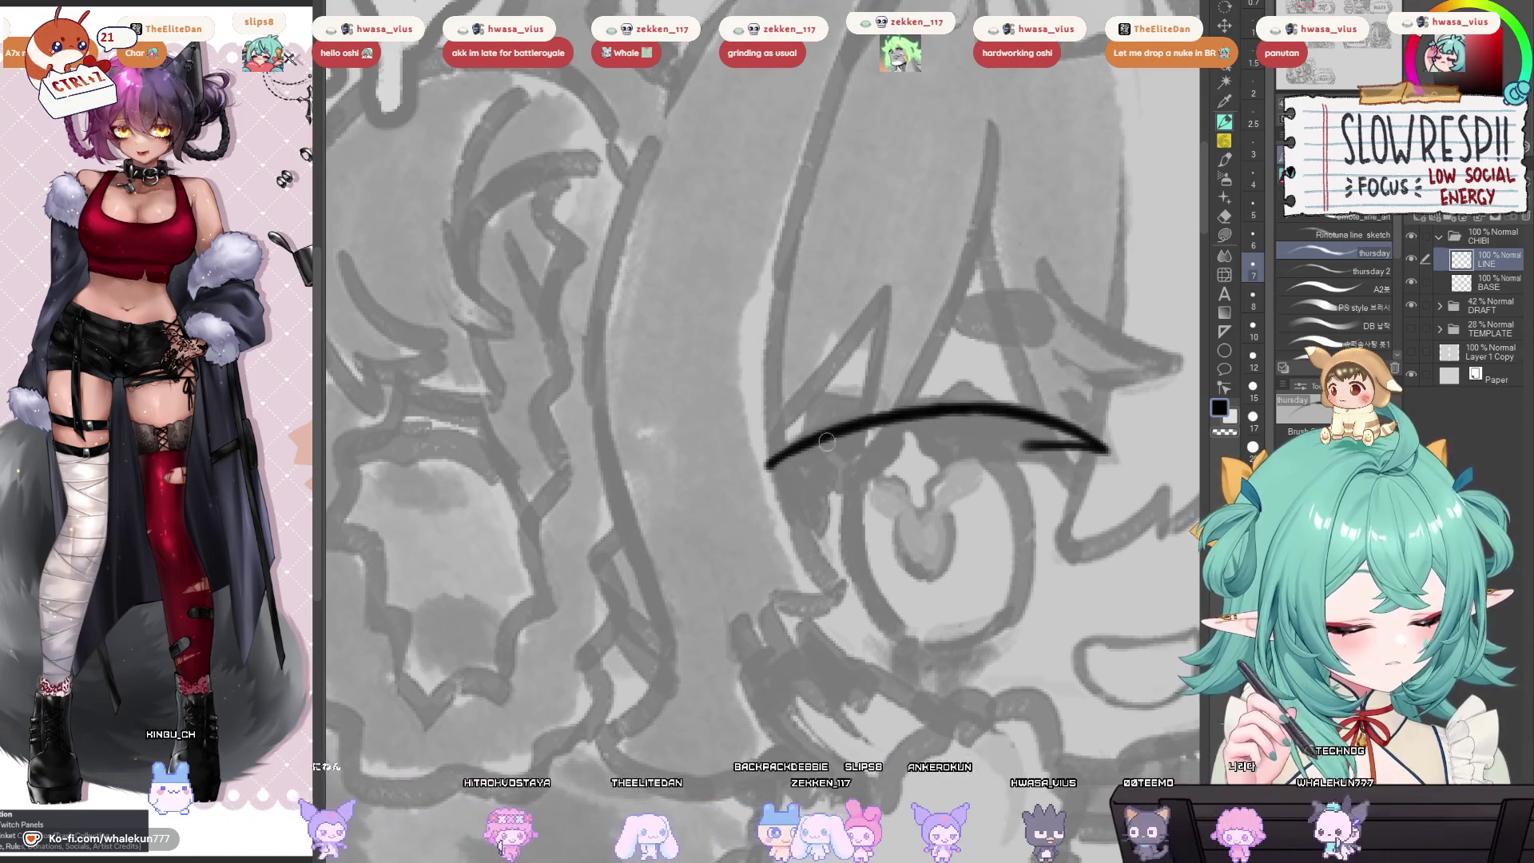
{"action": "left_click_drag", "start_coordinate": [1265, 450], "coordinate": [945, 450]}
{"action": "scroll", "coordinate": [945, 450], "scroll_direction": "down", "scroll_amount": 5}
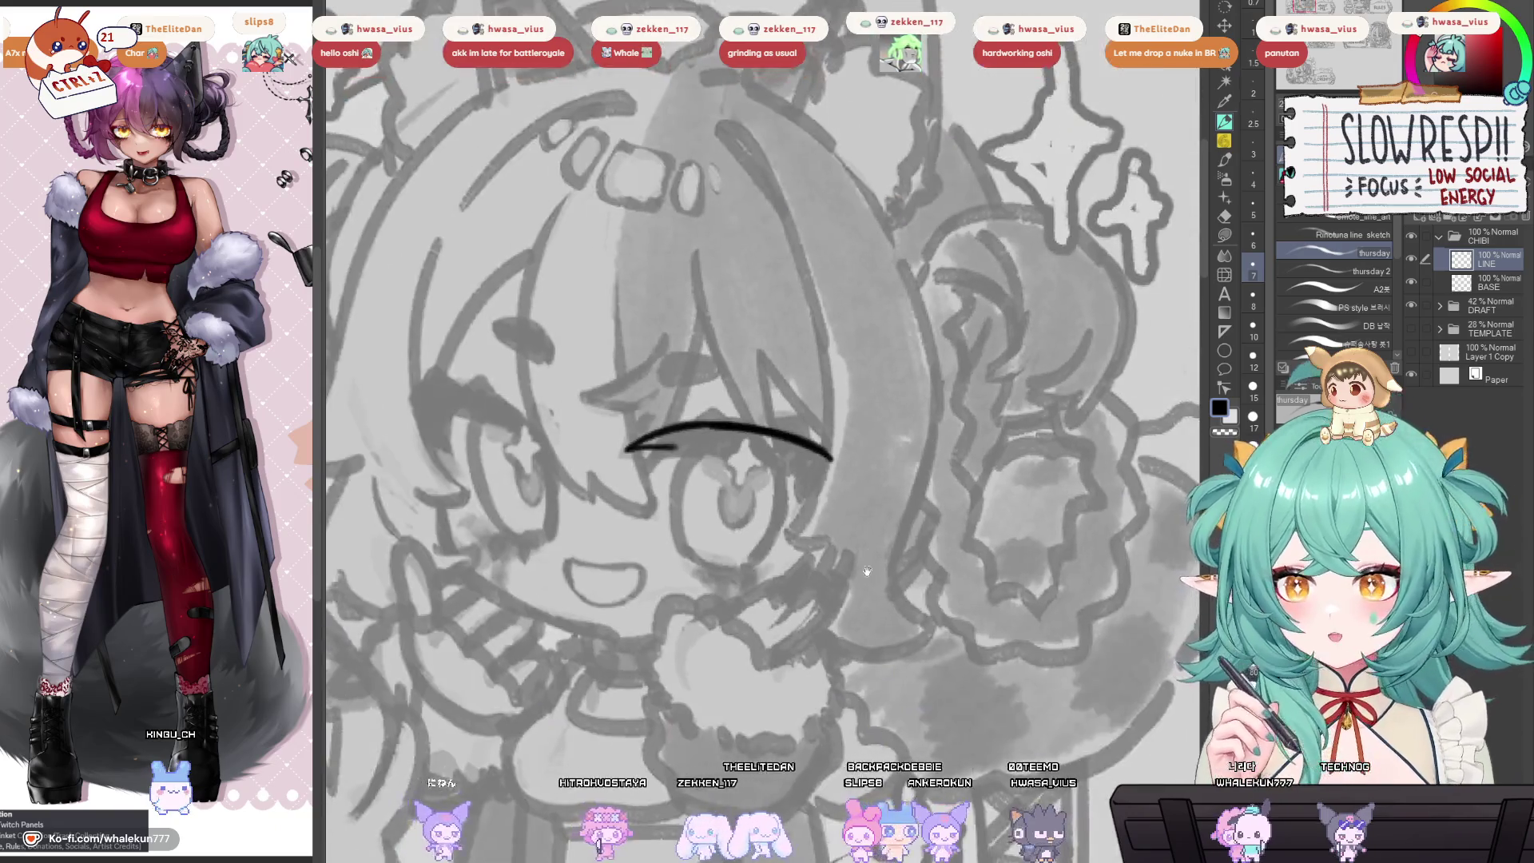
{"action": "scroll", "coordinate": [802, 578], "scroll_direction": "up", "scroll_amount": 3}
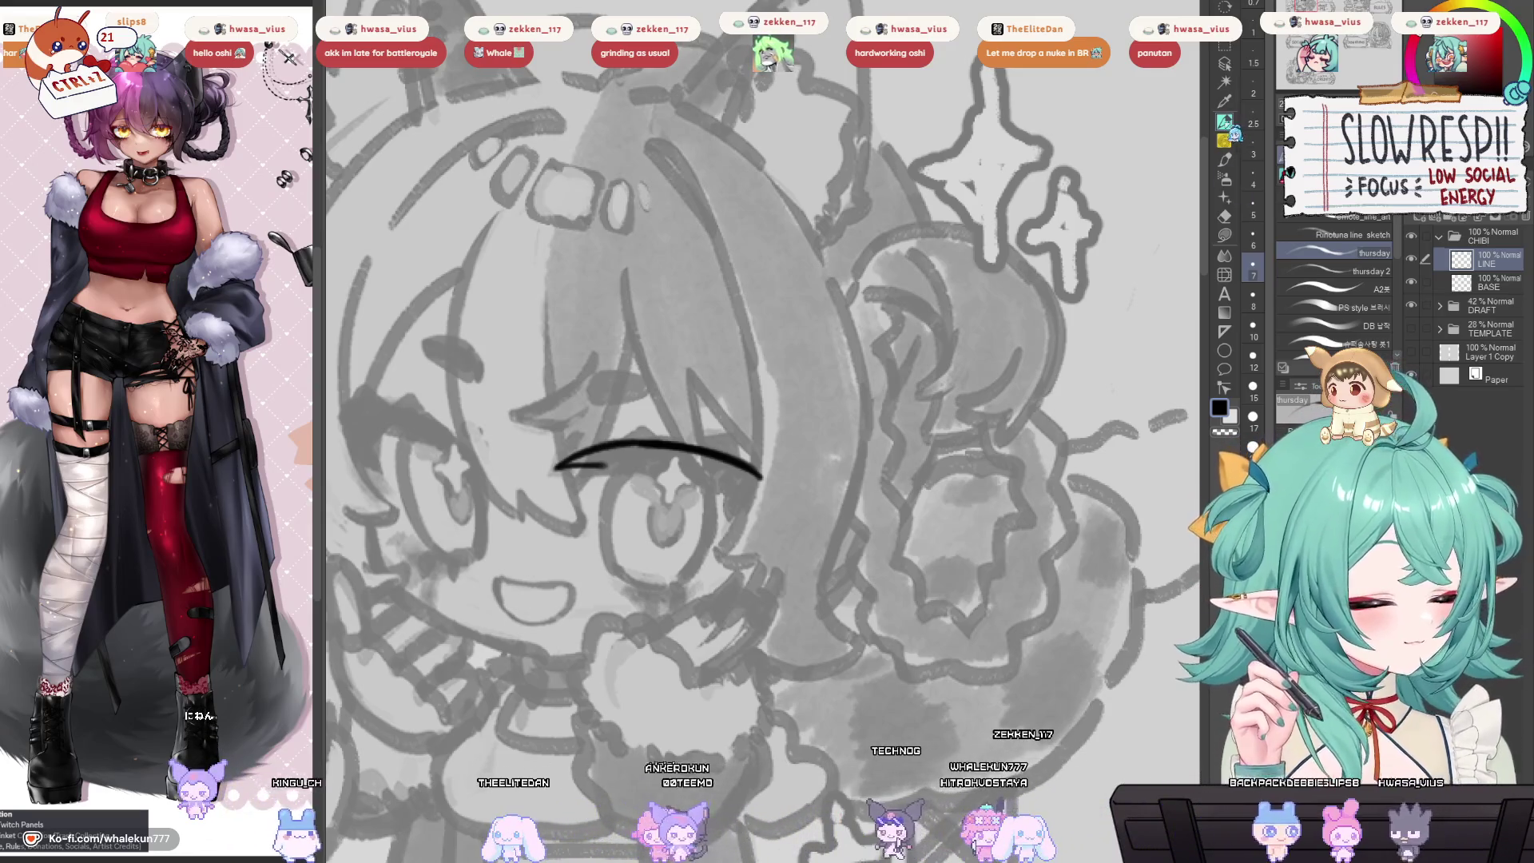
Undo the weak stroke and redraw a thickening stroke along the eye line's underside.
{"action": "left_click_drag", "start_coordinate": [958, 537], "coordinate": [979, 497]}
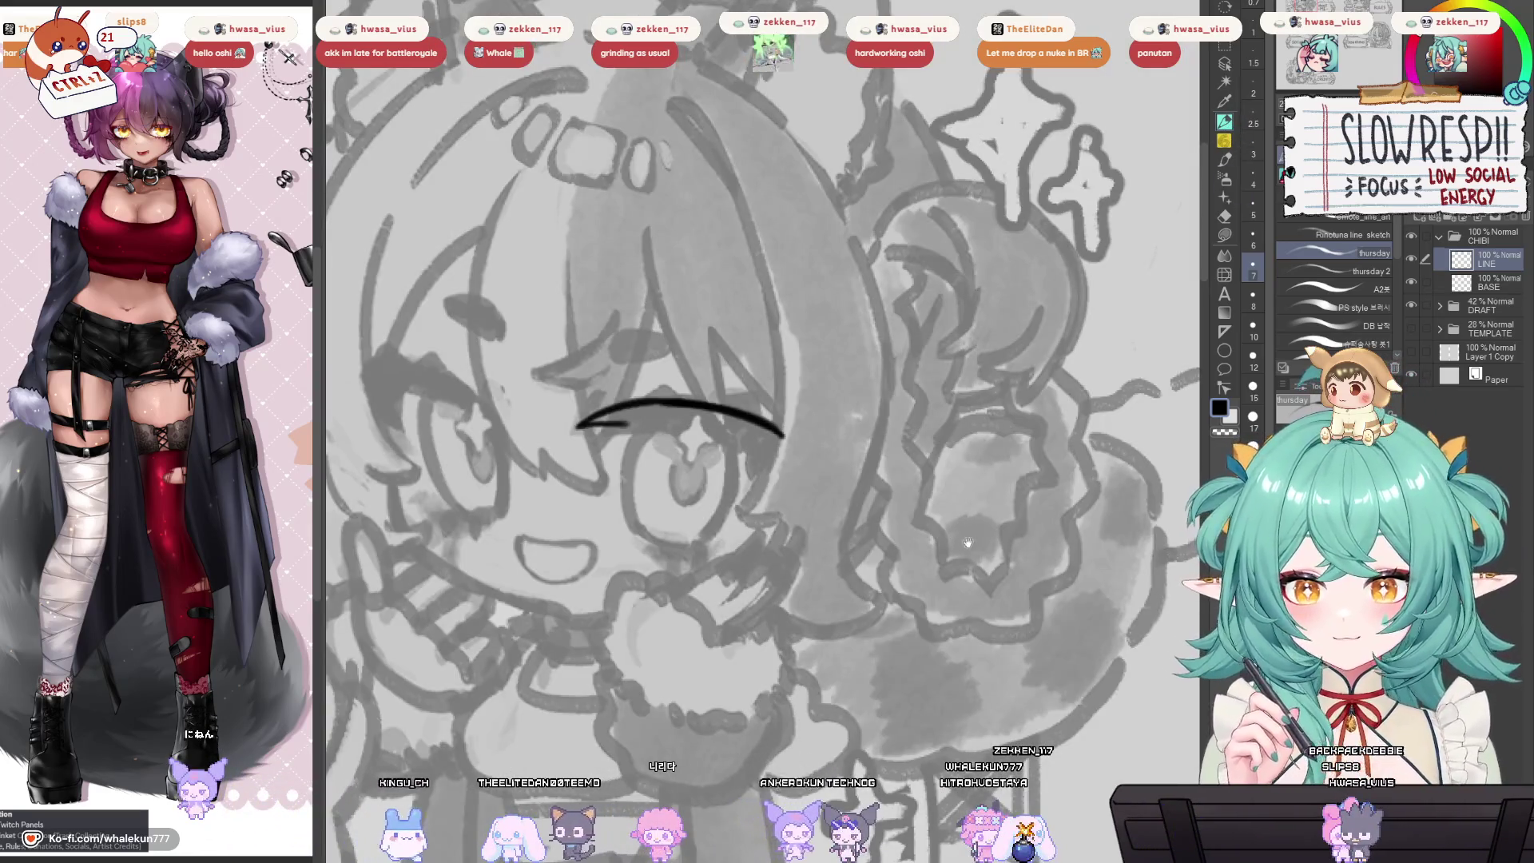
{"action": "mouse_move", "coordinate": [959, 563]}
{"action": "left_mouse_down"}
{"action": "mouse_move", "coordinate": [969, 532]}
{"action": "mouse_move", "coordinate": [943, 584]}
{"action": "left_mouse_up"}
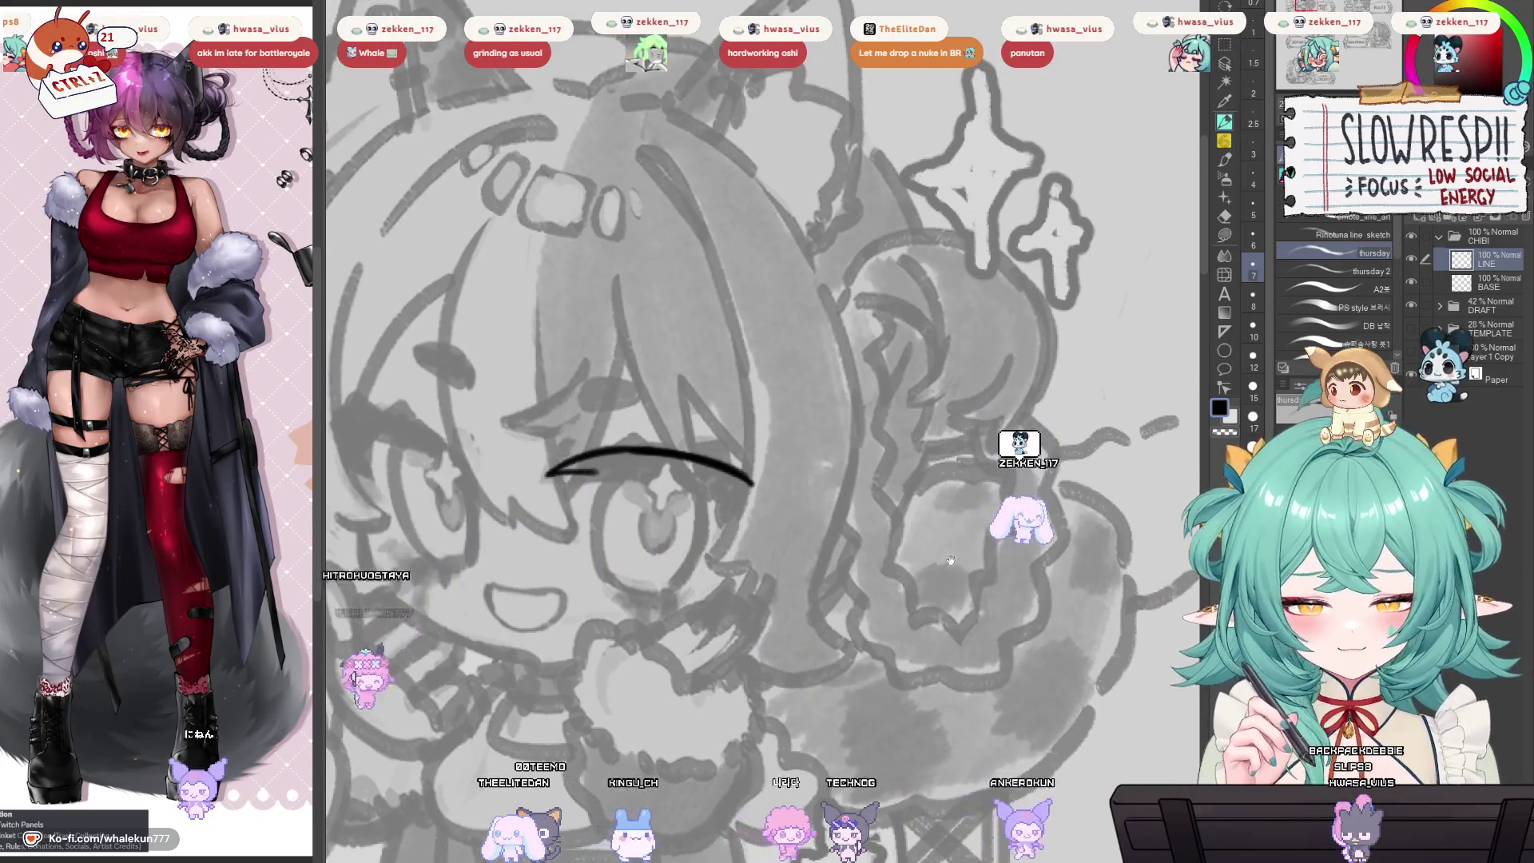
{"action": "mouse_move", "coordinate": [950, 515]}
{"action": "left_mouse_down"}
{"action": "mouse_move", "coordinate": [954, 546]}
{"action": "mouse_move", "coordinate": [951, 370]}
{"action": "left_mouse_up"}
{"action": "key", "text": "h"}
{"action": "key", "text": "h"}
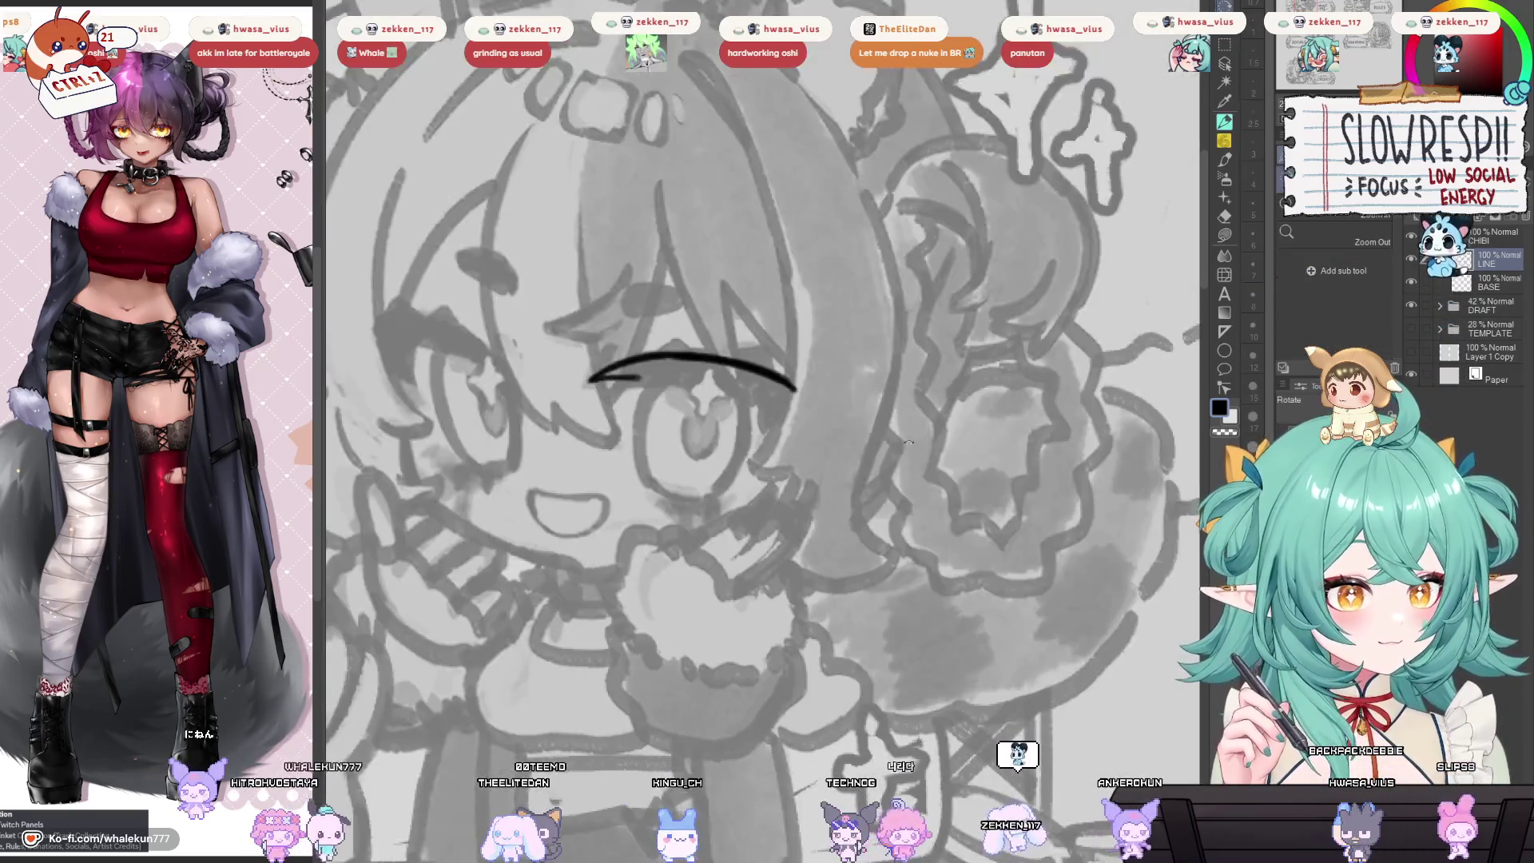
{"action": "left_click_drag", "start_coordinate": [879, 479], "coordinate": [759, 360]}
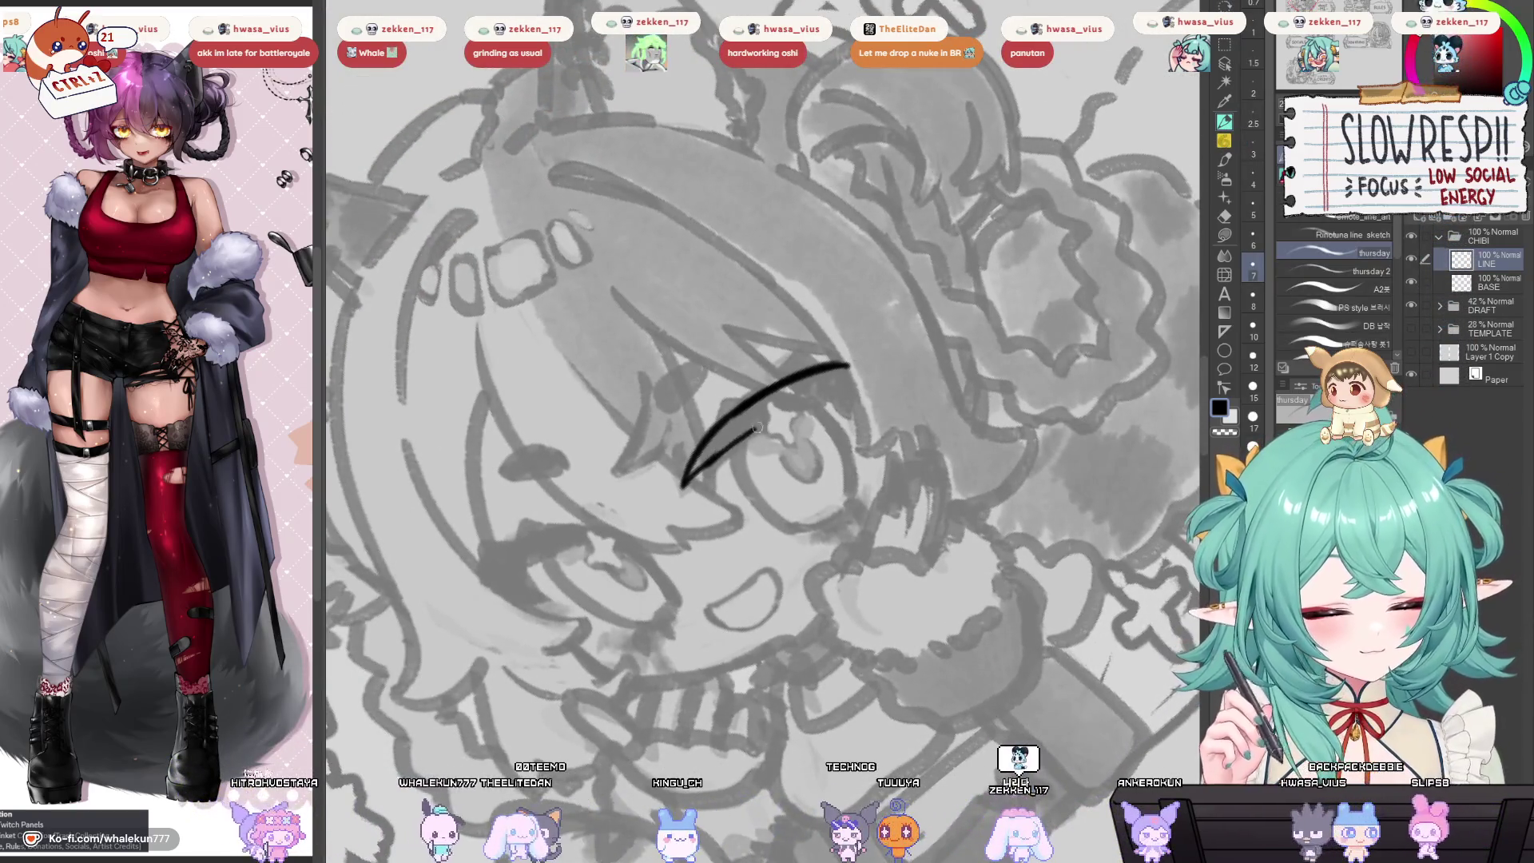
{"action": "key", "text": "ctrl+z"}
{"action": "left_click_drag", "start_coordinate": [688, 478], "coordinate": [827, 397]}
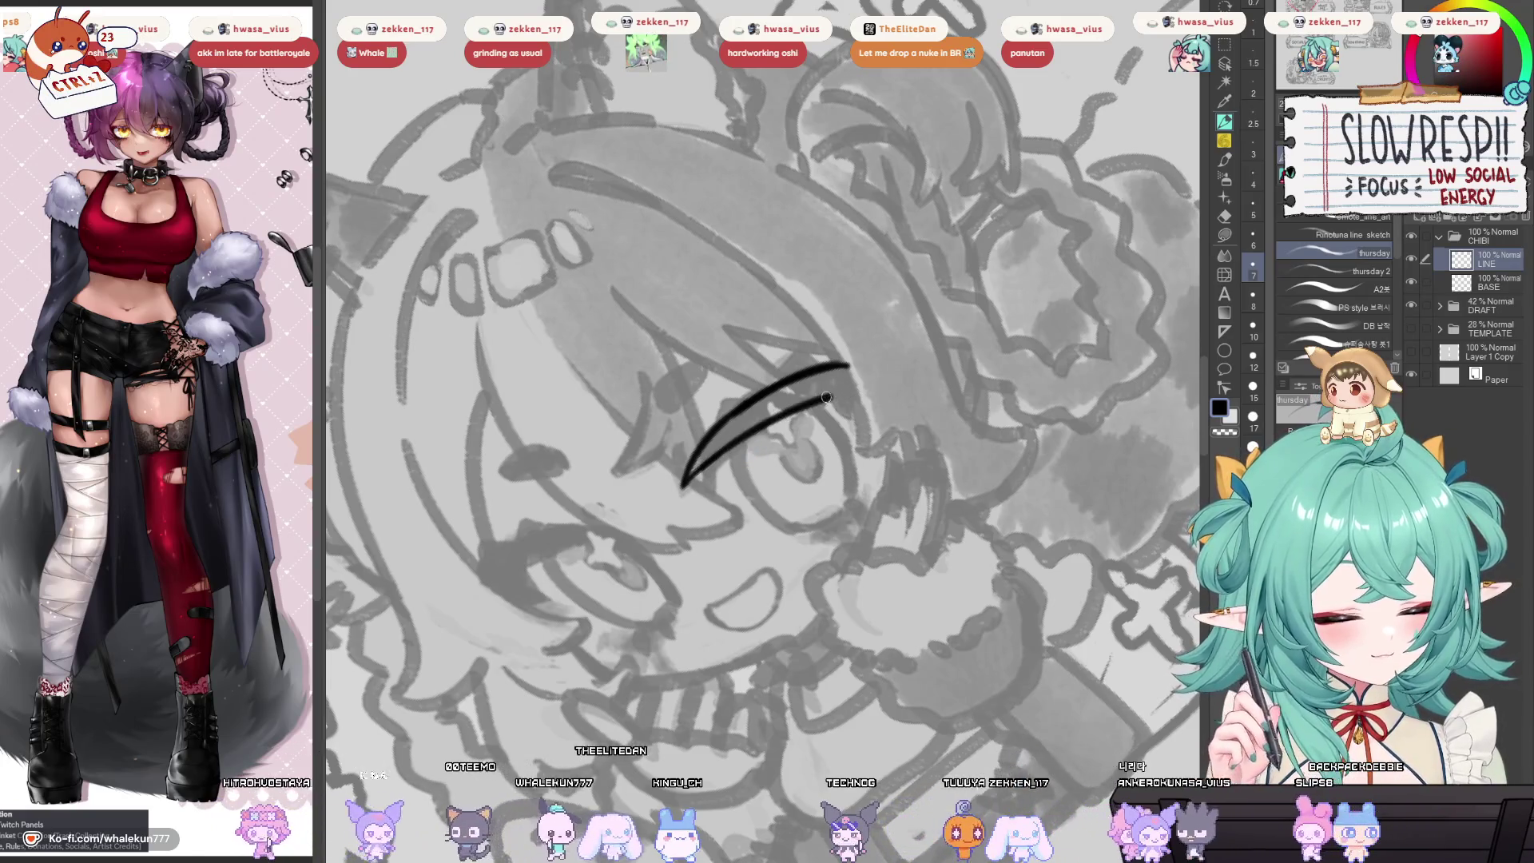
{"action": "left_click_drag", "start_coordinate": [692, 474], "coordinate": [768, 423]}
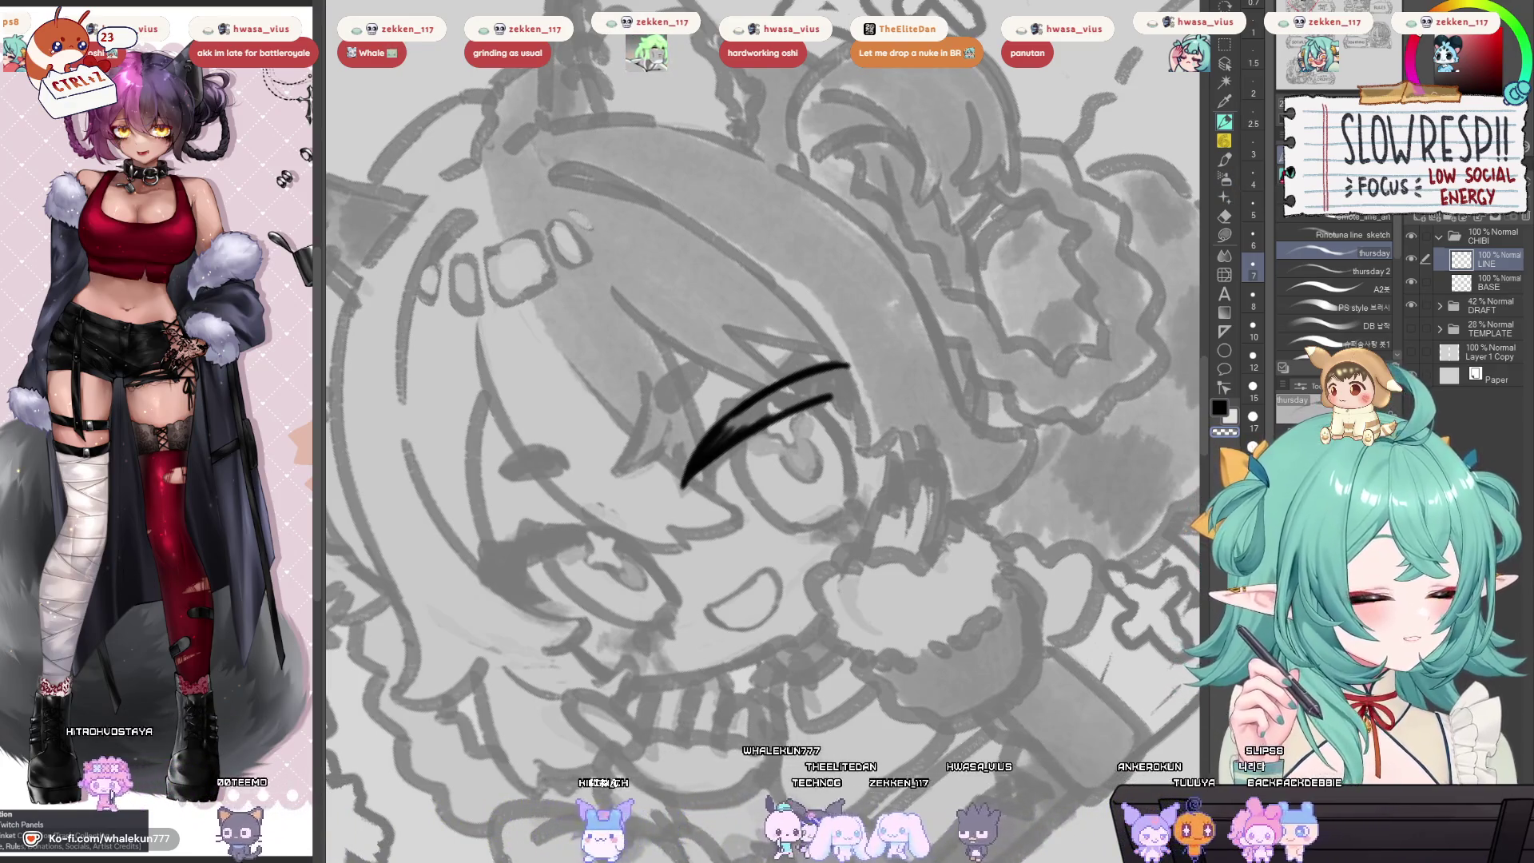
{"action": "scroll", "coordinate": [872, 550], "scroll_direction": "down", "scroll_amount": 5}
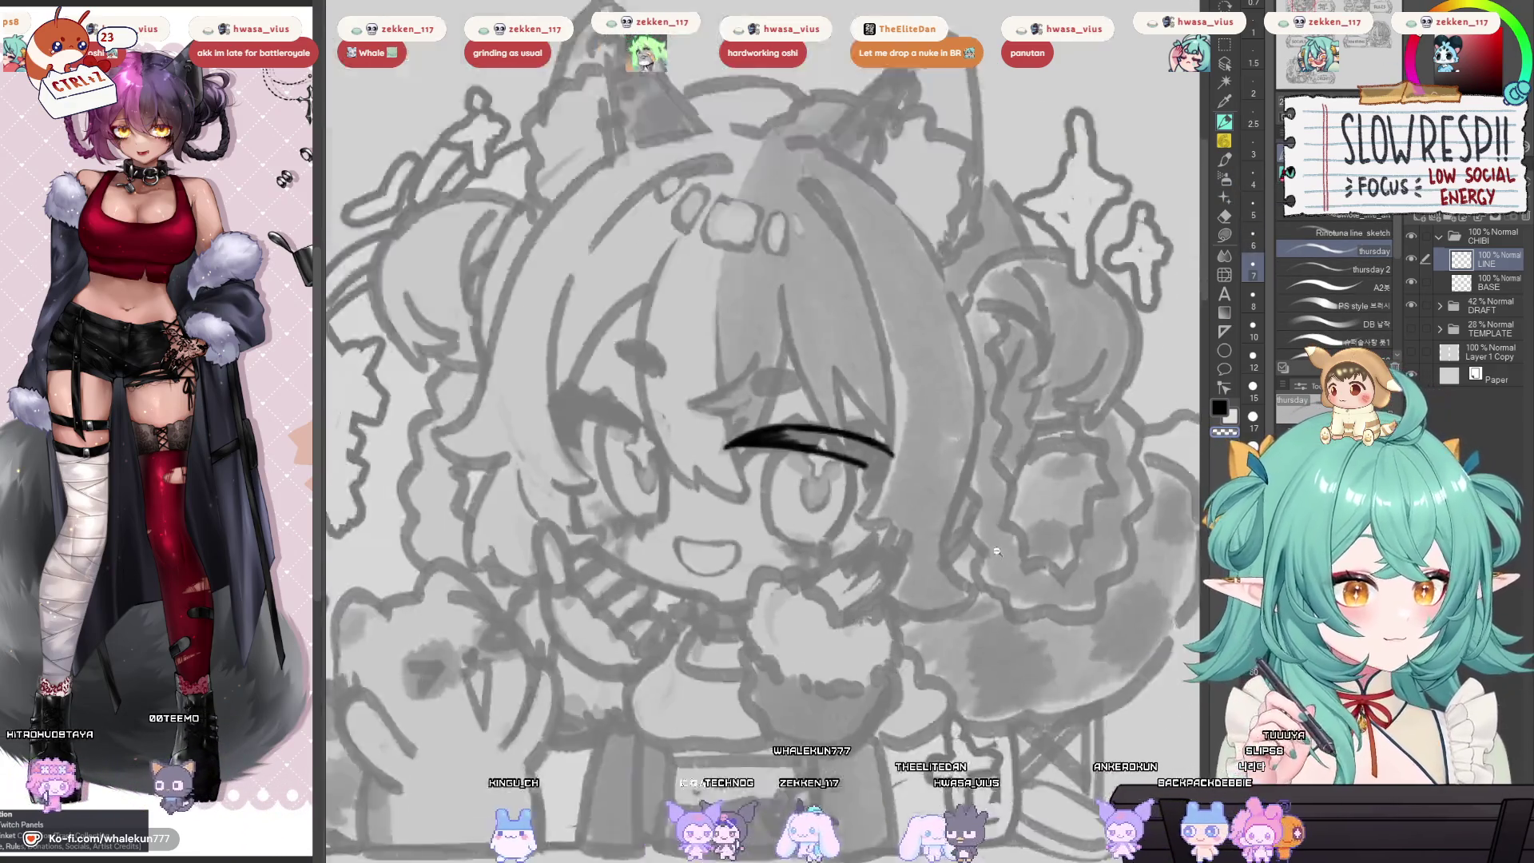
Undo stray strokes at the left end and thicken the line's upper edge and lower-left part.
{"action": "scroll", "coordinate": [872, 550], "scroll_direction": "up", "scroll_amount": 4}
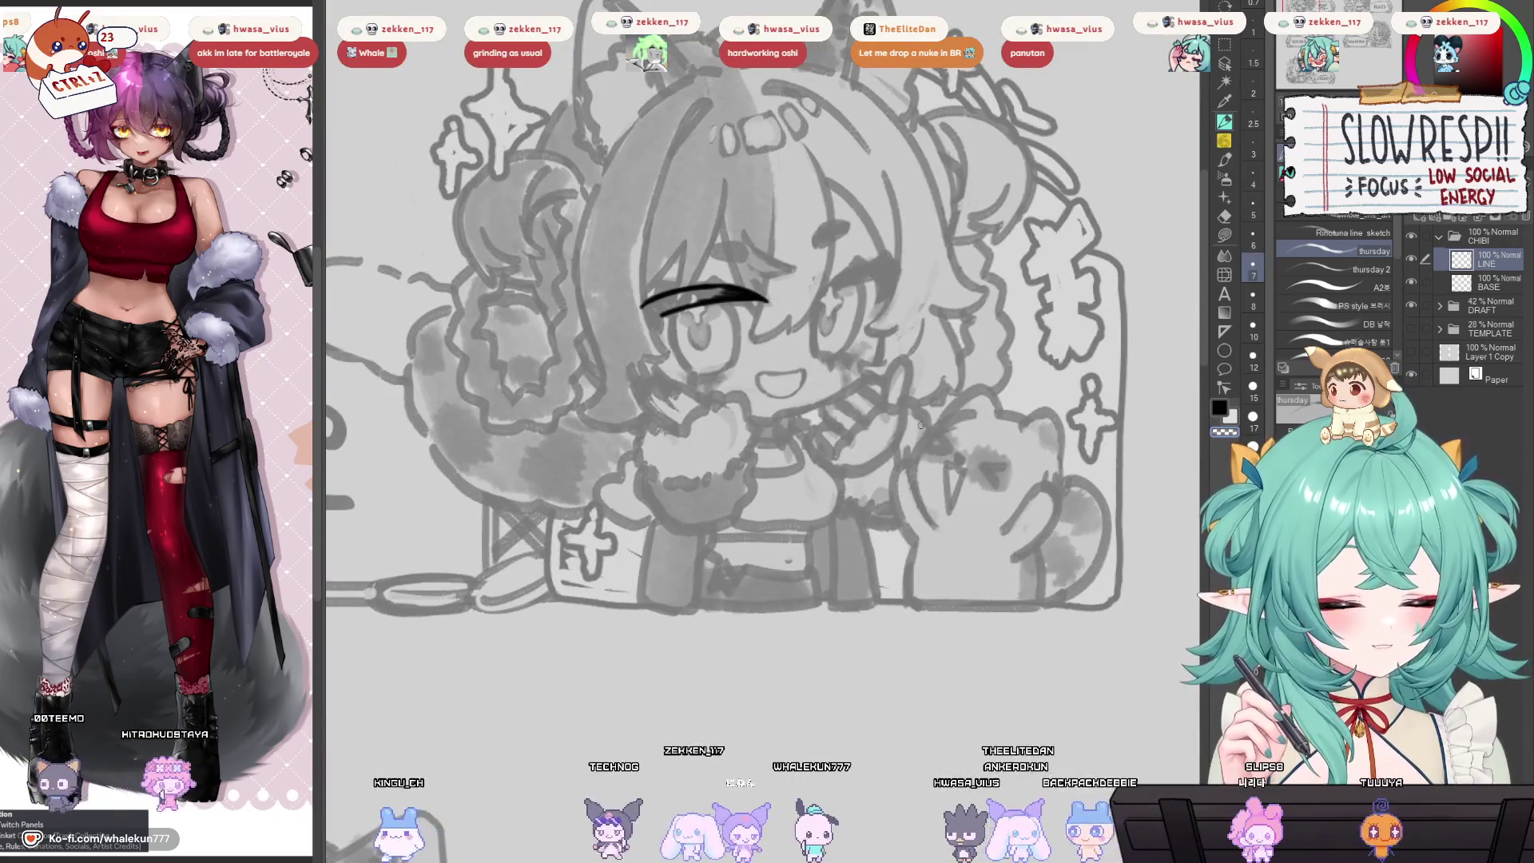
{"action": "scroll", "coordinate": [815, 399], "scroll_direction": "up", "scroll_amount": 5}
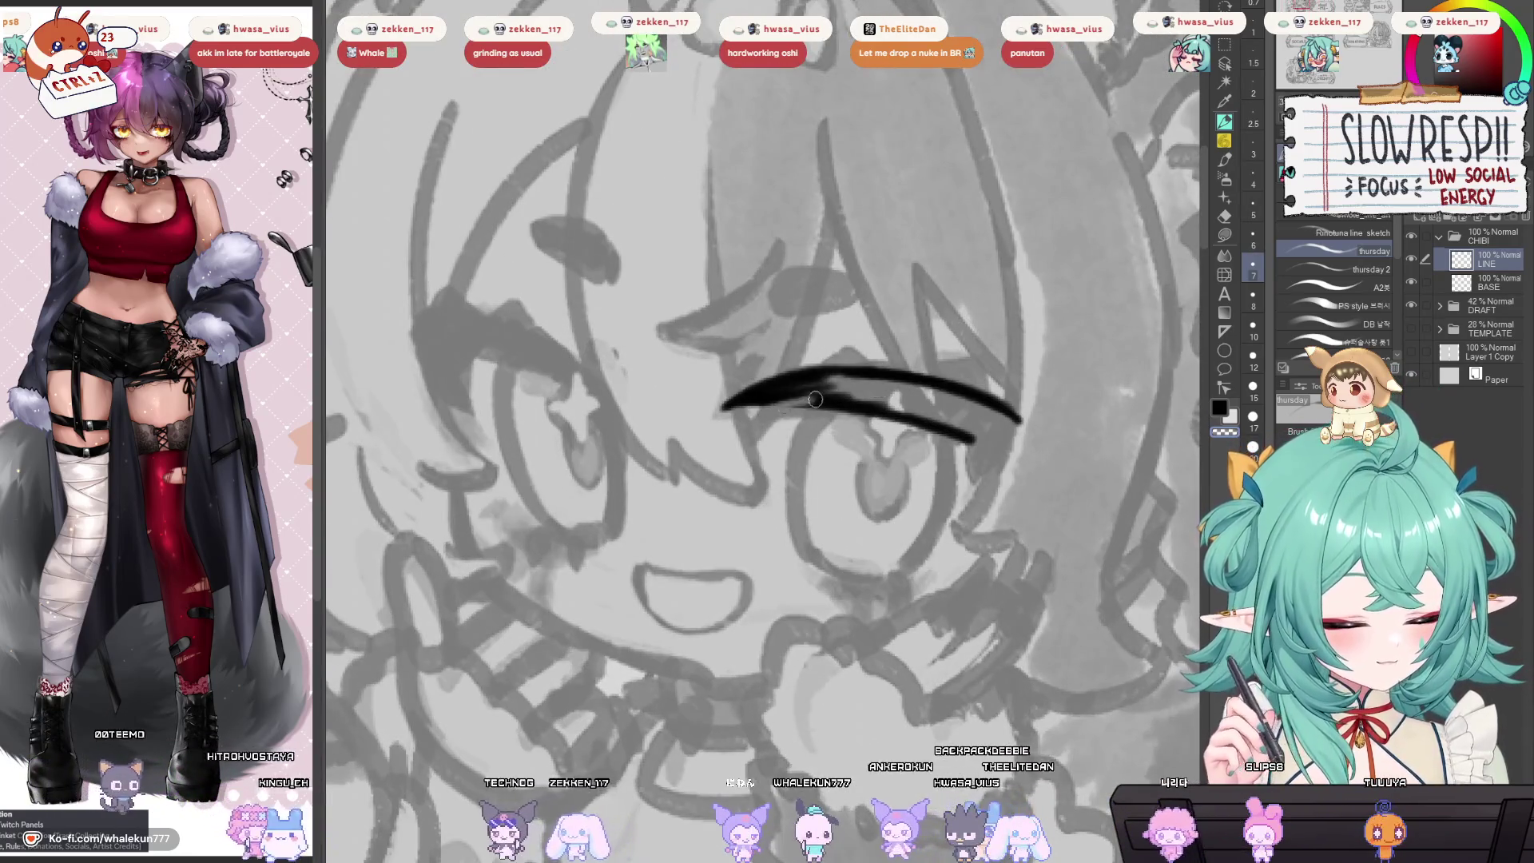
{"action": "key", "text": "ctrl+z"}
{"action": "key", "text": "ctrl+z"}
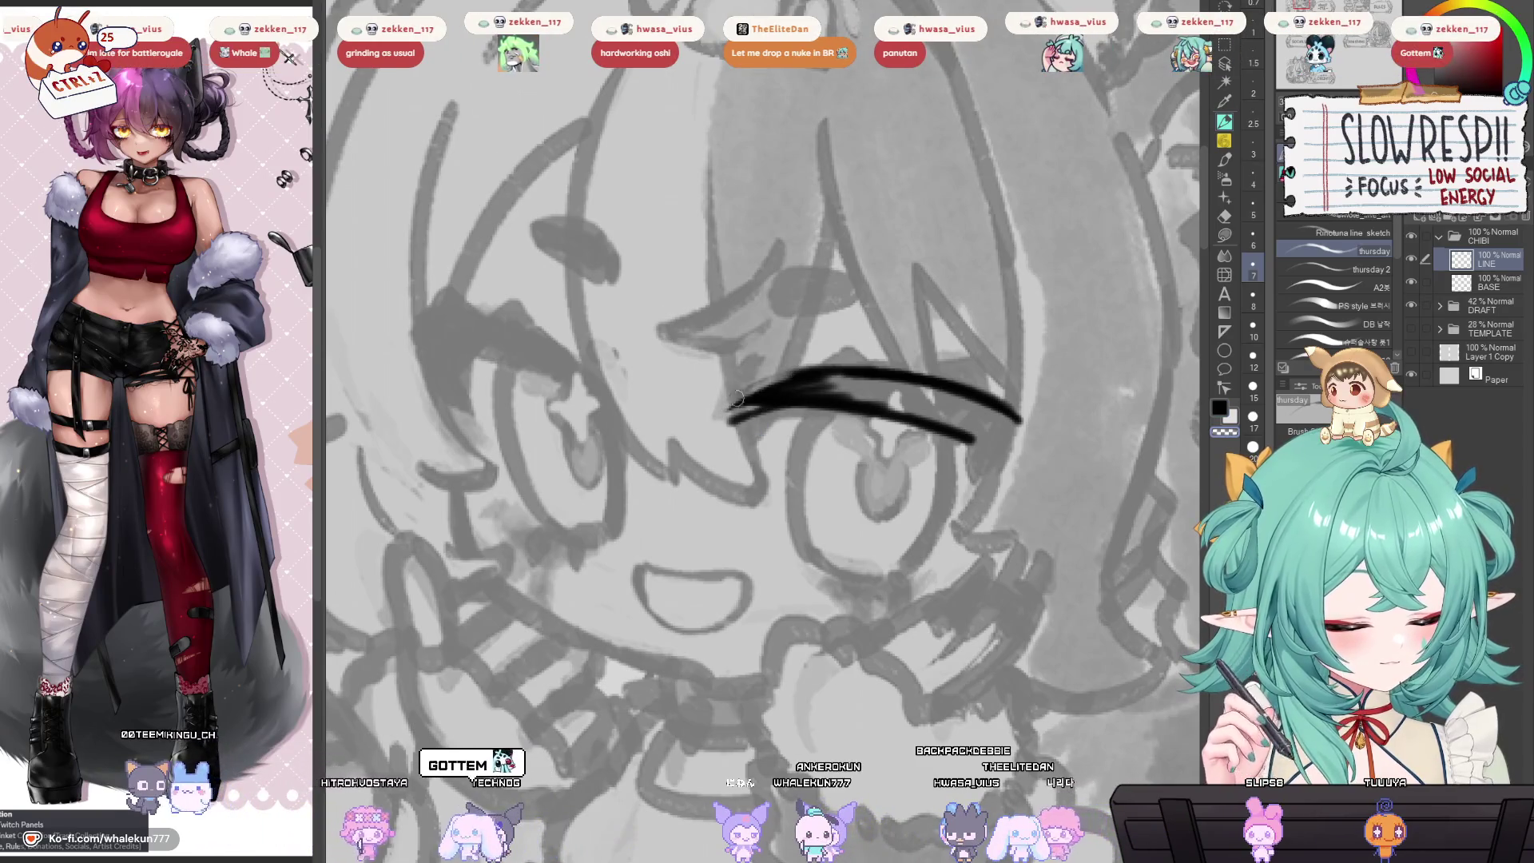
{"action": "key", "text": "ctrl+z"}
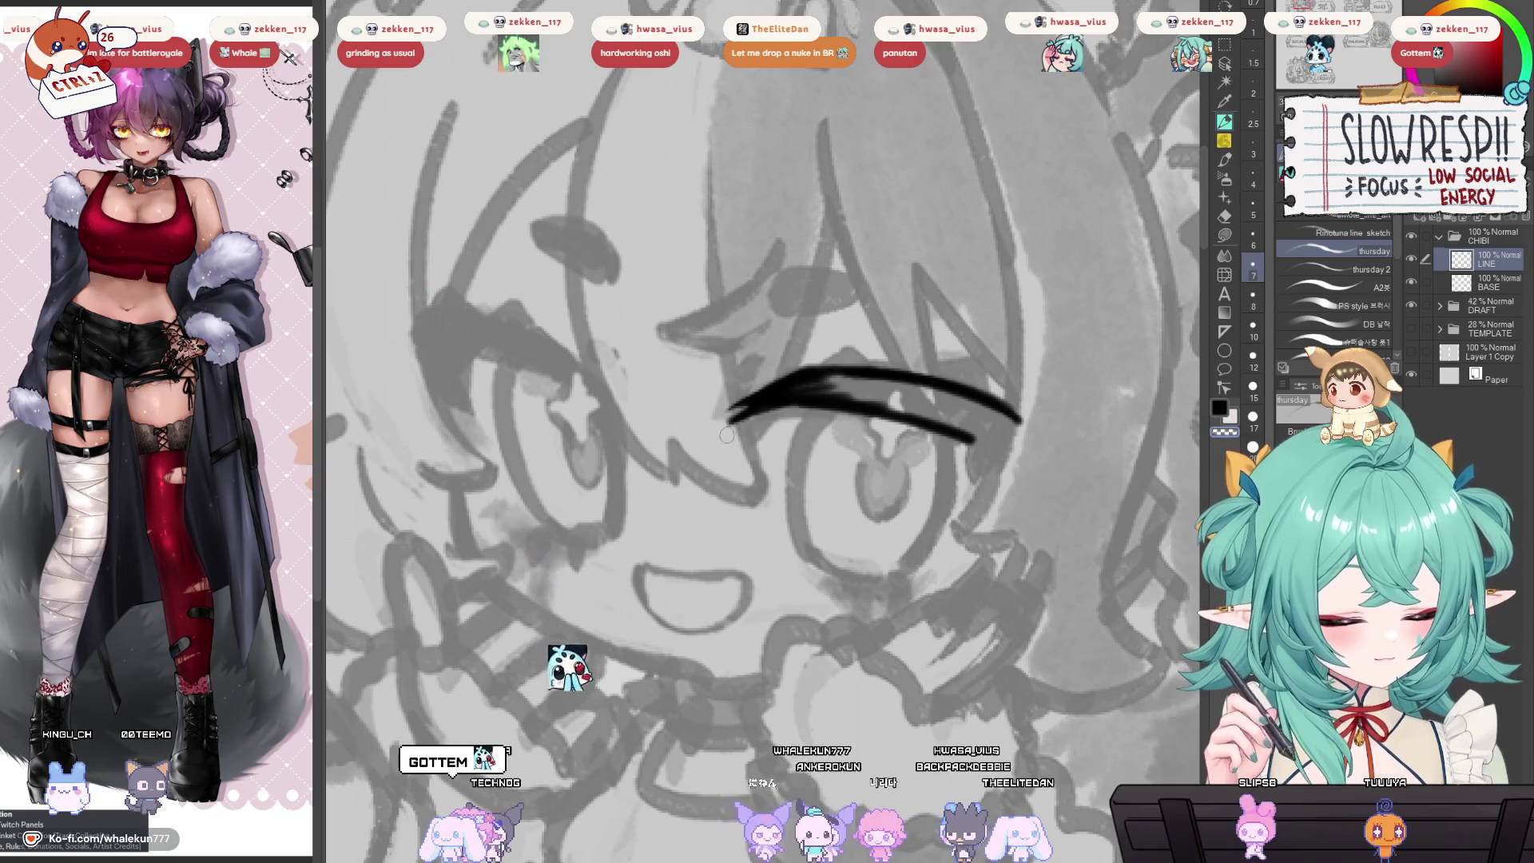
{"action": "key", "text": "h"}
{"action": "left_click_drag", "start_coordinate": [793, 415], "coordinate": [1146, 190]}
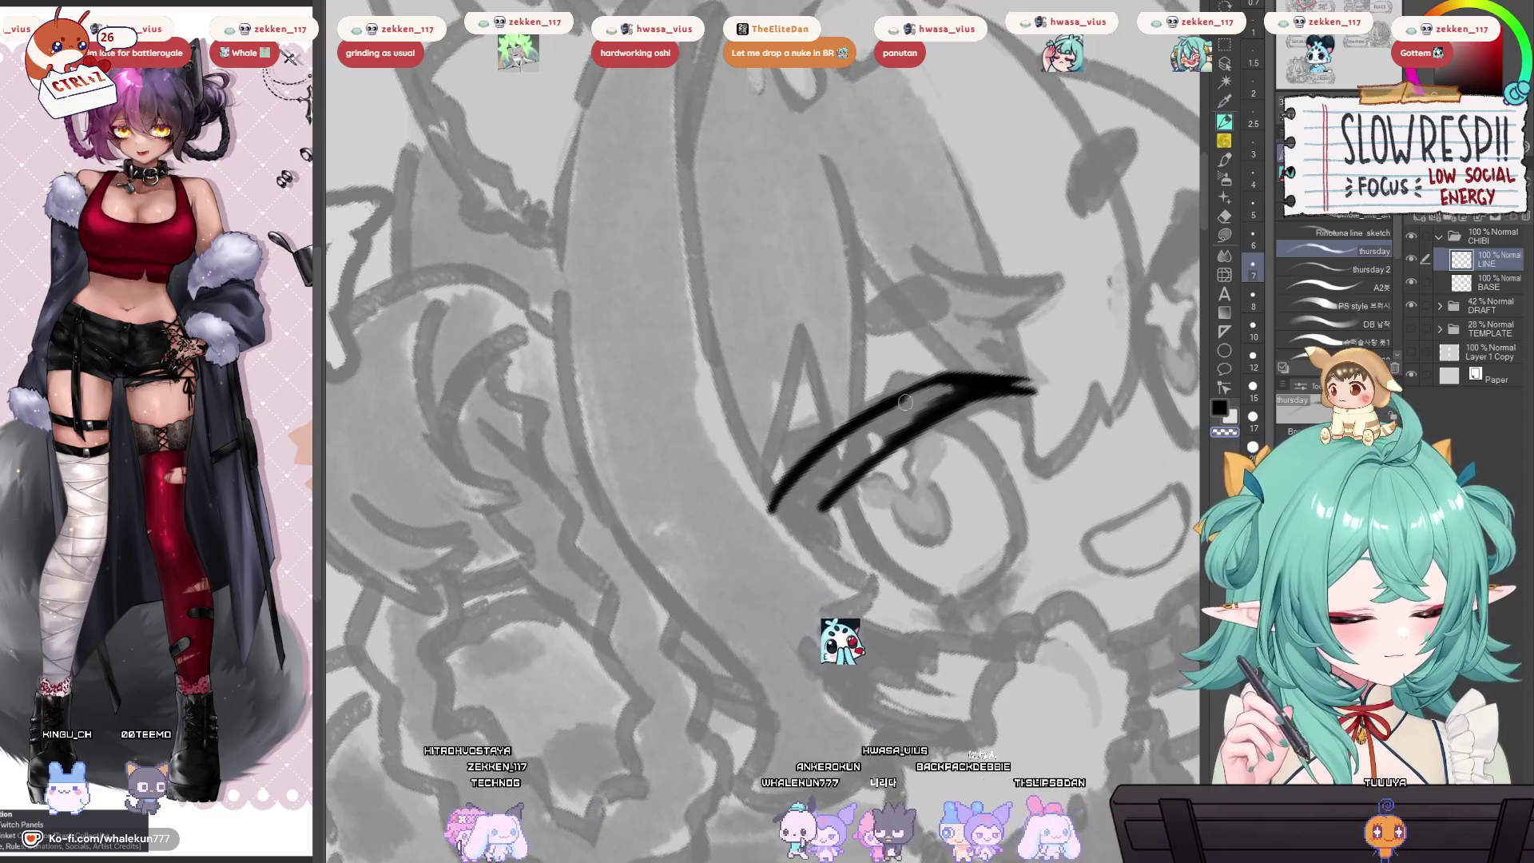
{"action": "key", "text": "ctrl+z"}
{"action": "left_click_drag", "start_coordinate": [943, 391], "coordinate": [780, 502]}
{"action": "mouse_move", "coordinate": [854, 444]}
{"action": "left_mouse_down"}
{"action": "mouse_move", "coordinate": [777, 522]}
{"action": "mouse_move", "coordinate": [856, 453]}
{"action": "left_mouse_up"}
Level the view and mirror it back and forth to check the bold lash line.
{"action": "mouse_move", "coordinate": [767, 519]}
{"action": "left_mouse_down"}
{"action": "mouse_move", "coordinate": [719, 511]}
{"action": "mouse_move", "coordinate": [720, 344]}
{"action": "mouse_move", "coordinate": [807, 360]}
{"action": "mouse_move", "coordinate": [779, 346]}
{"action": "left_mouse_up"}
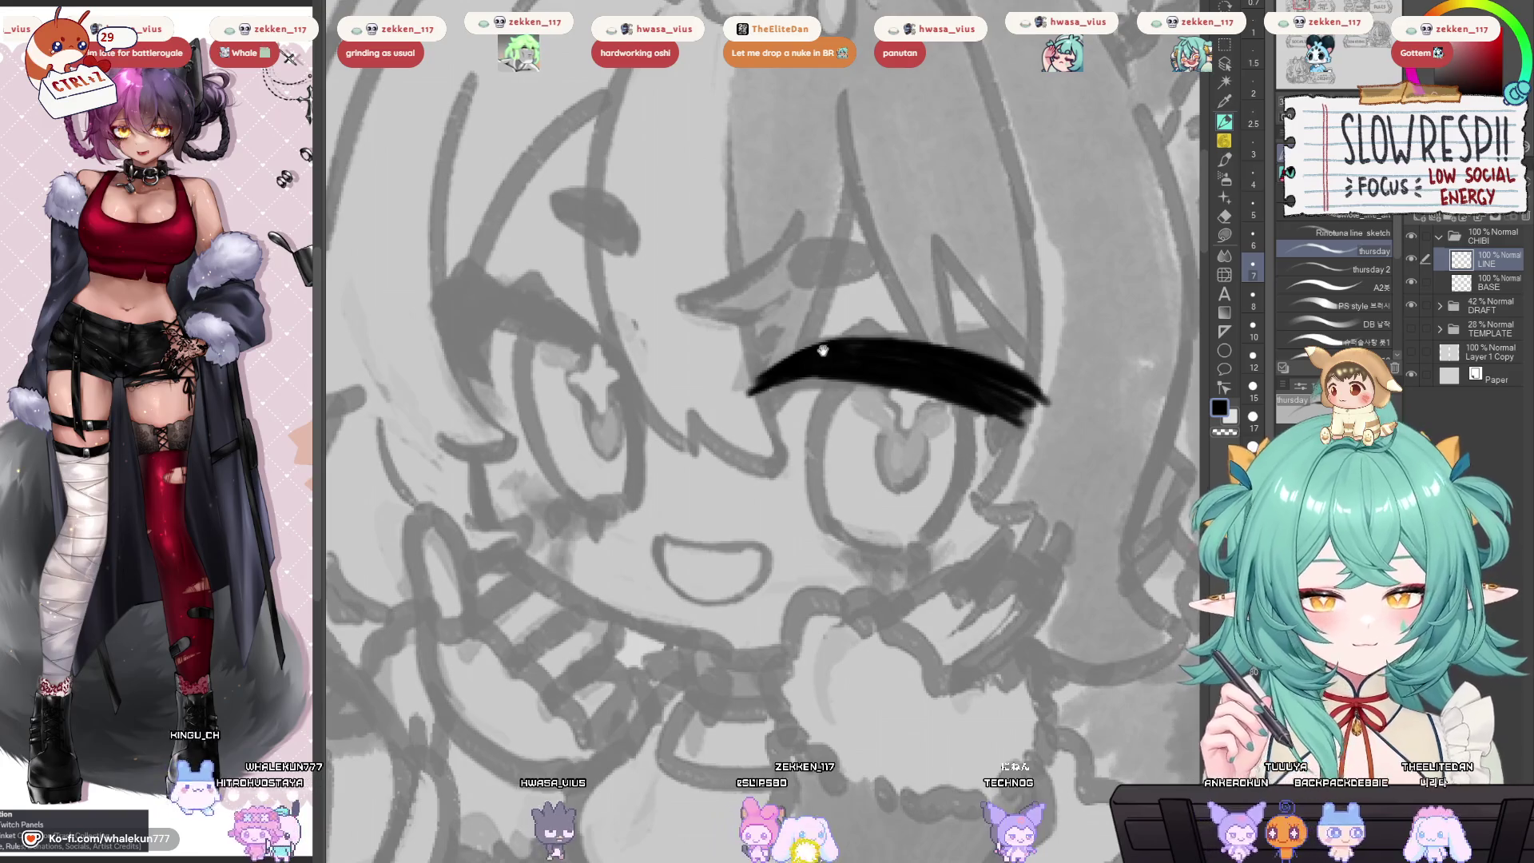
{"action": "left_click_drag", "start_coordinate": [823, 350], "coordinate": [823, 398]}
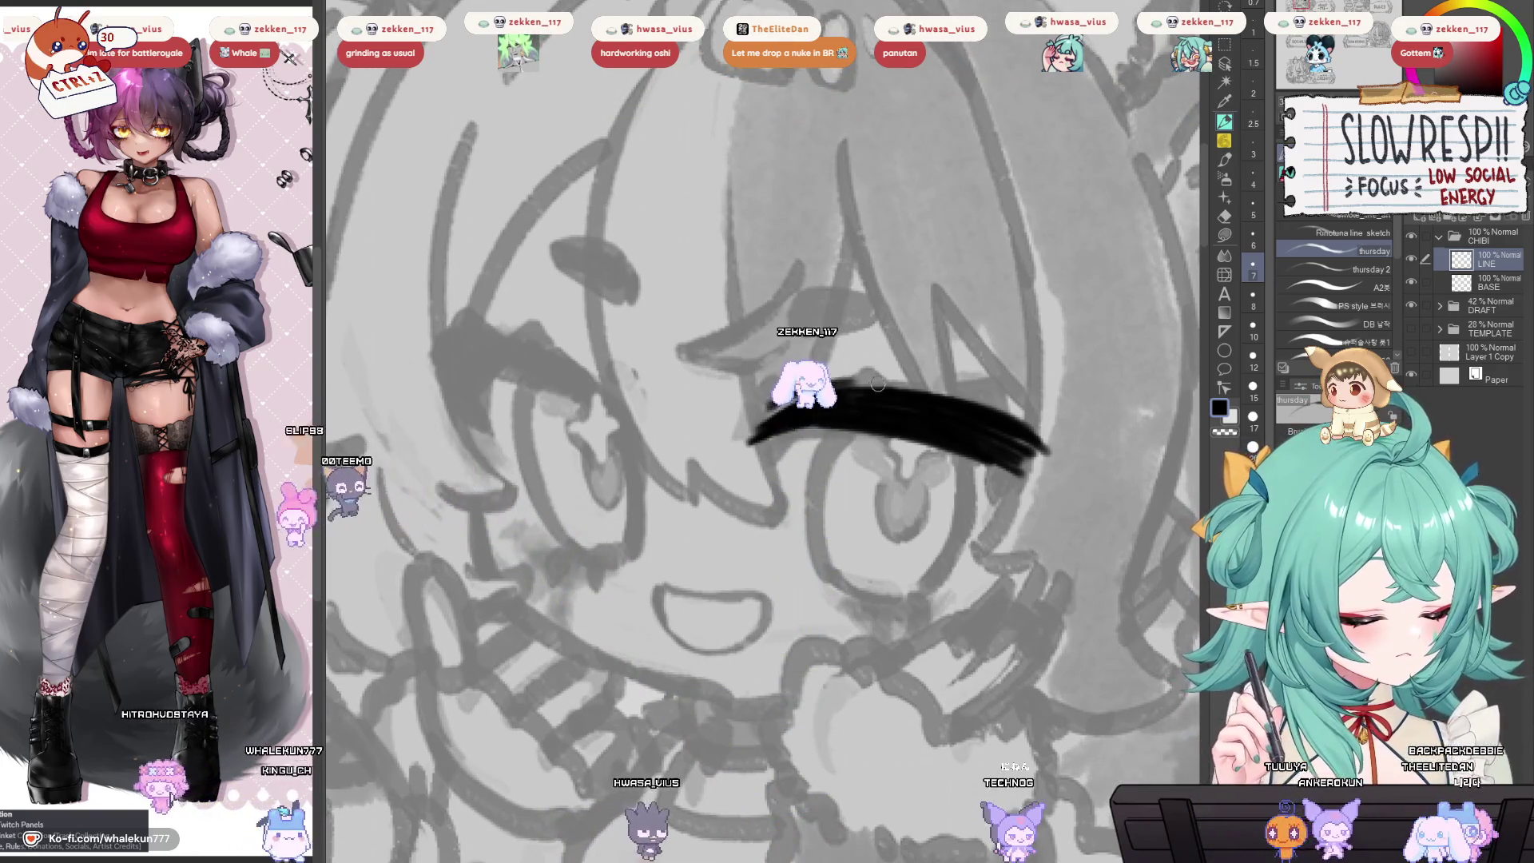
{"action": "key", "text": "h"}
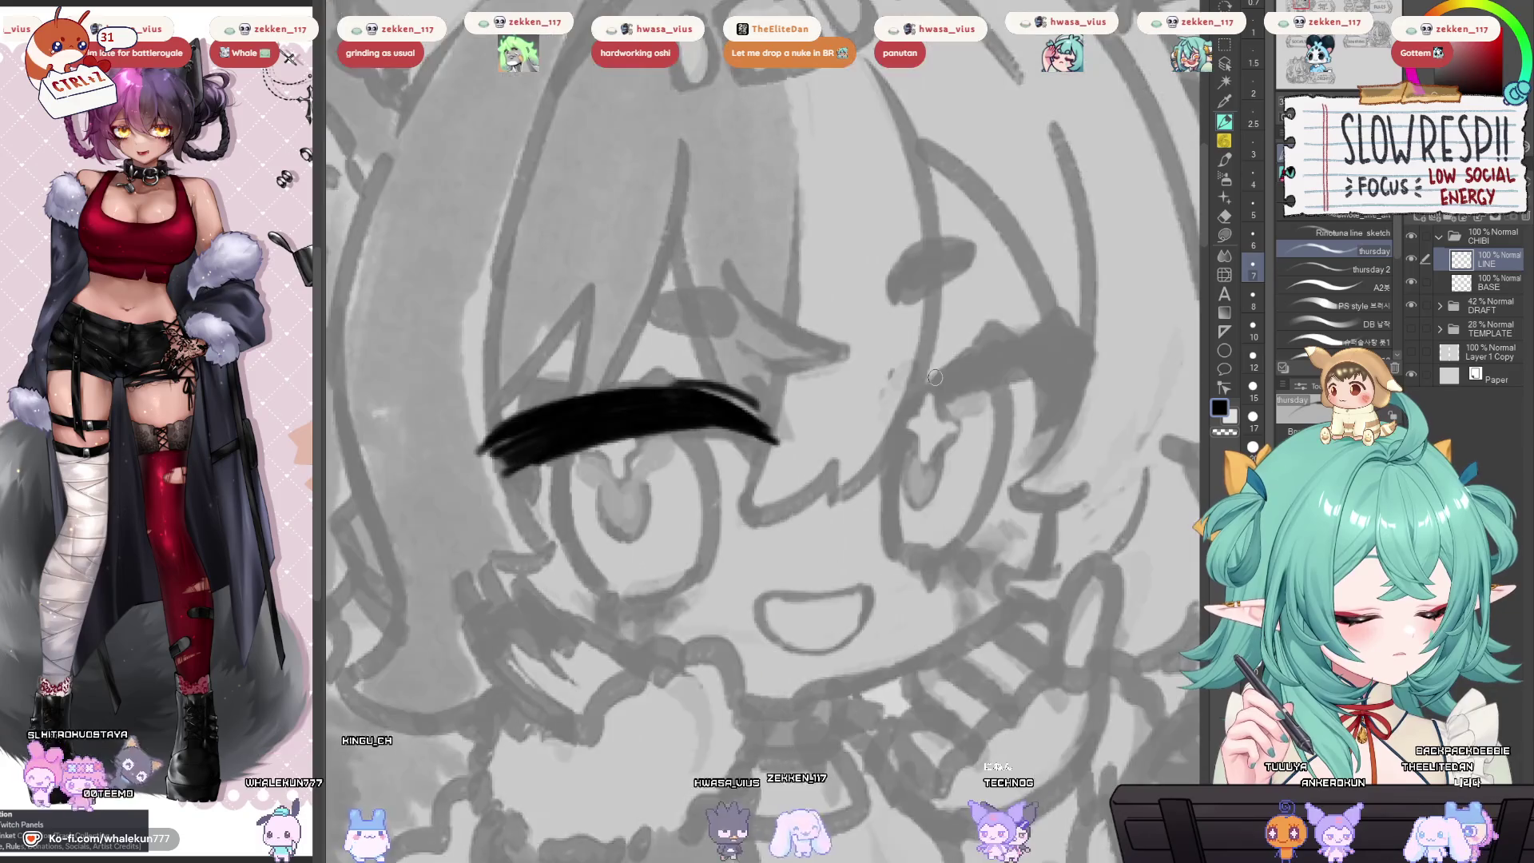
{"action": "key", "text": "h"}
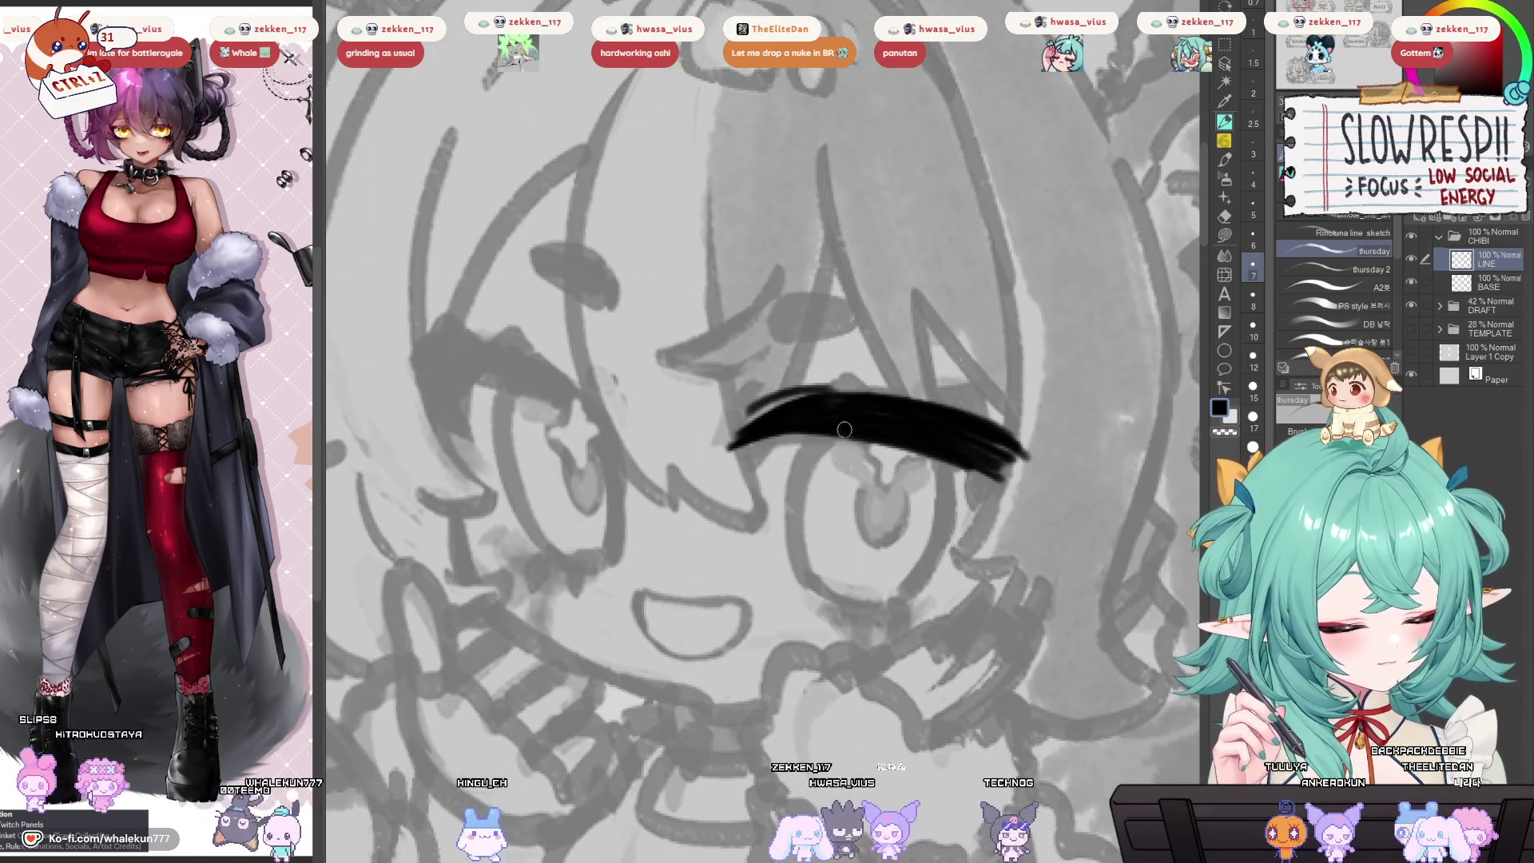
{"action": "key", "text": "h"}
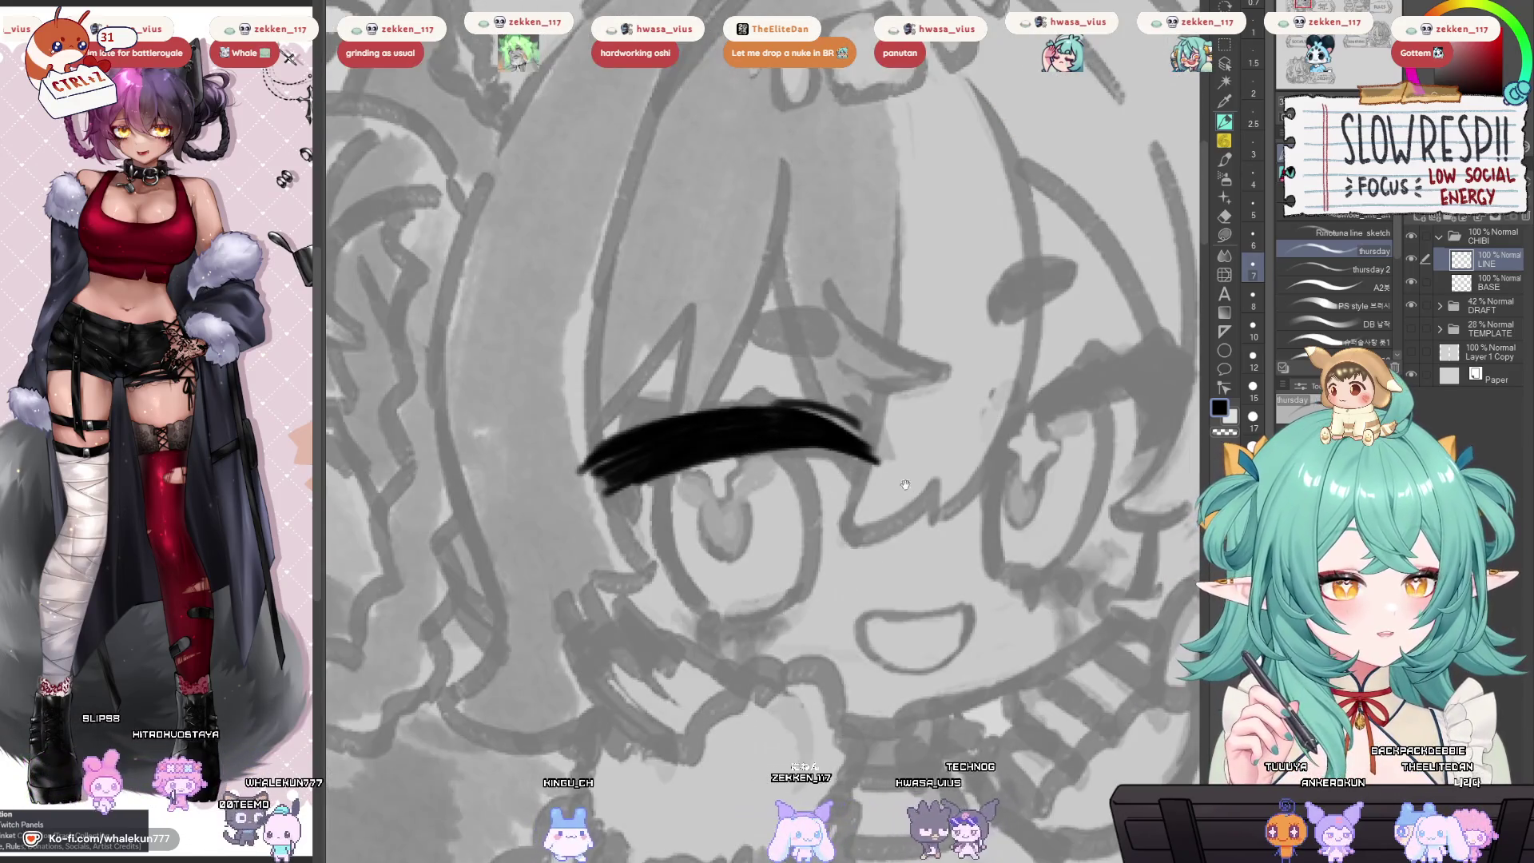
{"action": "left_click_drag", "start_coordinate": [868, 581], "coordinate": [1072, 598]}
{"action": "key", "text": "h"}
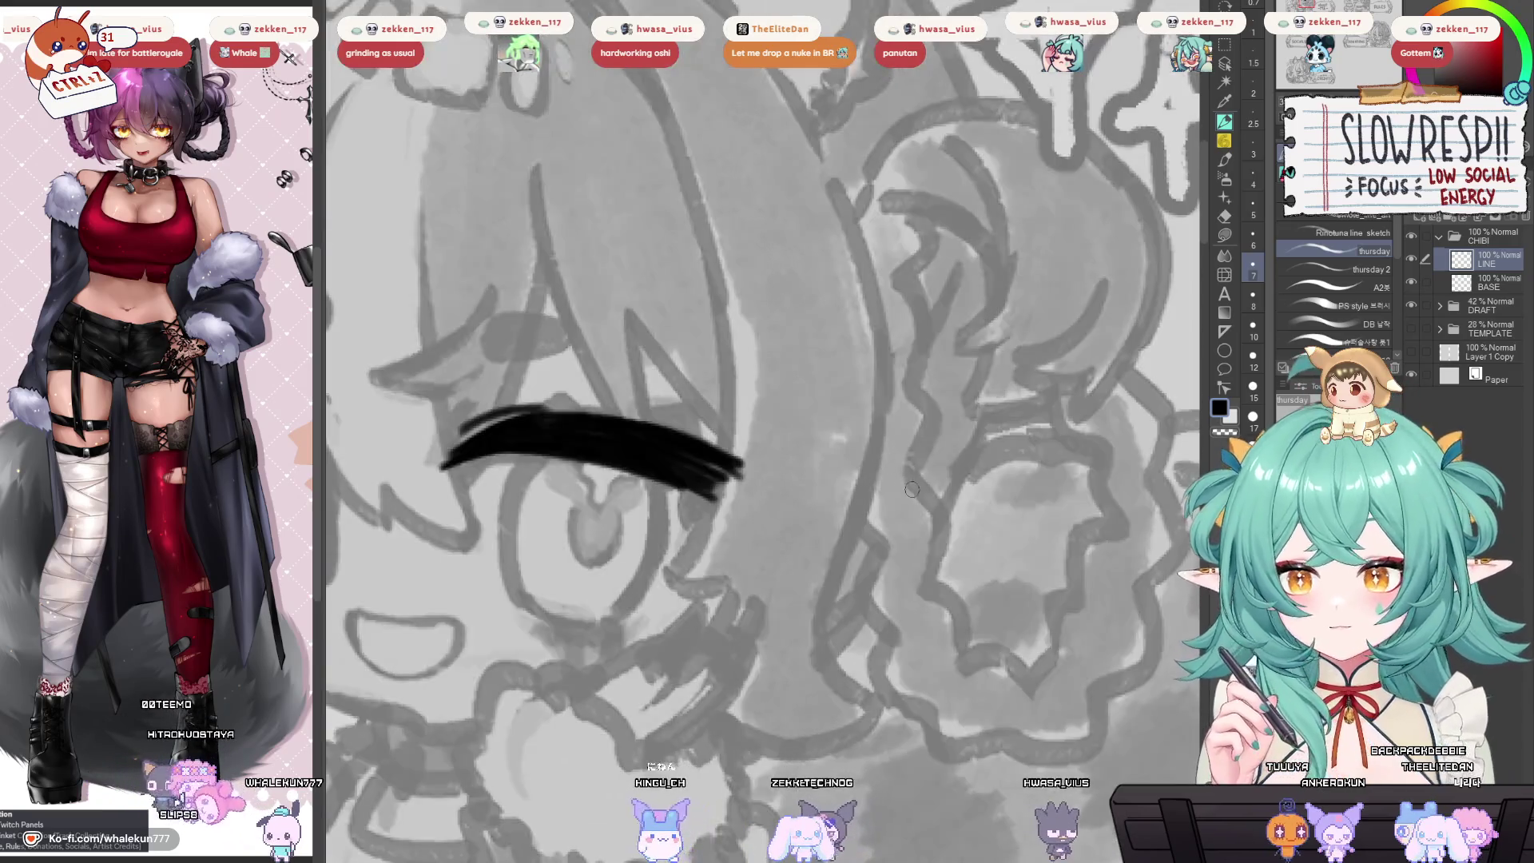
{"action": "key", "text": "h"}
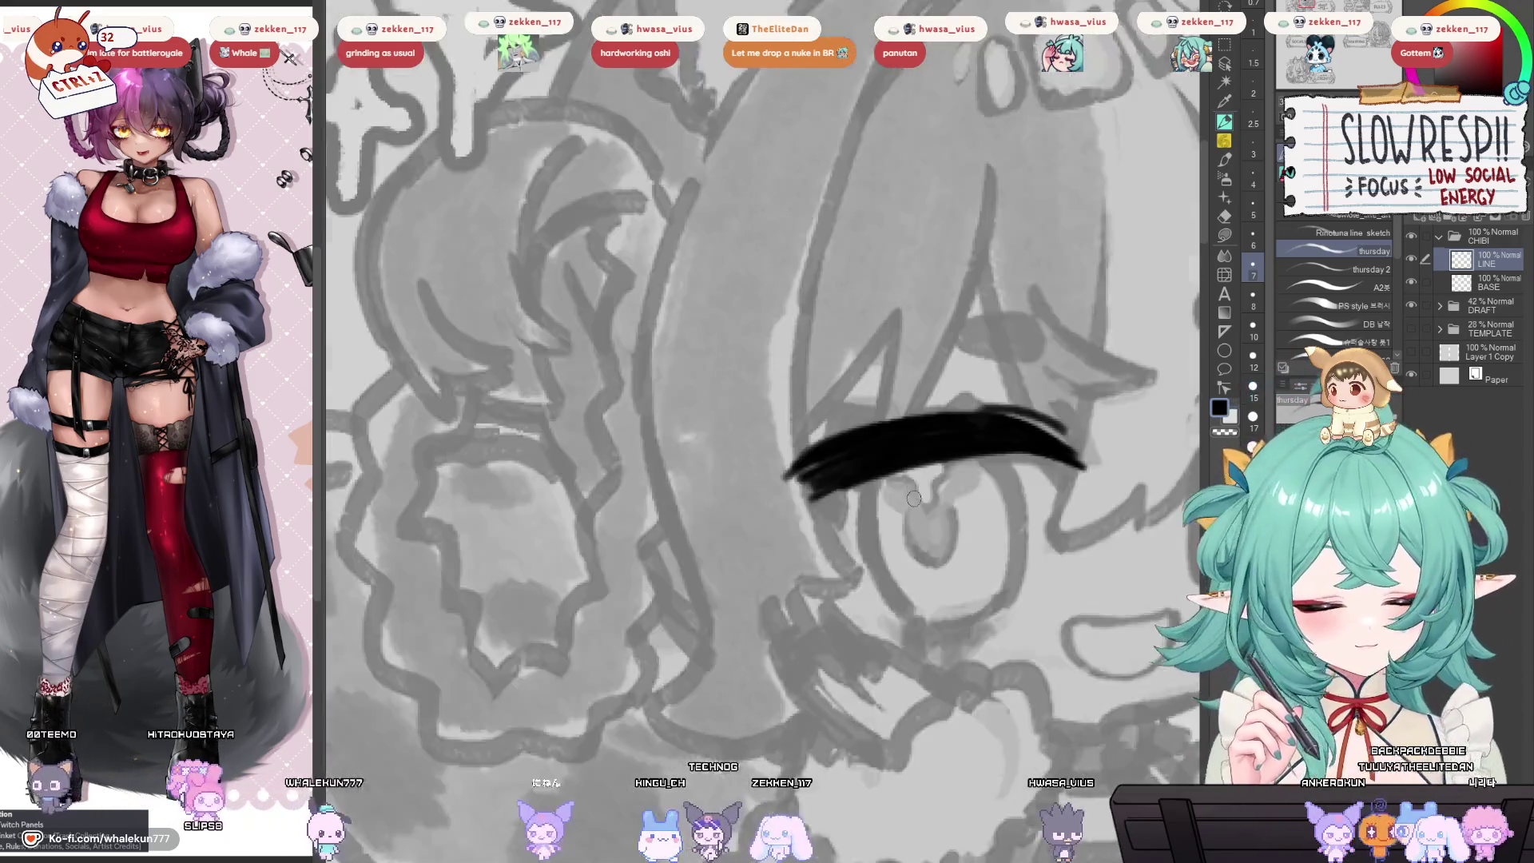
{"action": "key", "text": "h"}
{"action": "left_click_drag", "start_coordinate": [794, 703], "coordinate": [767, 552]}
{"action": "scroll", "coordinate": [767, 551], "scroll_direction": "down", "scroll_amount": 3}
{"action": "scroll", "coordinate": [892, 649], "scroll_direction": "up", "scroll_amount": 1}
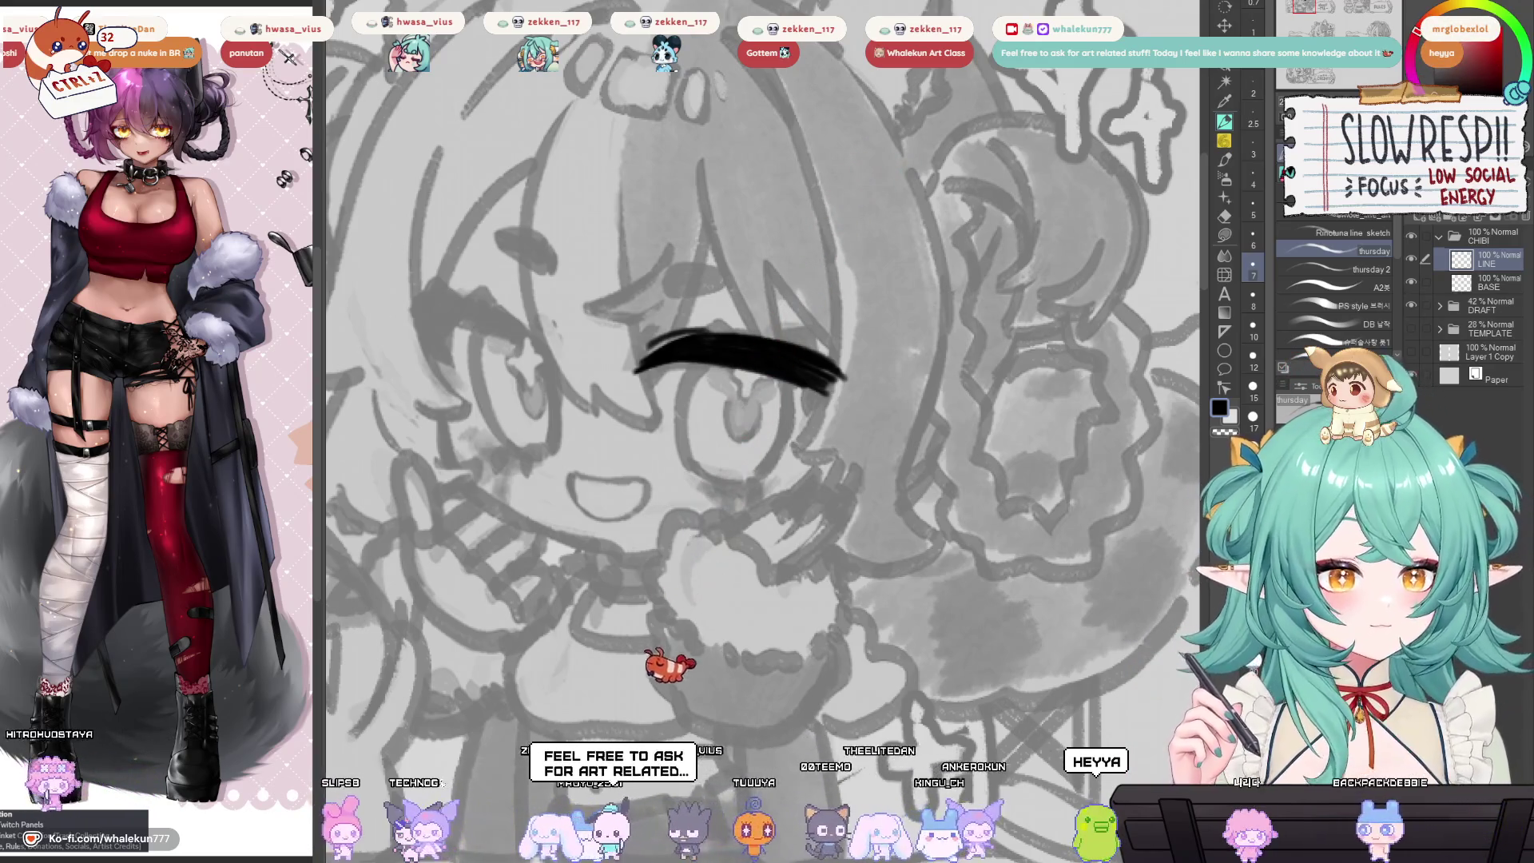
{"action": "scroll", "coordinate": [799, 434], "scroll_direction": "up", "scroll_amount": 3}
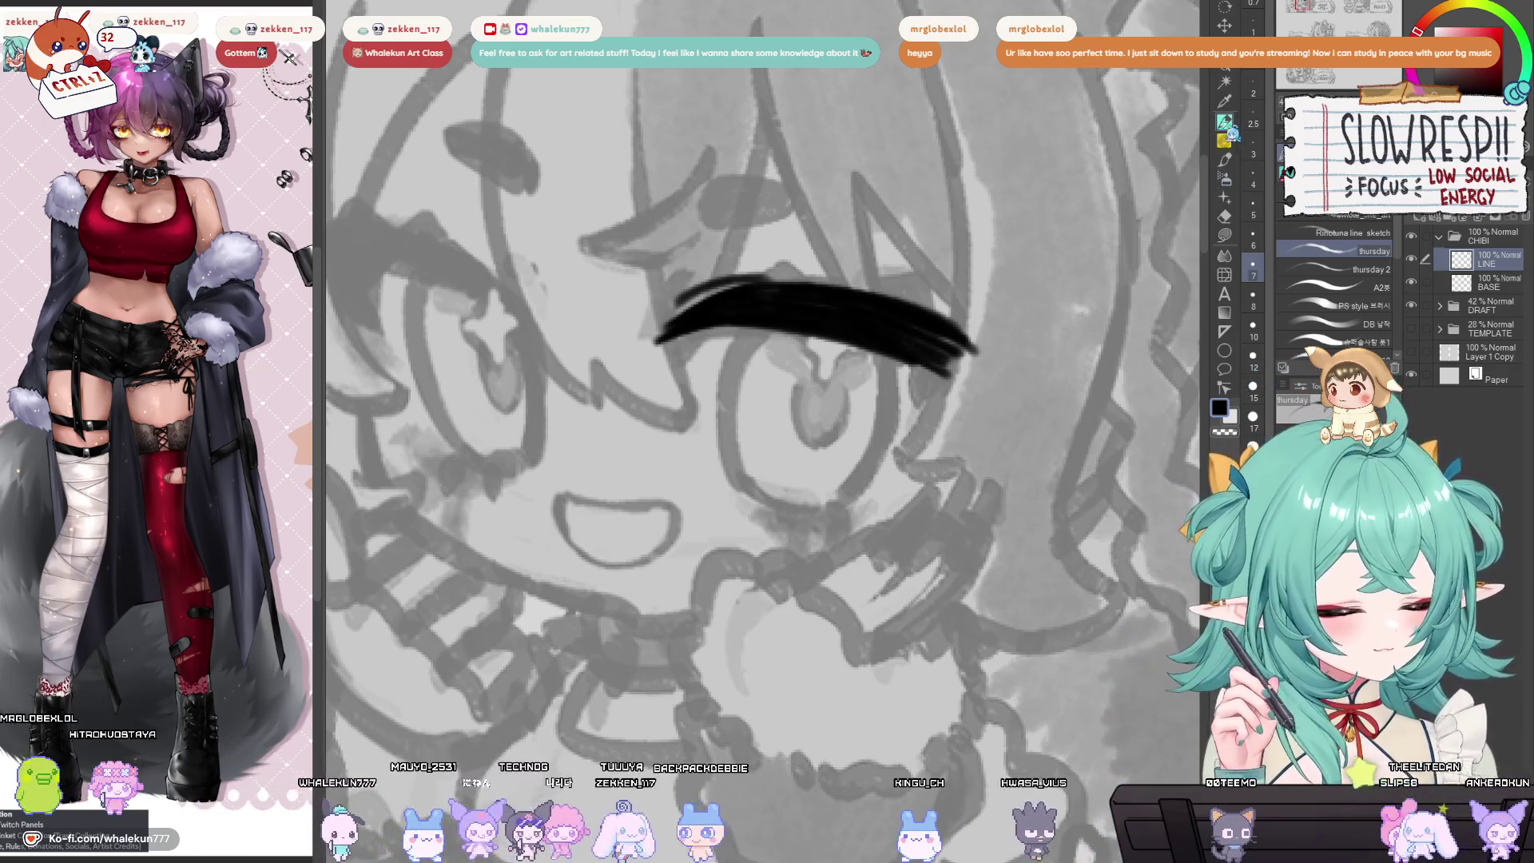
Pan and rotate the canvas around the left eye's upper lash stroke.
{"action": "left_click_drag", "start_coordinate": [827, 387], "coordinate": [823, 451]}
{"action": "left_click_drag", "start_coordinate": [881, 660], "coordinate": [931, 623]}
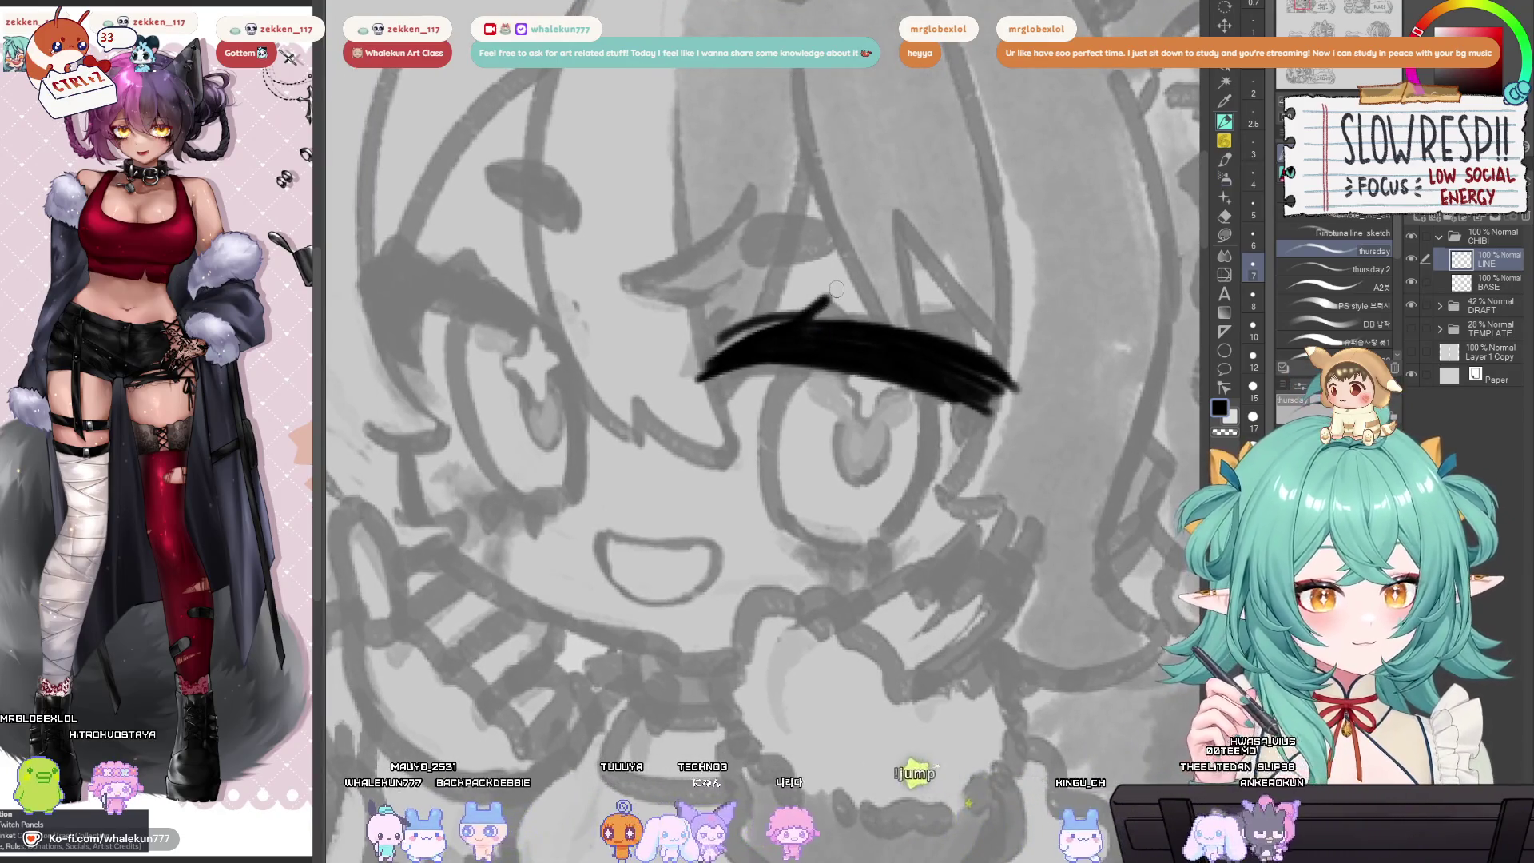
{"action": "mouse_move", "coordinate": [836, 289]}
{"action": "left_mouse_down"}
{"action": "mouse_move", "coordinate": [656, 245]}
{"action": "mouse_move", "coordinate": [793, 451]}
{"action": "mouse_move", "coordinate": [690, 424]}
{"action": "mouse_move", "coordinate": [846, 448]}
{"action": "left_mouse_up"}
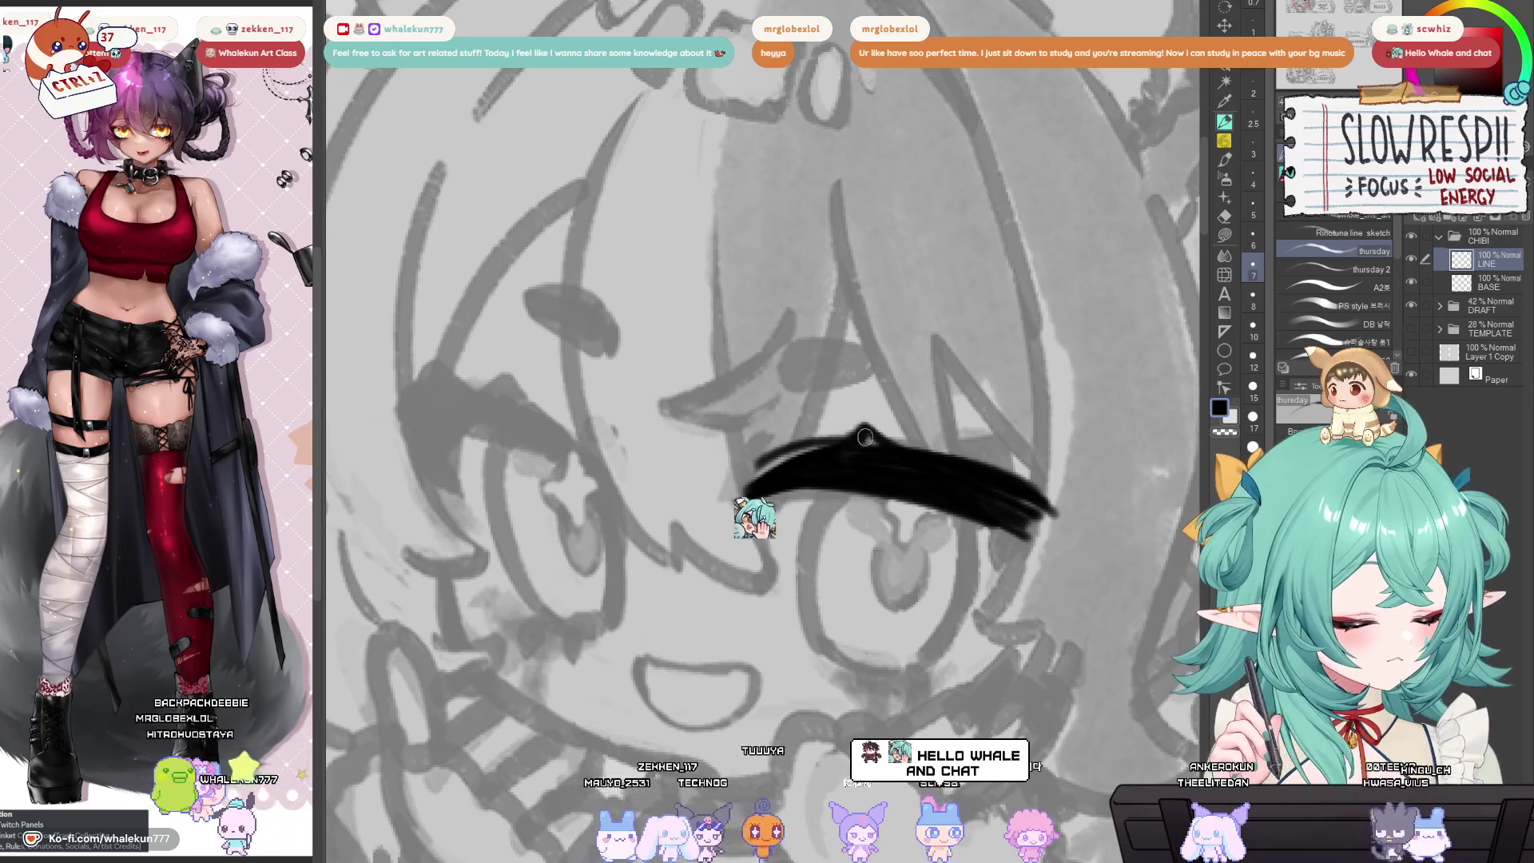
{"action": "left_click_drag", "start_coordinate": [865, 437], "coordinate": [903, 448]}
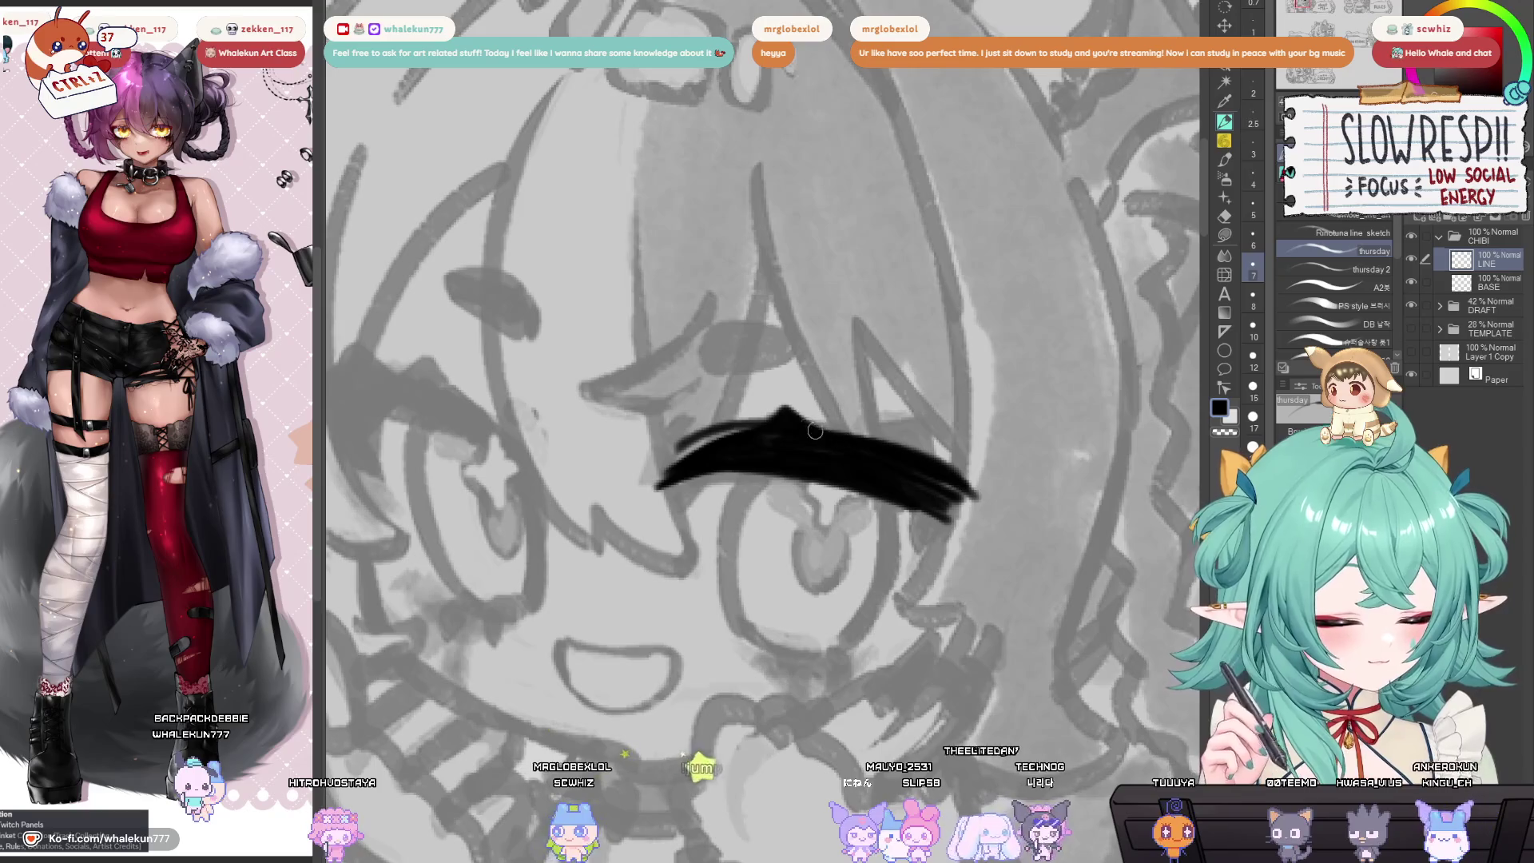
{"action": "left_click_drag", "start_coordinate": [754, 428], "coordinate": [740, 403]}
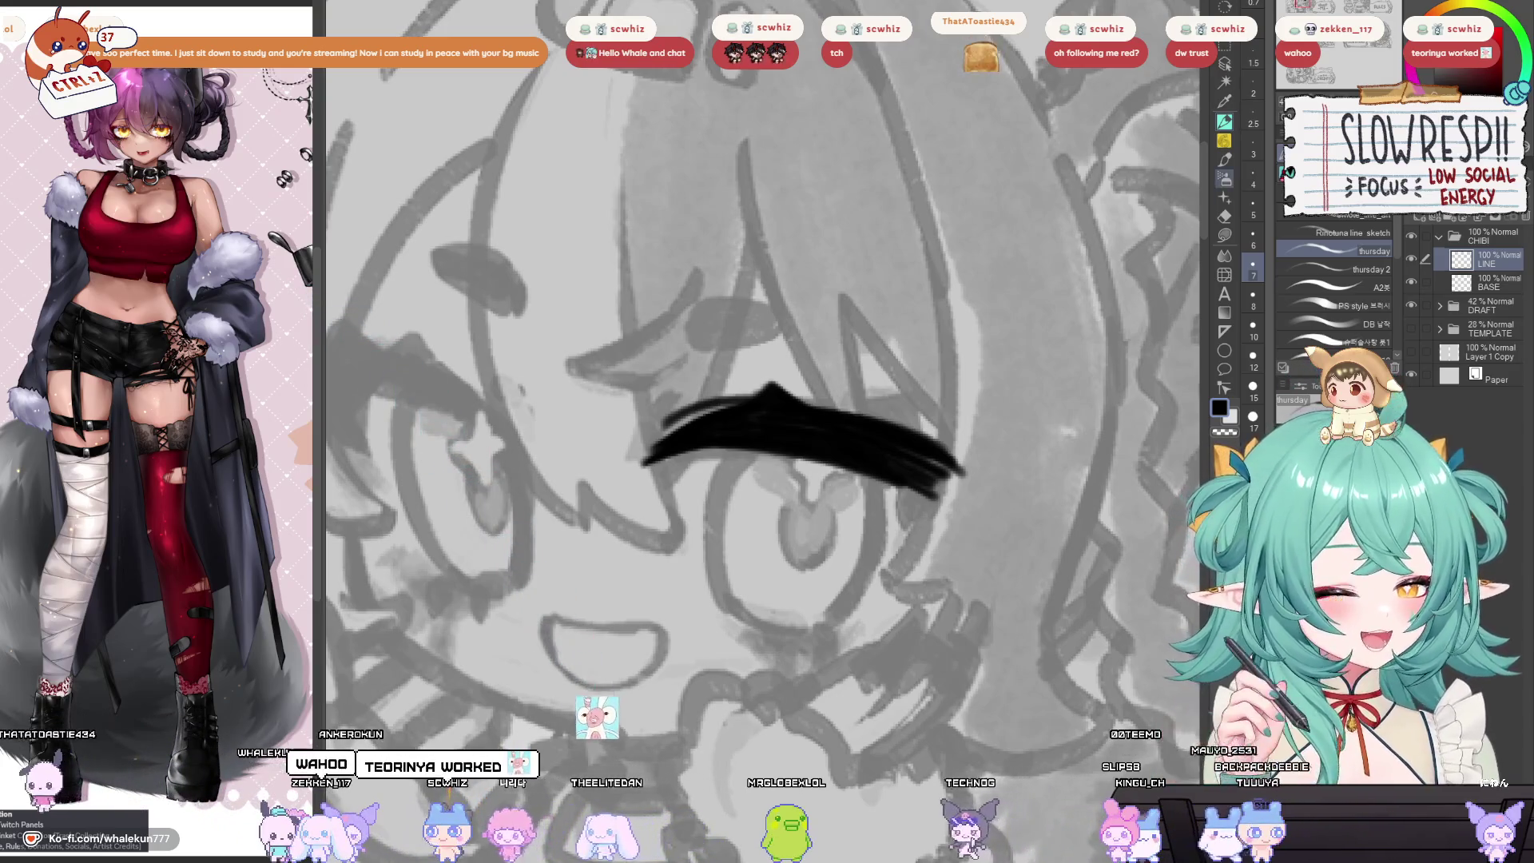
{"action": "mouse_move", "coordinate": [919, 431]}
{"action": "left_mouse_down"}
{"action": "mouse_move", "coordinate": [977, 399]}
{"action": "mouse_move", "coordinate": [1029, 428]}
{"action": "mouse_move", "coordinate": [808, 444]}
{"action": "mouse_move", "coordinate": [780, 460]}
{"action": "mouse_move", "coordinate": [813, 487]}
{"action": "left_mouse_up"}
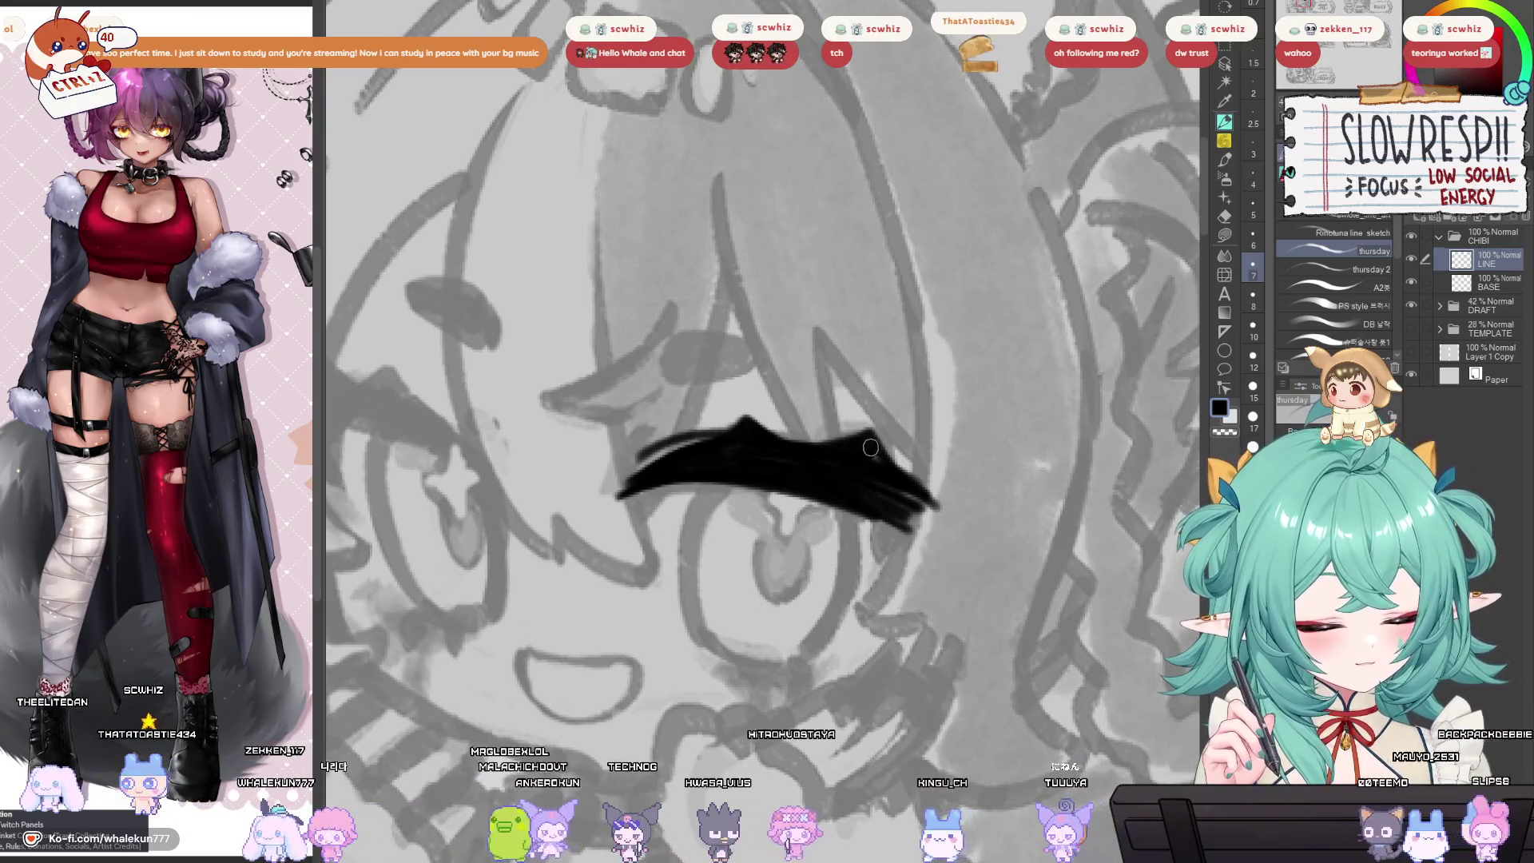
{"action": "mouse_move", "coordinate": [912, 471]}
{"action": "left_mouse_down"}
{"action": "mouse_move", "coordinate": [897, 453]}
{"action": "mouse_move", "coordinate": [887, 470]}
{"action": "mouse_move", "coordinate": [912, 504]}
{"action": "mouse_move", "coordinate": [879, 516]}
{"action": "mouse_move", "coordinate": [915, 534]}
{"action": "left_mouse_up"}
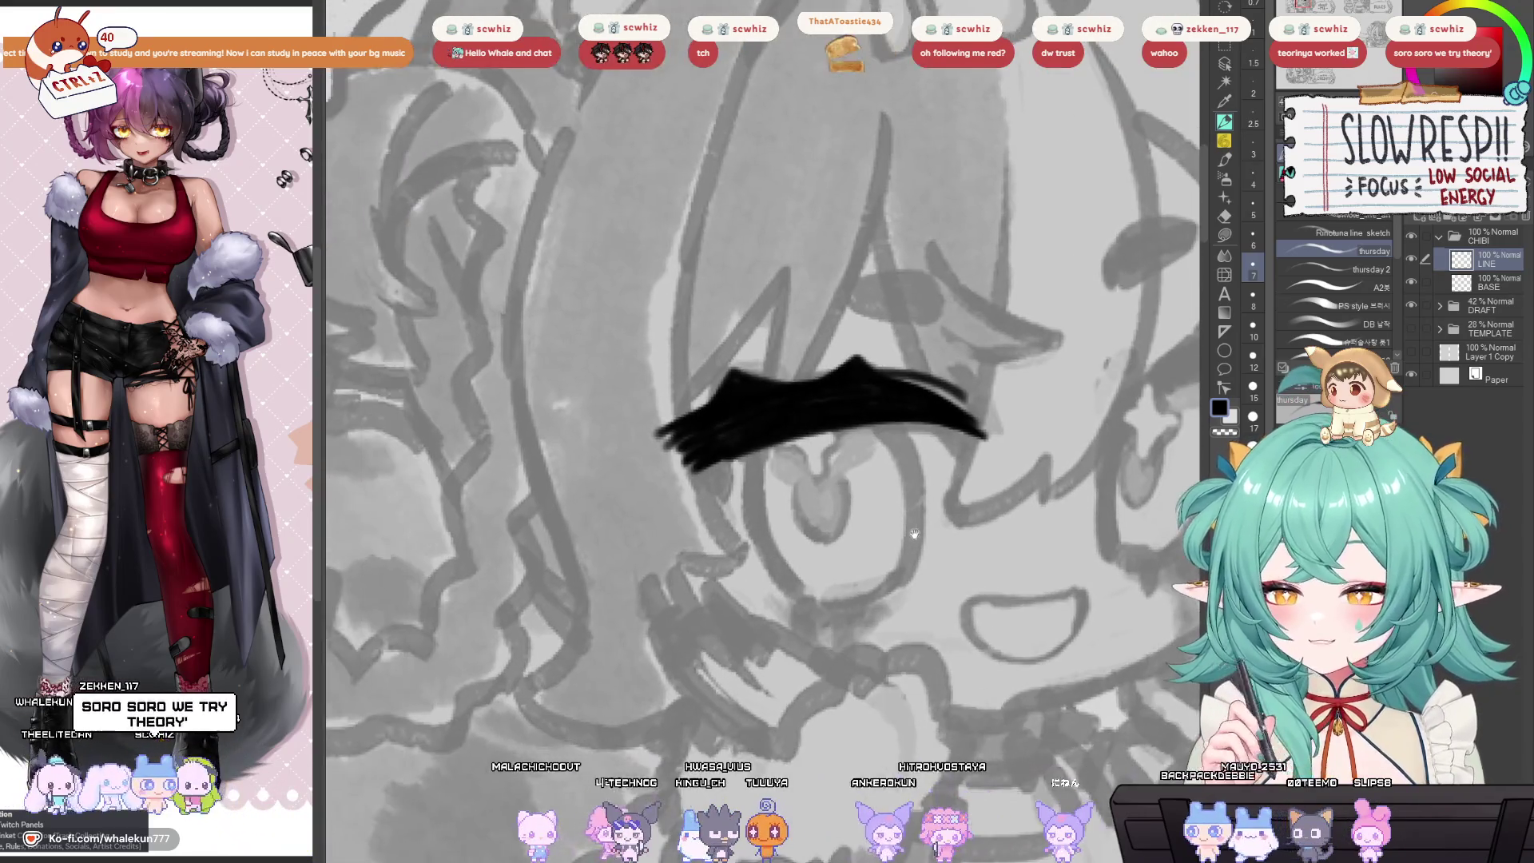
{"action": "scroll", "coordinate": [845, 550], "scroll_direction": "down", "scroll_amount": 5}
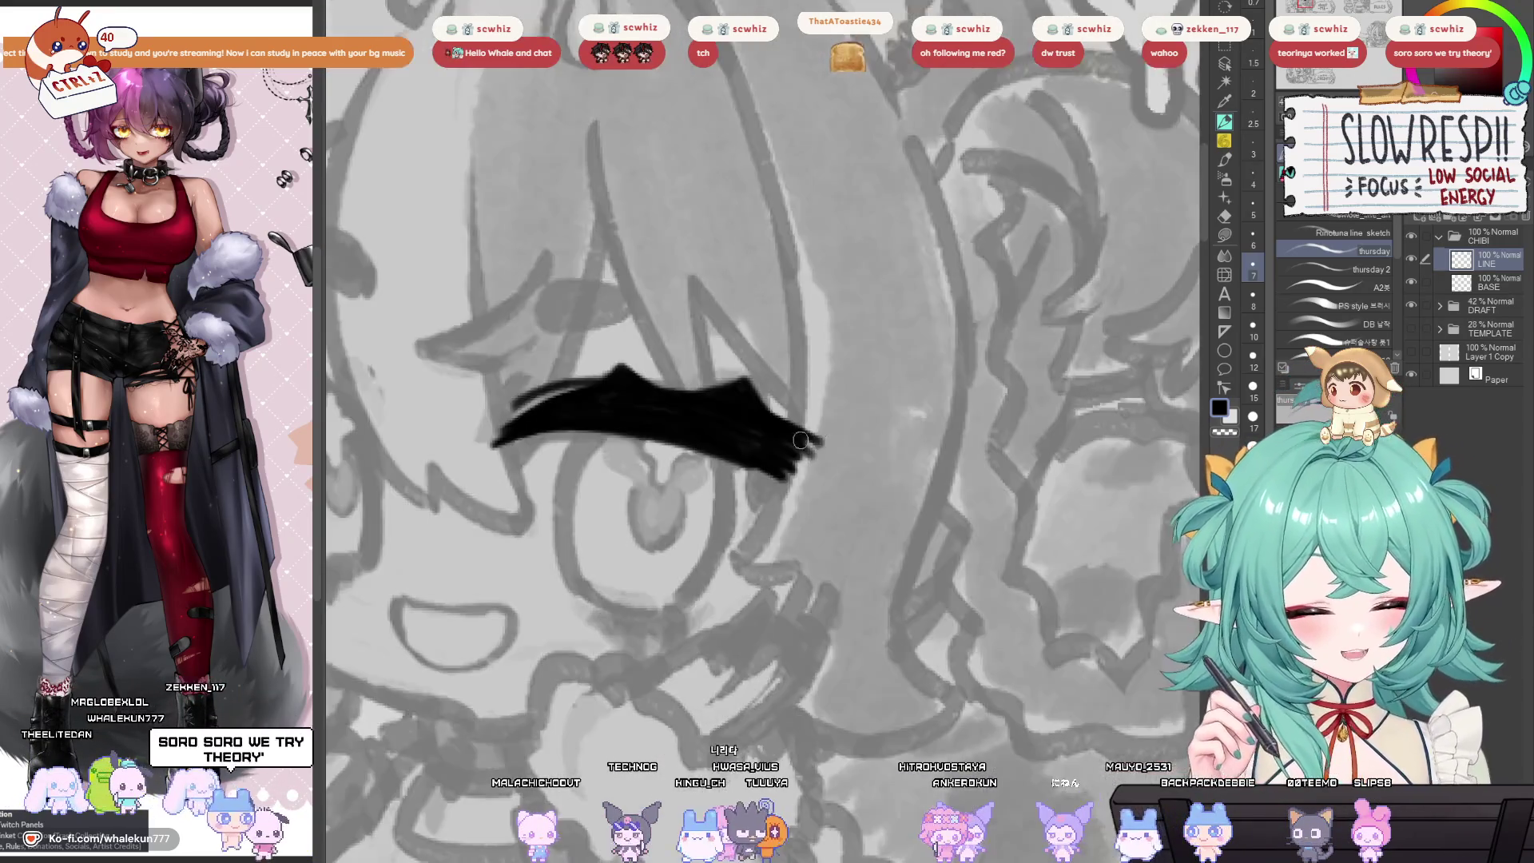
{"action": "scroll", "coordinate": [912, 508], "scroll_direction": "up", "scroll_amount": 4}
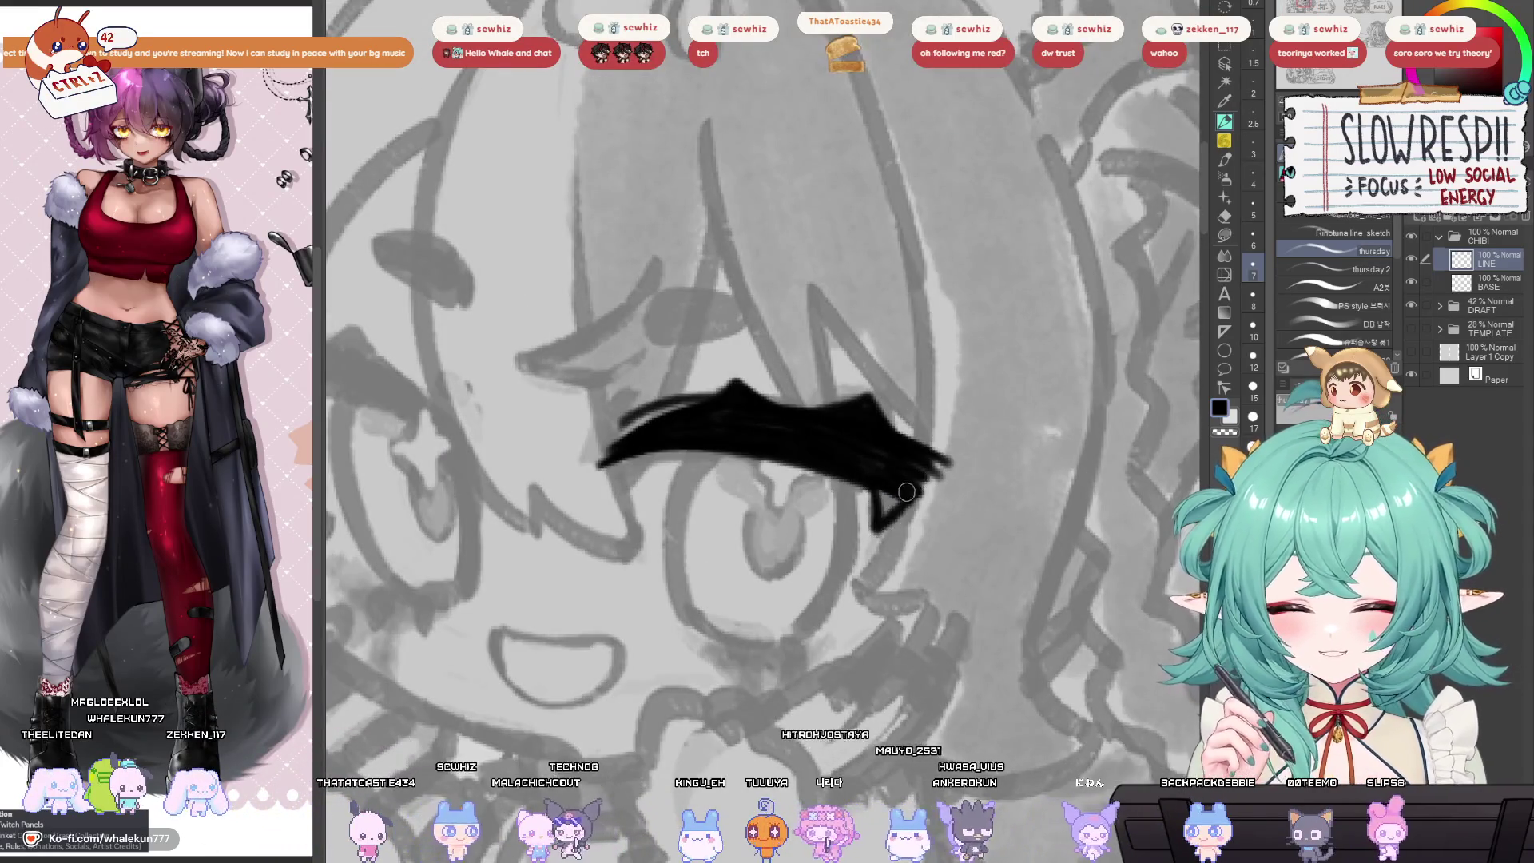
Redraw the left lash's sharp pointed tip, then fit the whole drawing in view.
{"action": "key", "text": "ctrl+z"}
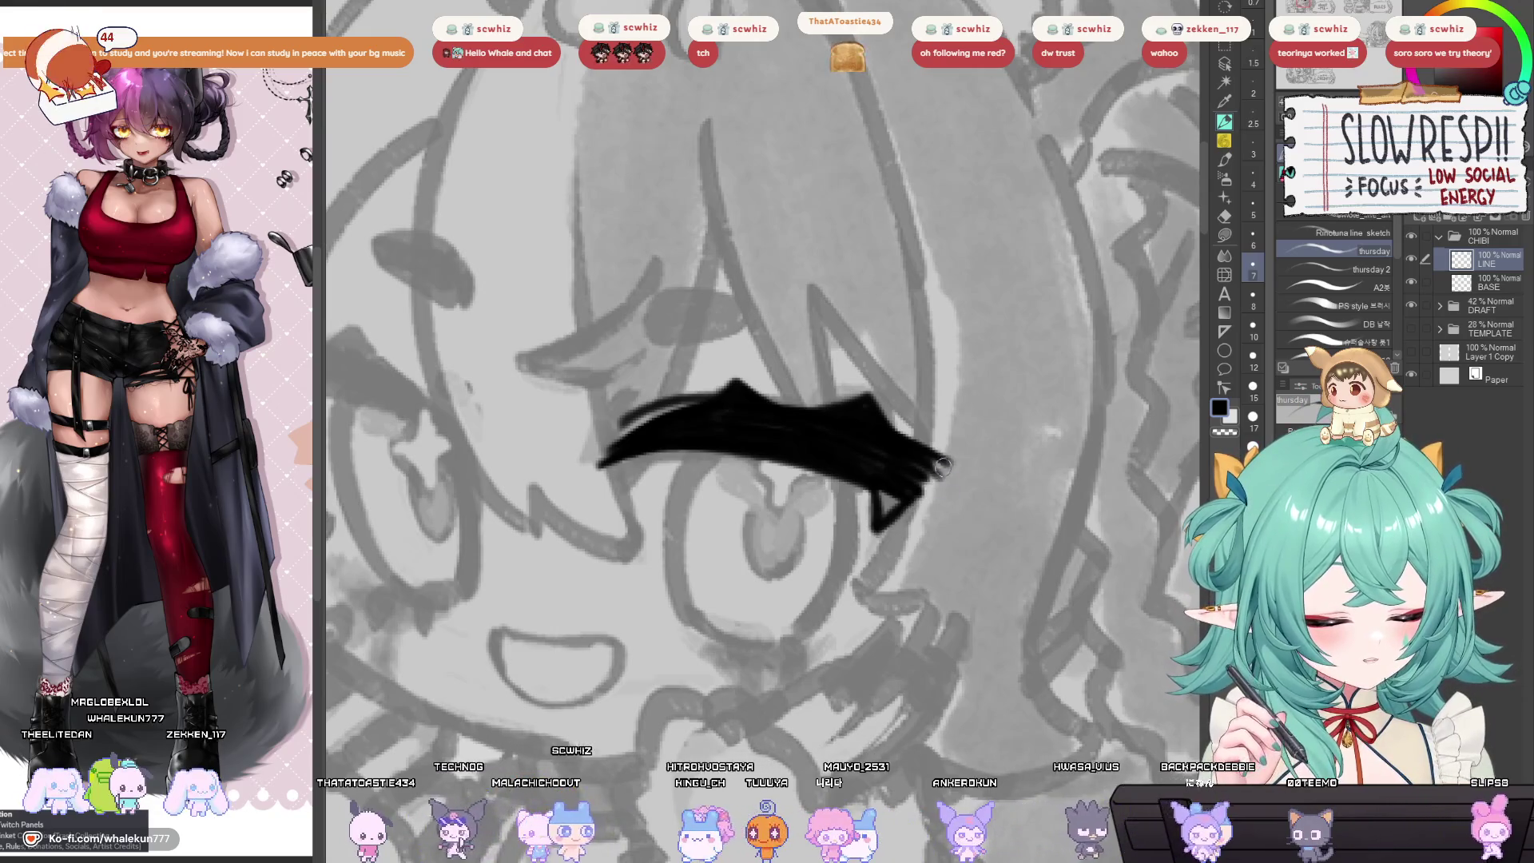
{"action": "left_click_drag", "start_coordinate": [945, 464], "coordinate": [892, 513]}
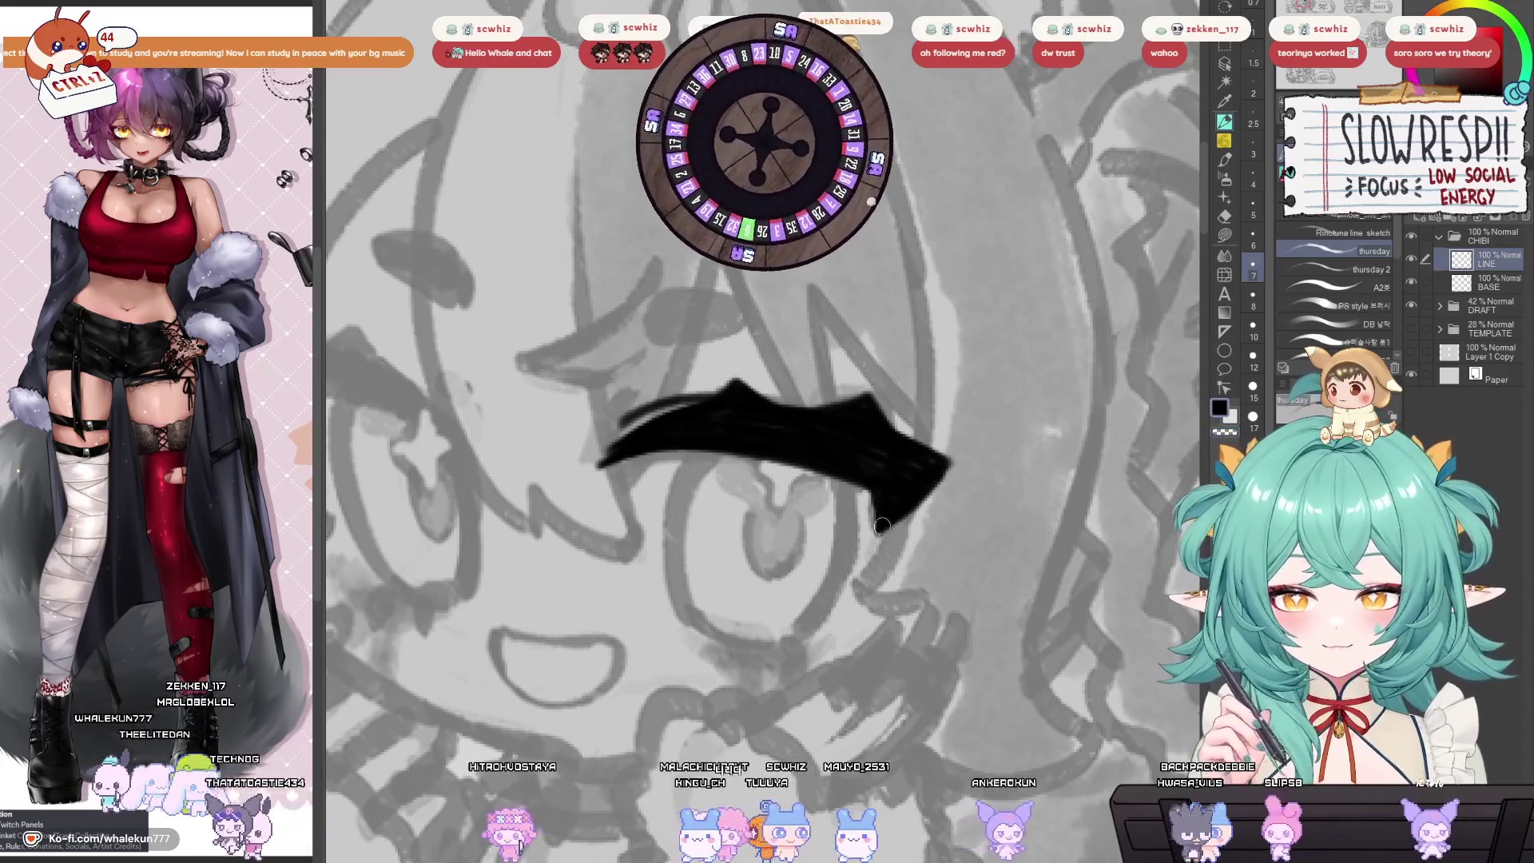
{"action": "left_click_drag", "start_coordinate": [886, 525], "coordinate": [921, 485]}
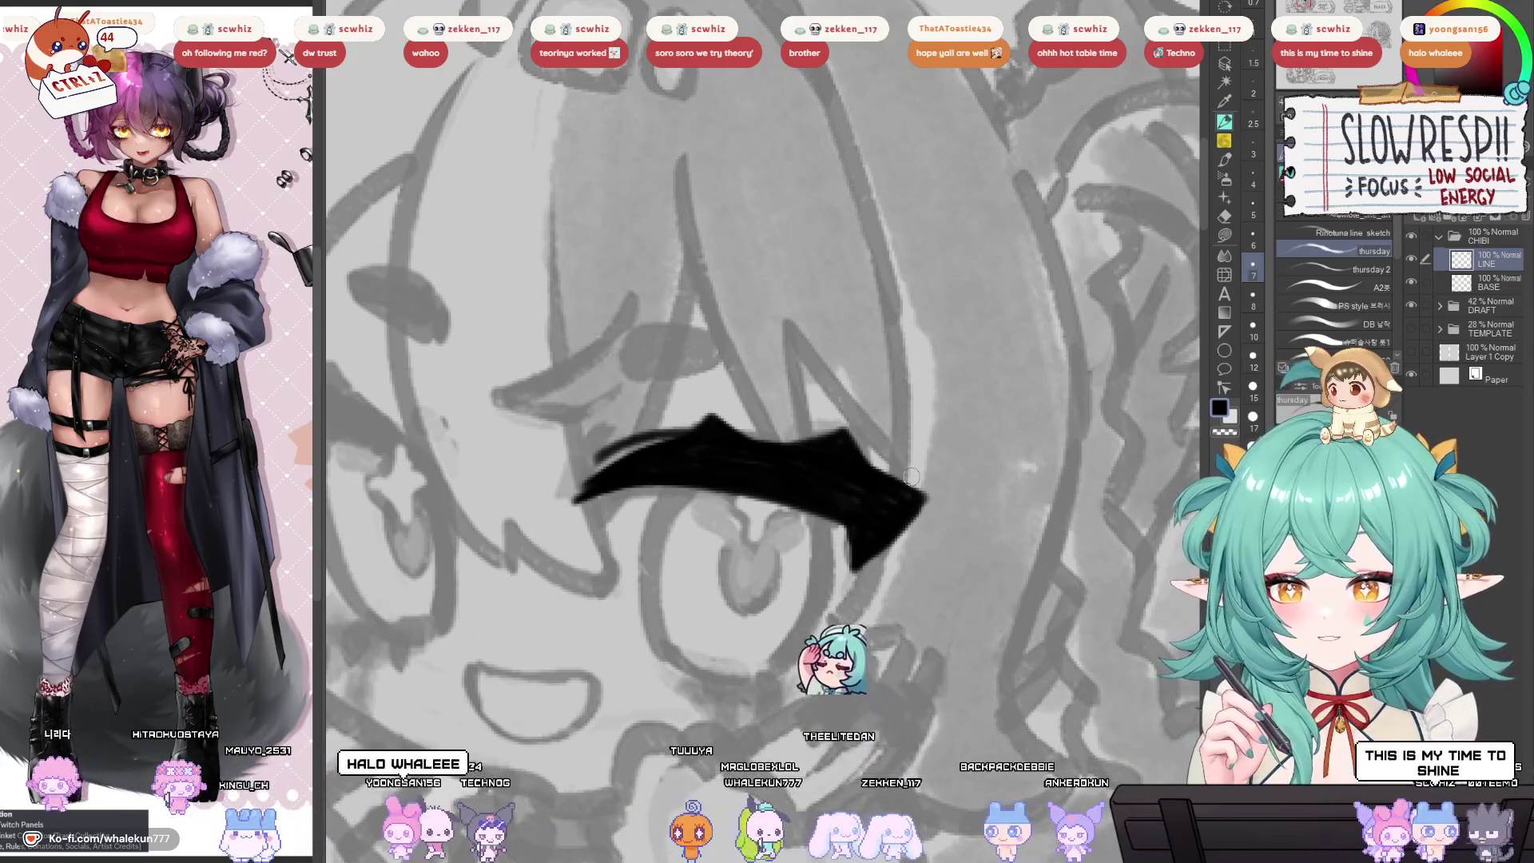
{"action": "left_click_drag", "start_coordinate": [840, 513], "coordinate": [880, 485]}
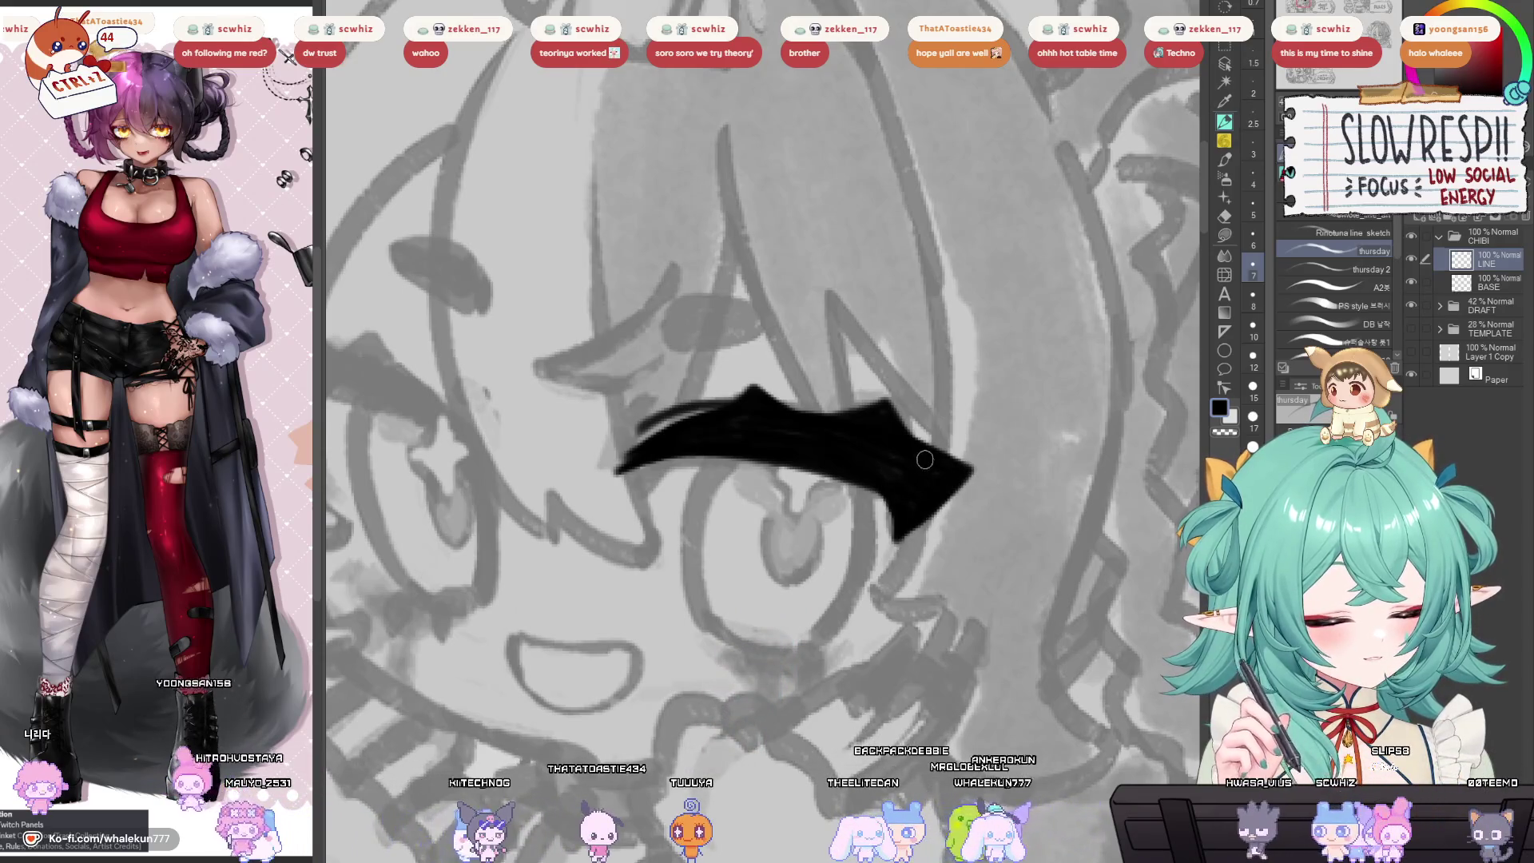
{"action": "key", "text": "ctrl+0"}
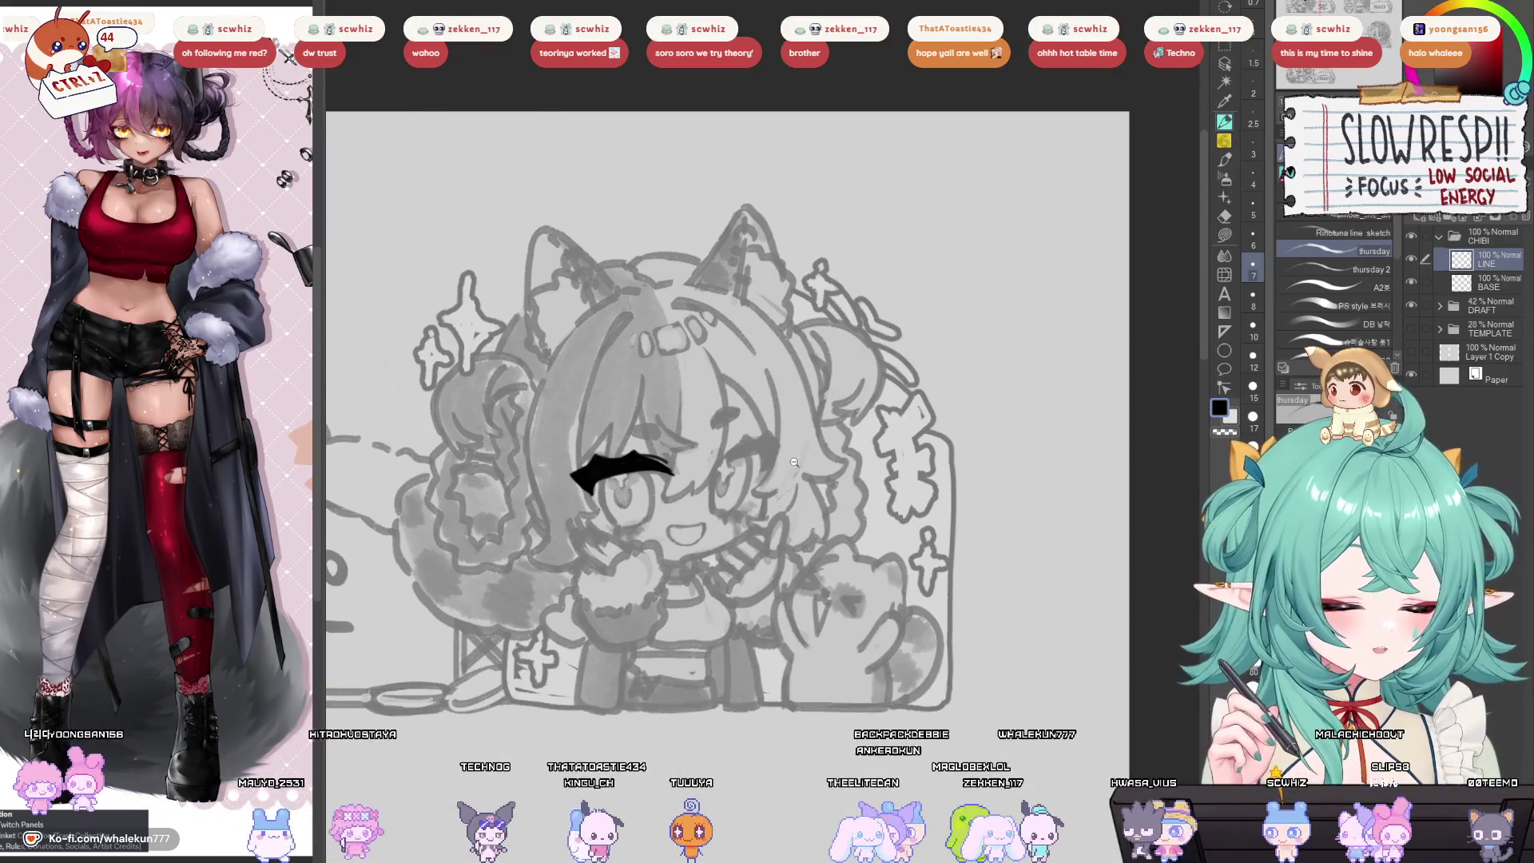
Move the view to the right eye and draw its curved upper lid line, undoing to retry.
{"action": "scroll", "coordinate": [795, 461], "scroll_direction": "up", "scroll_amount": 5}
{"action": "left_click_drag", "start_coordinate": [416, 479], "coordinate": [839, 501]}
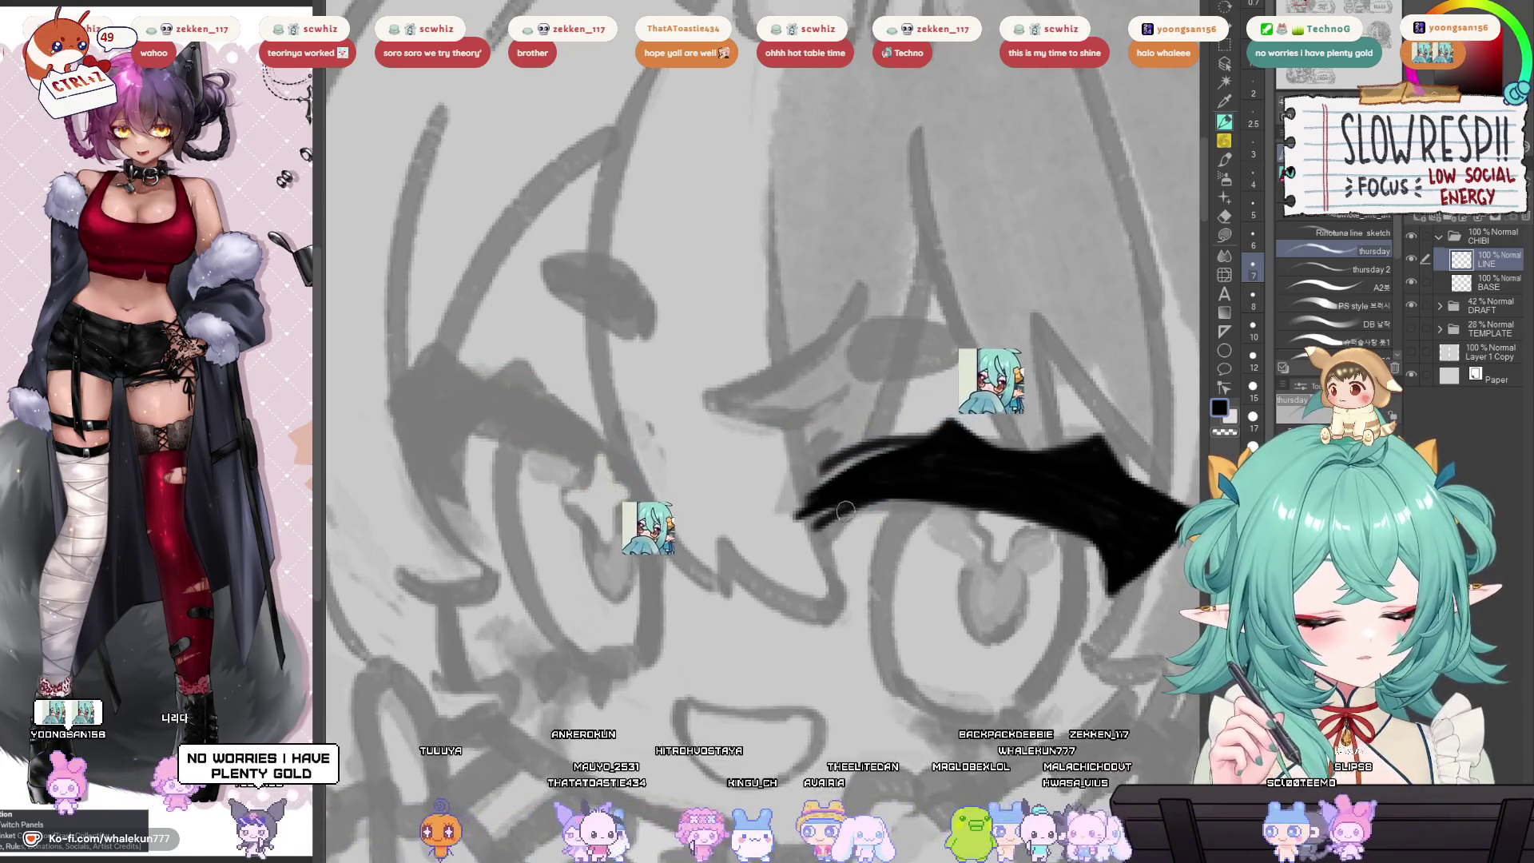
{"action": "left_click_drag", "start_coordinate": [959, 483], "coordinate": [889, 506]}
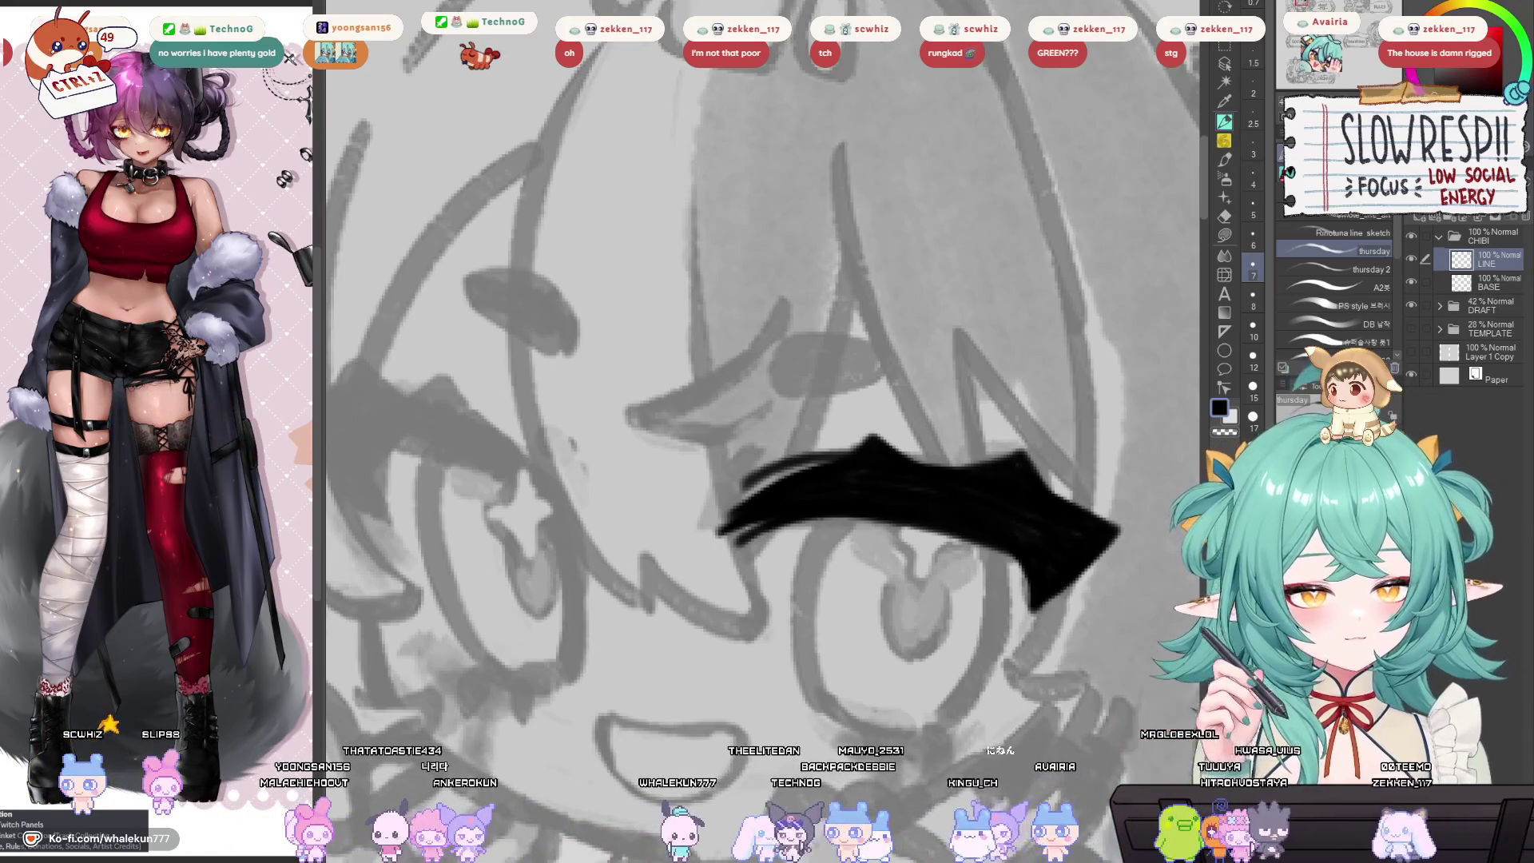
{"action": "mouse_move", "coordinate": [1311, 571]}
{"action": "left_mouse_down"}
{"action": "mouse_move", "coordinate": [1311, 467]}
{"action": "mouse_move", "coordinate": [852, 516]}
{"action": "left_mouse_up"}
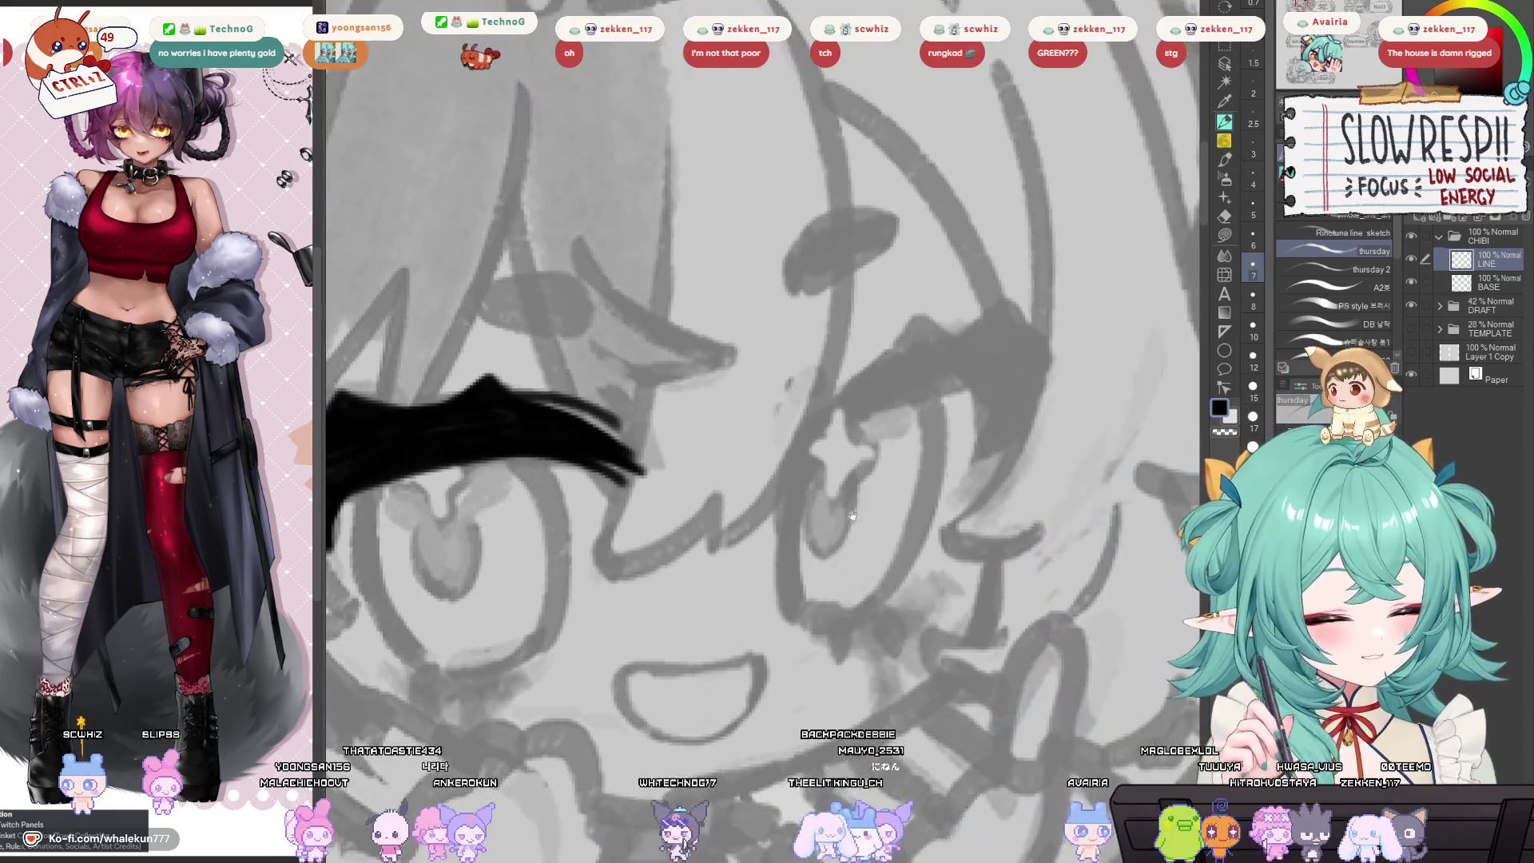
{"action": "mouse_move", "coordinate": [837, 444]}
{"action": "left_mouse_down"}
{"action": "mouse_move", "coordinate": [803, 466]}
{"action": "mouse_move", "coordinate": [855, 478]}
{"action": "left_mouse_up"}
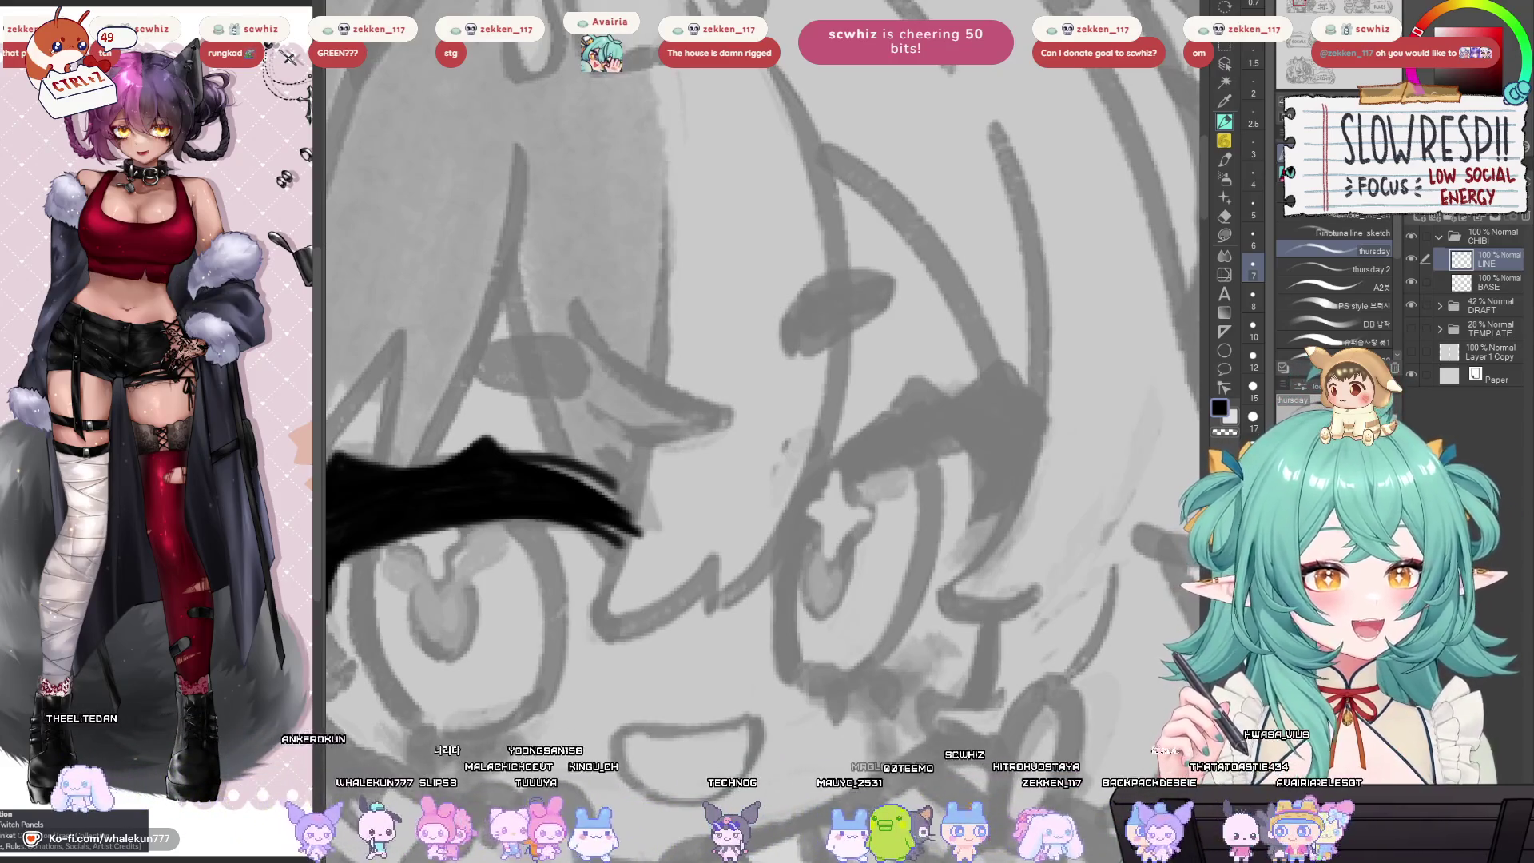
{"action": "left_click_drag", "start_coordinate": [709, 557], "coordinate": [826, 541]}
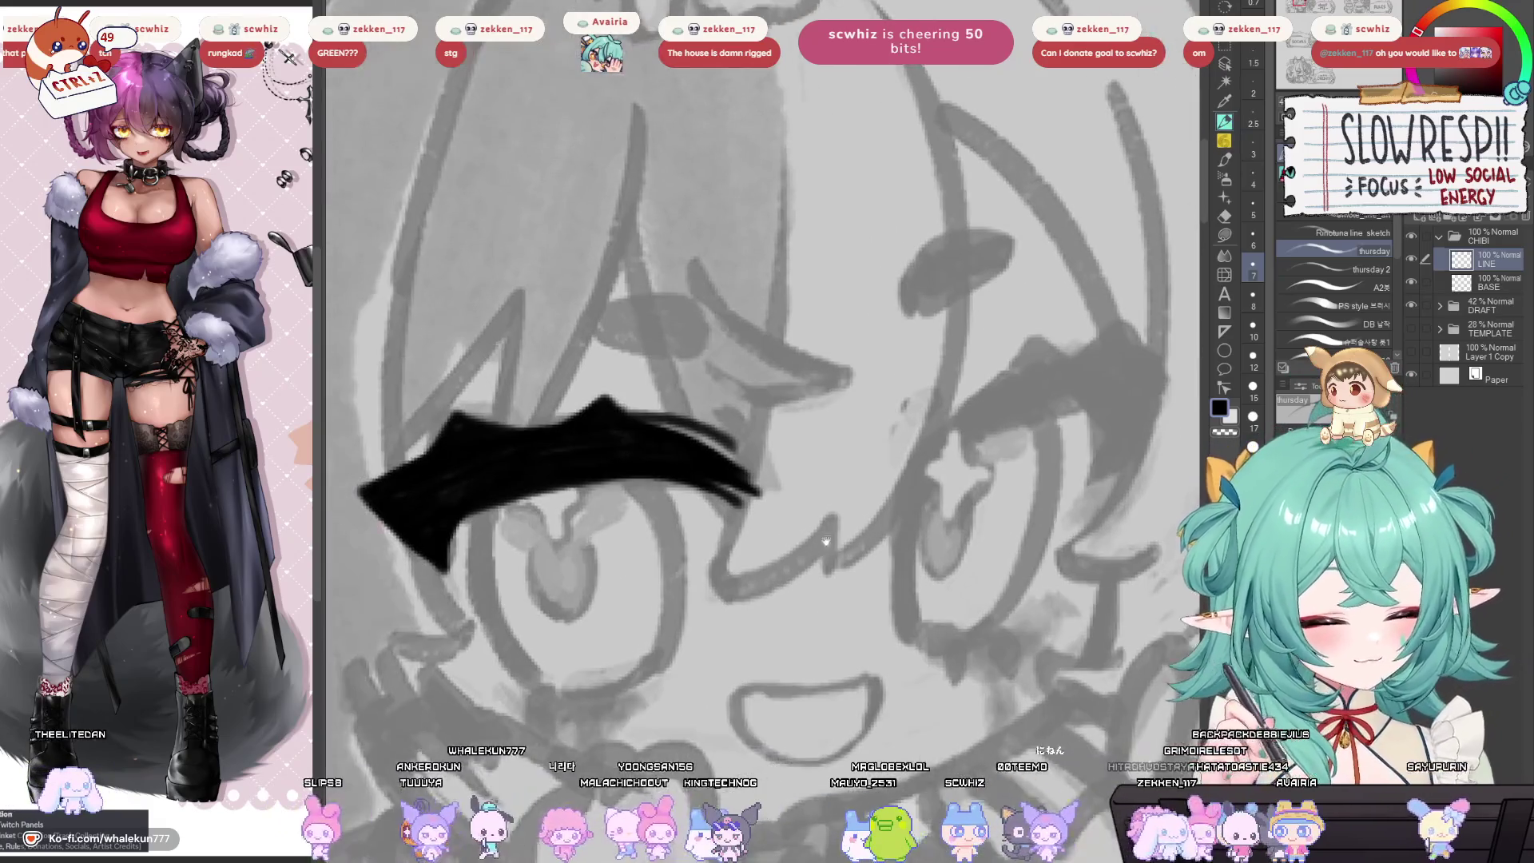
{"action": "mouse_move", "coordinate": [915, 479]}
{"action": "left_mouse_down"}
{"action": "mouse_move", "coordinate": [1047, 367]}
{"action": "mouse_move", "coordinate": [907, 484]}
{"action": "mouse_move", "coordinate": [1127, 352]}
{"action": "left_mouse_up"}
{"action": "key", "text": "ctrl+z"}
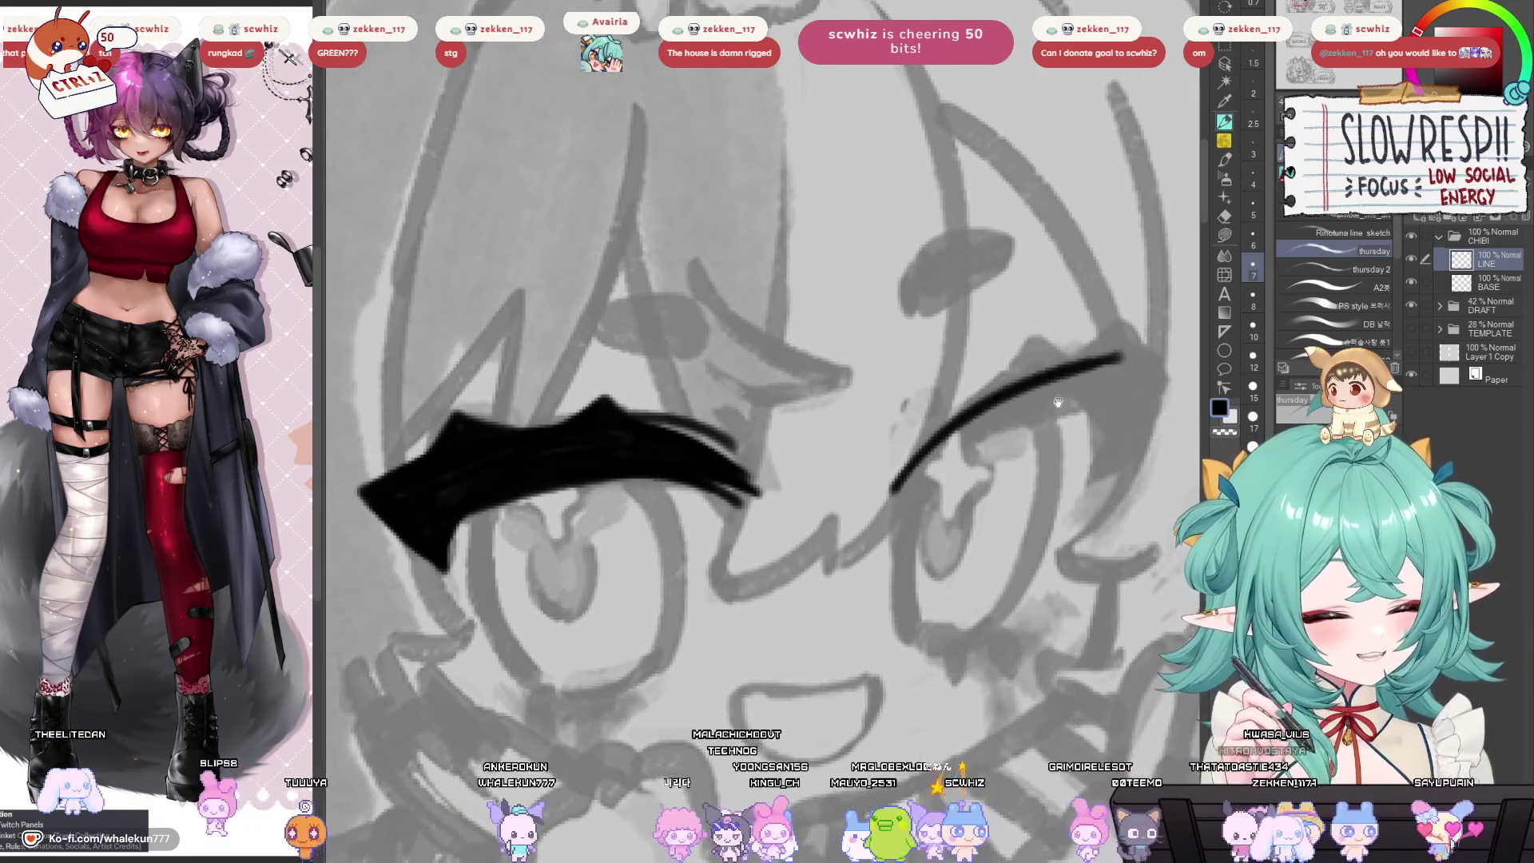
Layer strokes along the right eye's lid and darken its outer end into a pointed tip.
{"action": "mouse_move", "coordinate": [881, 493]}
{"action": "left_mouse_down"}
{"action": "mouse_move", "coordinate": [878, 509]}
{"action": "mouse_move", "coordinate": [853, 496]}
{"action": "mouse_move", "coordinate": [846, 419]}
{"action": "mouse_move", "coordinate": [1035, 357]}
{"action": "left_mouse_up"}
{"action": "key", "text": "ctrl+z"}
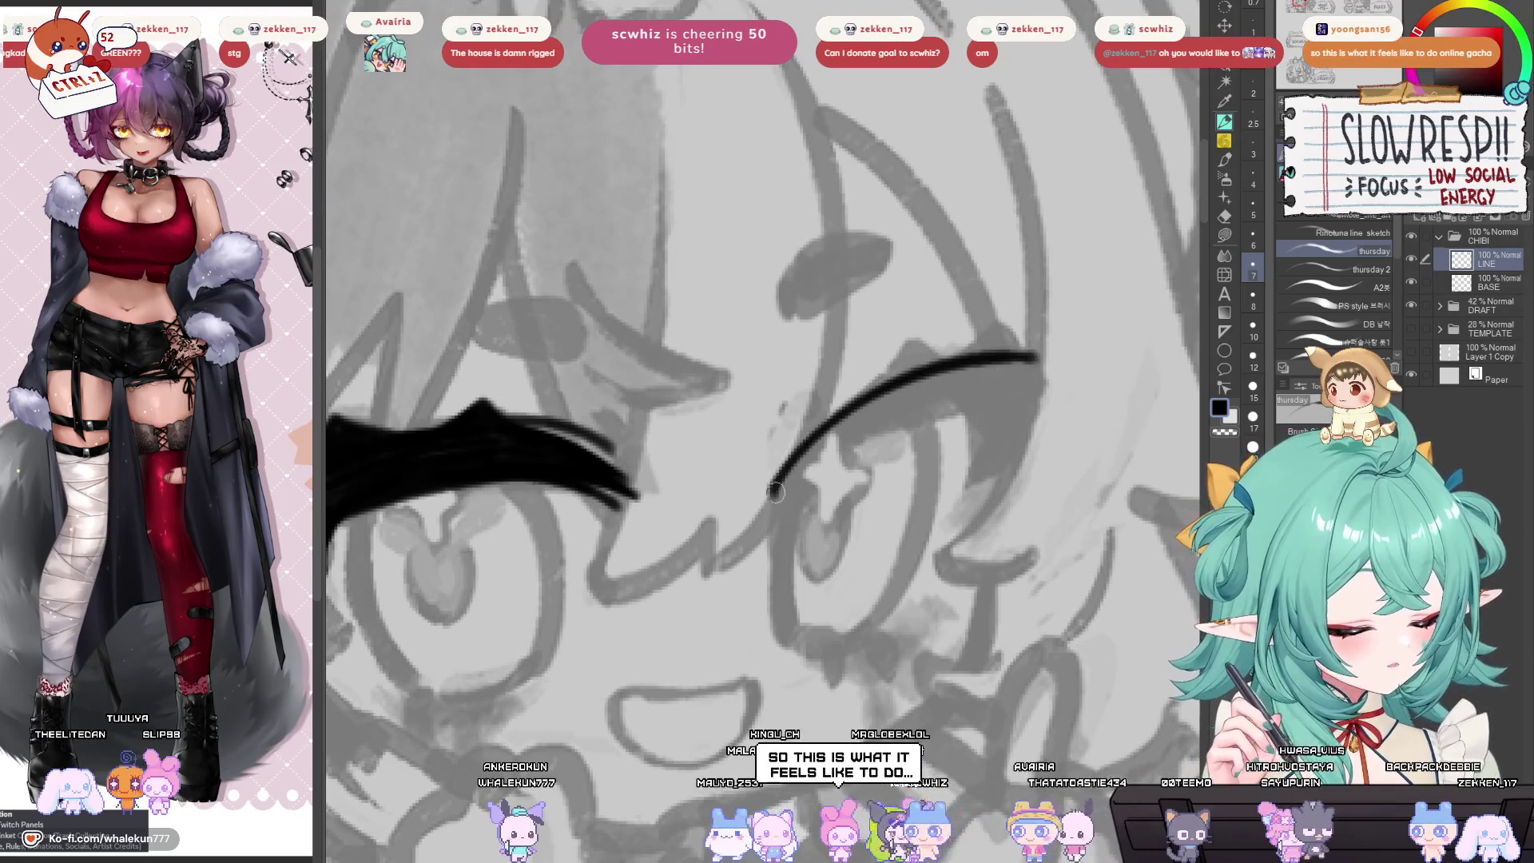
{"action": "left_click_drag", "start_coordinate": [775, 492], "coordinate": [1013, 407]}
{"action": "left_click_drag", "start_coordinate": [811, 475], "coordinate": [975, 385]}
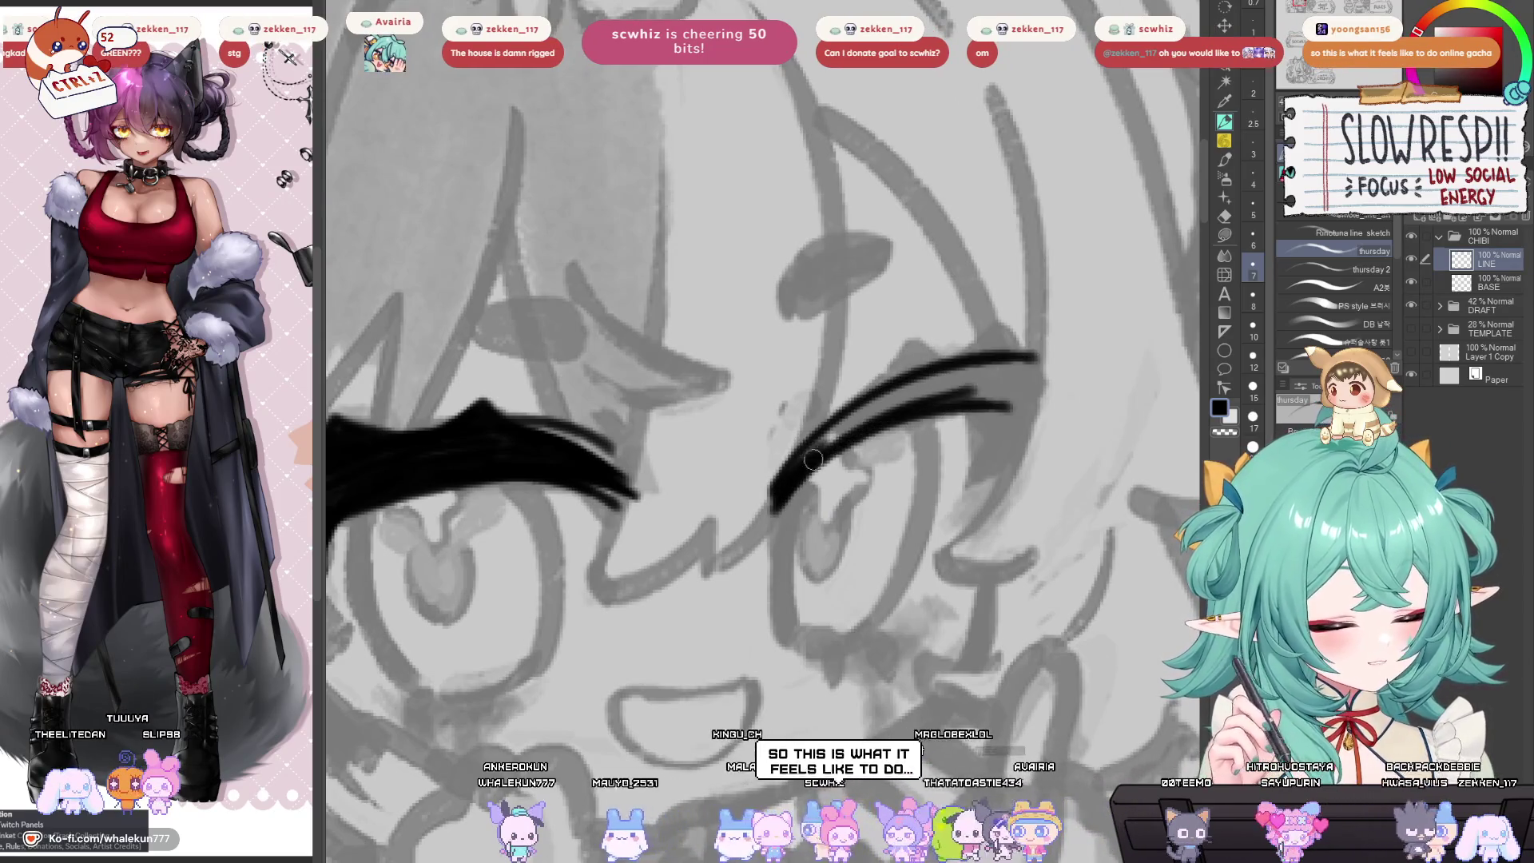
{"action": "left_click_drag", "start_coordinate": [846, 426], "coordinate": [951, 374]}
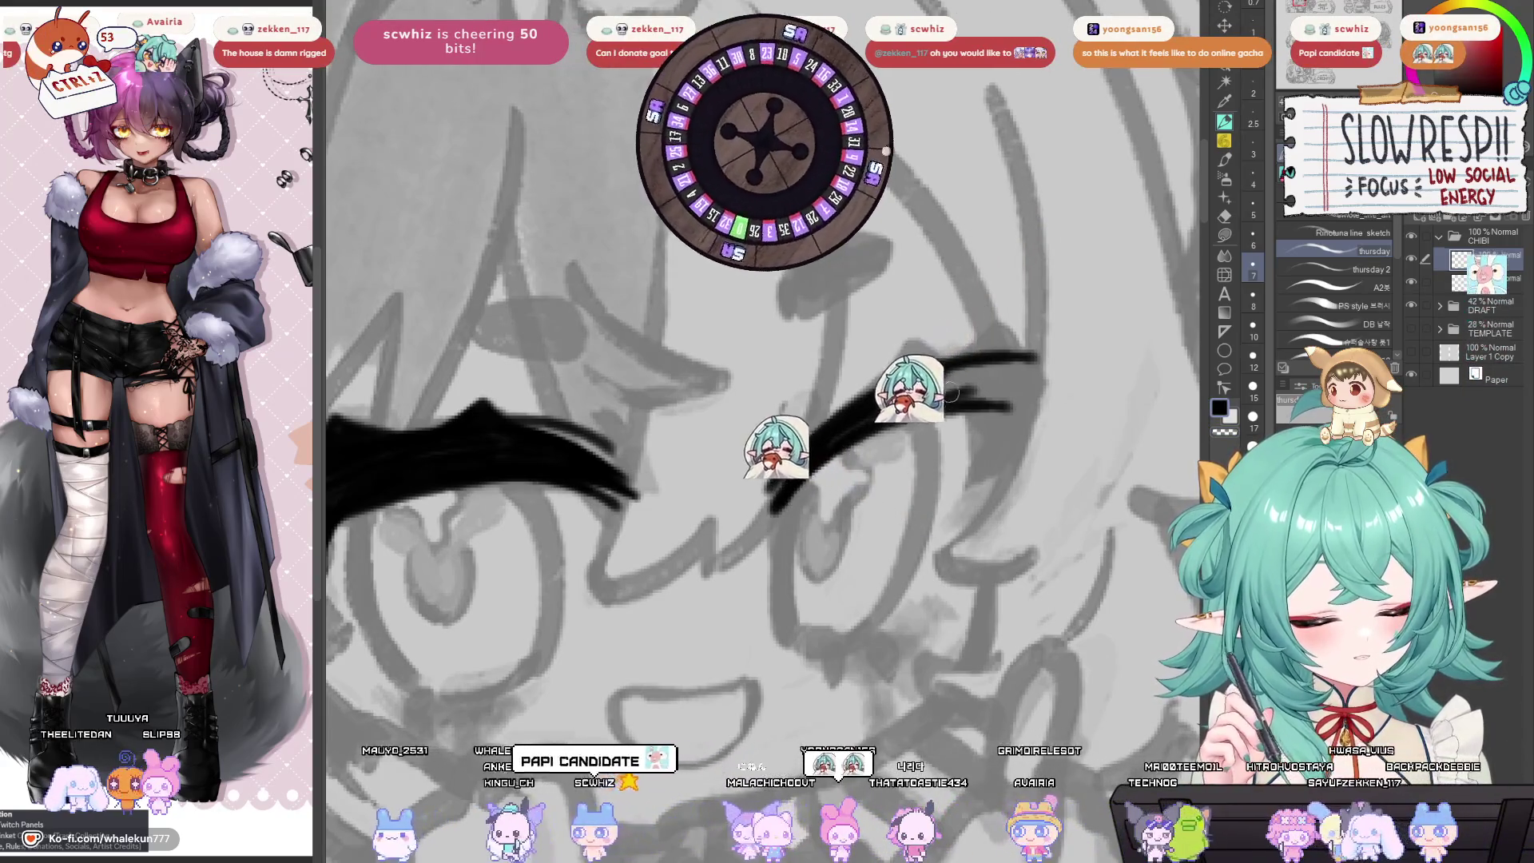
{"action": "mouse_move", "coordinate": [951, 392]}
{"action": "left_mouse_down"}
{"action": "mouse_move", "coordinate": [906, 444]}
{"action": "mouse_move", "coordinate": [951, 373]}
{"action": "left_mouse_up"}
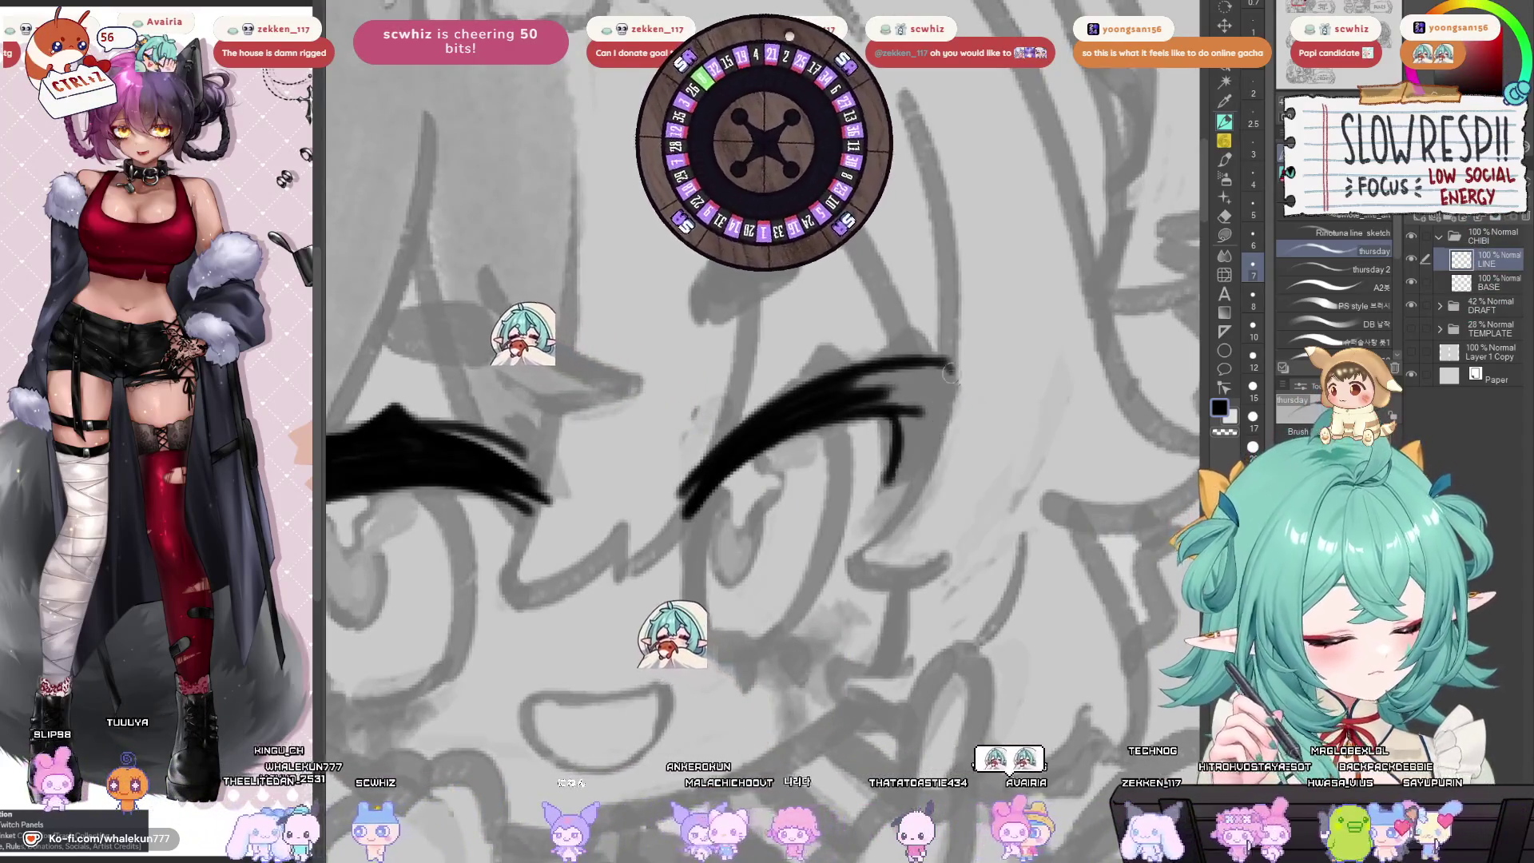
{"action": "mouse_move", "coordinate": [951, 376]}
{"action": "left_mouse_down"}
{"action": "mouse_move", "coordinate": [928, 373]}
{"action": "mouse_move", "coordinate": [897, 474]}
{"action": "left_mouse_up"}
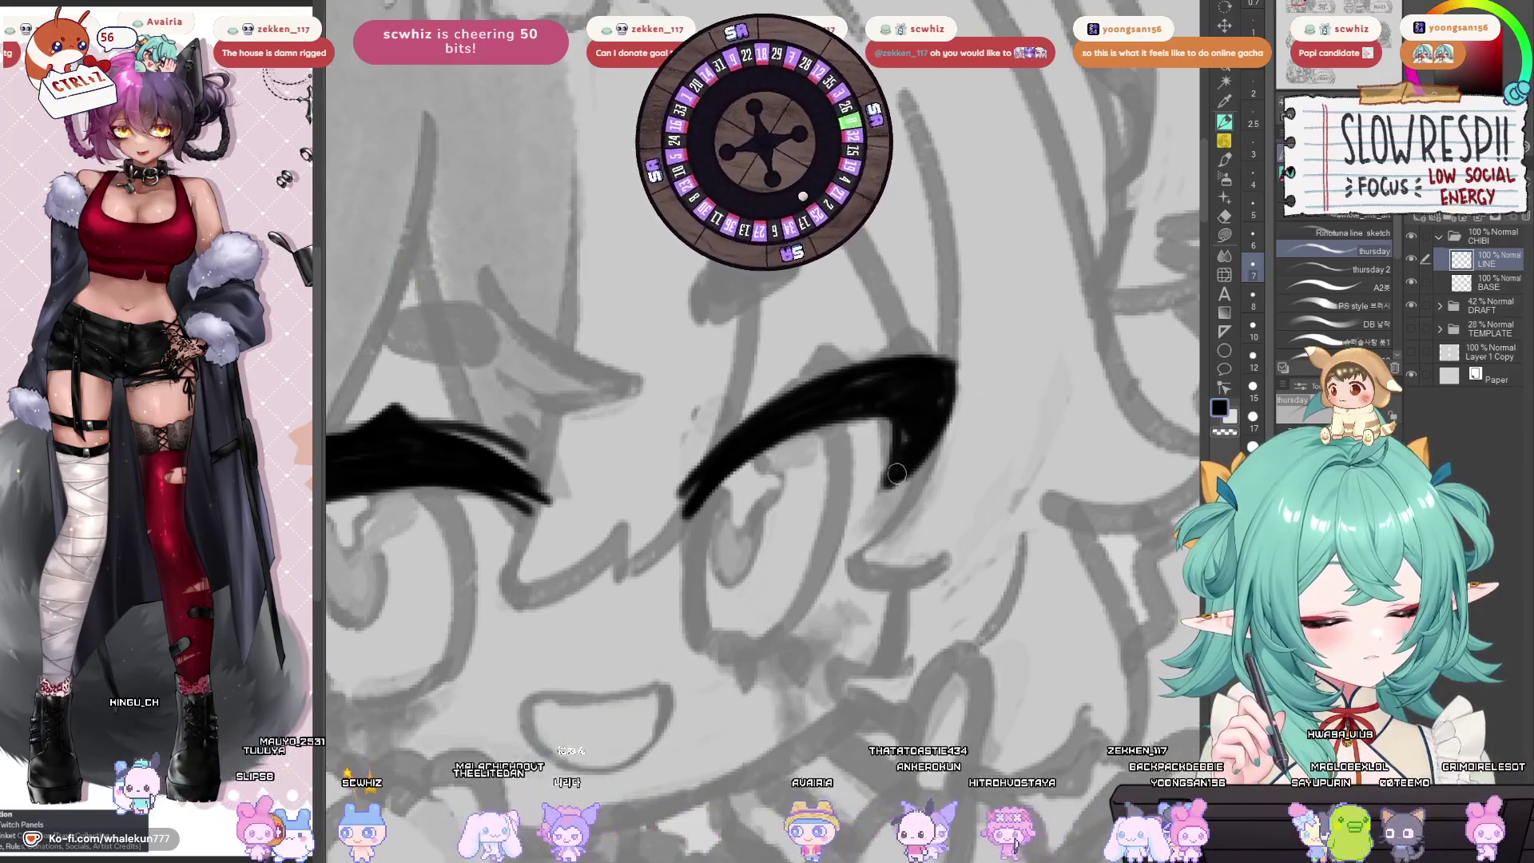
{"action": "scroll", "coordinate": [958, 379], "scroll_direction": "down", "scroll_amount": 5}
Mirror the canvas and pan across both eyes to check their symmetry.
{"action": "key", "text": "h"}
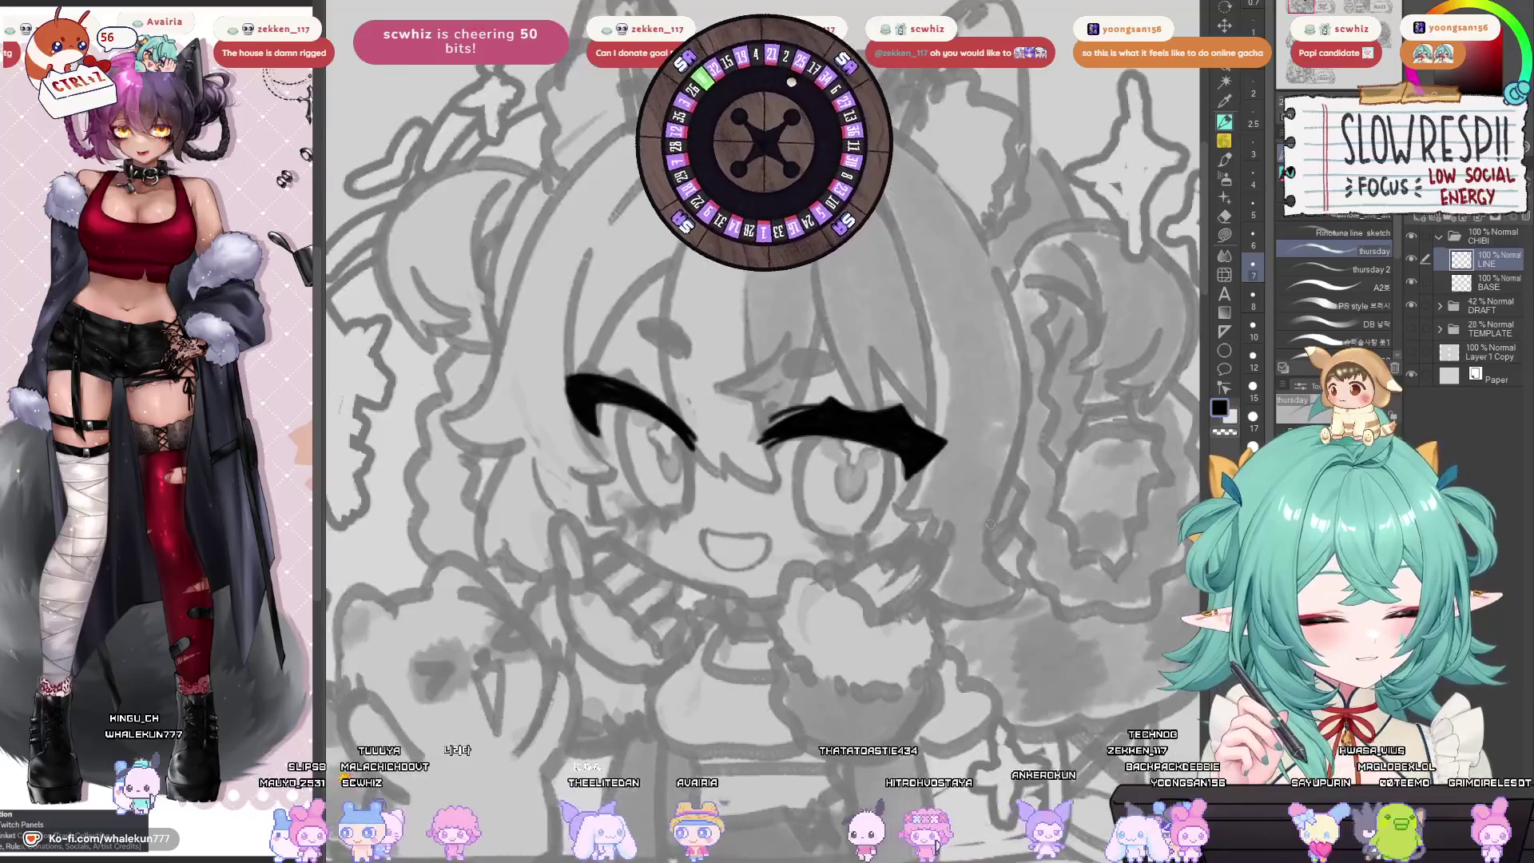
{"action": "key", "text": "h"}
{"action": "scroll", "coordinate": [975, 385], "scroll_direction": "up", "scroll_amount": 5}
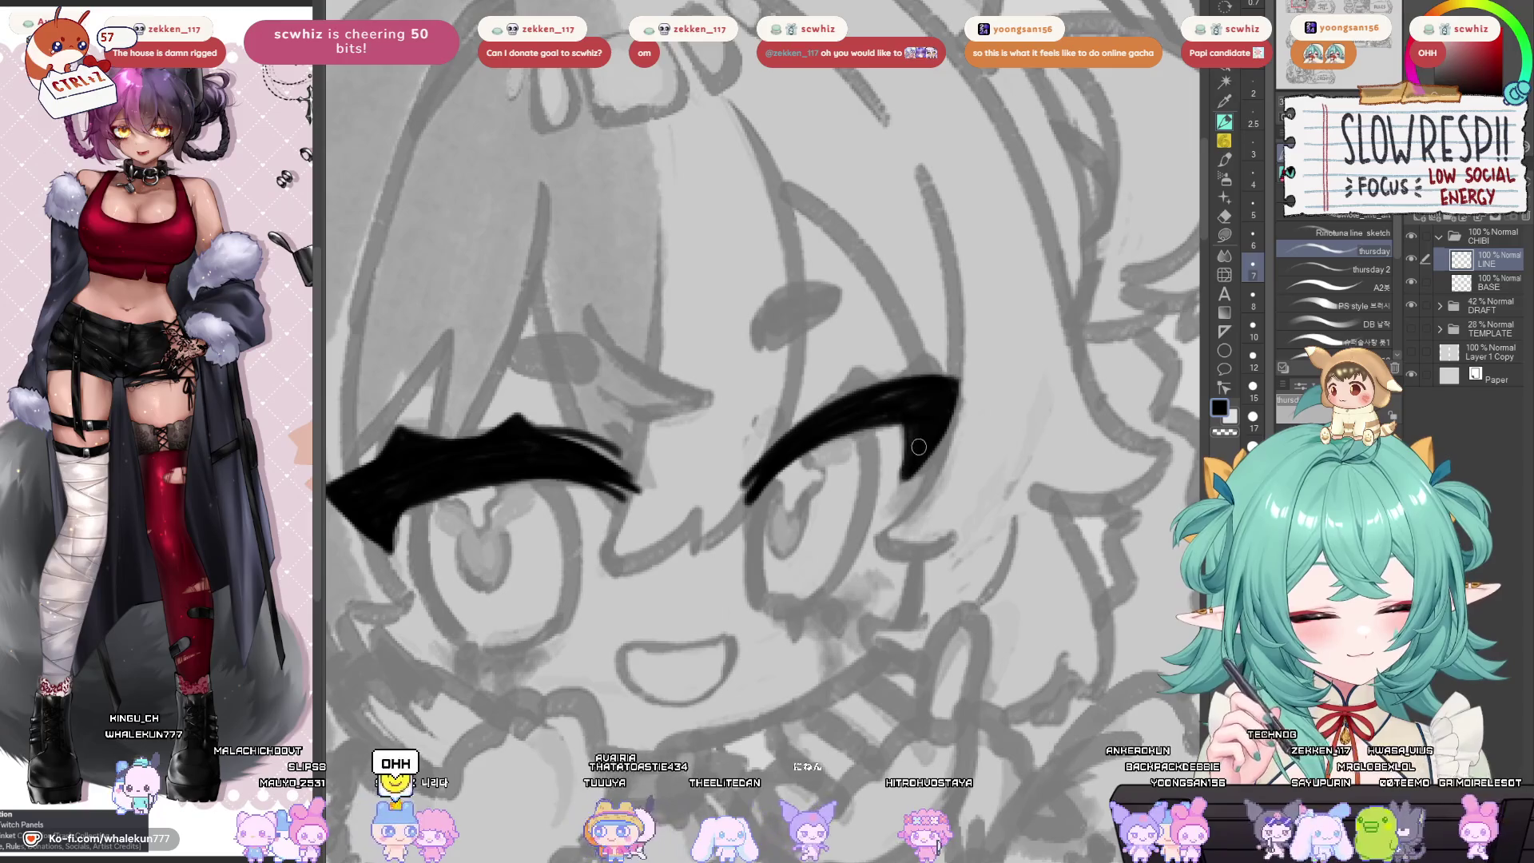
{"action": "left_click_drag", "start_coordinate": [899, 486], "coordinate": [955, 497]}
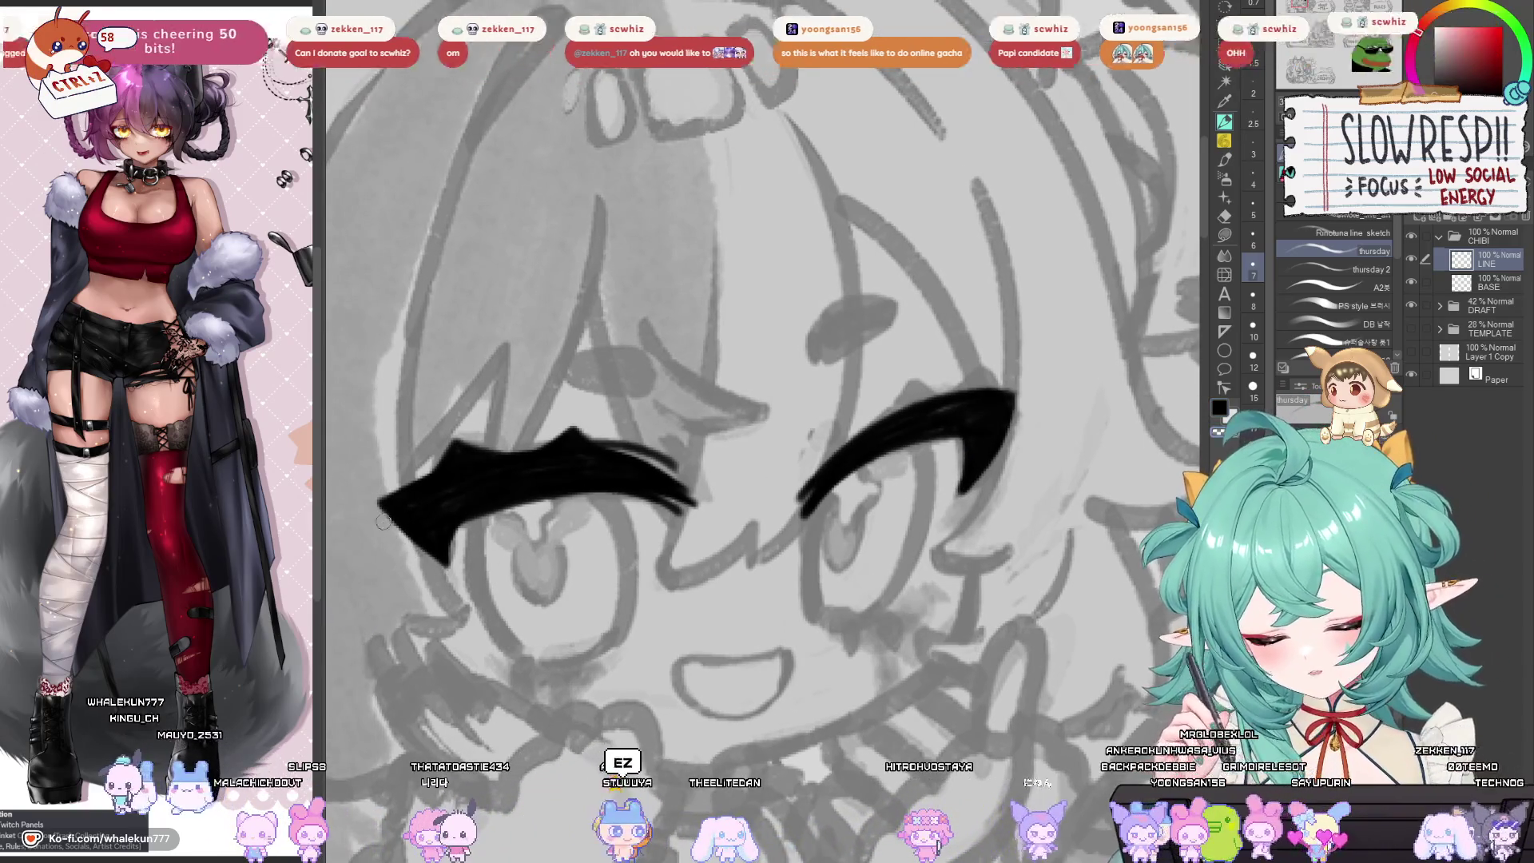
{"action": "left_click_drag", "start_coordinate": [440, 545], "coordinate": [413, 561]}
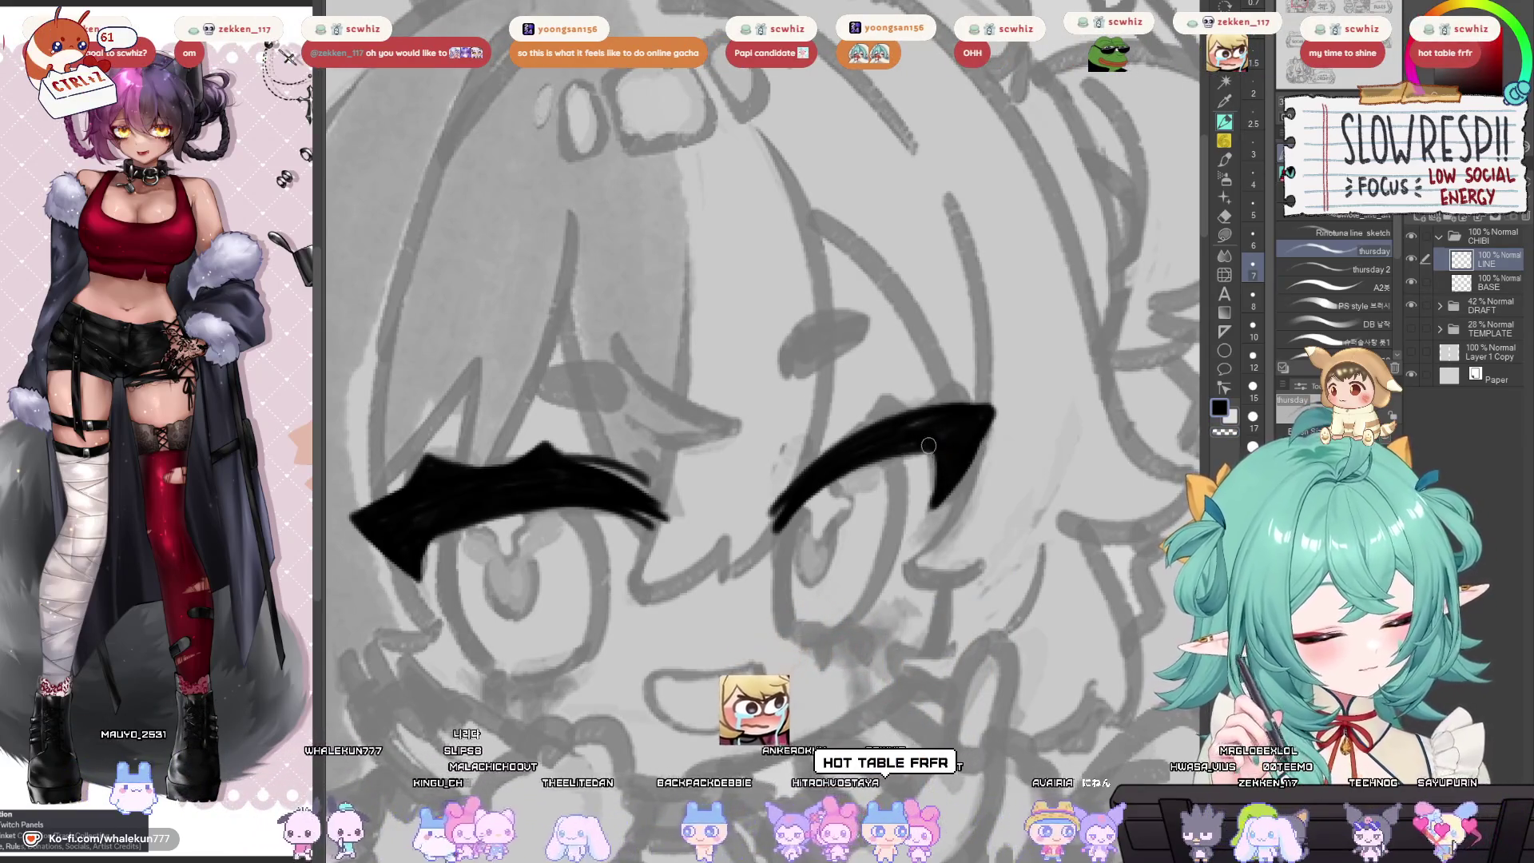
{"action": "left_click_drag", "start_coordinate": [927, 422], "coordinate": [936, 439]}
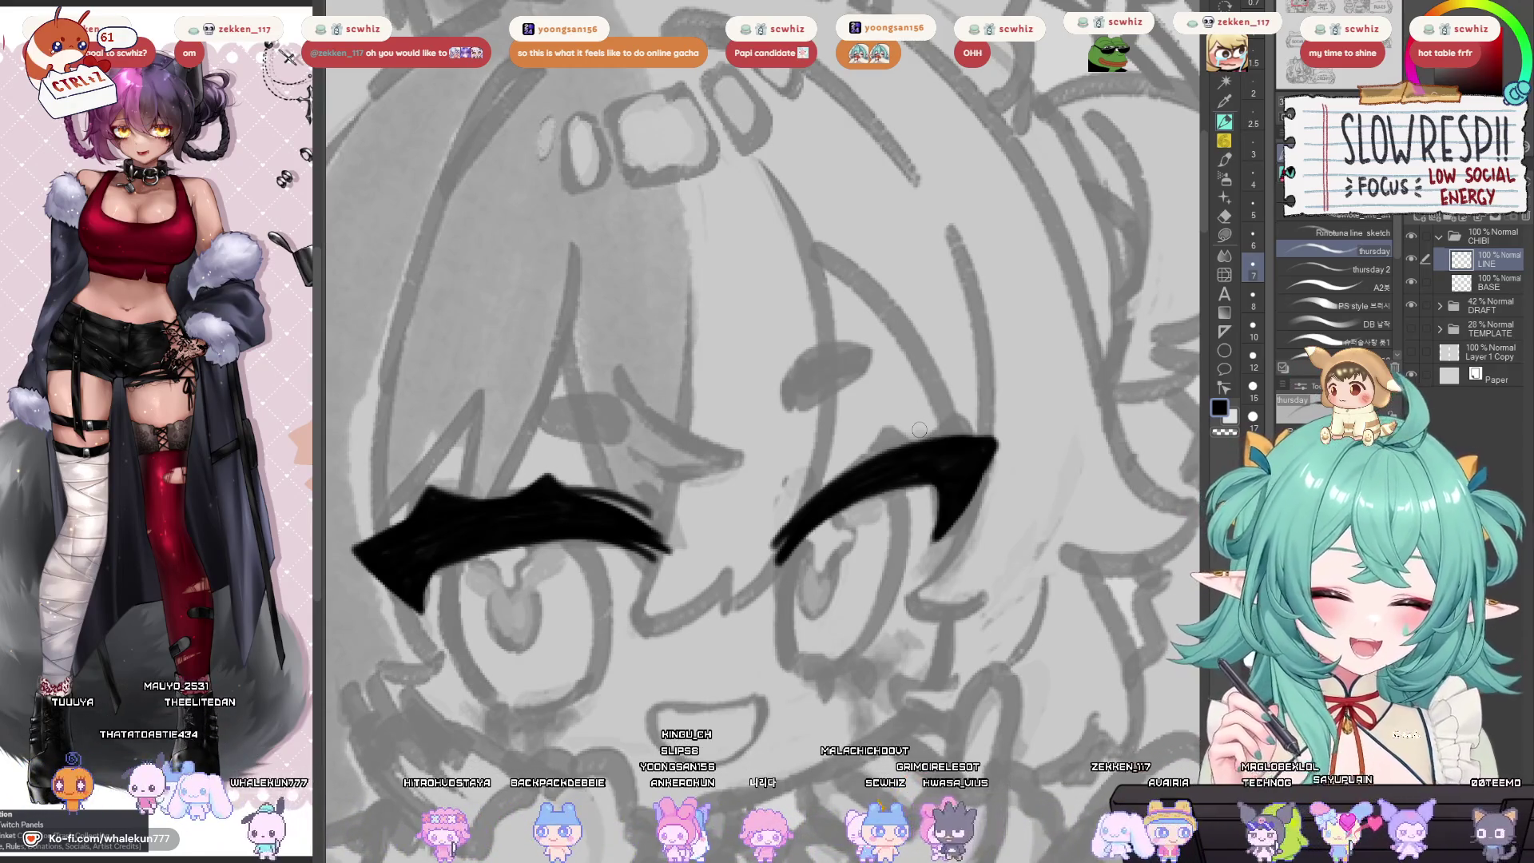
{"action": "left_click_drag", "start_coordinate": [916, 533], "coordinate": [945, 485]}
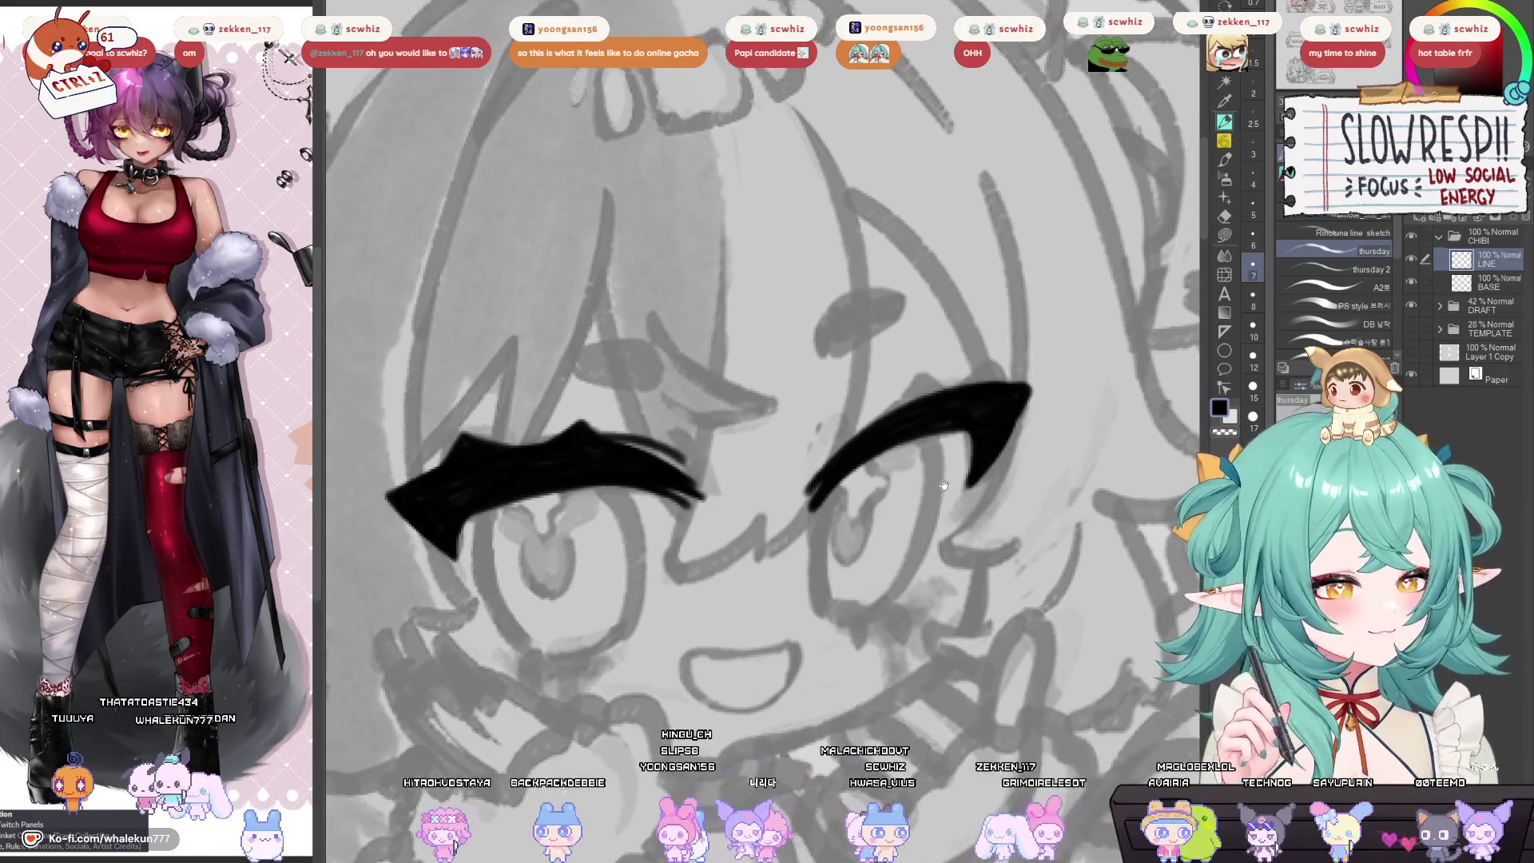
{"action": "key", "text": "h"}
{"action": "key", "text": "h"}
{"action": "left_click_drag", "start_coordinate": [946, 598], "coordinate": [871, 644]}
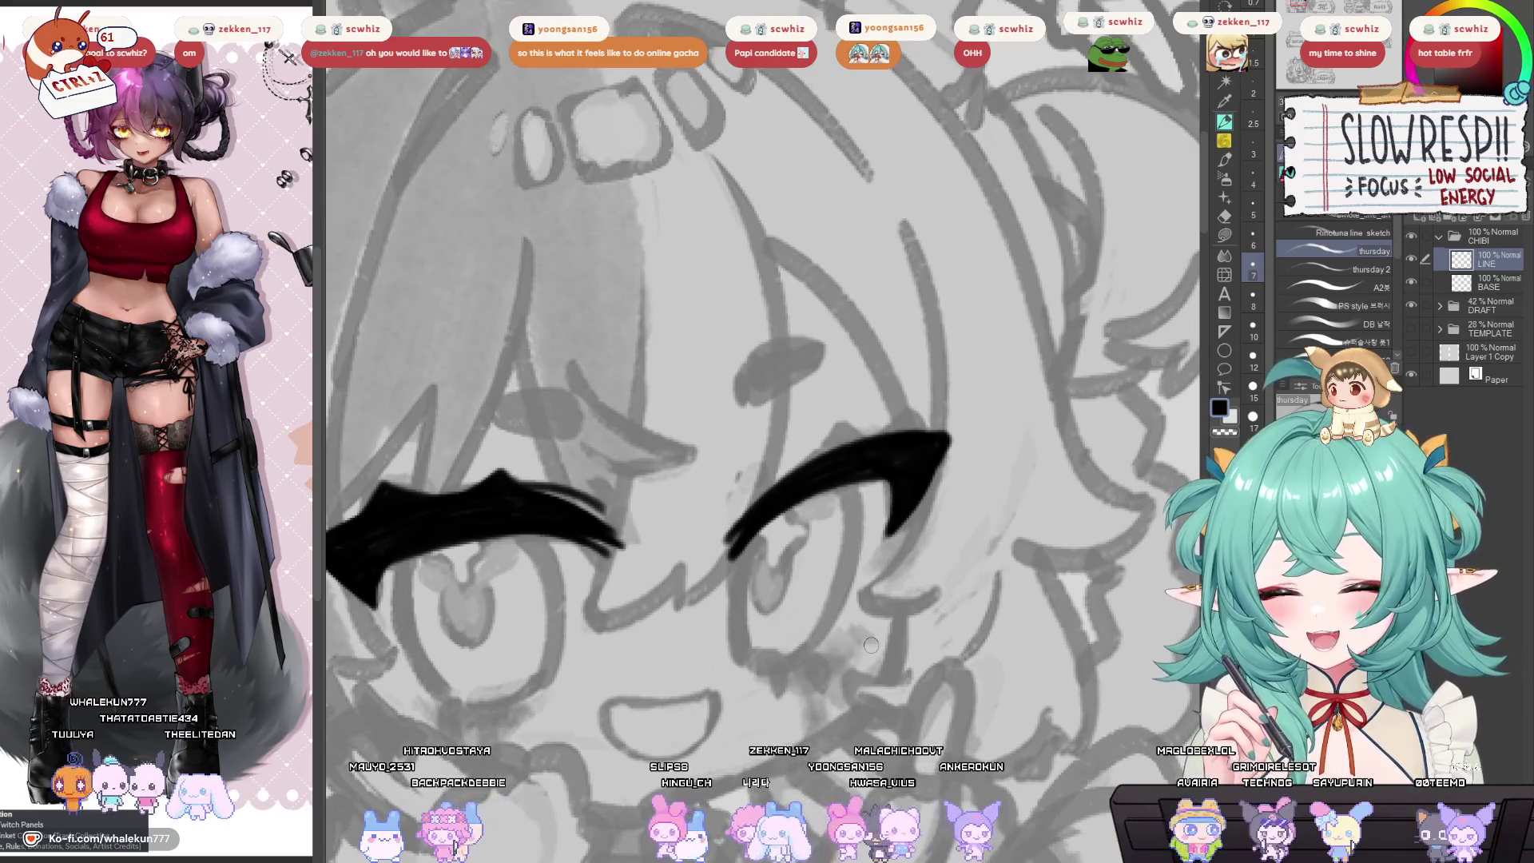
Undo the last two strokes along the top of the right eyebrow.
{"action": "mouse_move", "coordinate": [880, 490]}
{"action": "left_mouse_down"}
{"action": "mouse_move", "coordinate": [897, 512]}
{"action": "mouse_move", "coordinate": [914, 472]}
{"action": "left_mouse_up"}
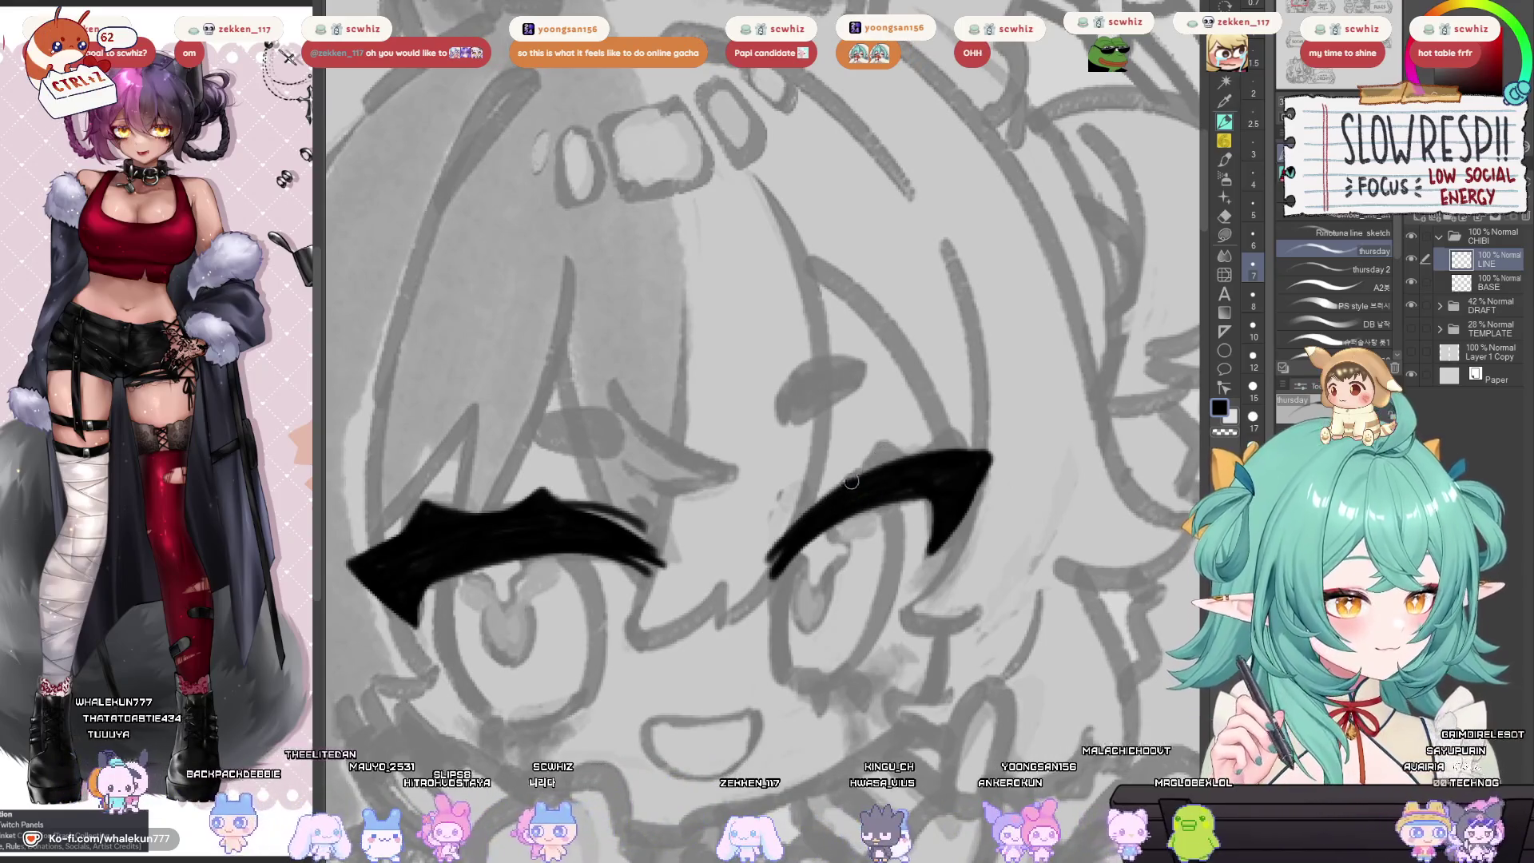
{"action": "key", "text": "ctrl+z"}
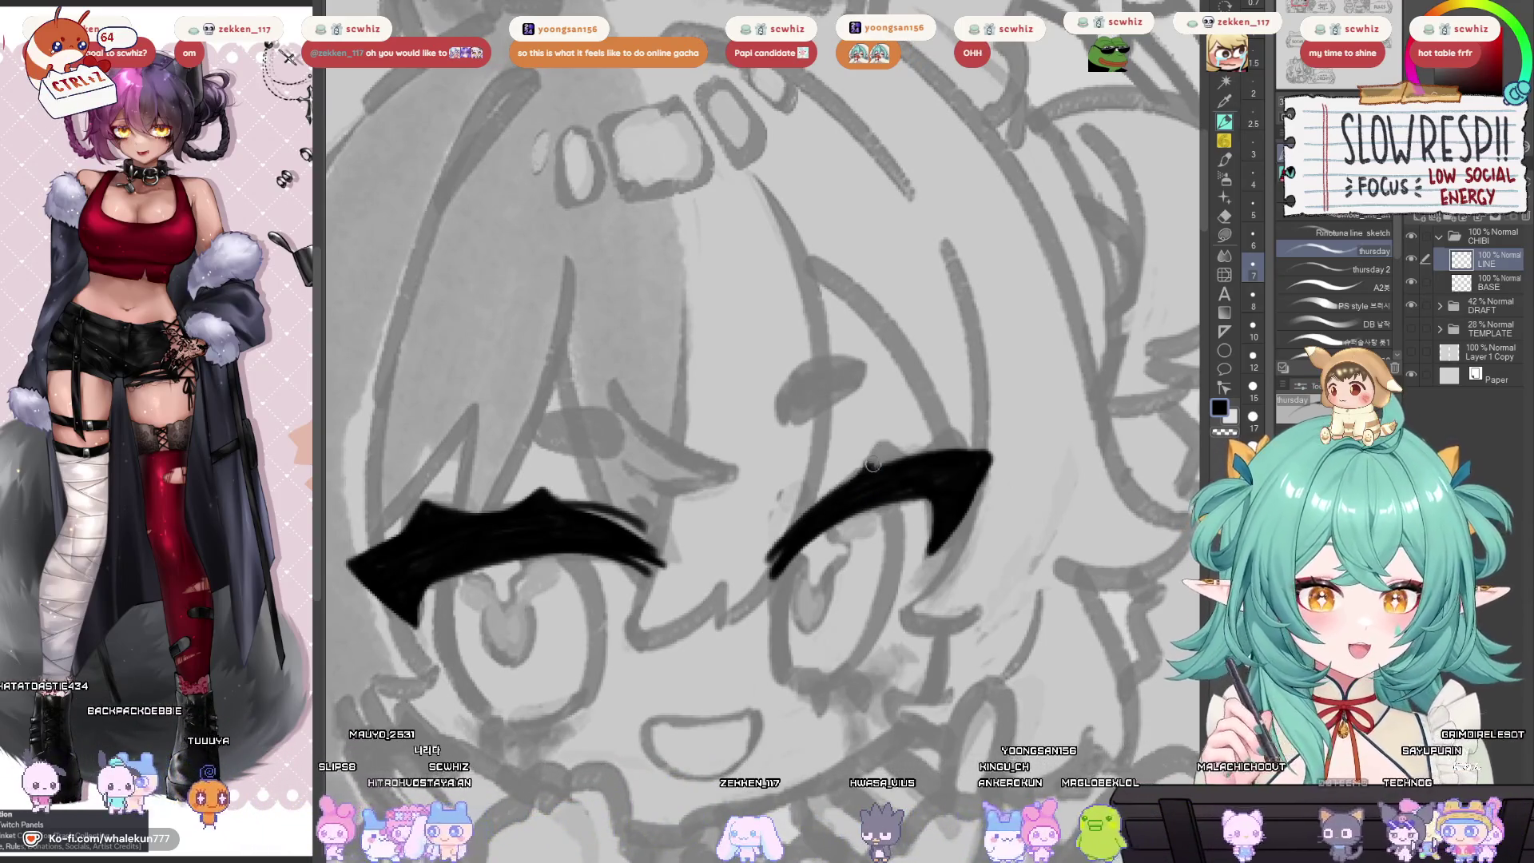
{"action": "key", "text": "ctrl+z"}
{"action": "key", "text": "ctrl+z"}
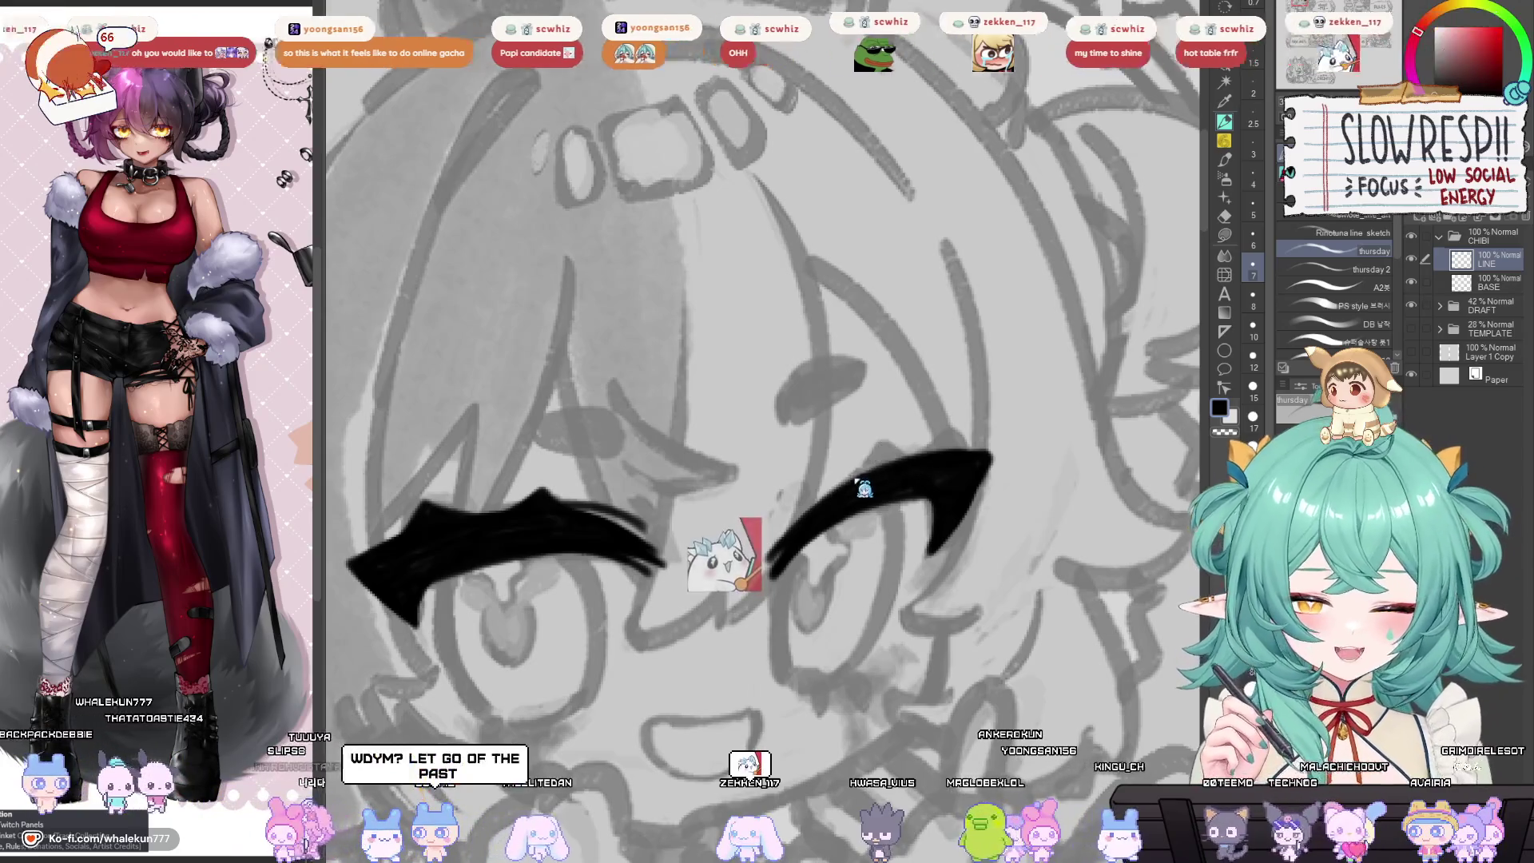
{"action": "left_click_drag", "start_coordinate": [848, 478], "coordinate": [842, 528]}
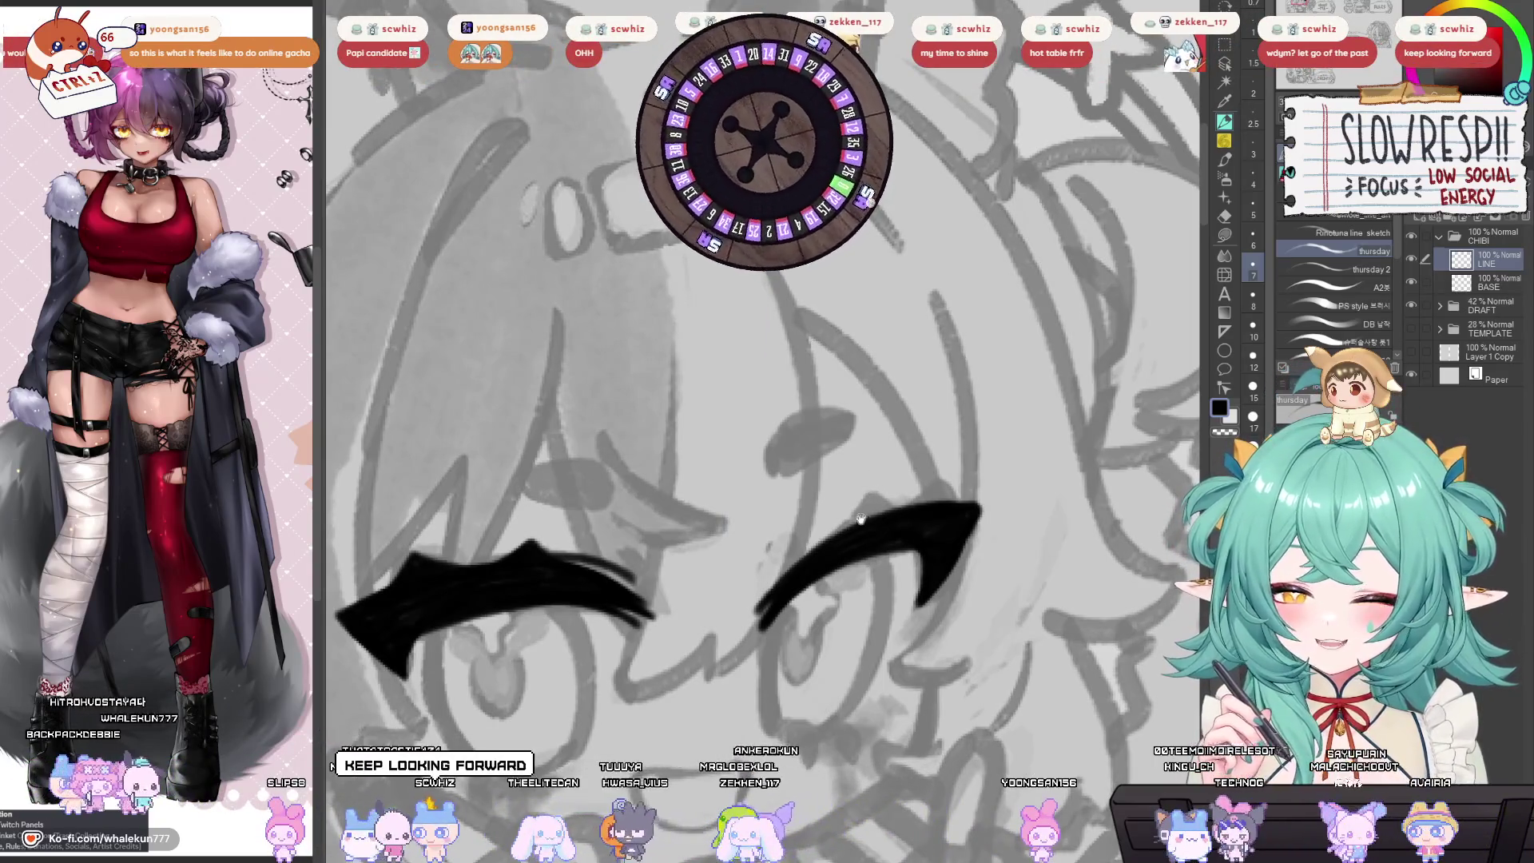
Discard a trial pointed tip on the right eyebrow and thicken its inner end instead.
{"action": "left_click_drag", "start_coordinate": [861, 520], "coordinate": [857, 531]}
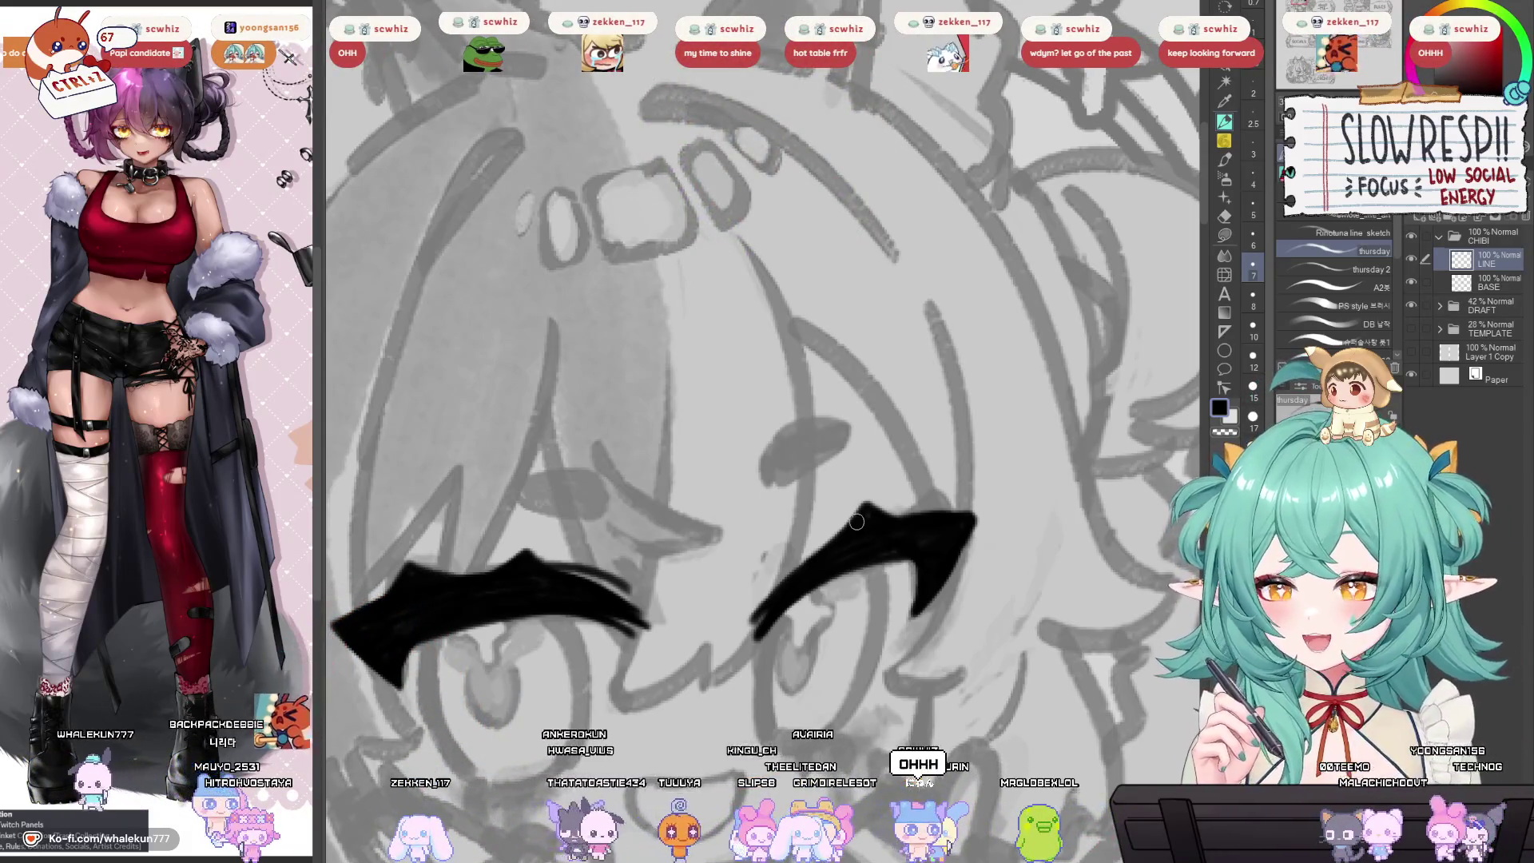
{"action": "left_click_drag", "start_coordinate": [915, 531], "coordinate": [955, 471]}
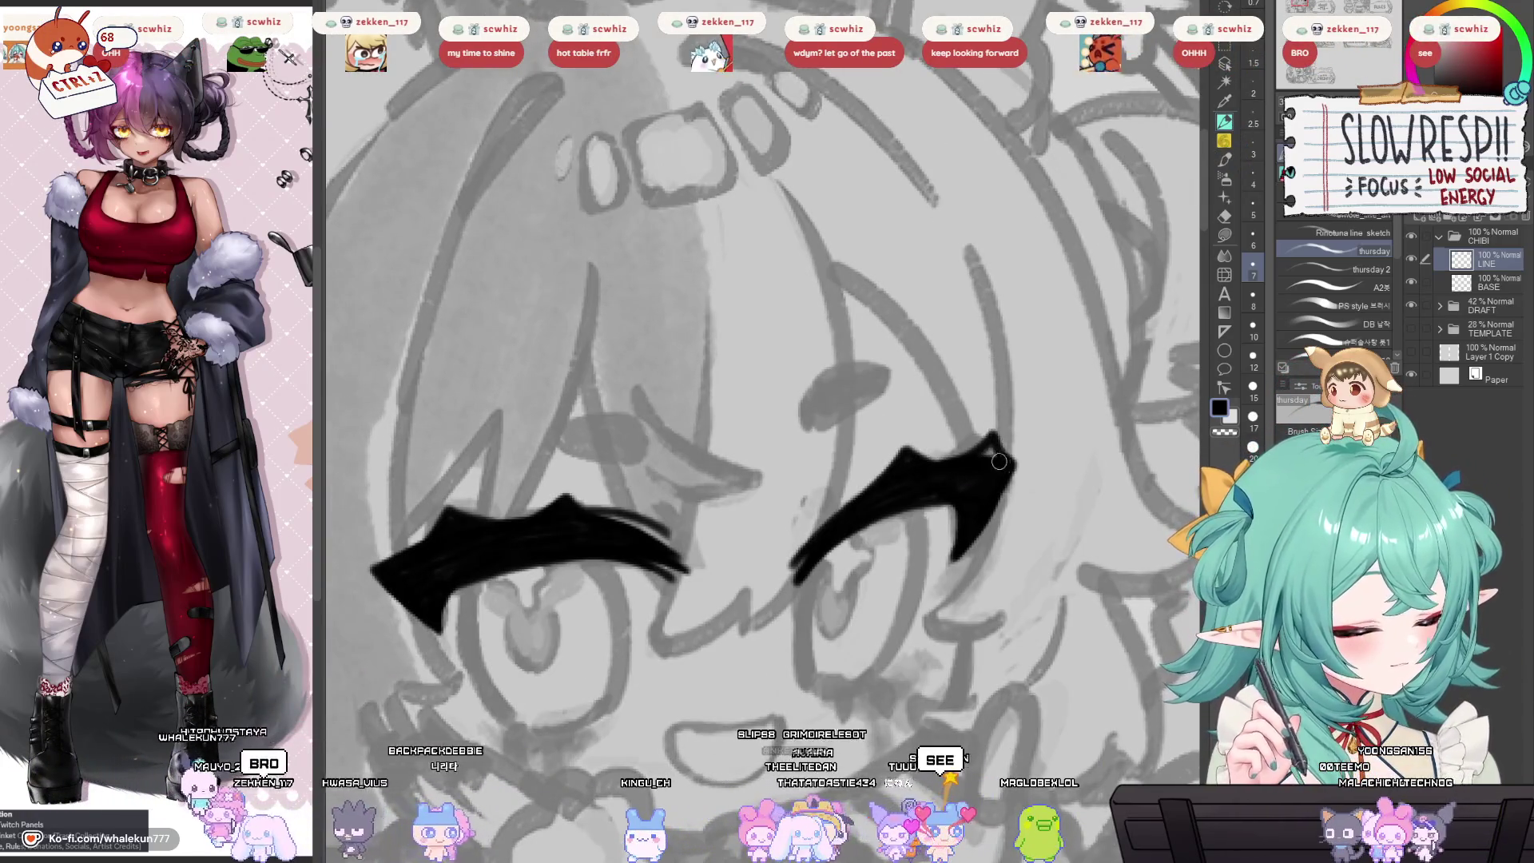
{"action": "left_click_drag", "start_coordinate": [981, 460], "coordinate": [1002, 438]}
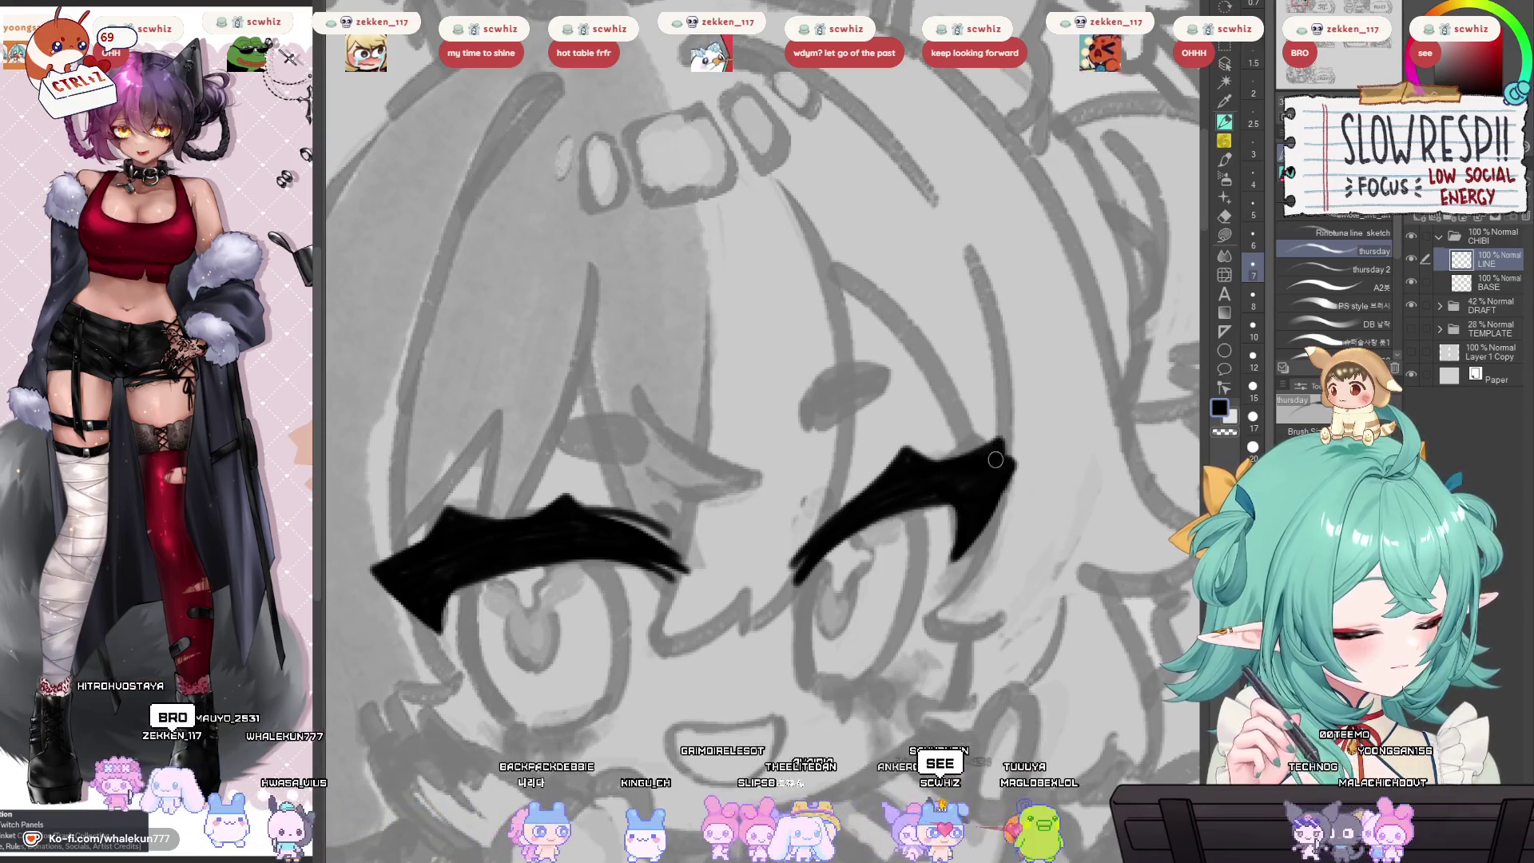
{"action": "key", "text": "ctrl+z"}
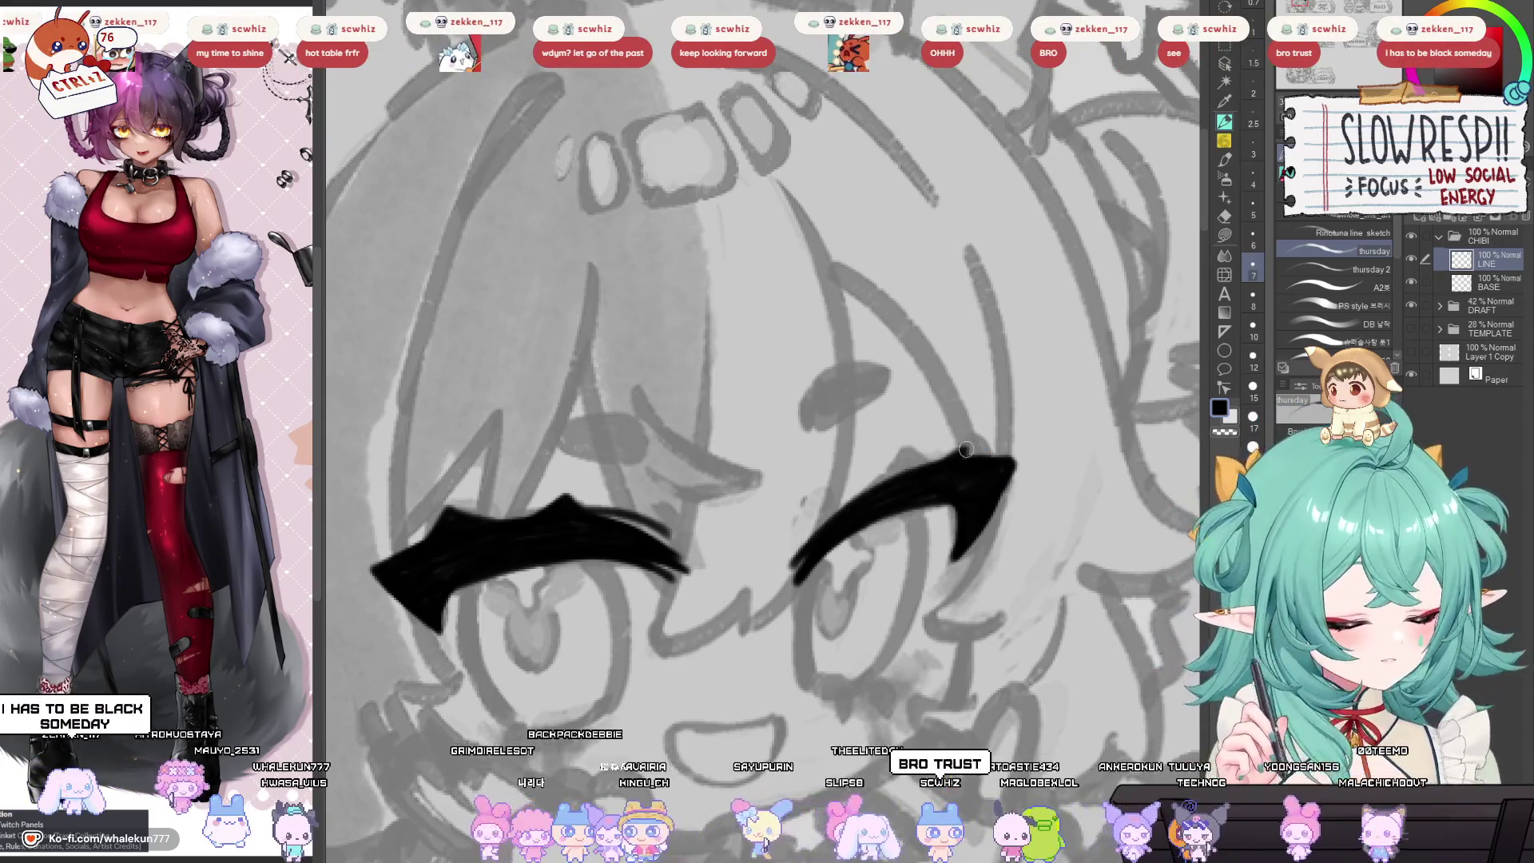
{"action": "key", "text": "ctrl+z"}
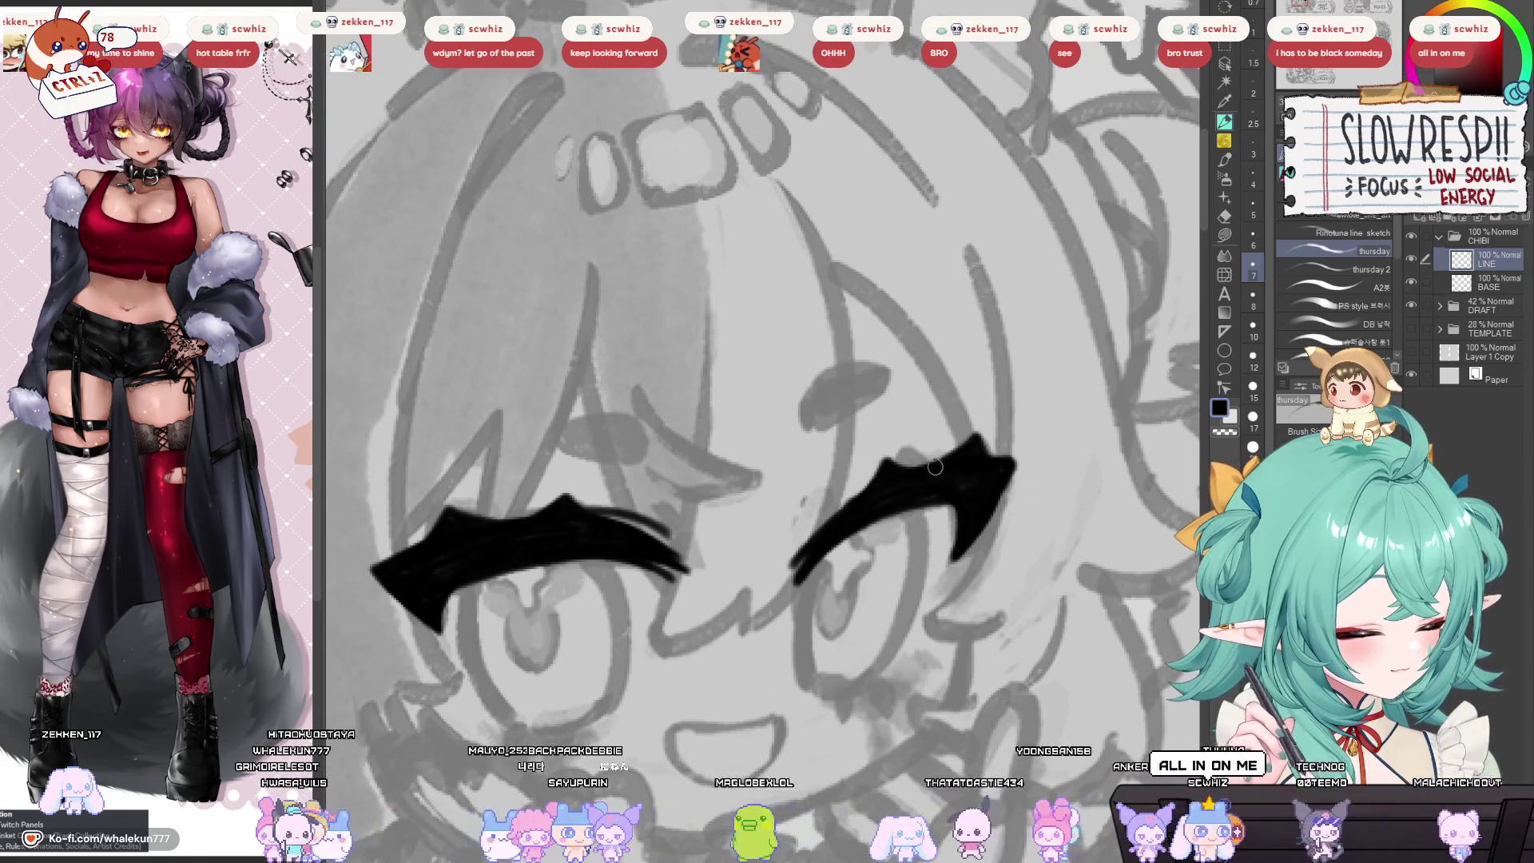
{"action": "left_click_drag", "start_coordinate": [935, 467], "coordinate": [933, 431]}
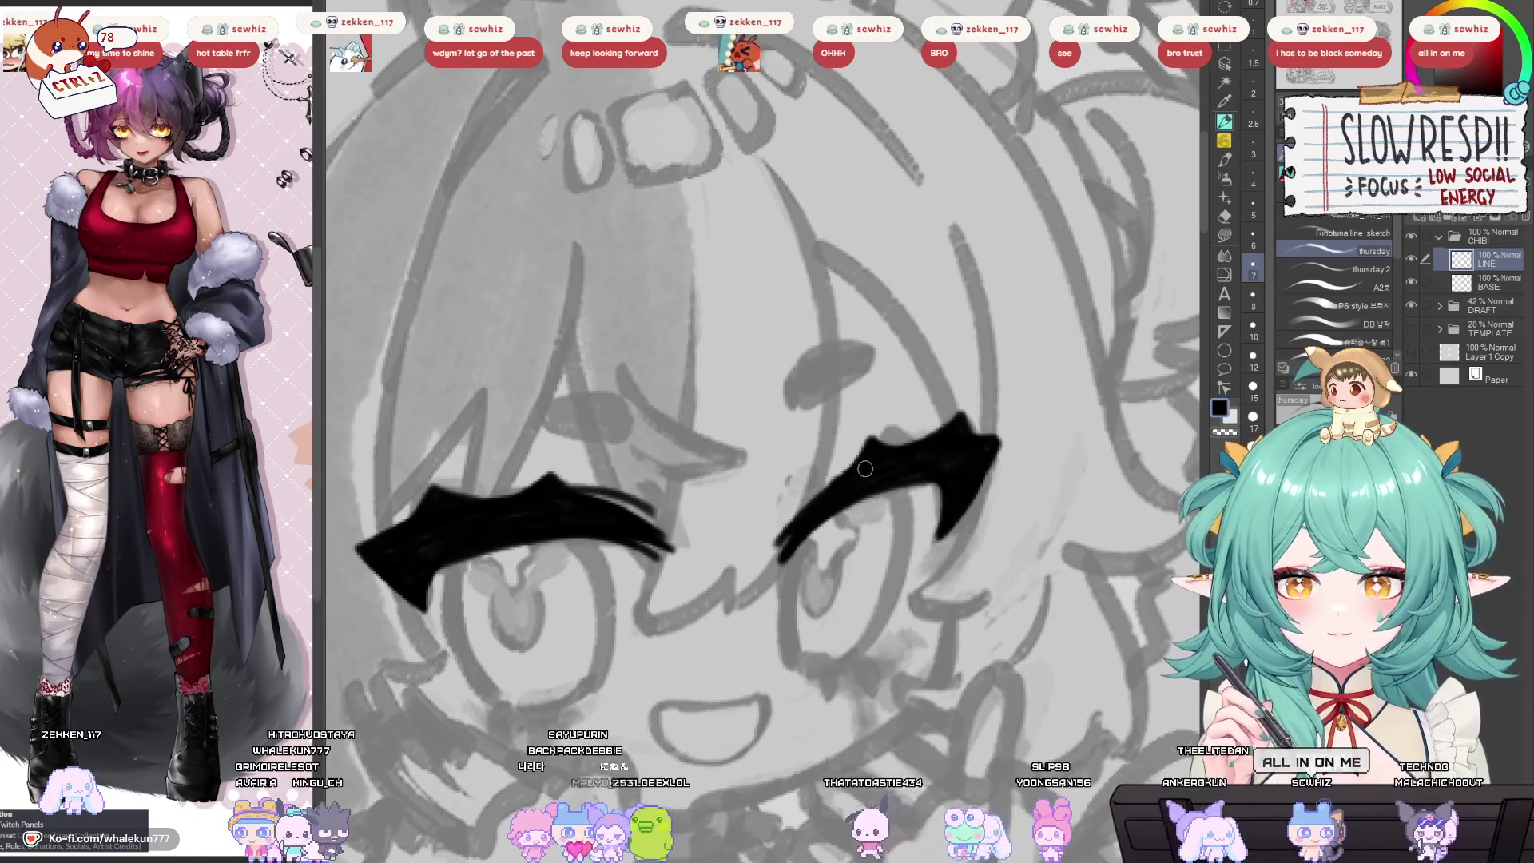
{"action": "left_click_drag", "start_coordinate": [860, 551], "coordinate": [875, 533]}
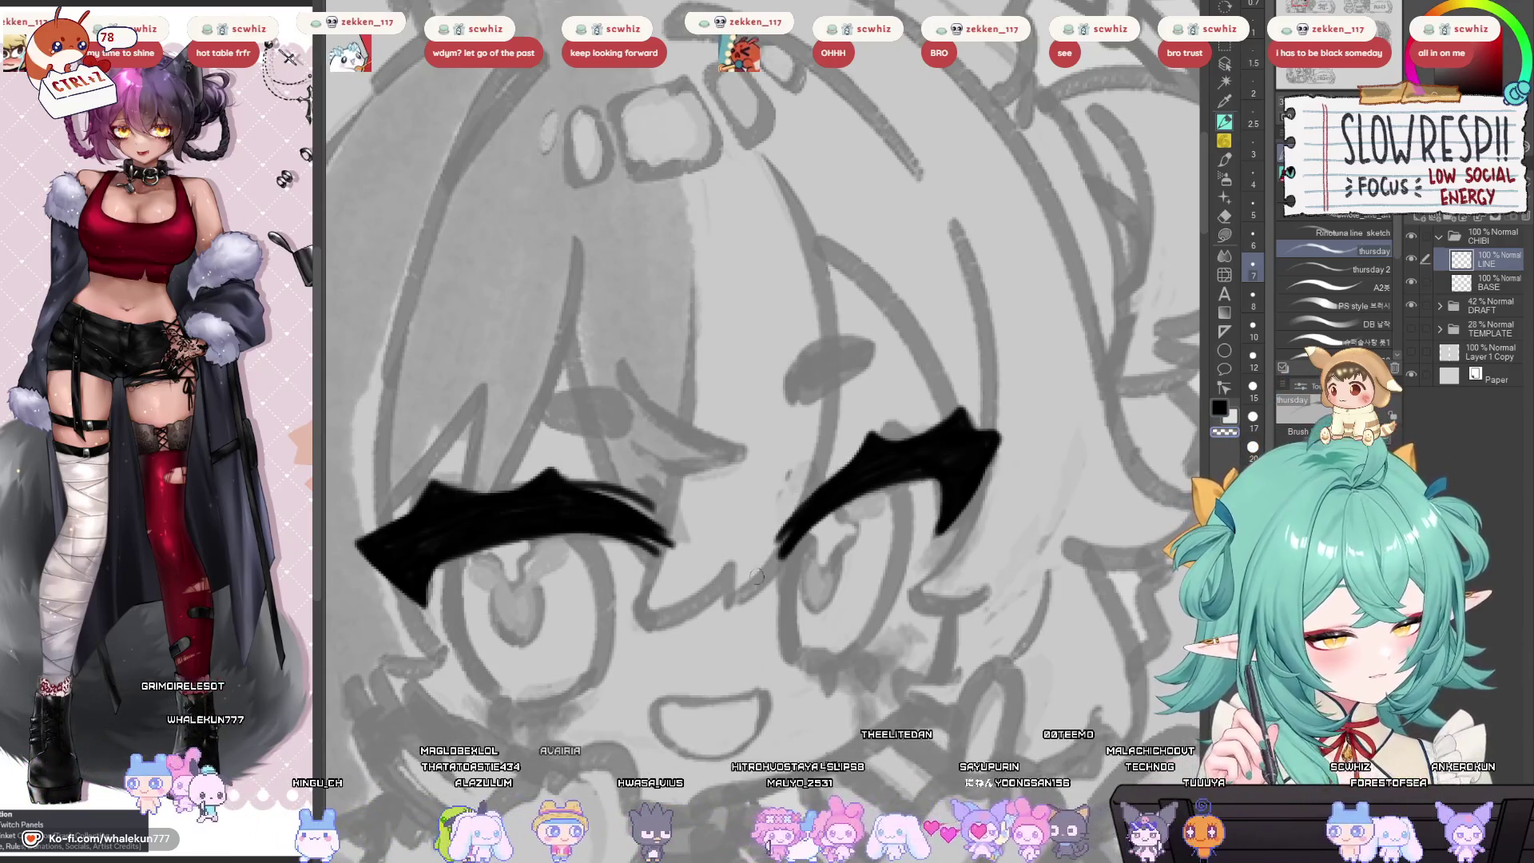
{"action": "left_click_drag", "start_coordinate": [791, 501], "coordinate": [828, 477]}
{"action": "key", "text": "h"}
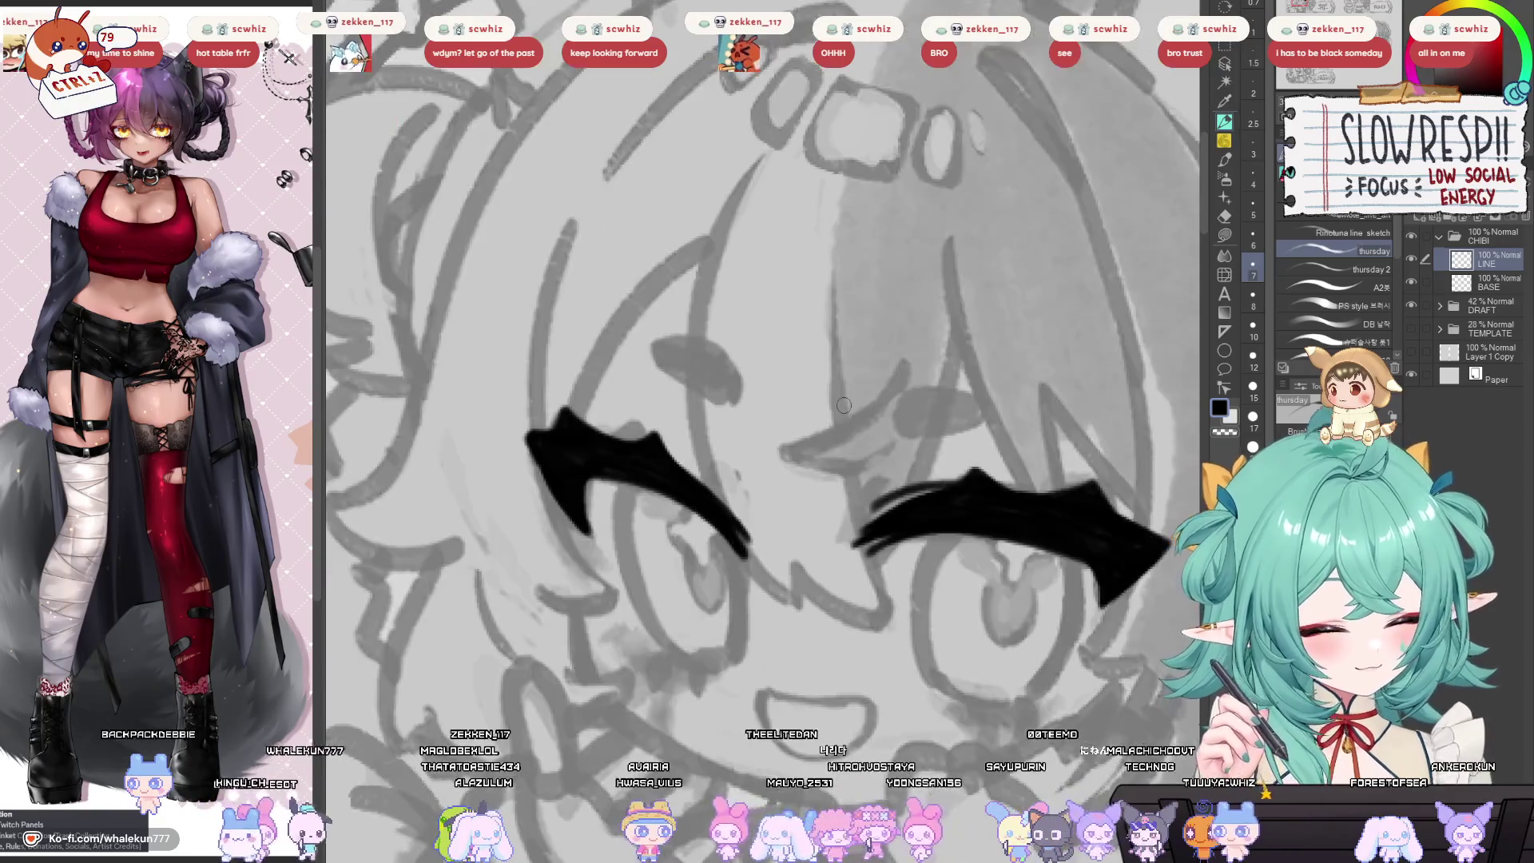
{"action": "key", "text": "h"}
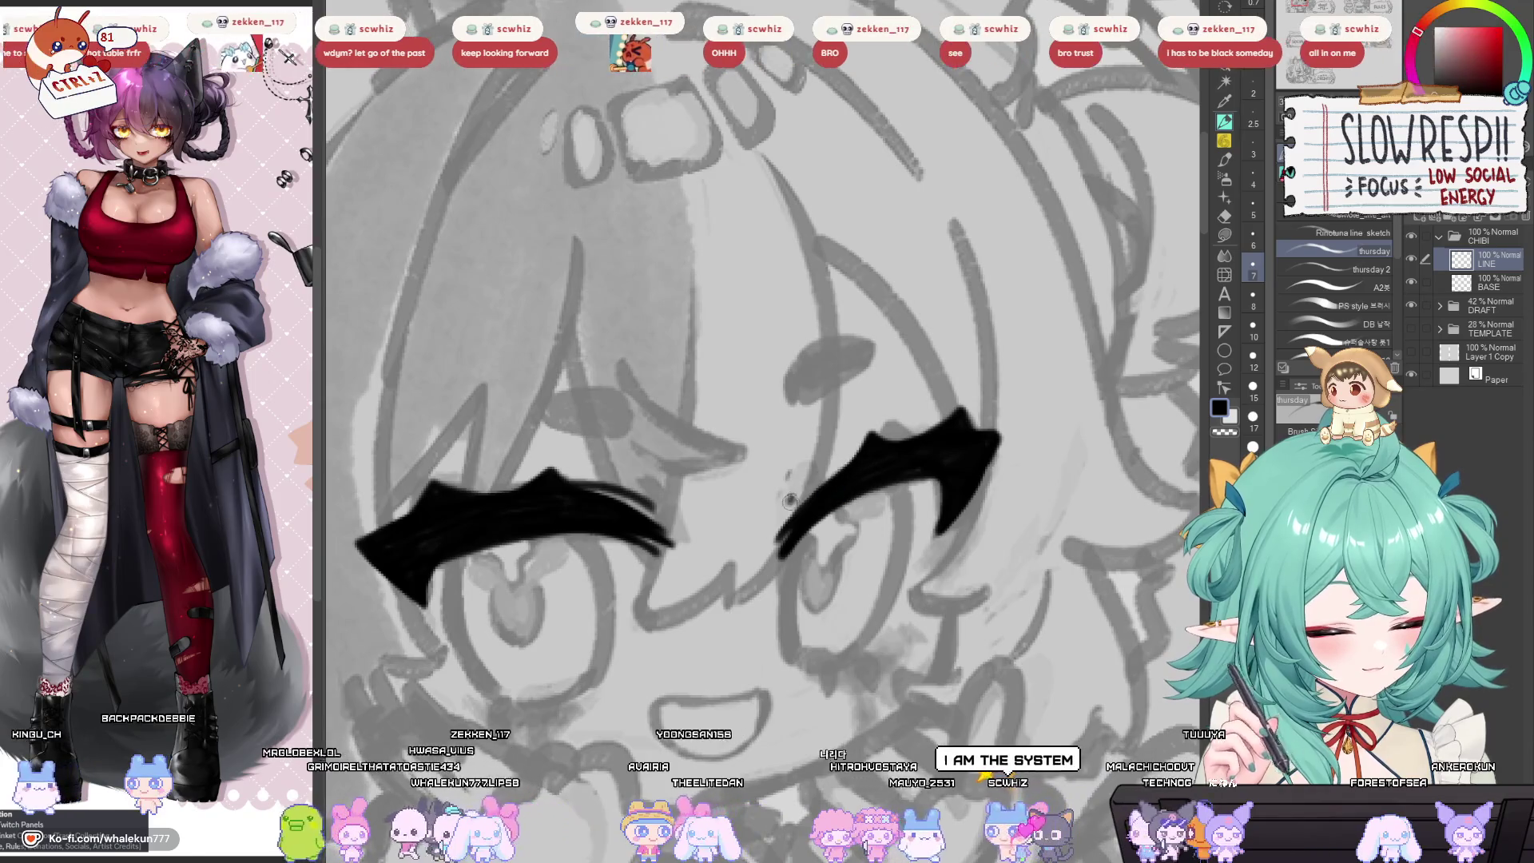
{"action": "scroll", "coordinate": [877, 462], "scroll_direction": "down", "scroll_amount": 5}
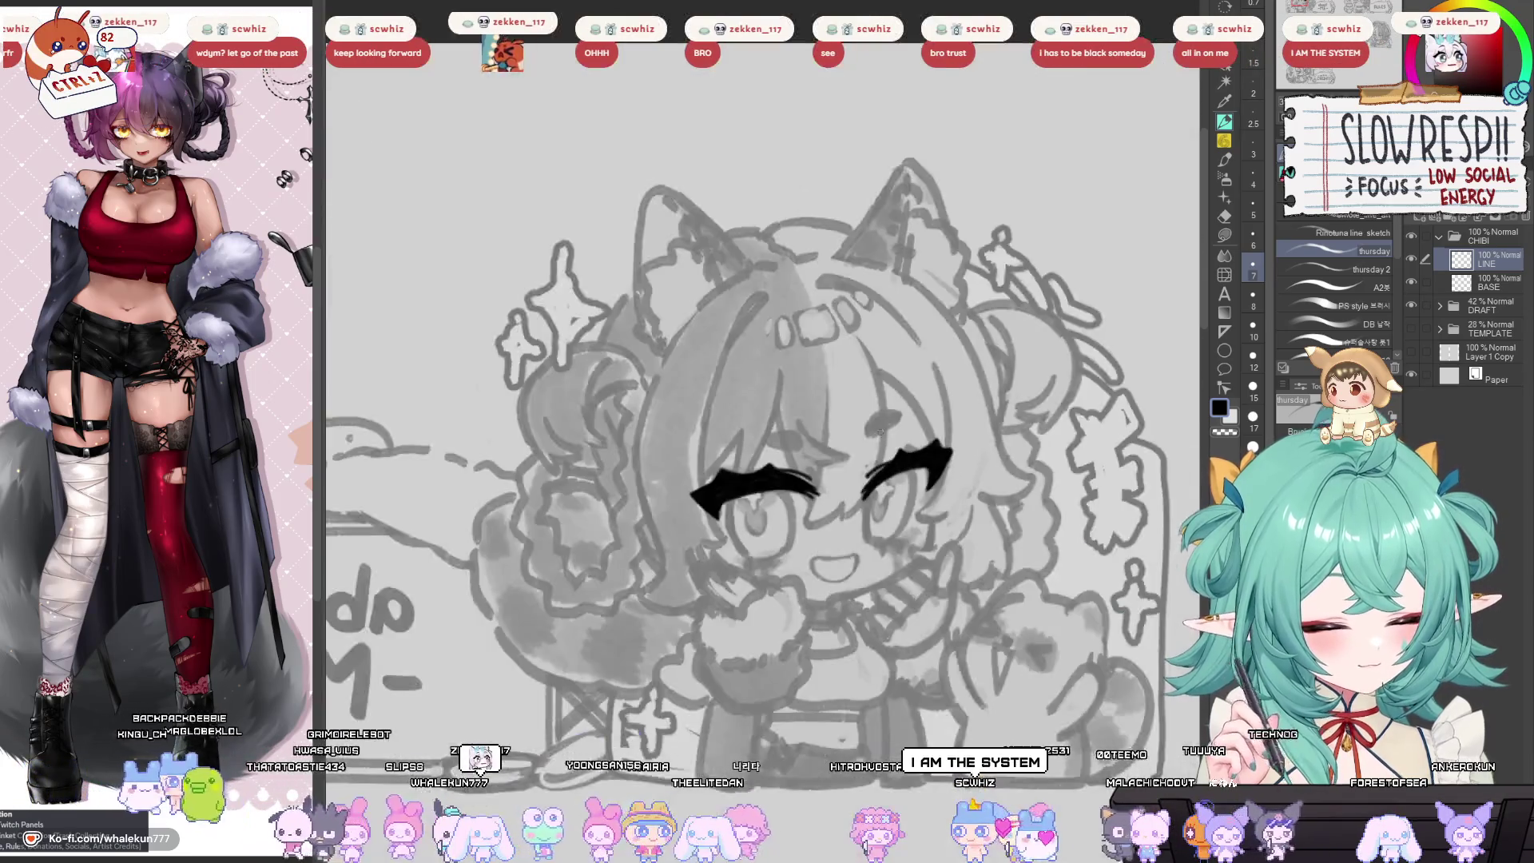
{"action": "key", "text": "h"}
{"action": "key", "text": "h"}
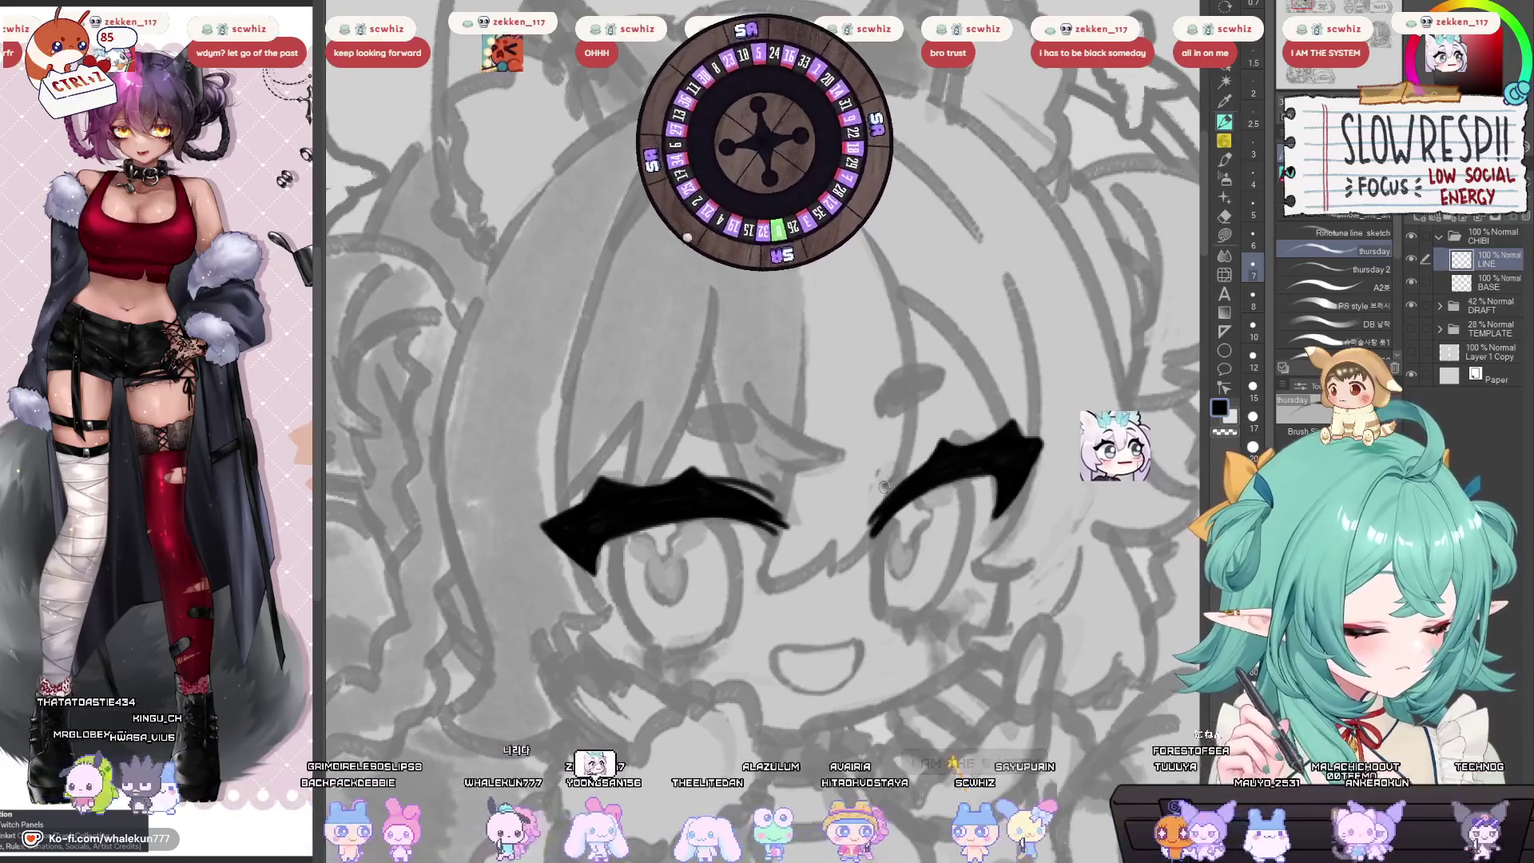
{"action": "key", "text": "h"}
{"action": "key", "text": "h"}
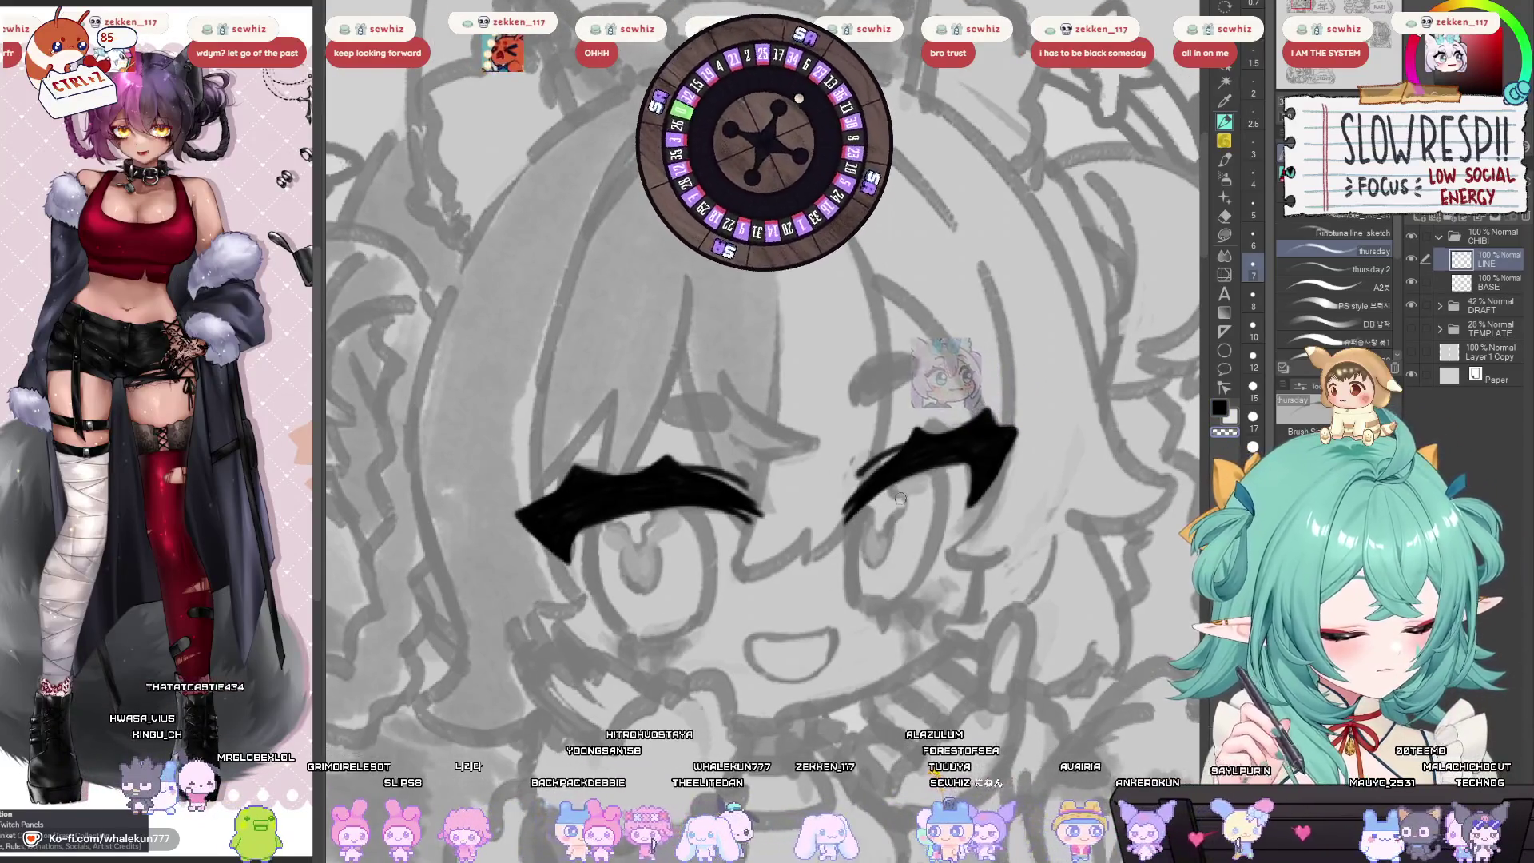
{"action": "left_click_drag", "start_coordinate": [881, 555], "coordinate": [828, 548]}
{"action": "key", "text": "h"}
{"action": "key", "text": "h"}
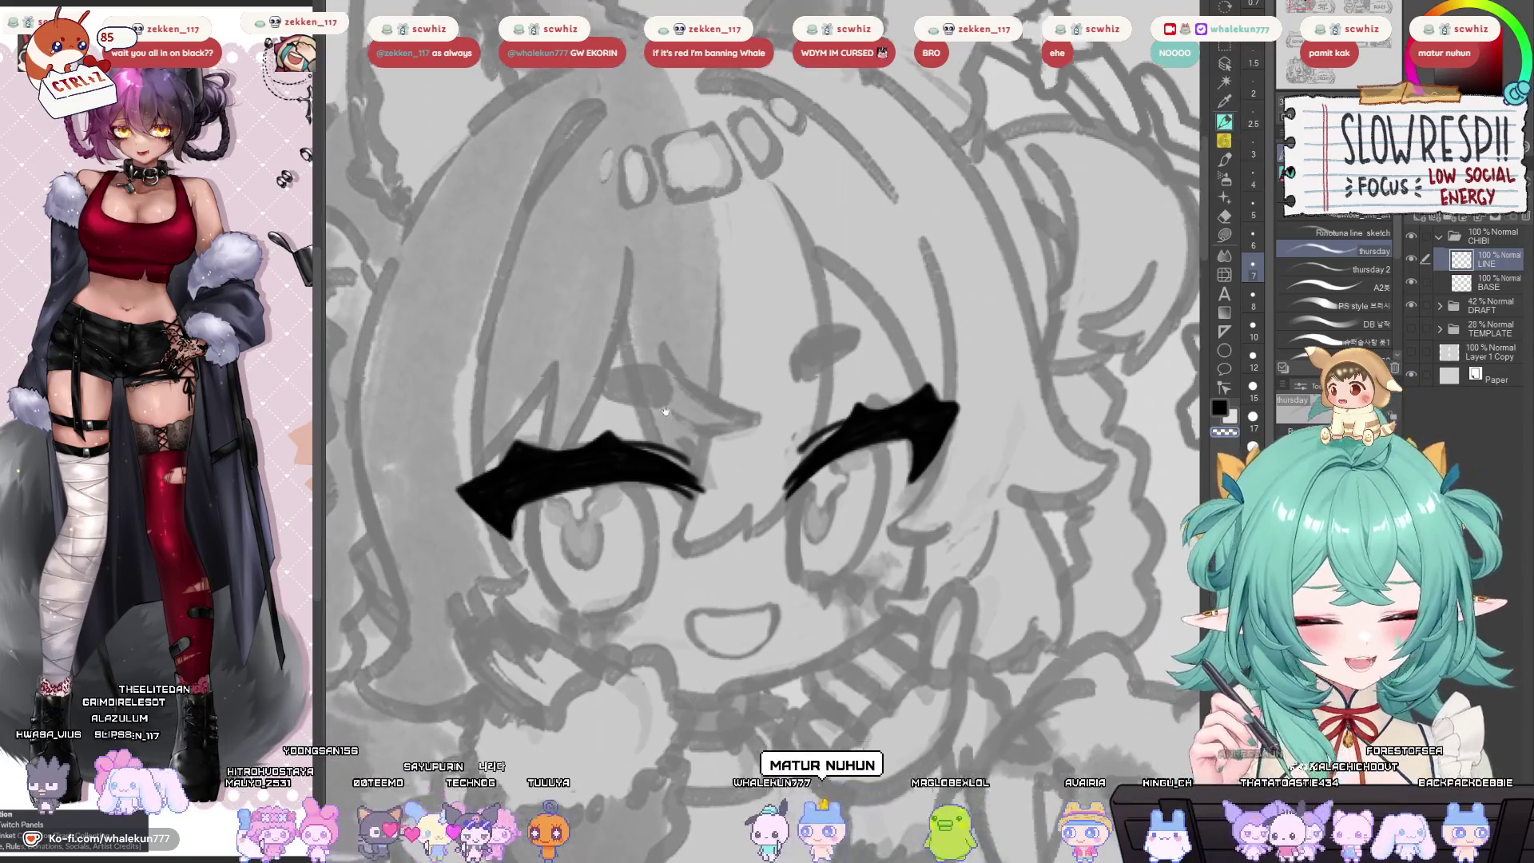
In the mirrored view, ink the left eye's curved outer outline beneath the lash.
{"action": "left_click_drag", "start_coordinate": [693, 426], "coordinate": [681, 352]}
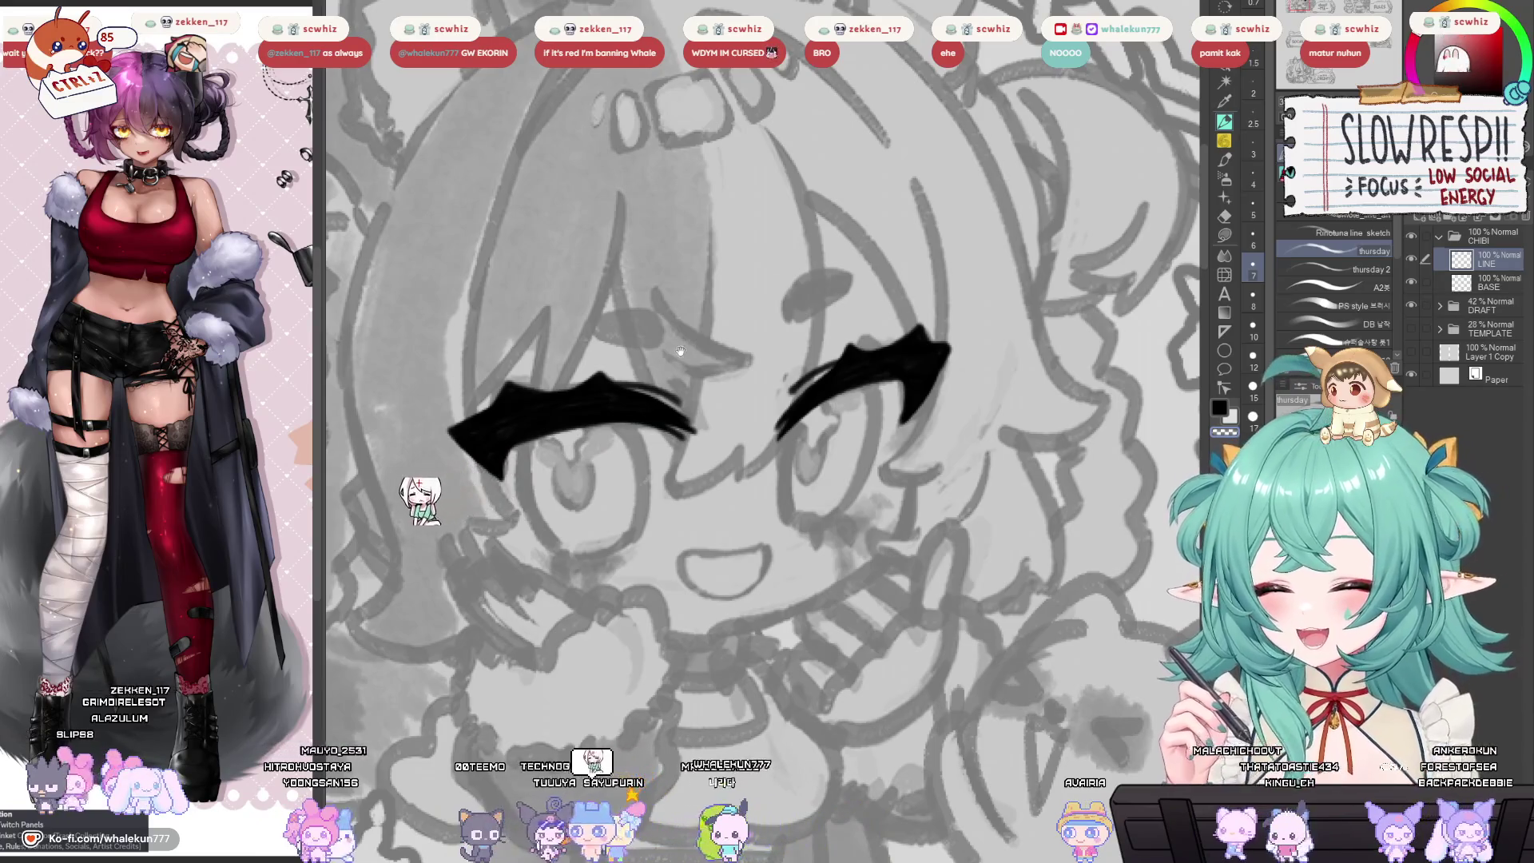
{"action": "left_click_drag", "start_coordinate": [767, 400], "coordinate": [761, 407]}
{"action": "left_click_drag", "start_coordinate": [899, 495], "coordinate": [895, 502]}
{"action": "key", "text": "h"}
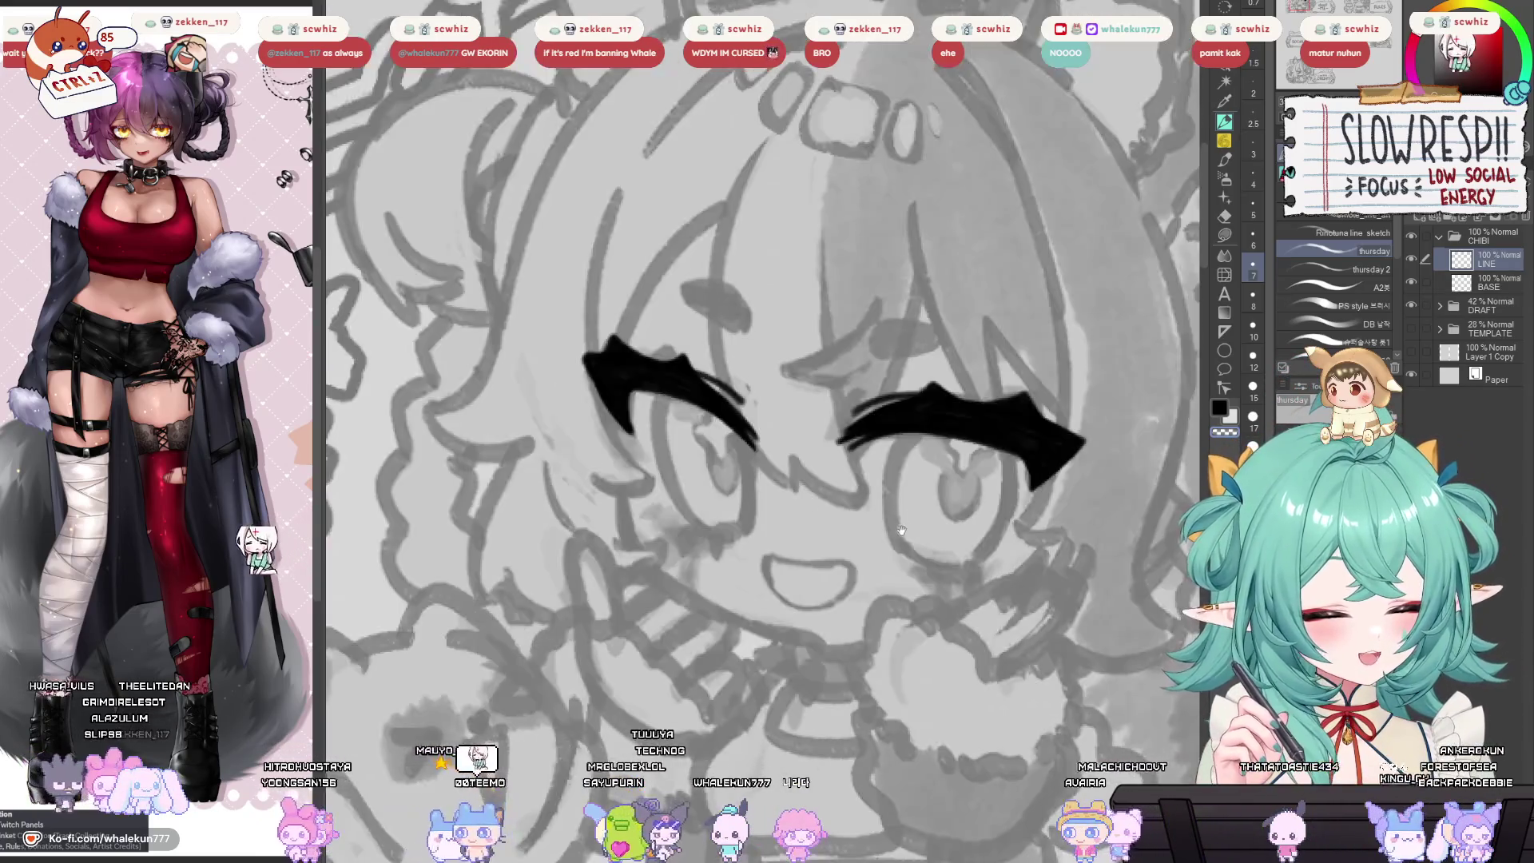
{"action": "left_click_drag", "start_coordinate": [607, 454], "coordinate": [703, 350]}
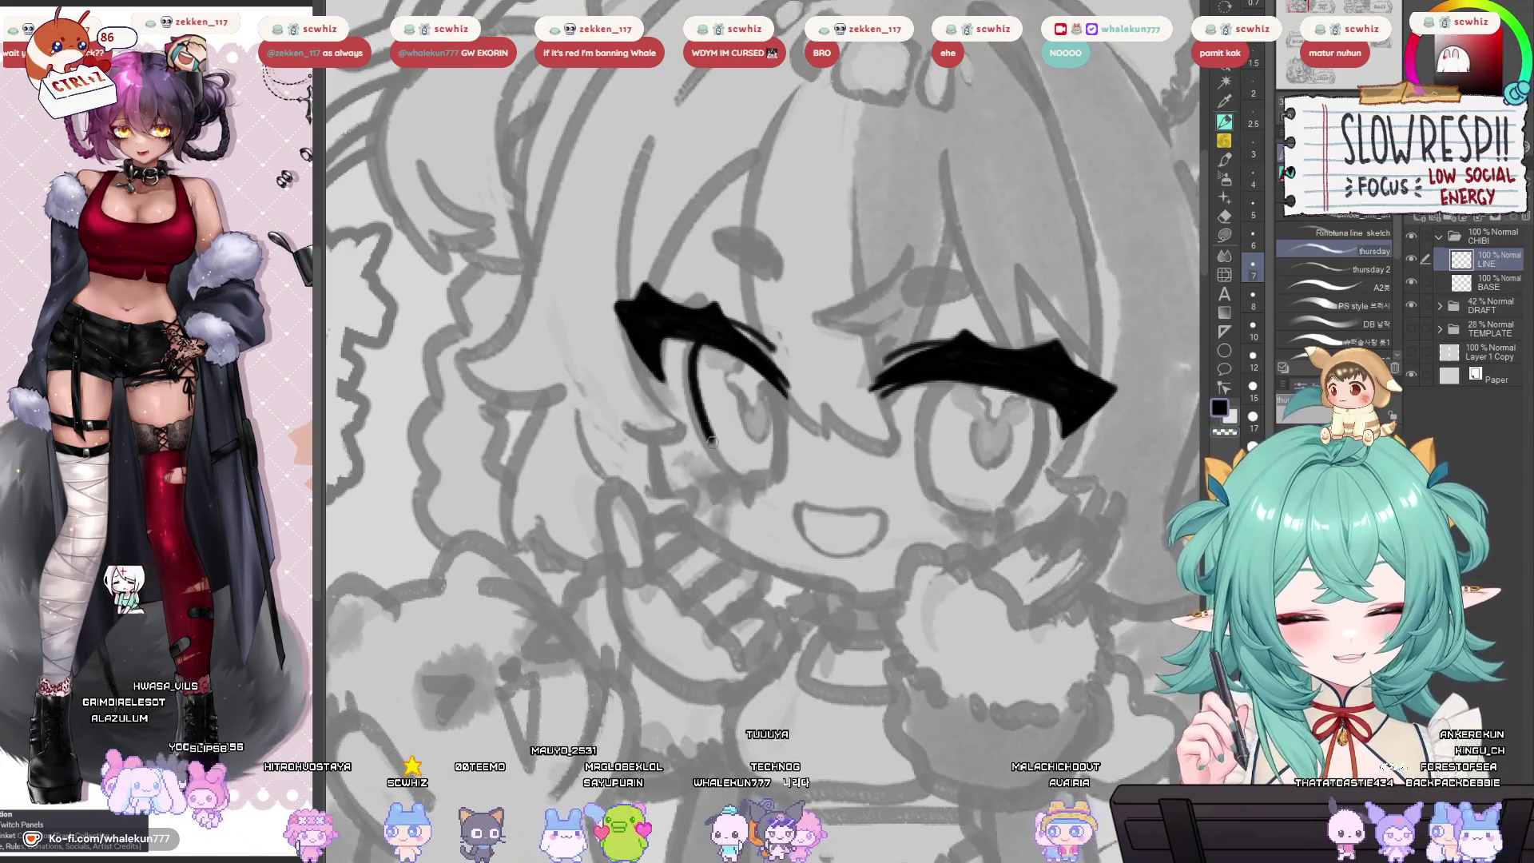
{"action": "left_click_drag", "start_coordinate": [692, 360], "coordinate": [739, 493]}
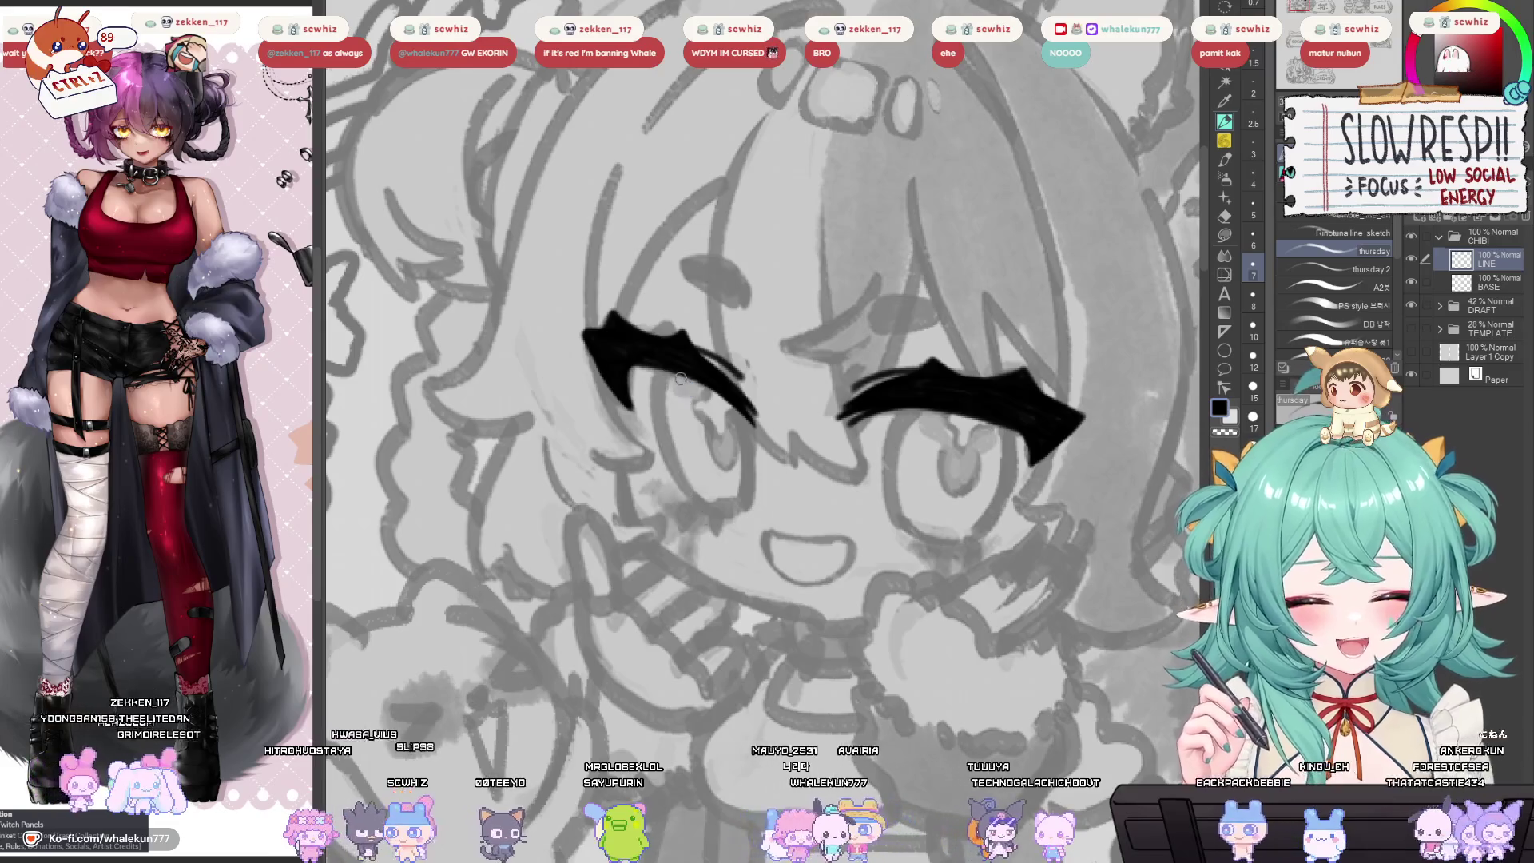
{"action": "left_click_drag", "start_coordinate": [680, 379], "coordinate": [699, 533]}
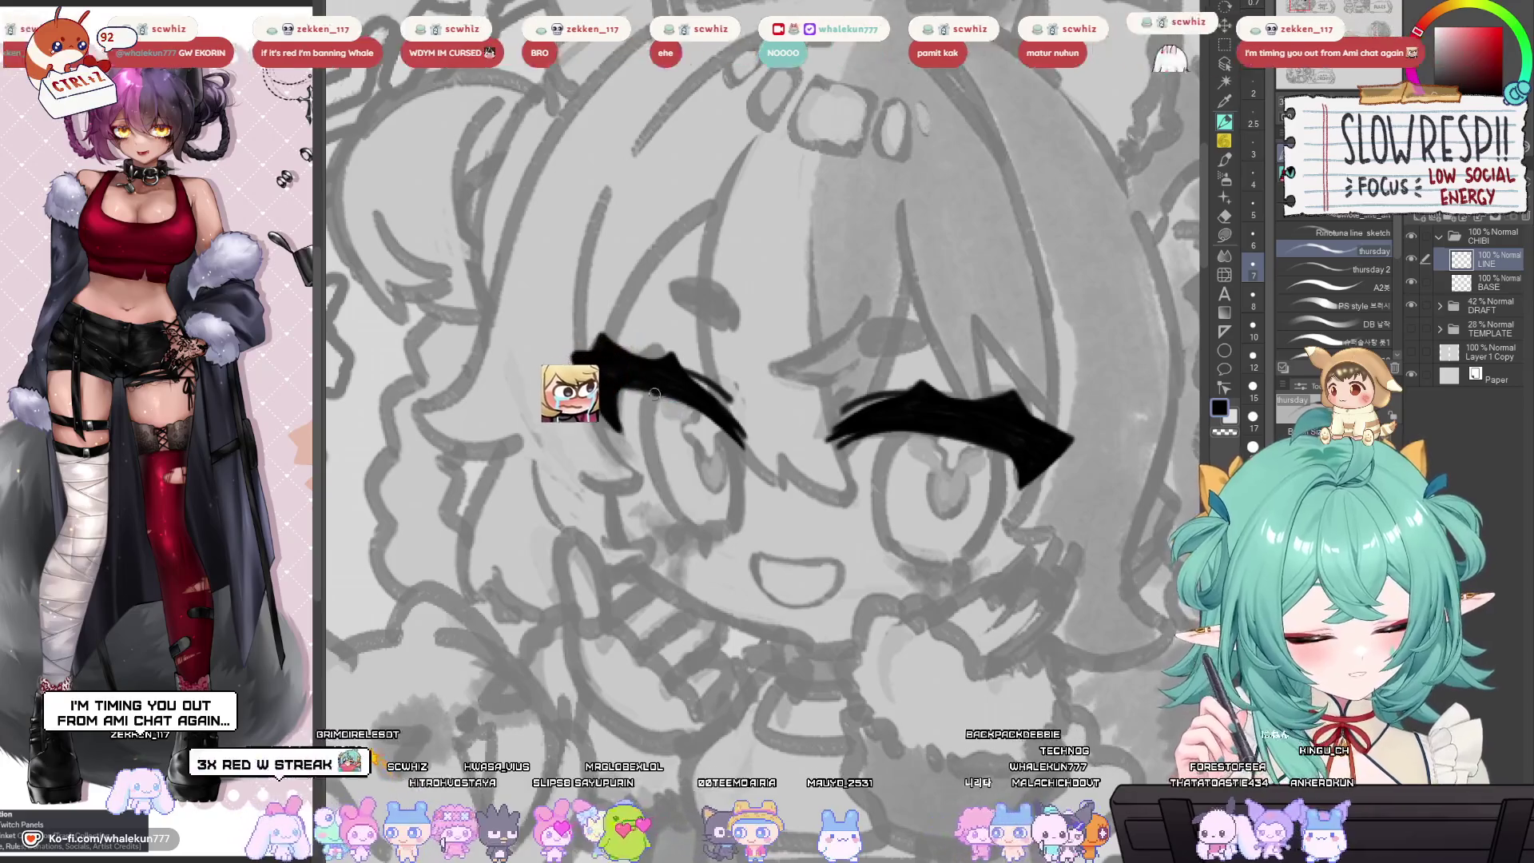
{"action": "mouse_move", "coordinate": [678, 436]}
{"action": "left_mouse_down"}
{"action": "mouse_move", "coordinate": [598, 362]}
{"action": "mouse_move", "coordinate": [678, 402]}
{"action": "mouse_move", "coordinate": [685, 469]}
{"action": "left_mouse_up"}
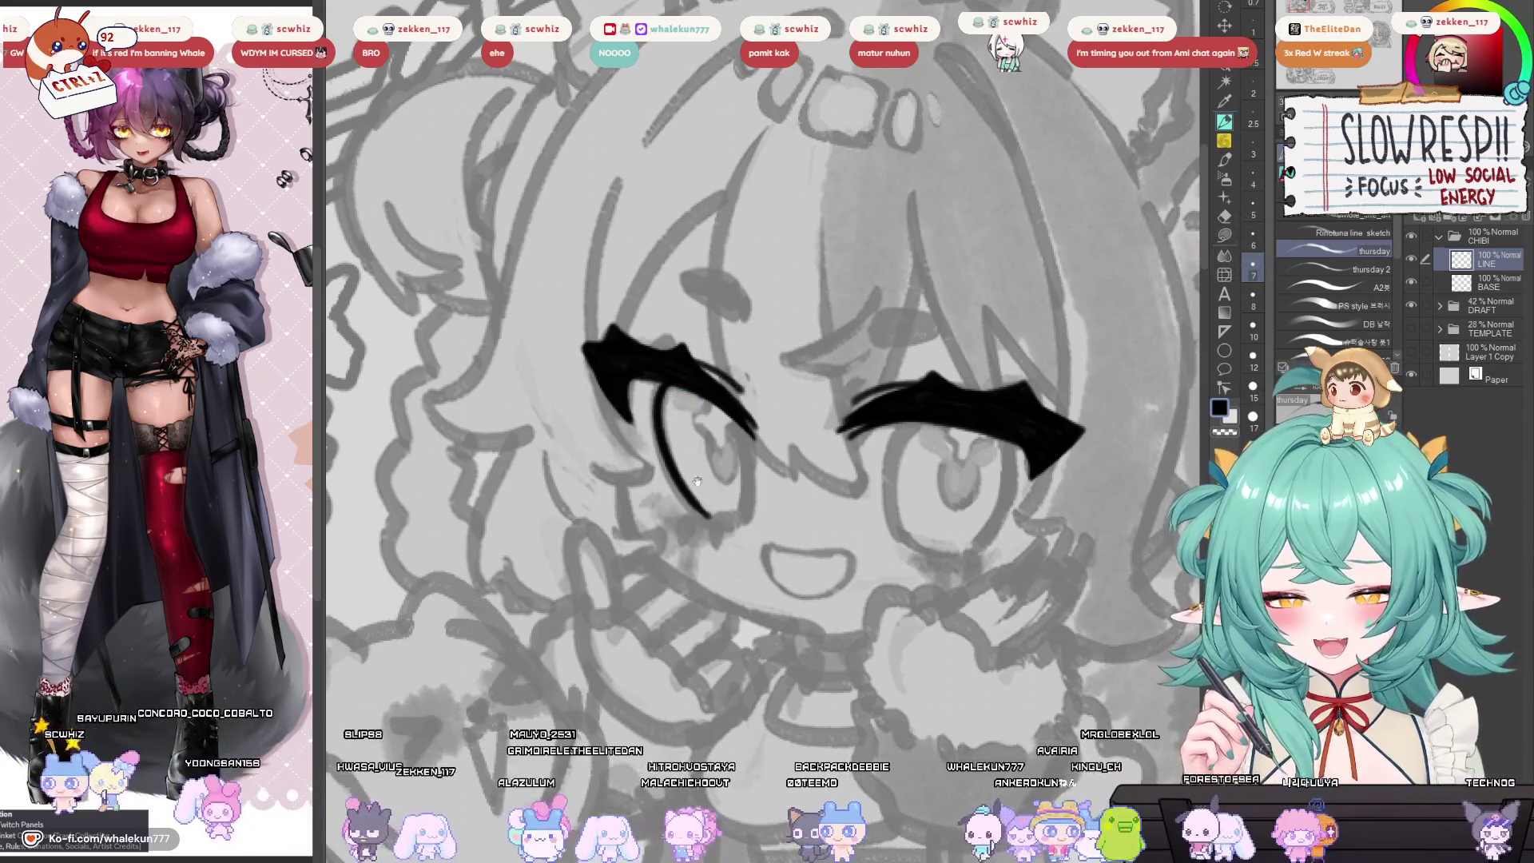
Redraw the curved line under the left eyebrow and add a short stroke at the right eye's inner edge.
{"action": "left_click_drag", "start_coordinate": [698, 480], "coordinate": [722, 475]}
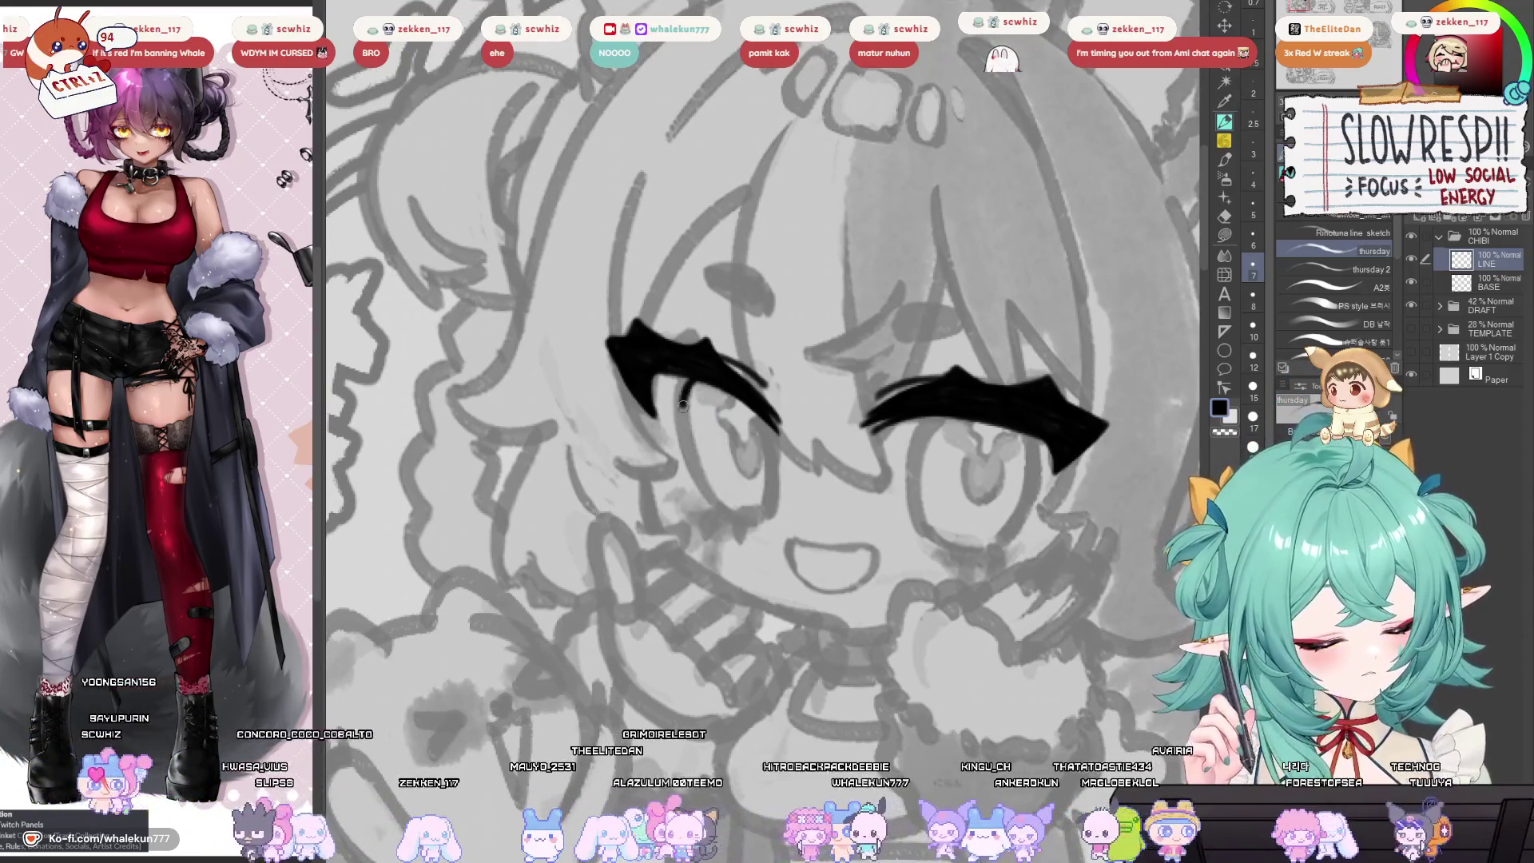
{"action": "left_click_drag", "start_coordinate": [686, 382], "coordinate": [740, 512]}
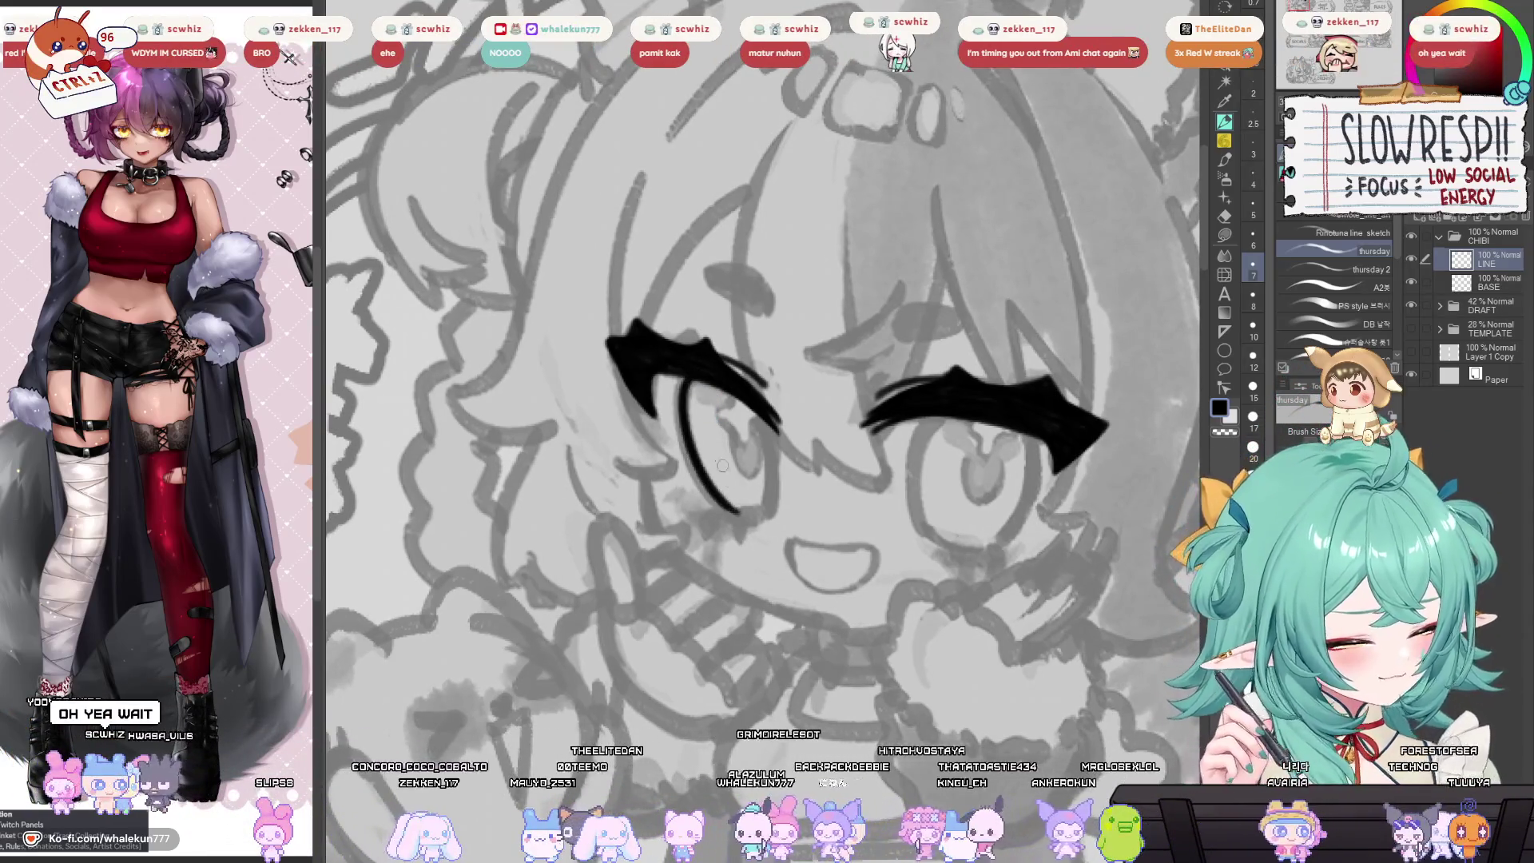
{"action": "key", "text": "ctrl+z"}
{"action": "left_click_drag", "start_coordinate": [685, 382], "coordinate": [739, 513]}
{"action": "key", "text": "h"}
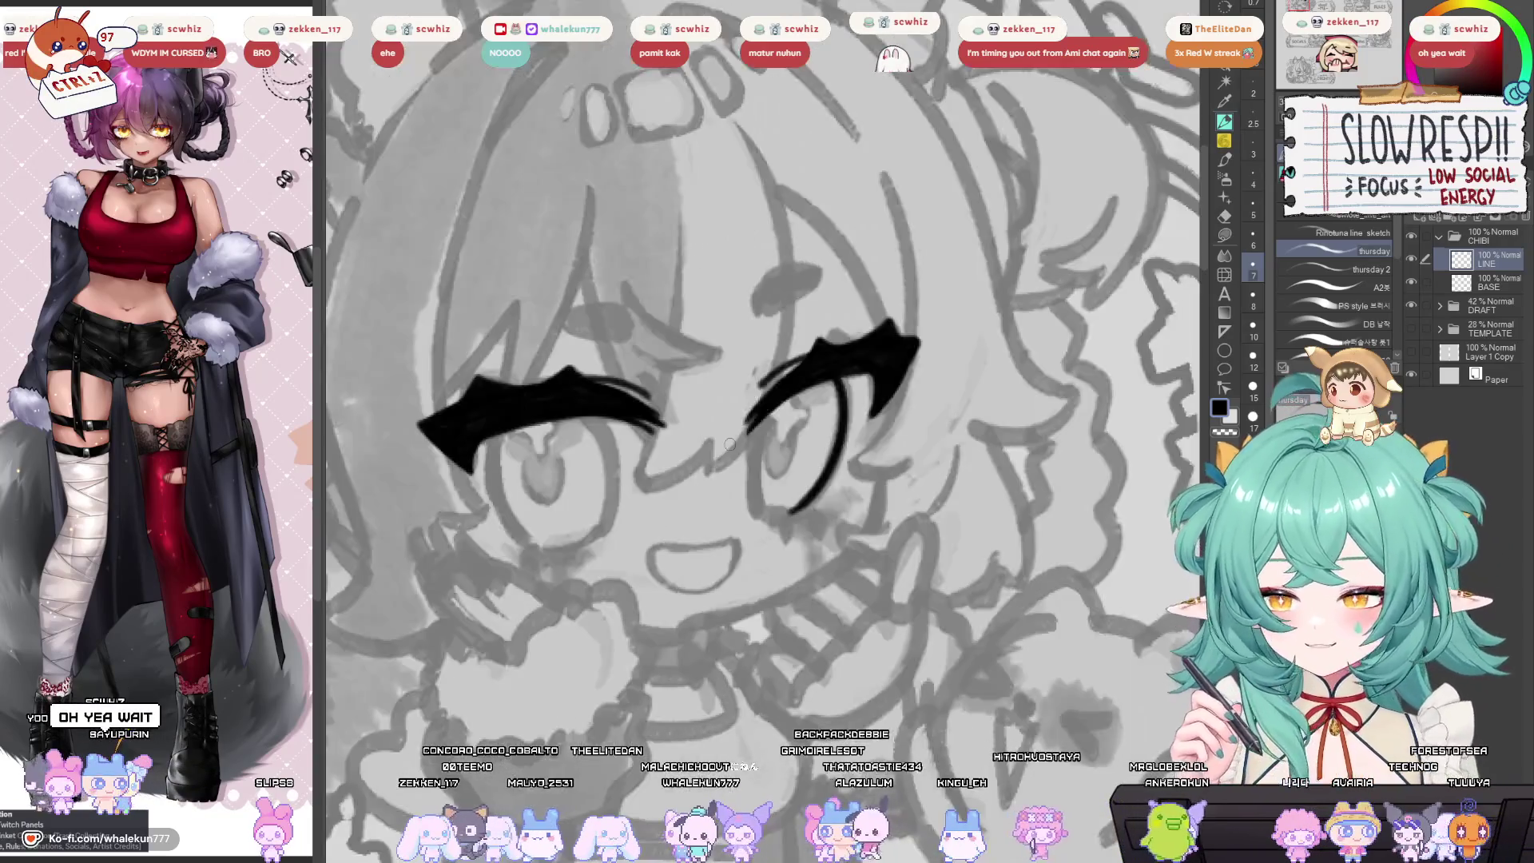
{"action": "key", "text": "minus"}
{"action": "key", "text": "minus"}
{"action": "key", "text": "minus"}
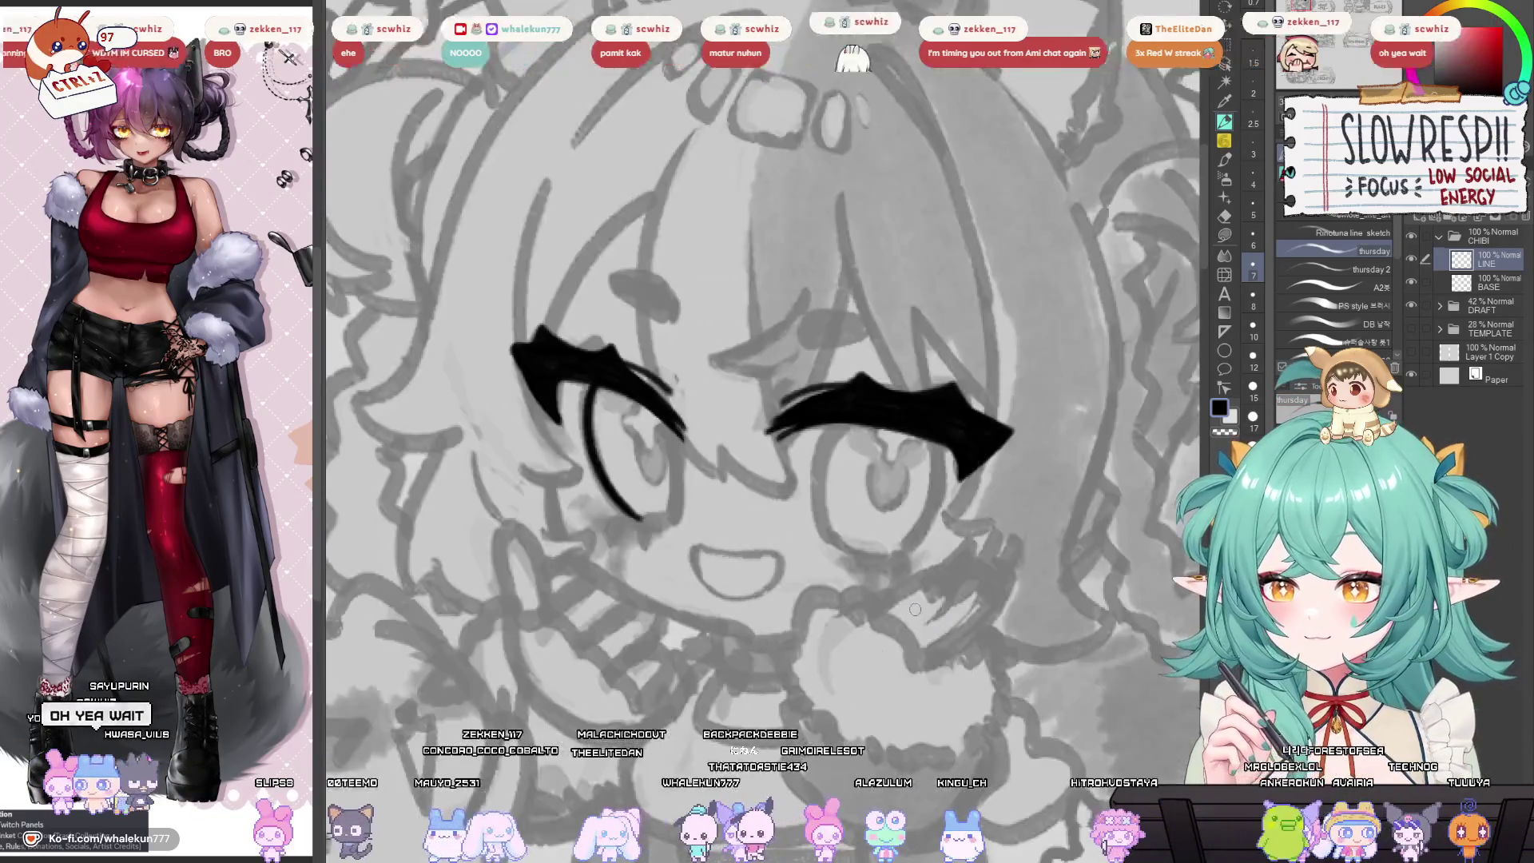
{"action": "key", "text": "plus"}
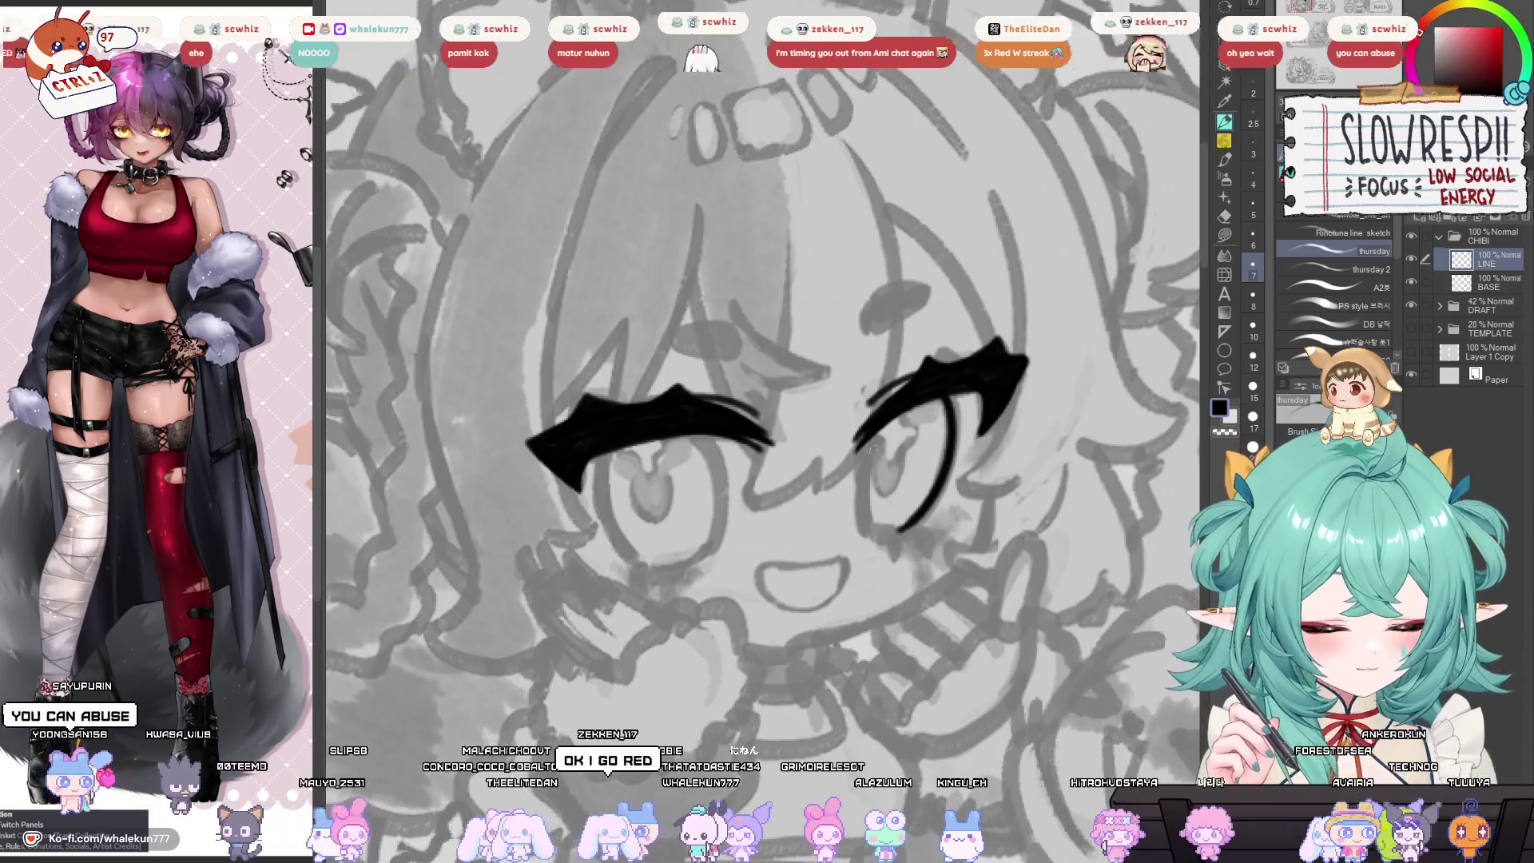
{"action": "mouse_move", "coordinate": [875, 428]}
{"action": "left_mouse_down"}
{"action": "mouse_move", "coordinate": [857, 480]}
{"action": "mouse_move", "coordinate": [868, 487]}
{"action": "left_mouse_up"}
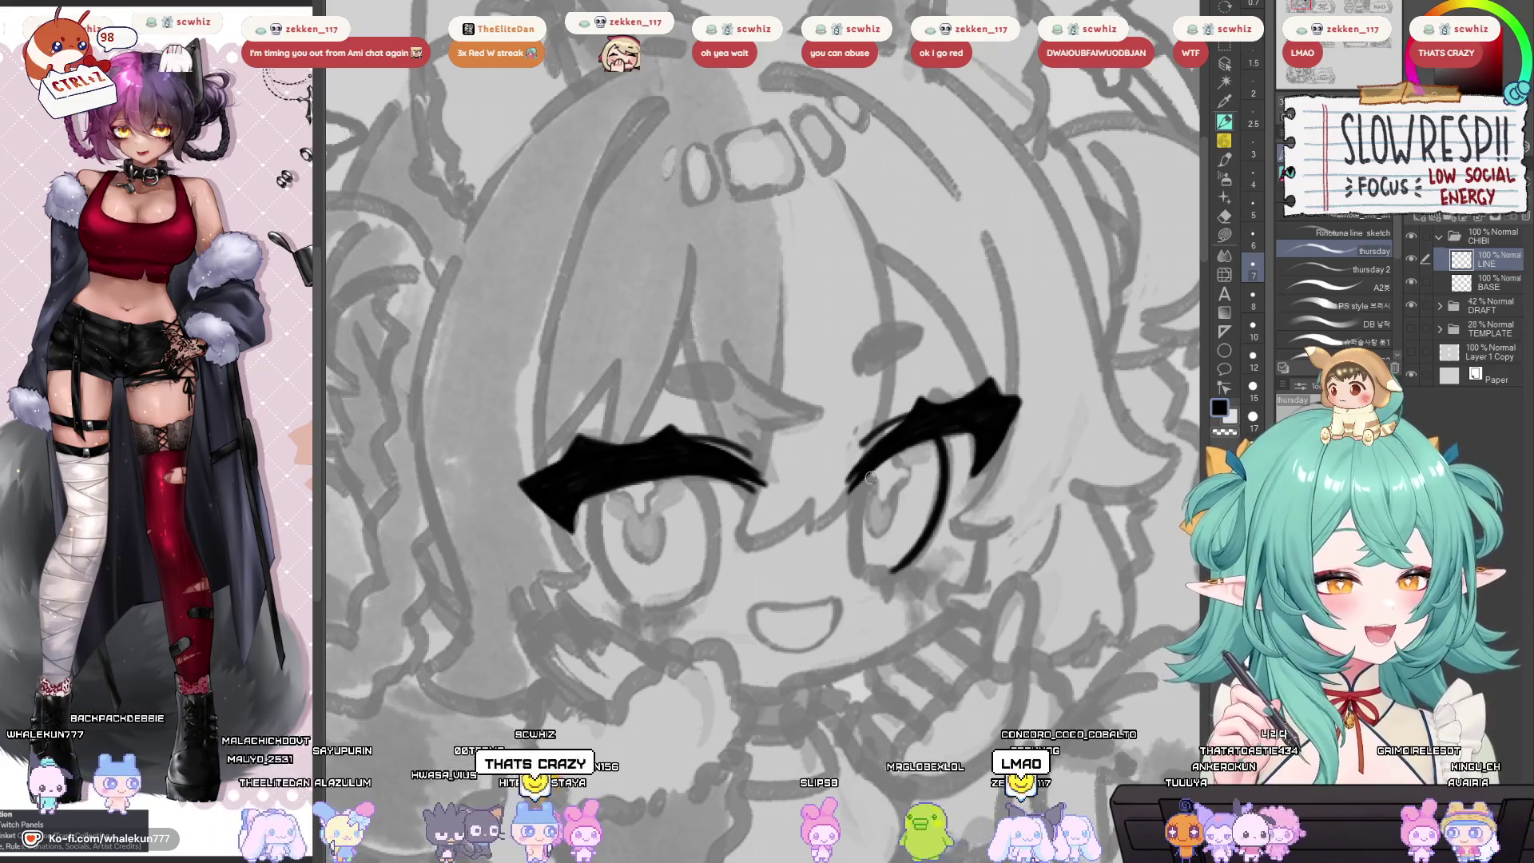
{"action": "mouse_move", "coordinate": [878, 485]}
{"action": "left_mouse_down"}
{"action": "mouse_move", "coordinate": [895, 412]}
{"action": "mouse_move", "coordinate": [785, 521]}
{"action": "left_mouse_up"}
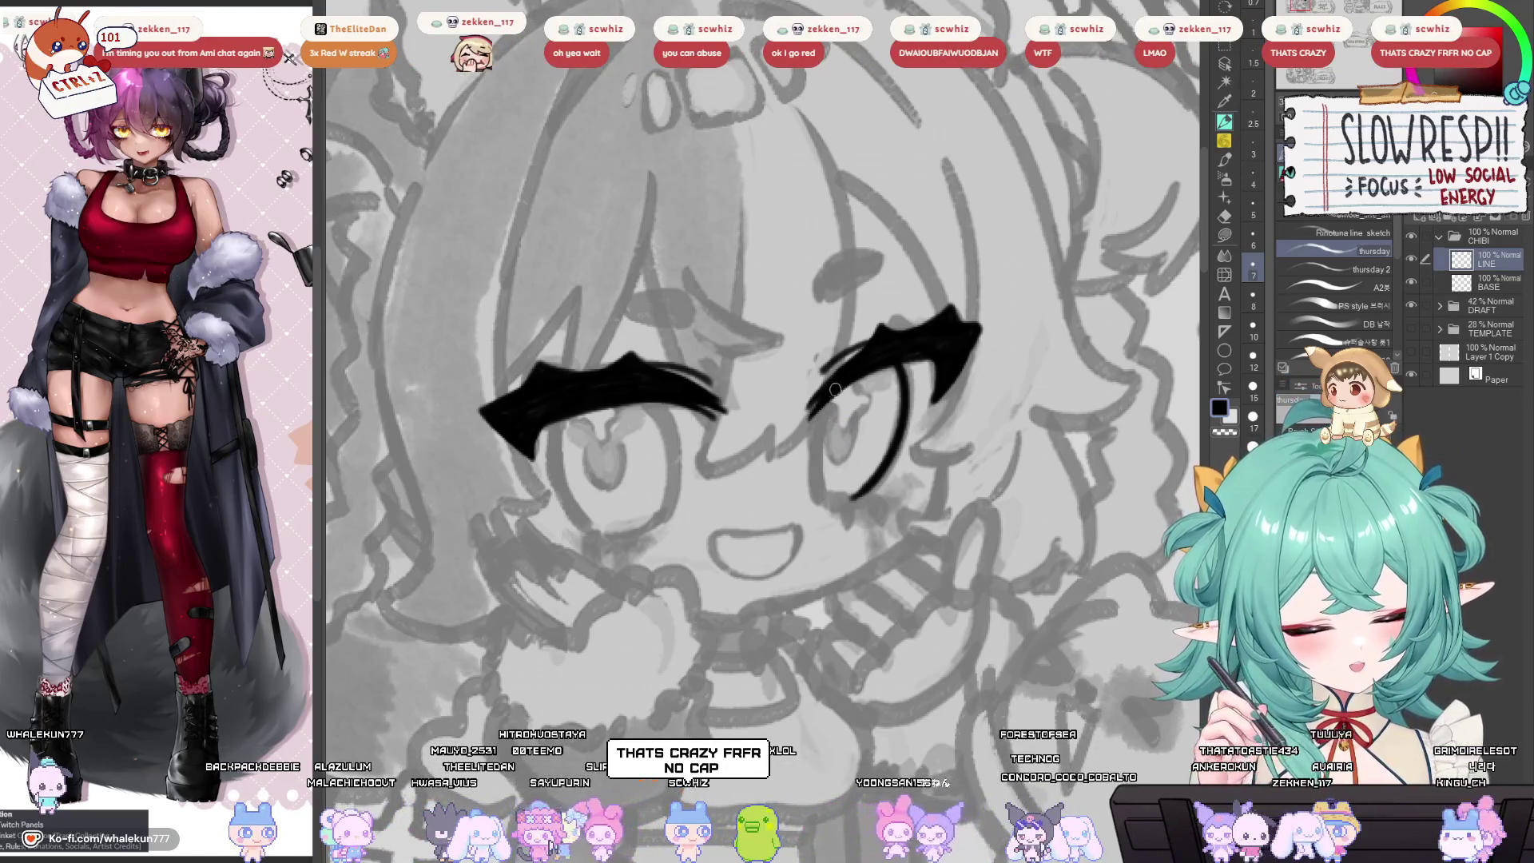
Ink the right eye's oval outline, checking it in mirrored view and undoing a stray bottom stroke.
{"action": "left_click_drag", "start_coordinate": [834, 393], "coordinate": [819, 496]}
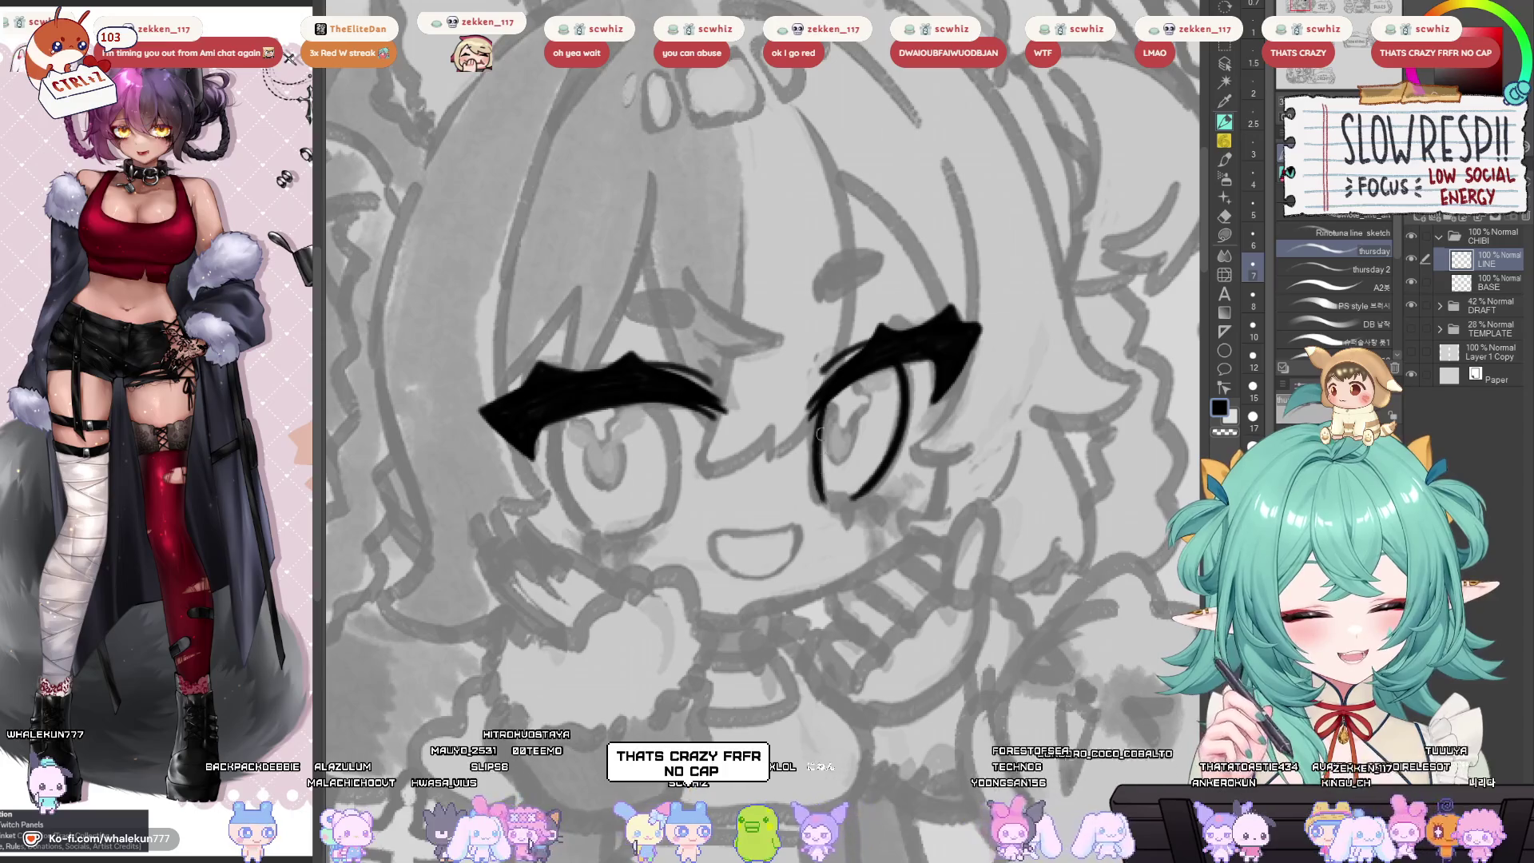
{"action": "key", "text": "h"}
{"action": "key", "text": "h"}
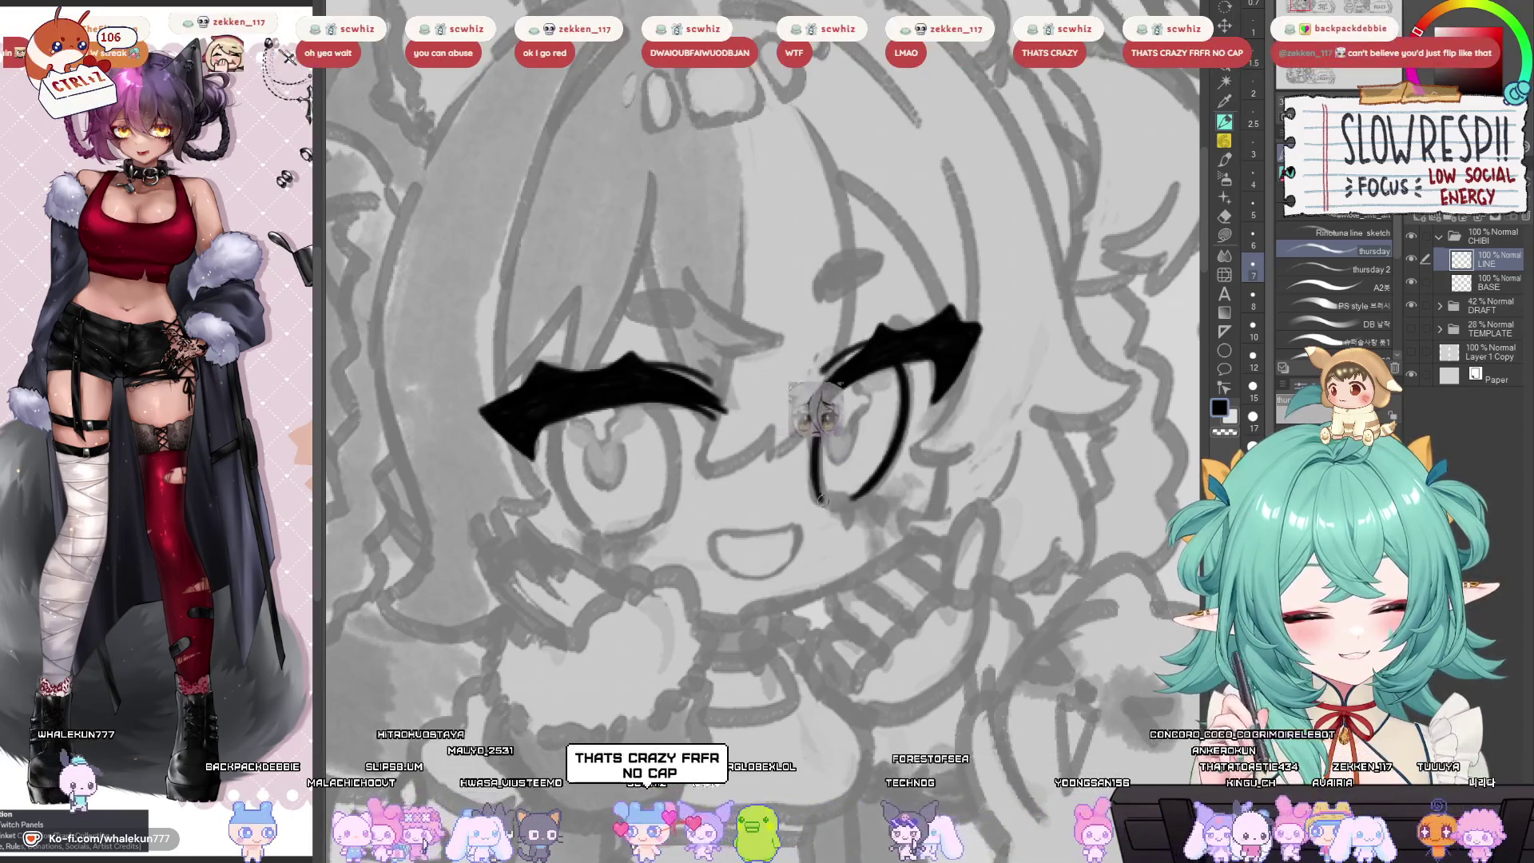
{"action": "key", "text": "h"}
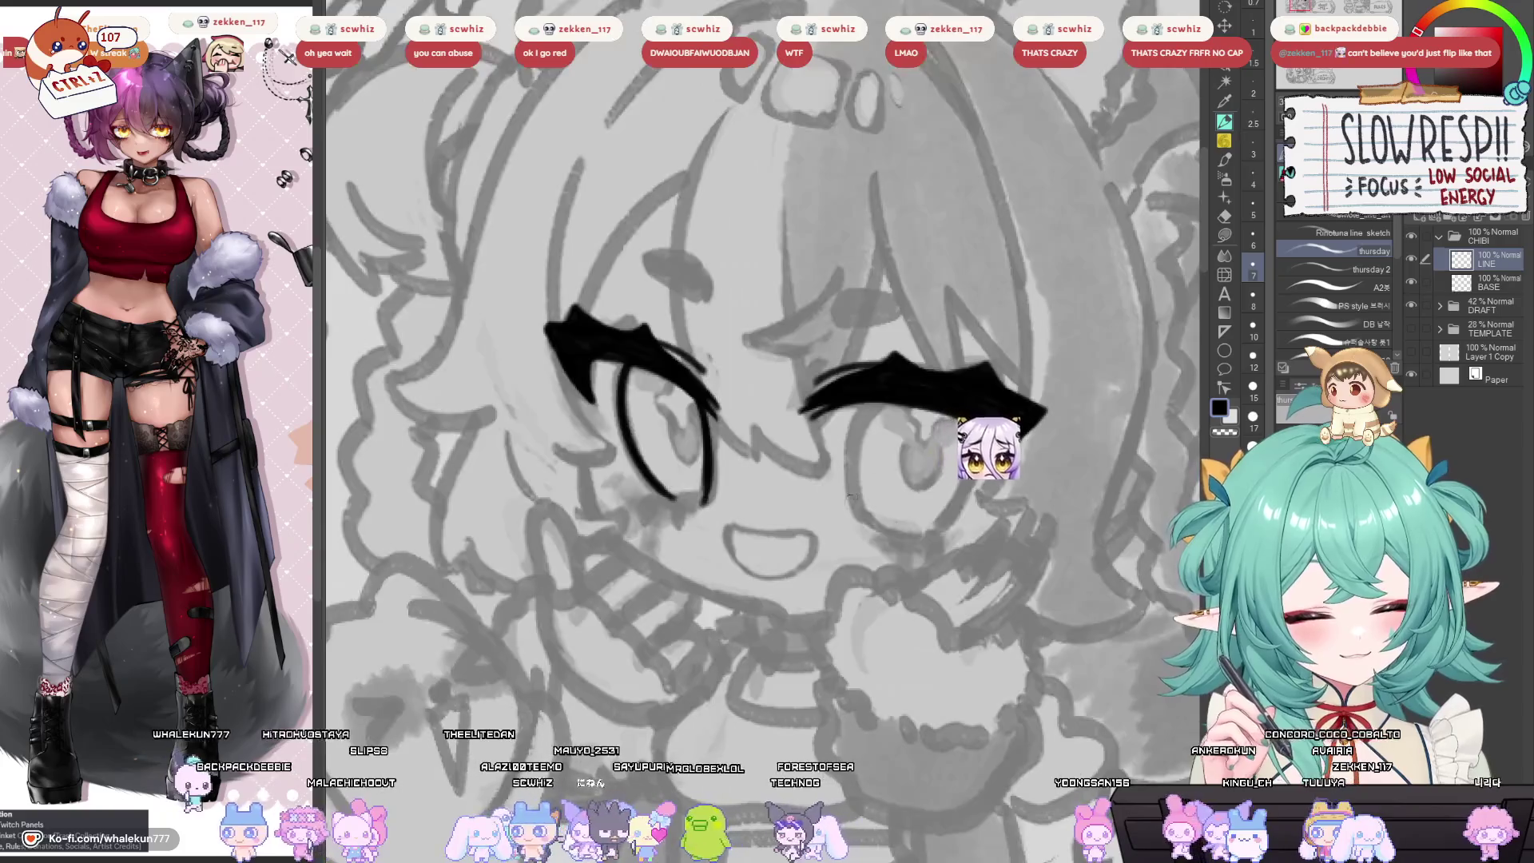
{"action": "key", "text": "h"}
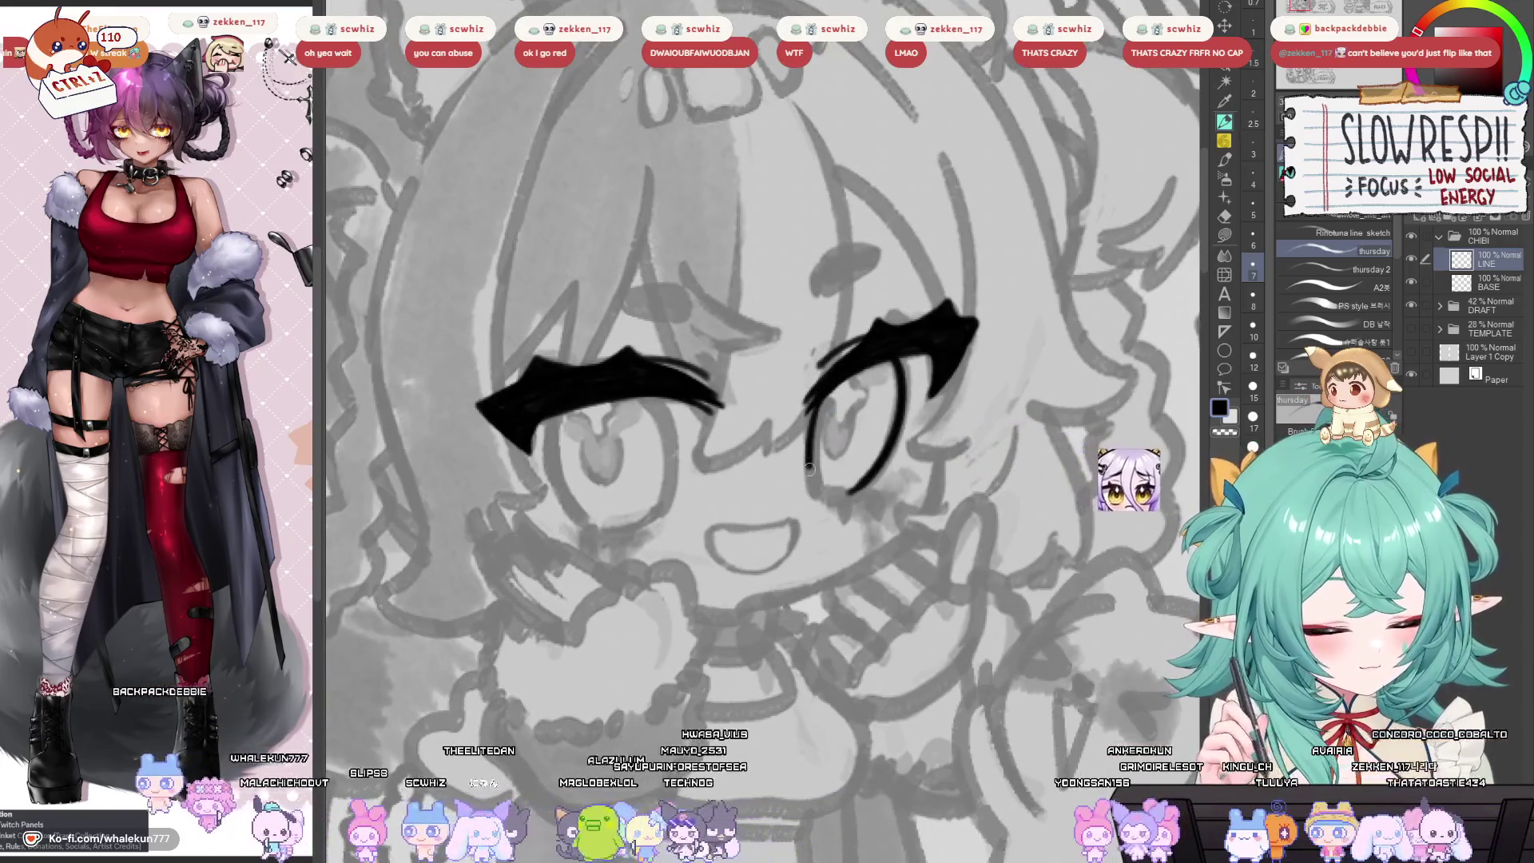
{"action": "key", "text": "h"}
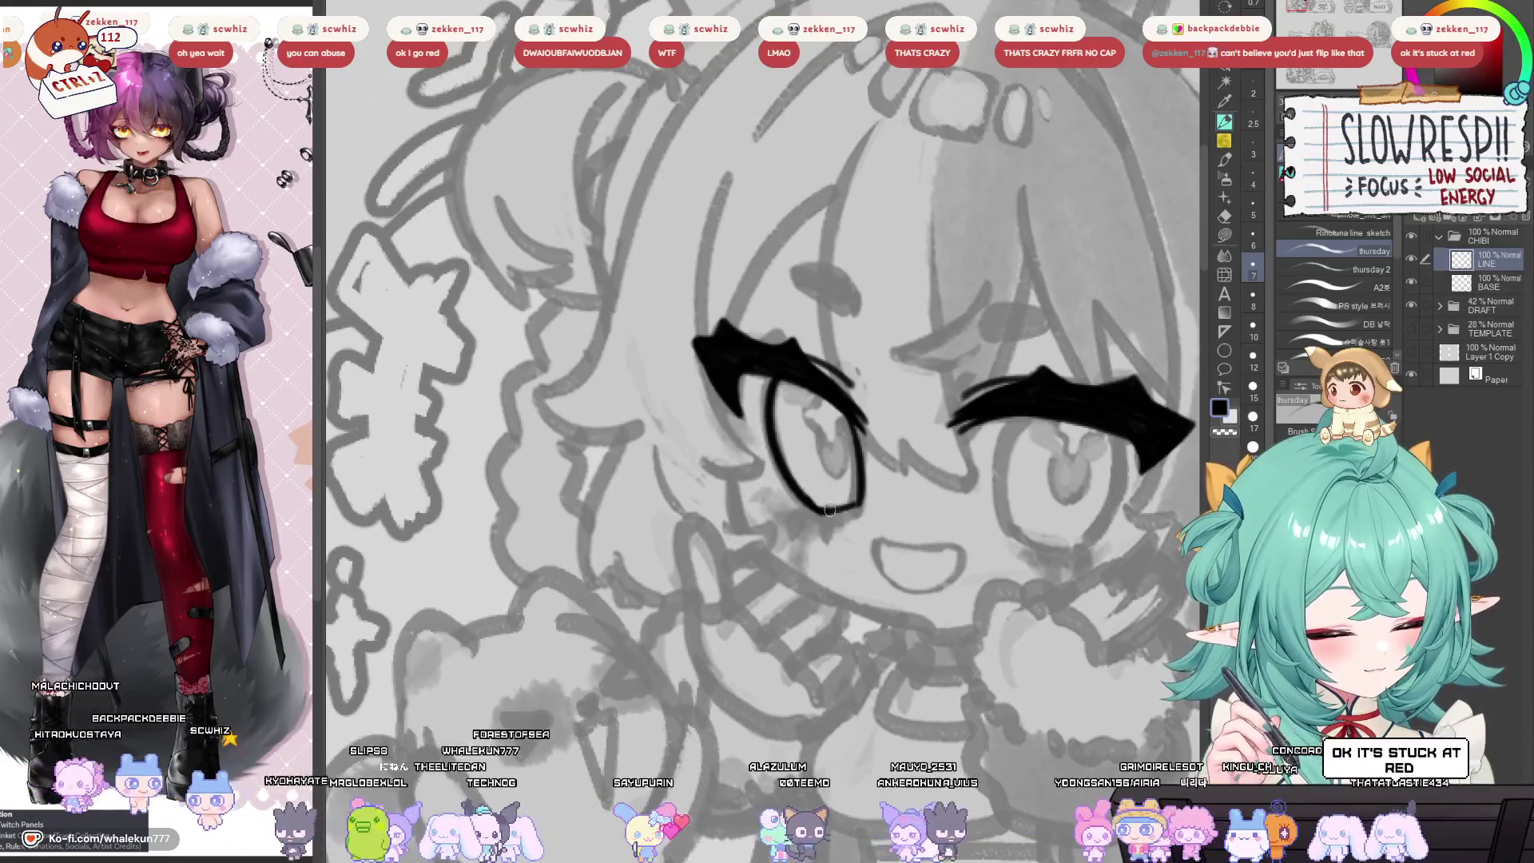
{"action": "key", "text": "h"}
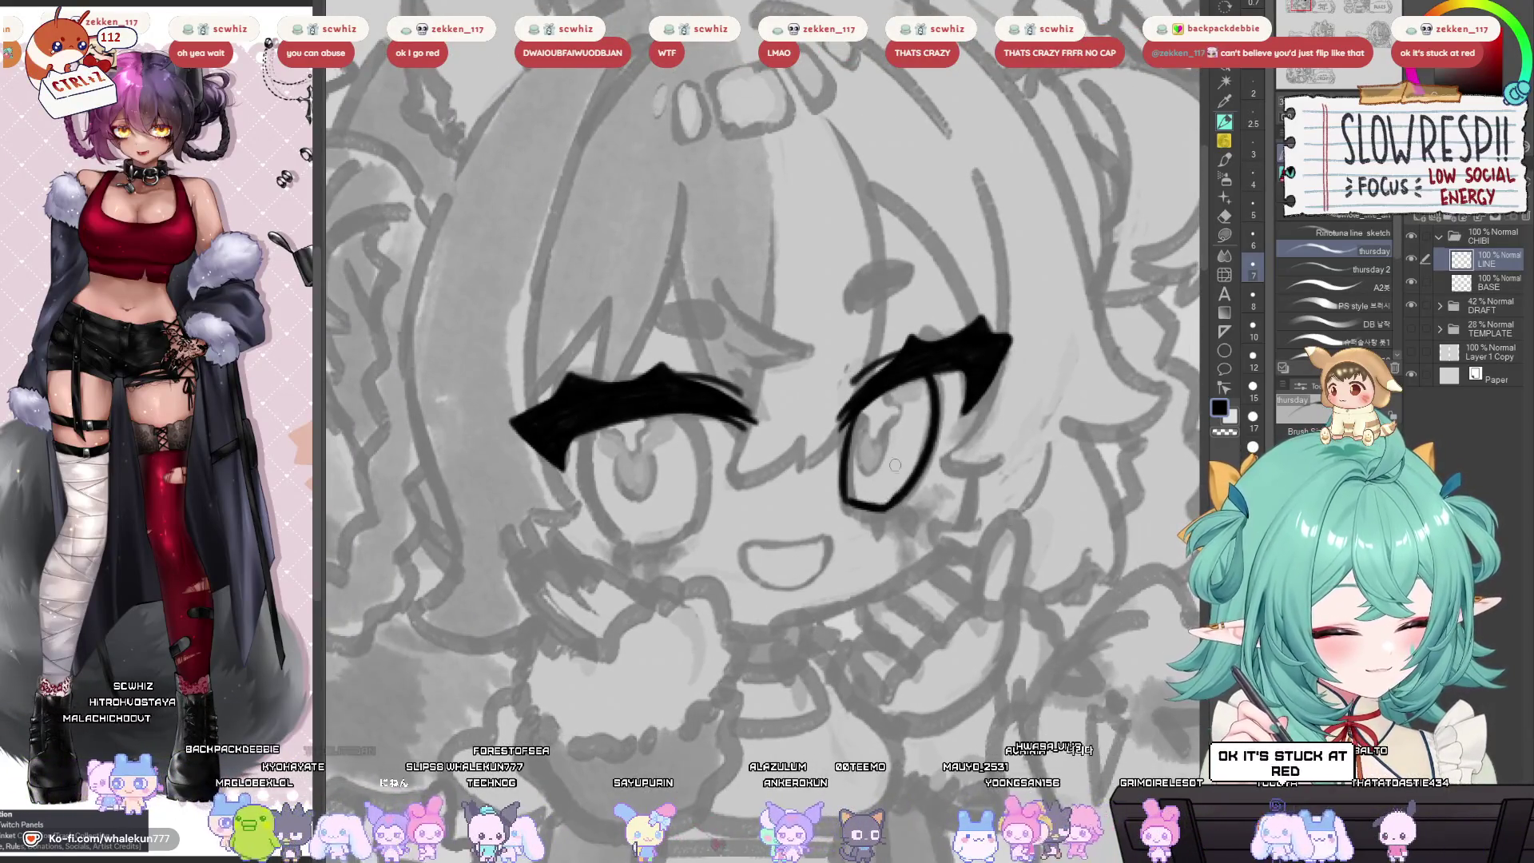
{"action": "key", "text": "ctrl+z"}
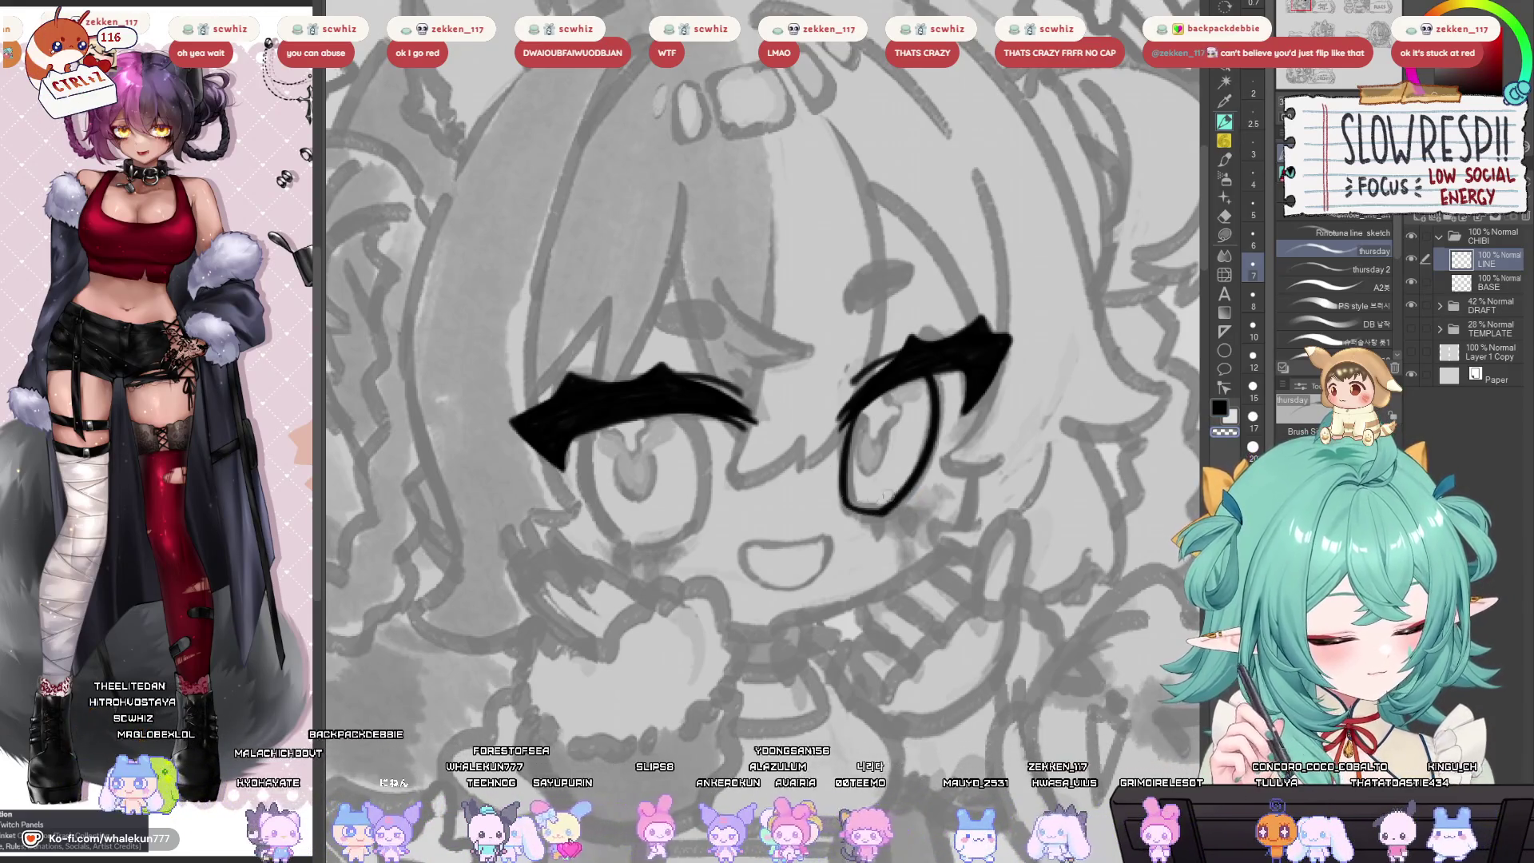
{"action": "key", "text": "h"}
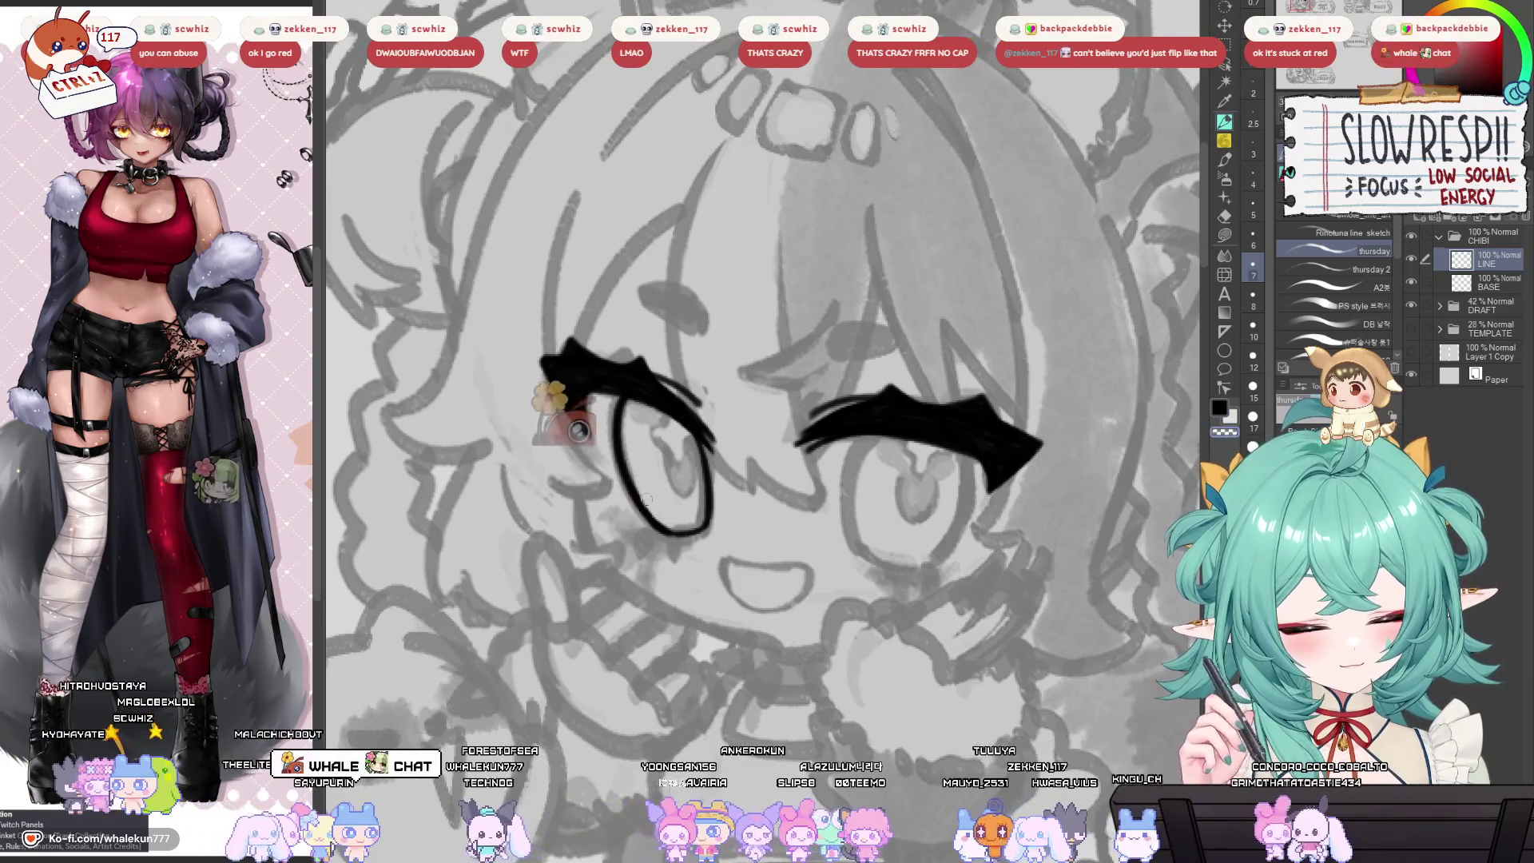
Re-centre the face, mirror the canvas, and zoom out around the eye's new four-point sparkle.
{"action": "left_click_drag", "start_coordinate": [675, 416], "coordinate": [754, 458]}
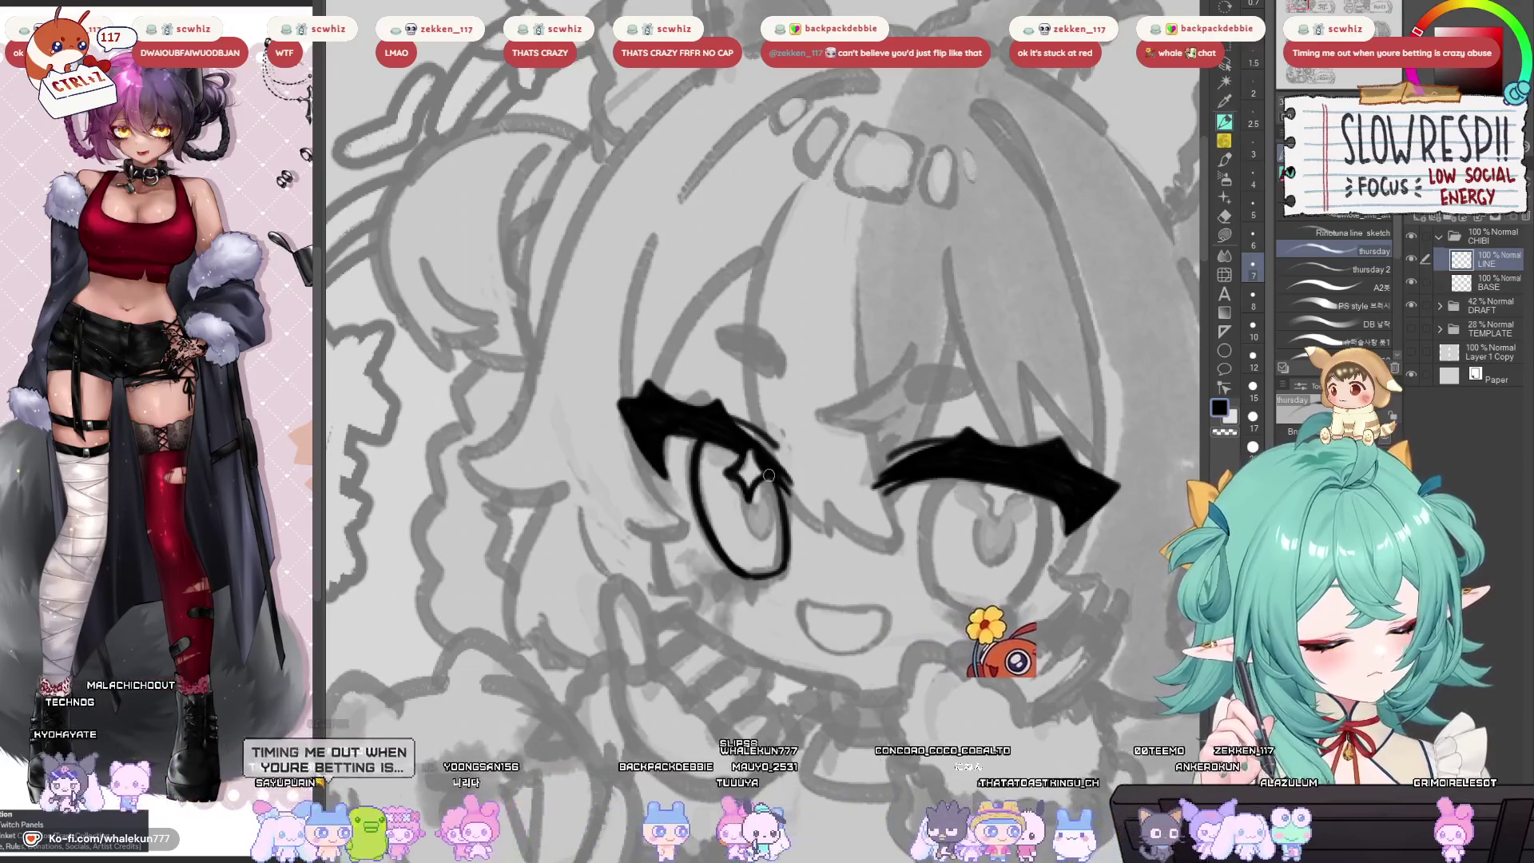
{"action": "key", "text": "h"}
{"action": "key", "text": "h"}
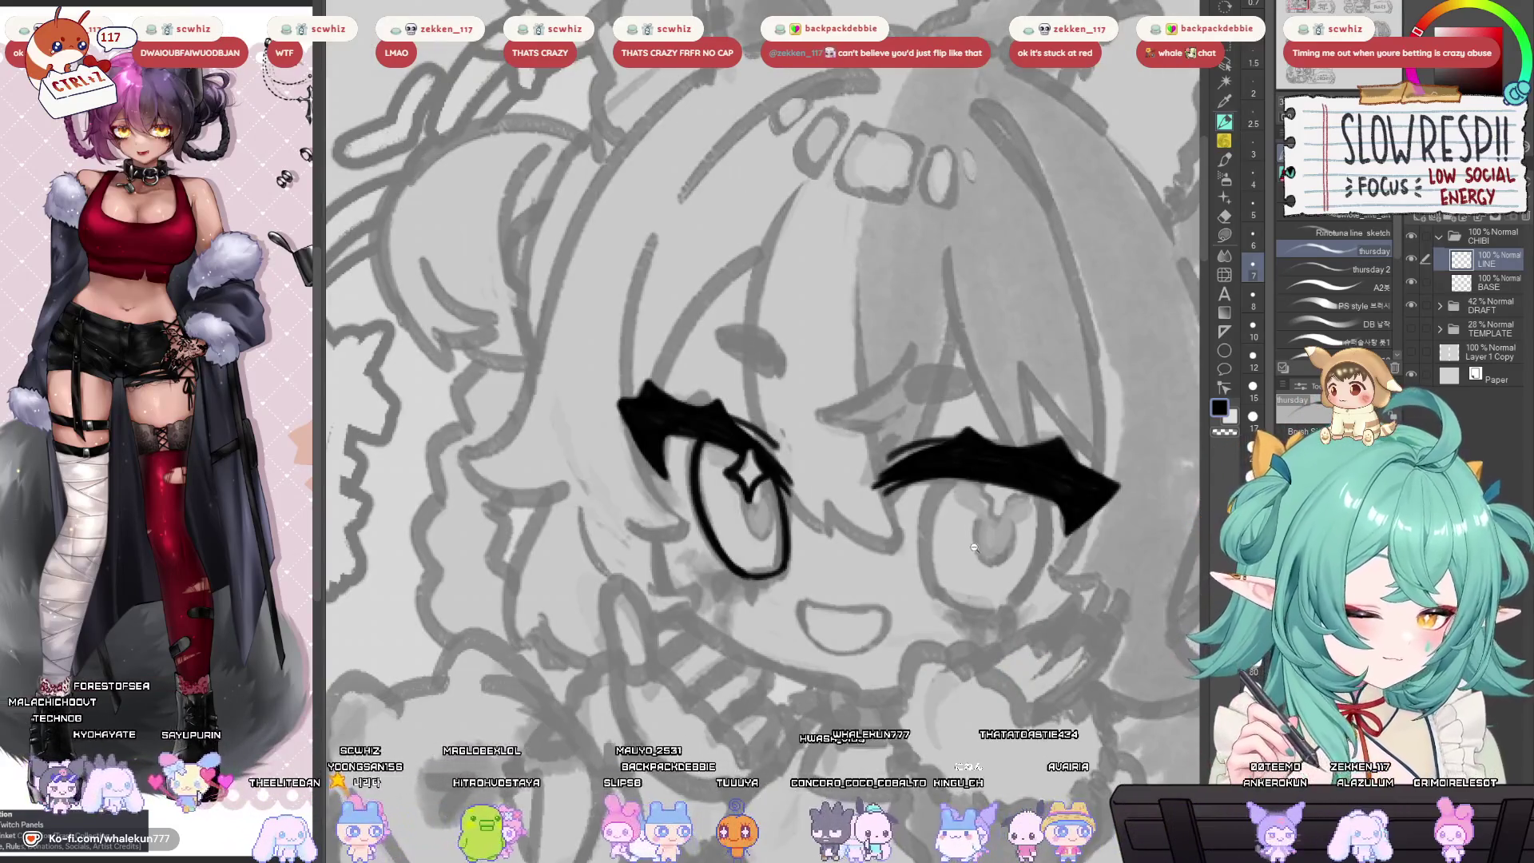
{"action": "scroll", "coordinate": [974, 548], "scroll_direction": "down", "scroll_amount": 3}
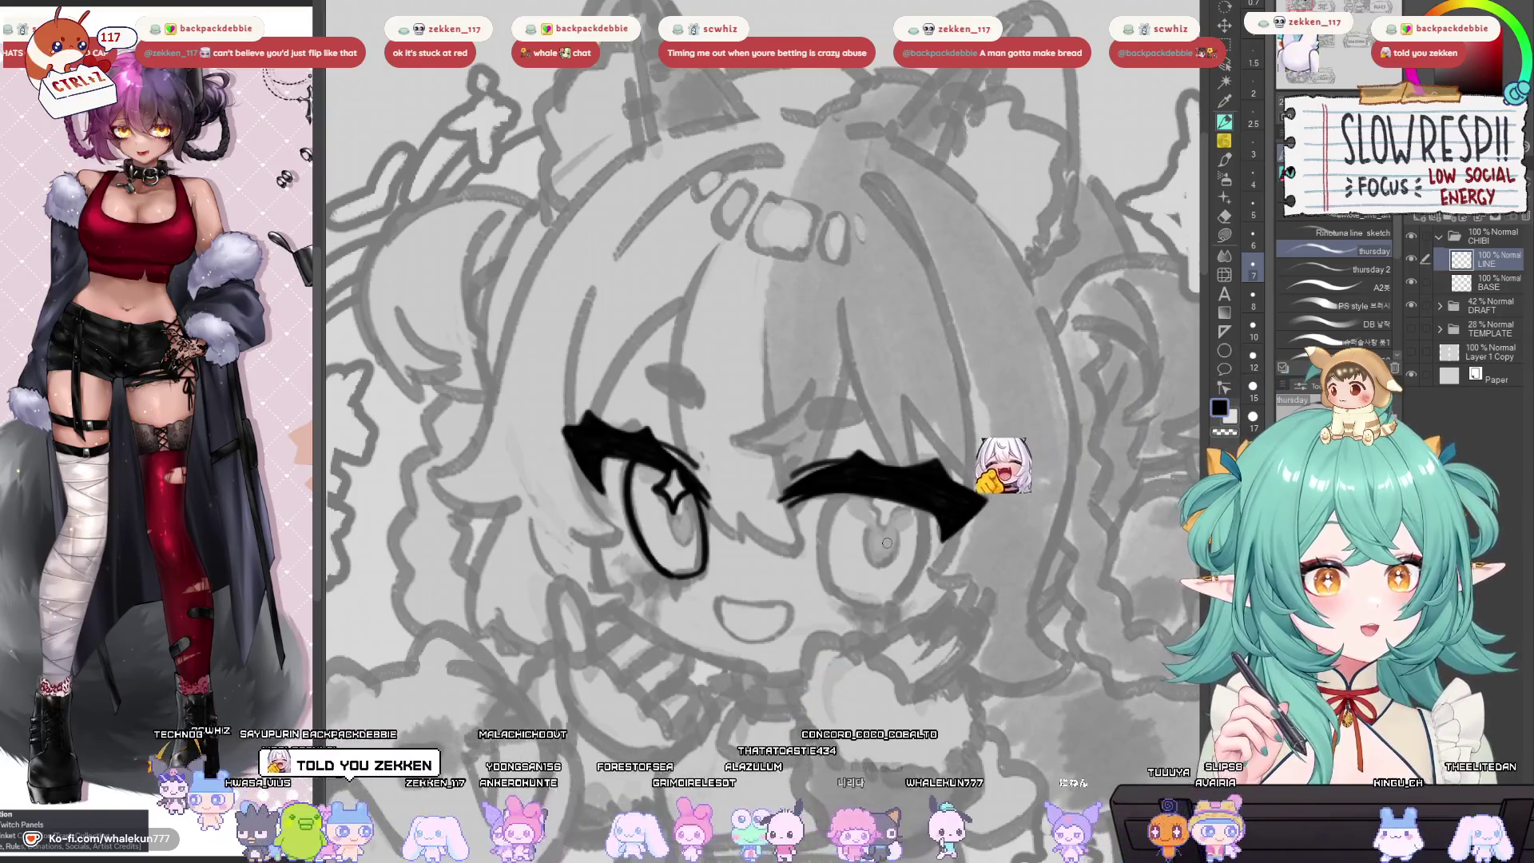
Ink the left outline curve of the right eye, redrawing it and comparing in mirrored view.
{"action": "key", "text": "h"}
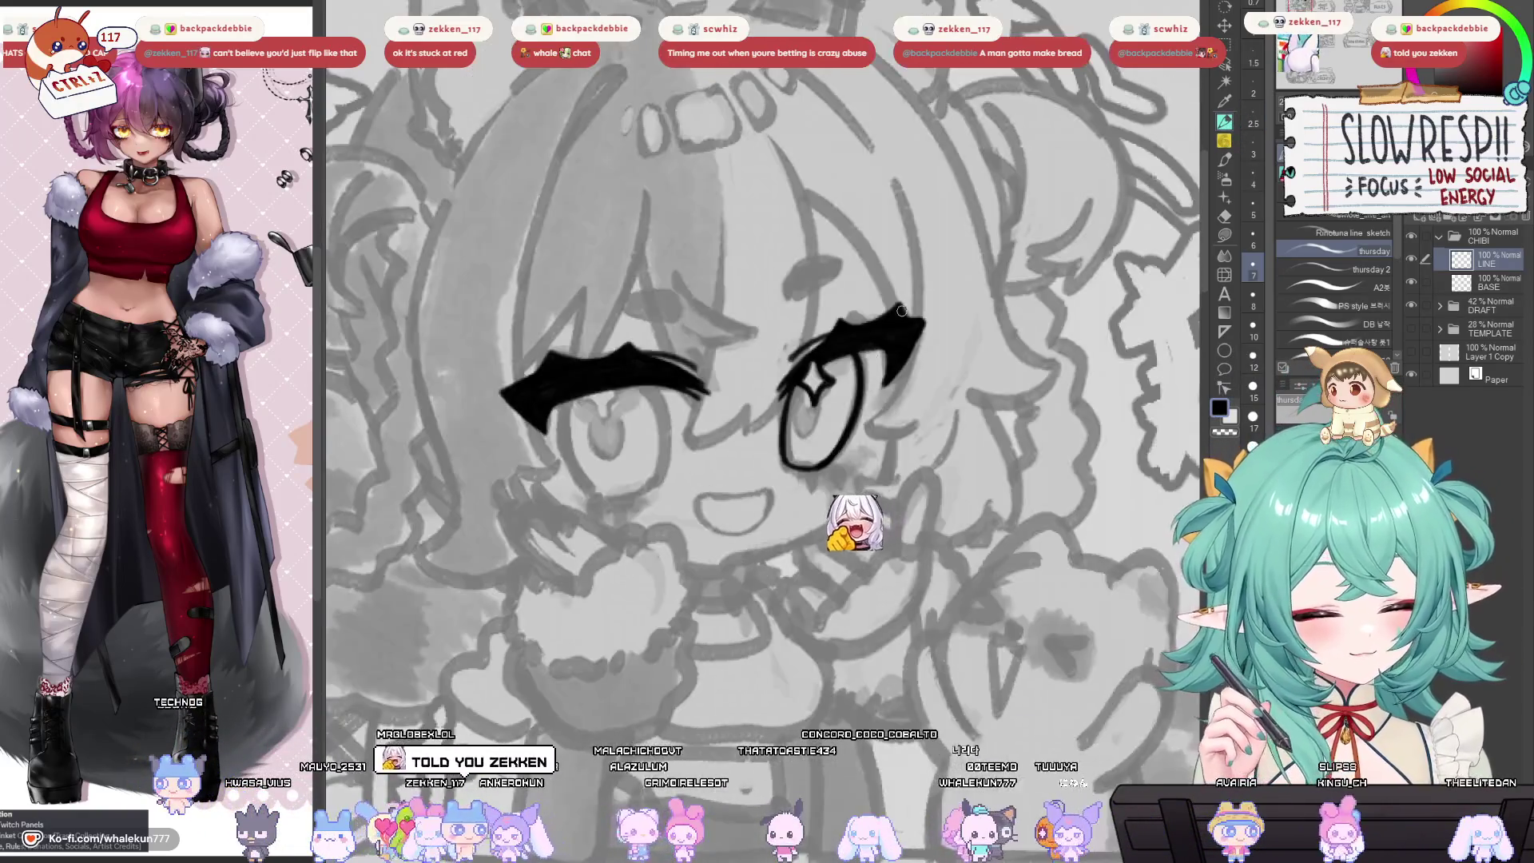
{"action": "key", "text": "h"}
{"action": "key", "text": "h"}
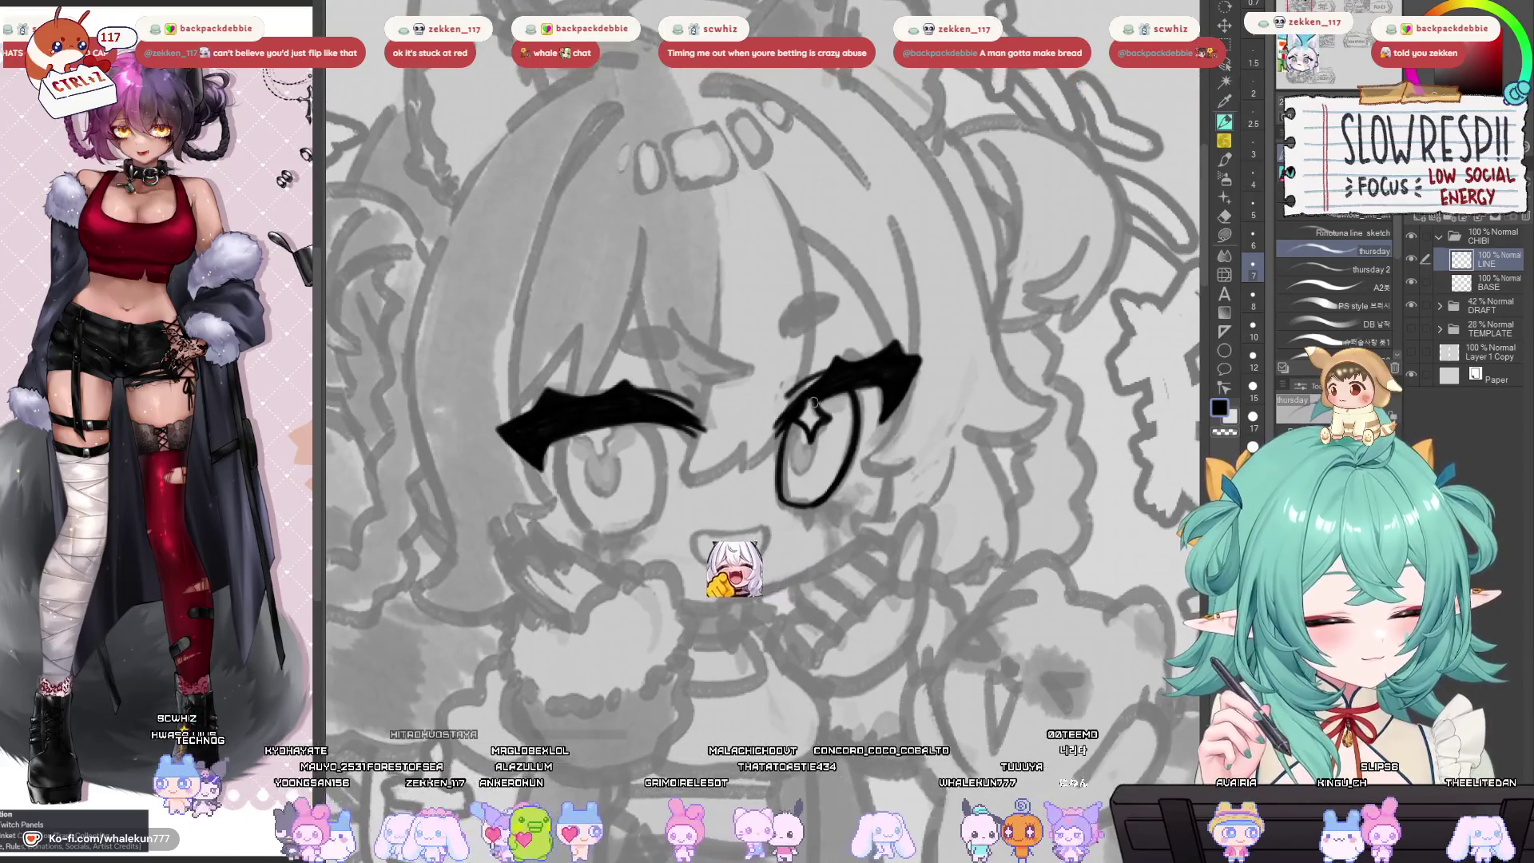
{"action": "key", "text": "h"}
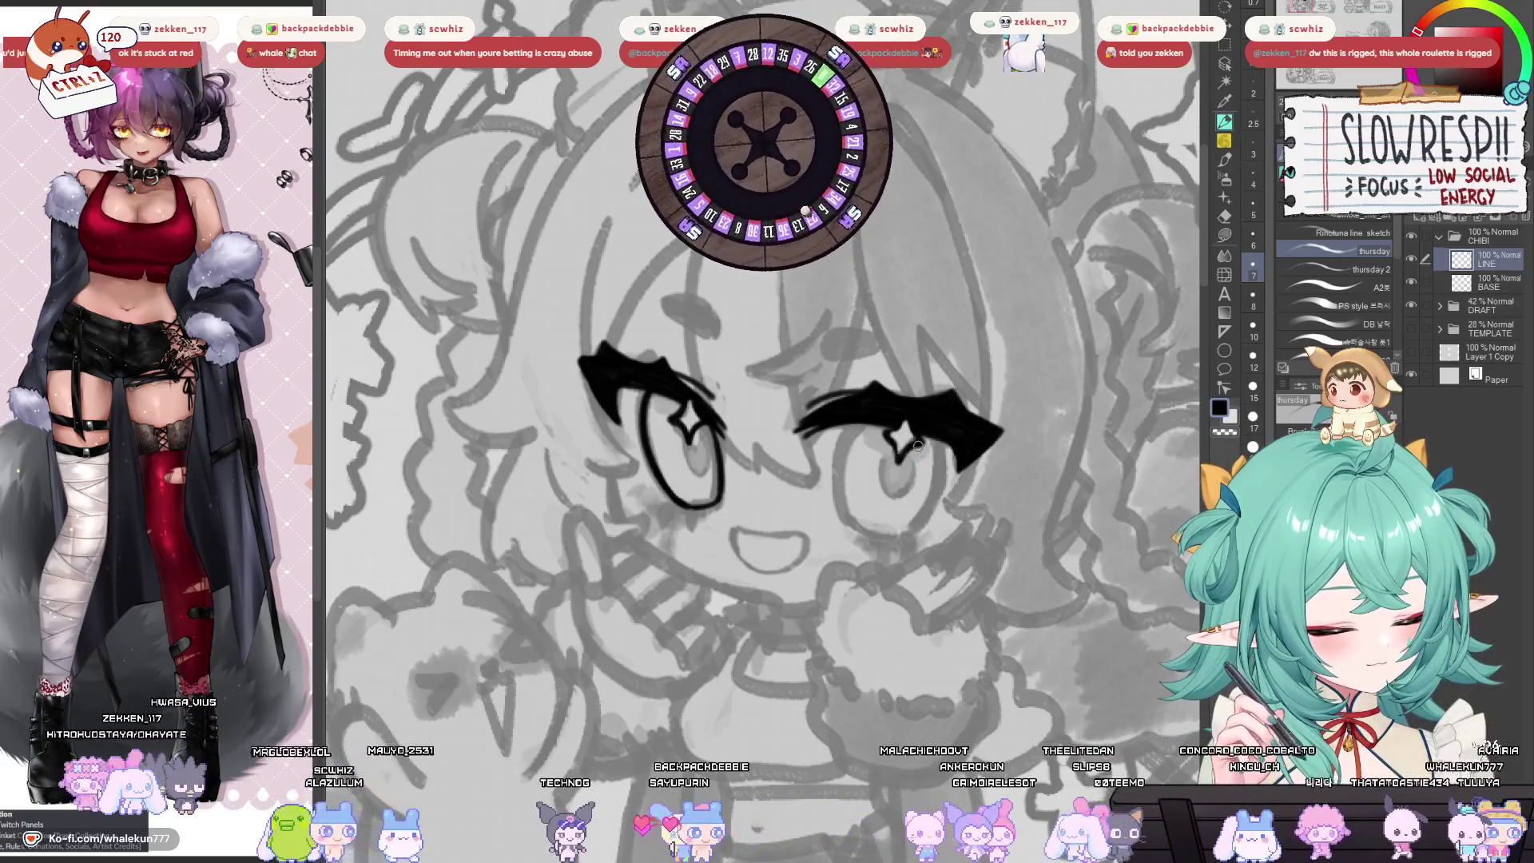
{"action": "left_click_drag", "start_coordinate": [900, 452], "coordinate": [904, 436]}
{"action": "left_click_drag", "start_coordinate": [773, 396], "coordinate": [764, 482]}
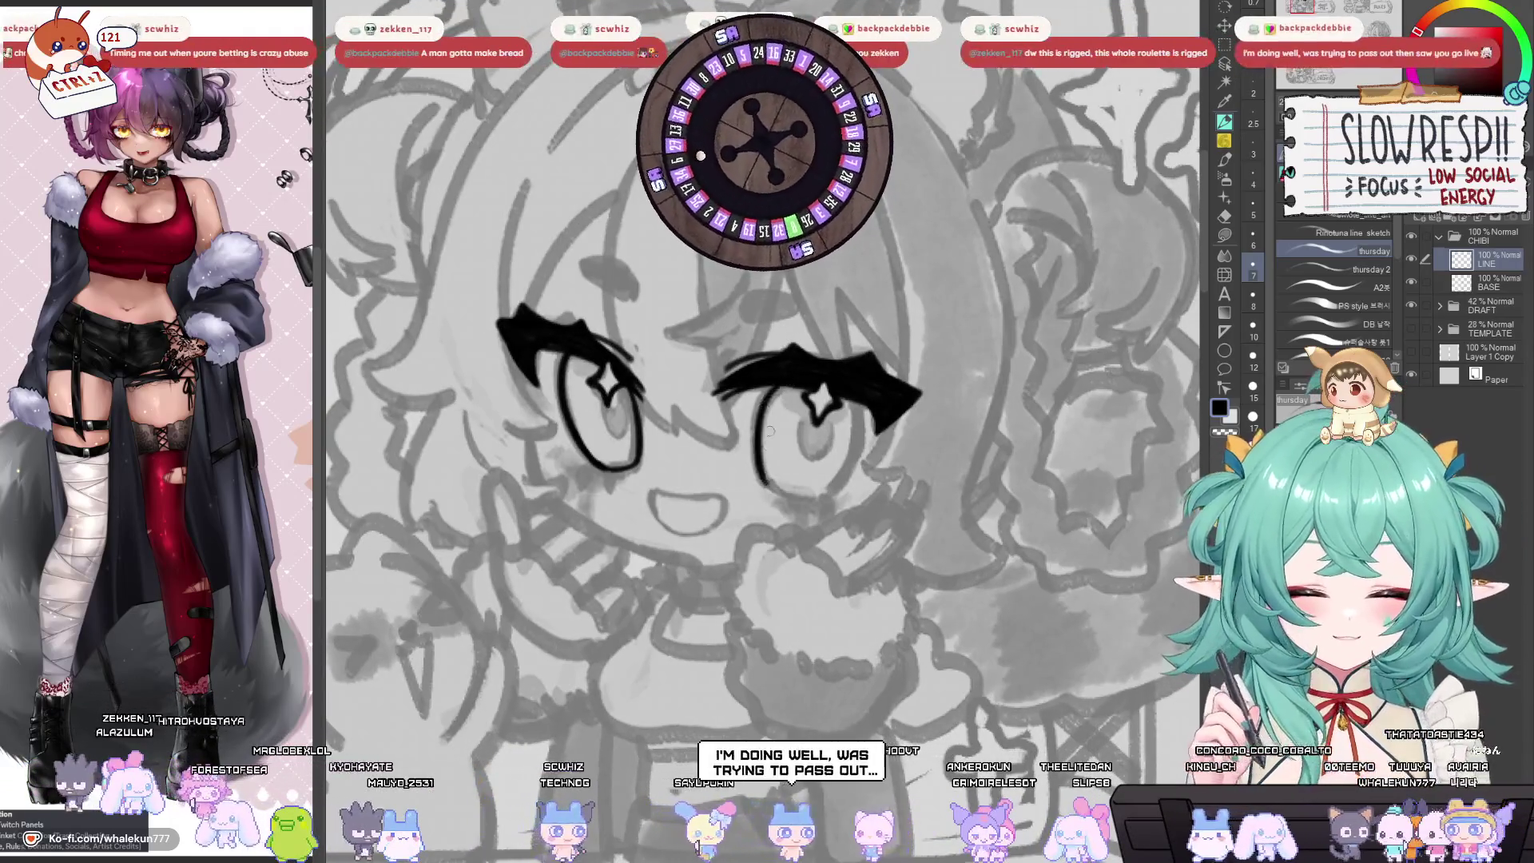
{"action": "left_click_drag", "start_coordinate": [776, 387], "coordinate": [757, 460]}
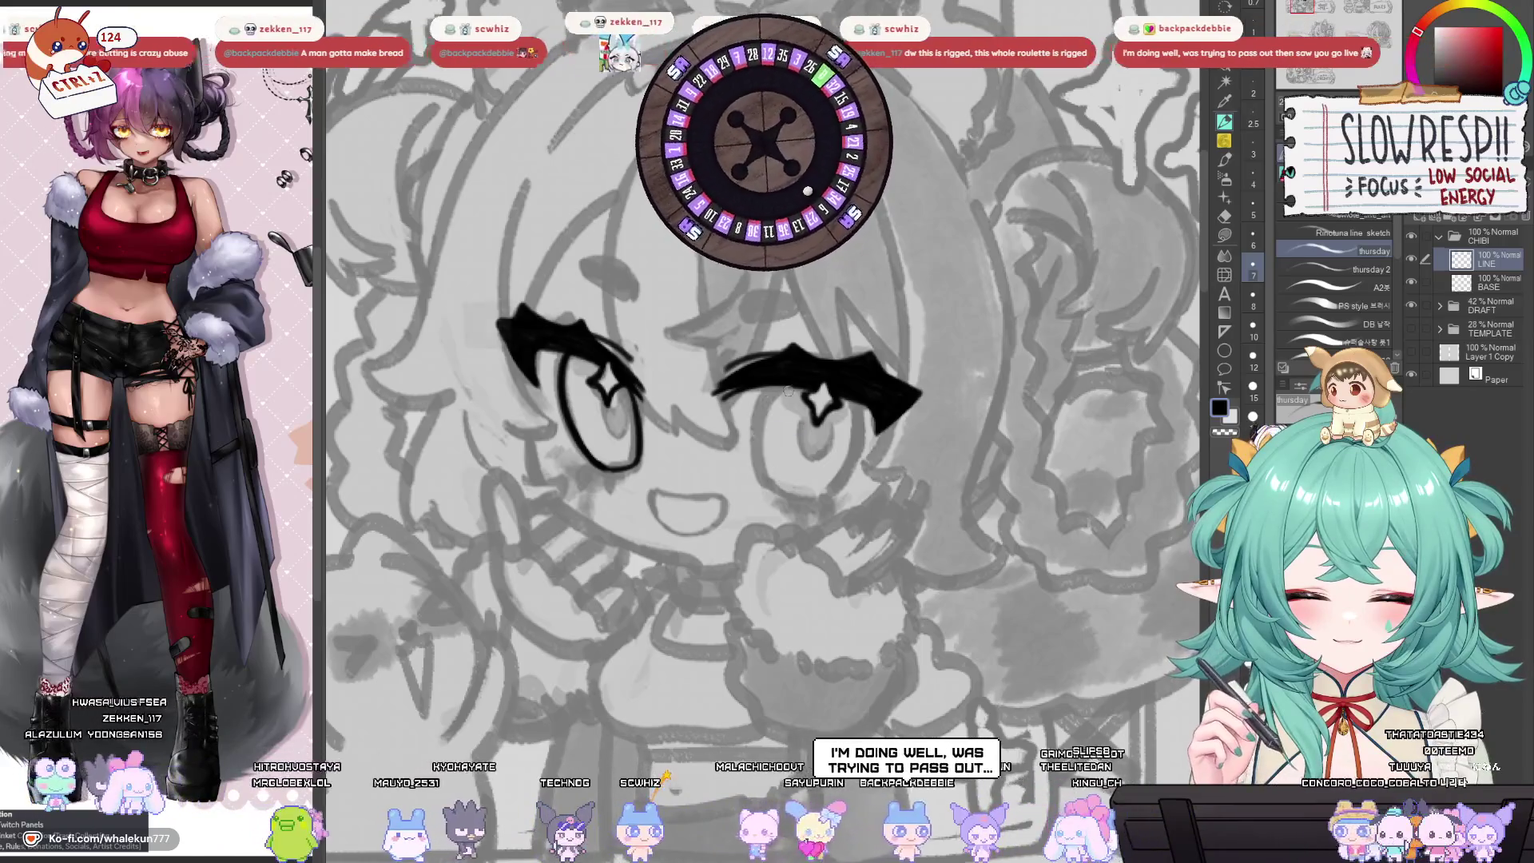
{"action": "key", "text": "h"}
{"action": "scroll", "coordinate": [791, 417], "scroll_direction": "up", "scroll_amount": 1}
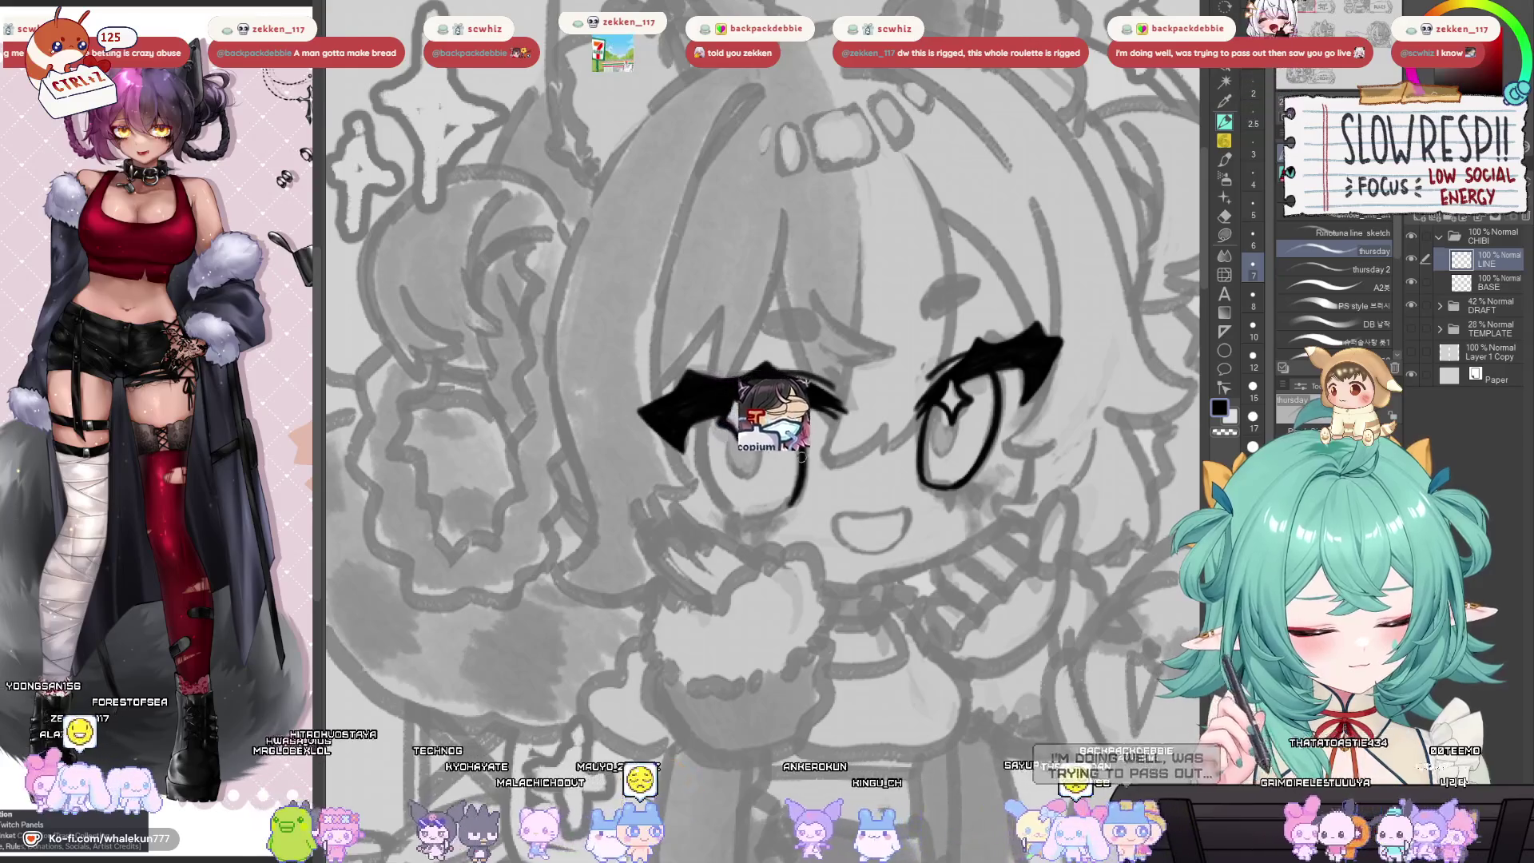
{"action": "key", "text": "h"}
Ink the left eye's outer outline, undoing and redrawing the stroke until it sits right.
{"action": "left_click_drag", "start_coordinate": [767, 364], "coordinate": [796, 400]}
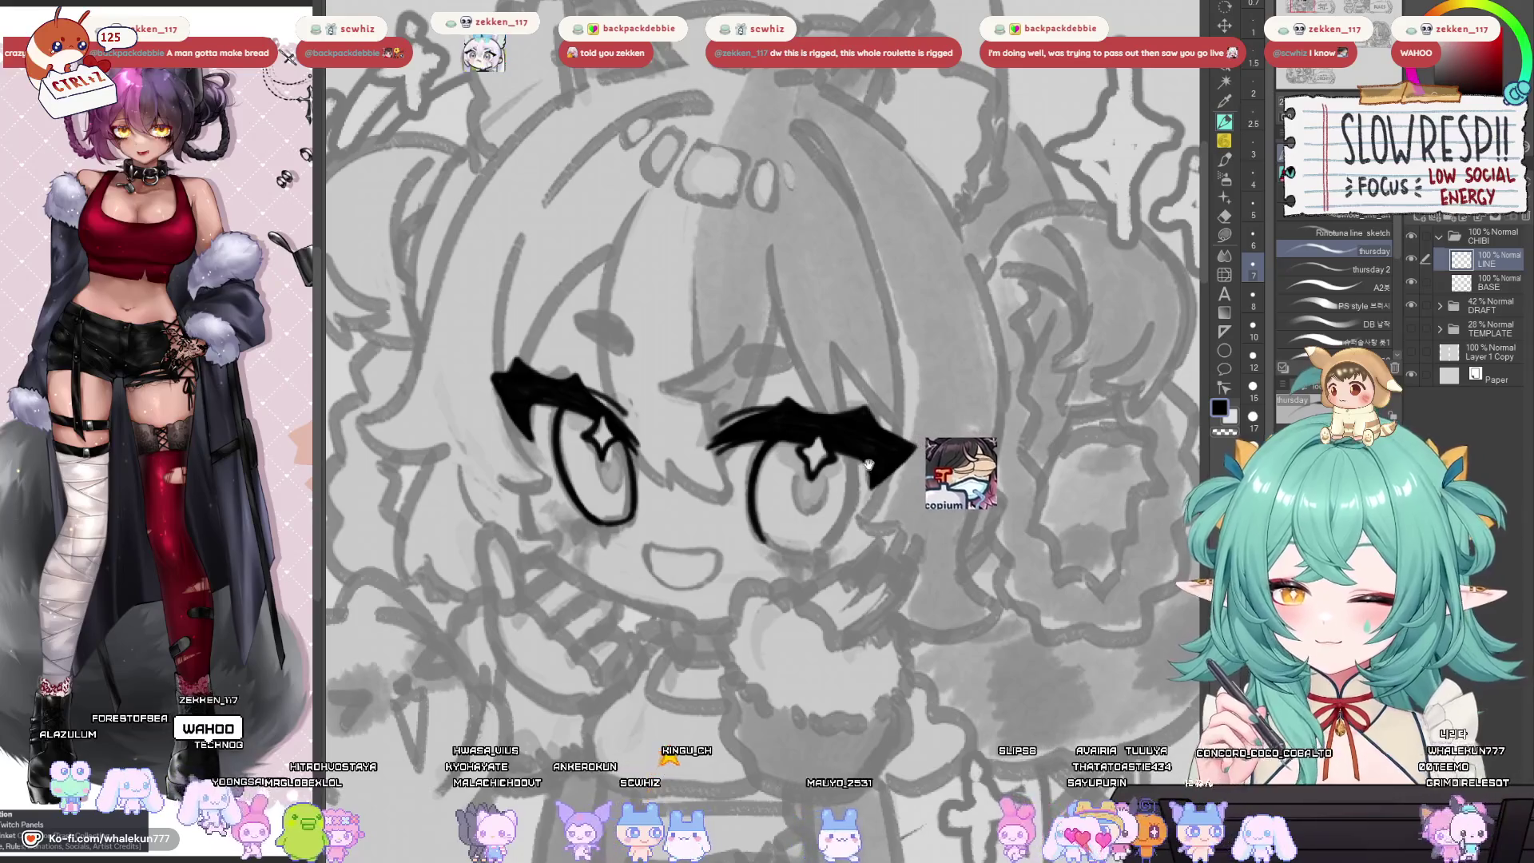
{"action": "left_click_drag", "start_coordinate": [852, 402], "coordinate": [859, 335]}
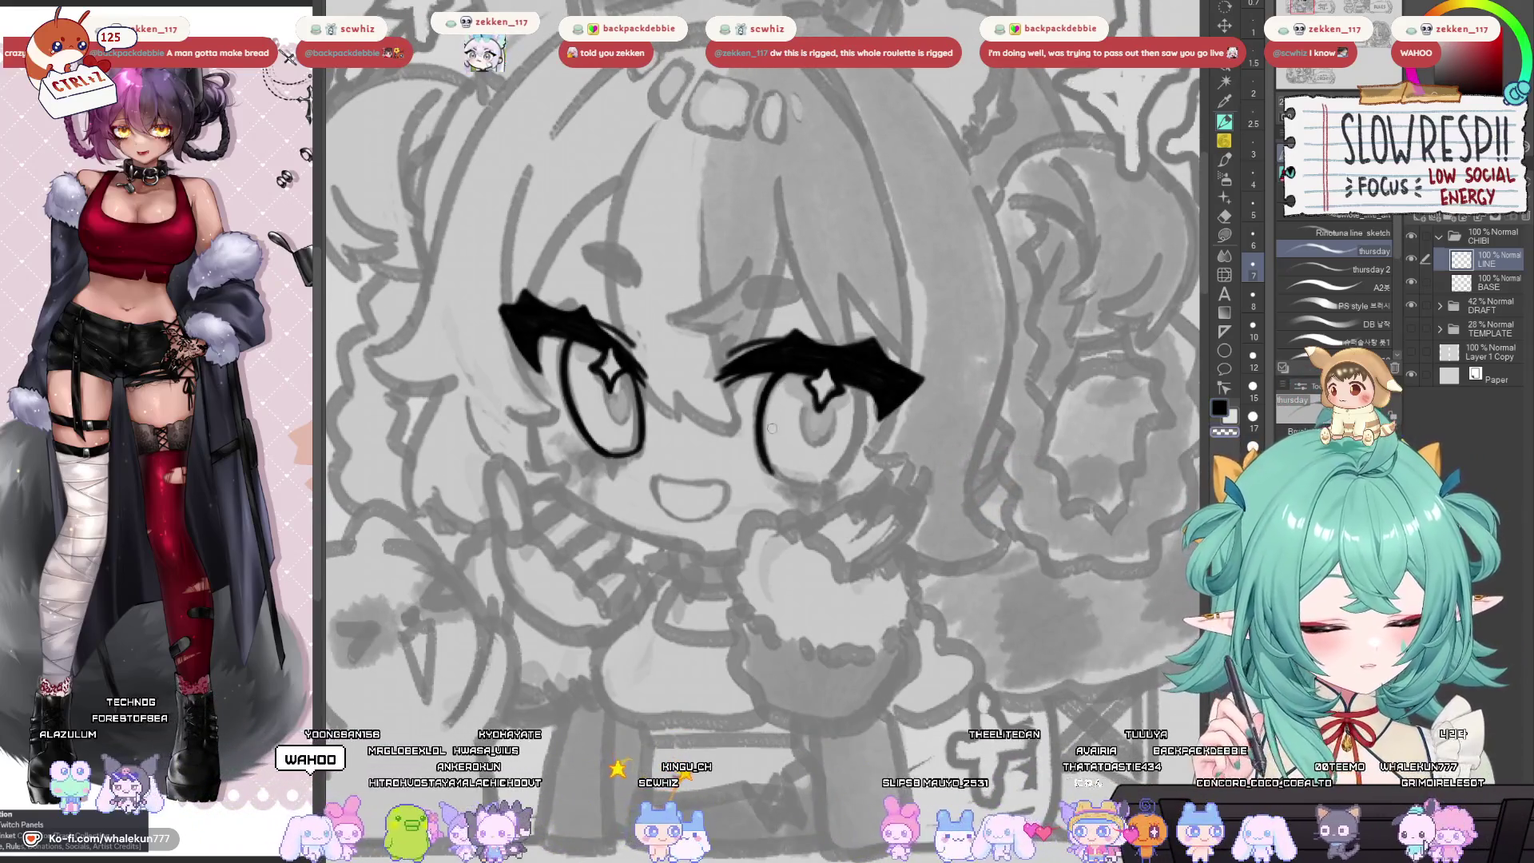
{"action": "key", "text": "h"}
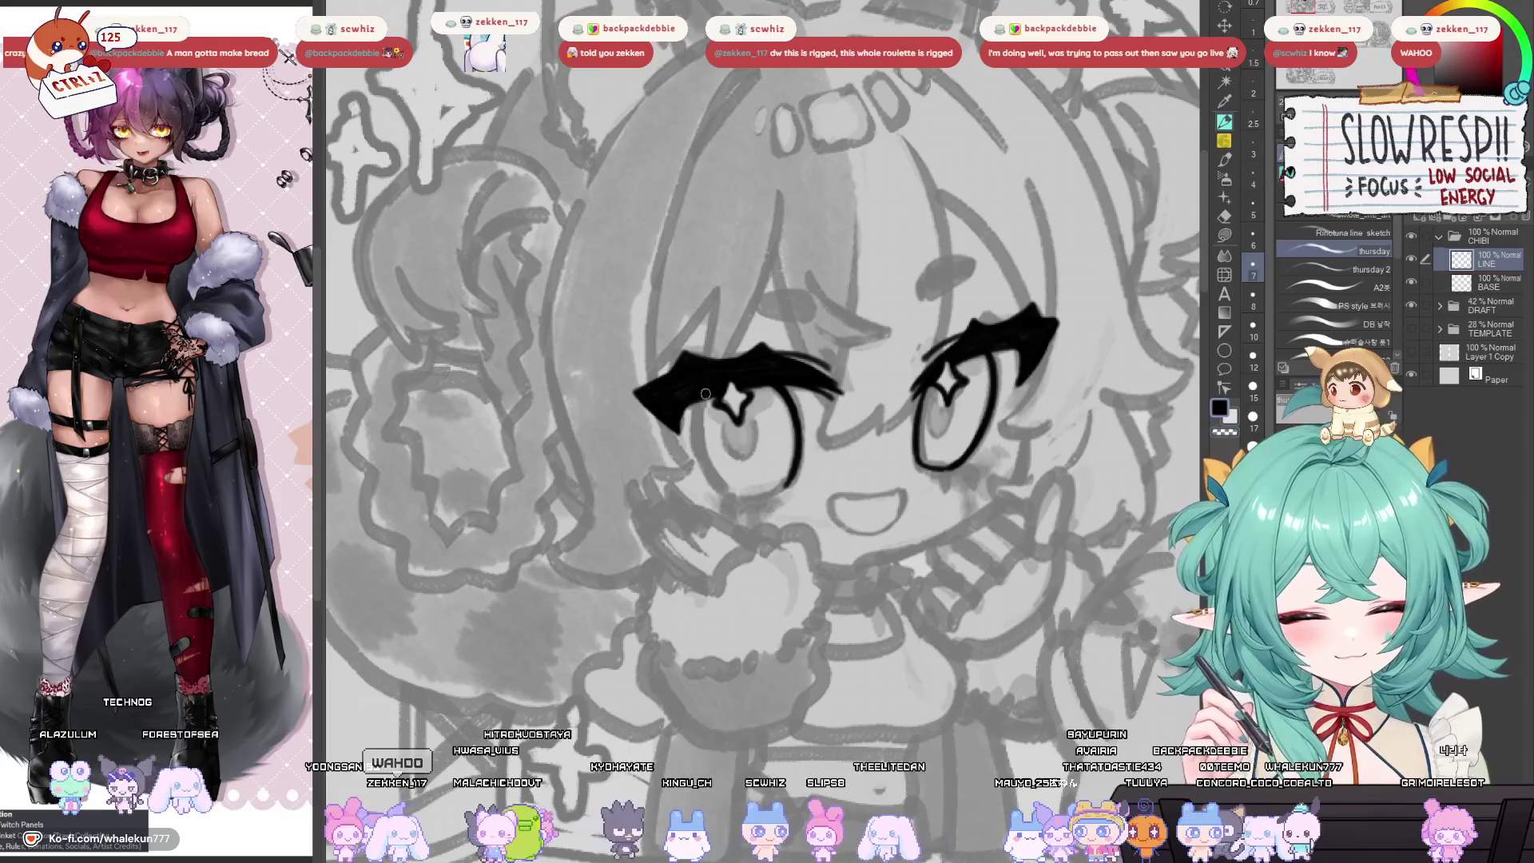
{"action": "left_click_drag", "start_coordinate": [697, 400], "coordinate": [729, 491]}
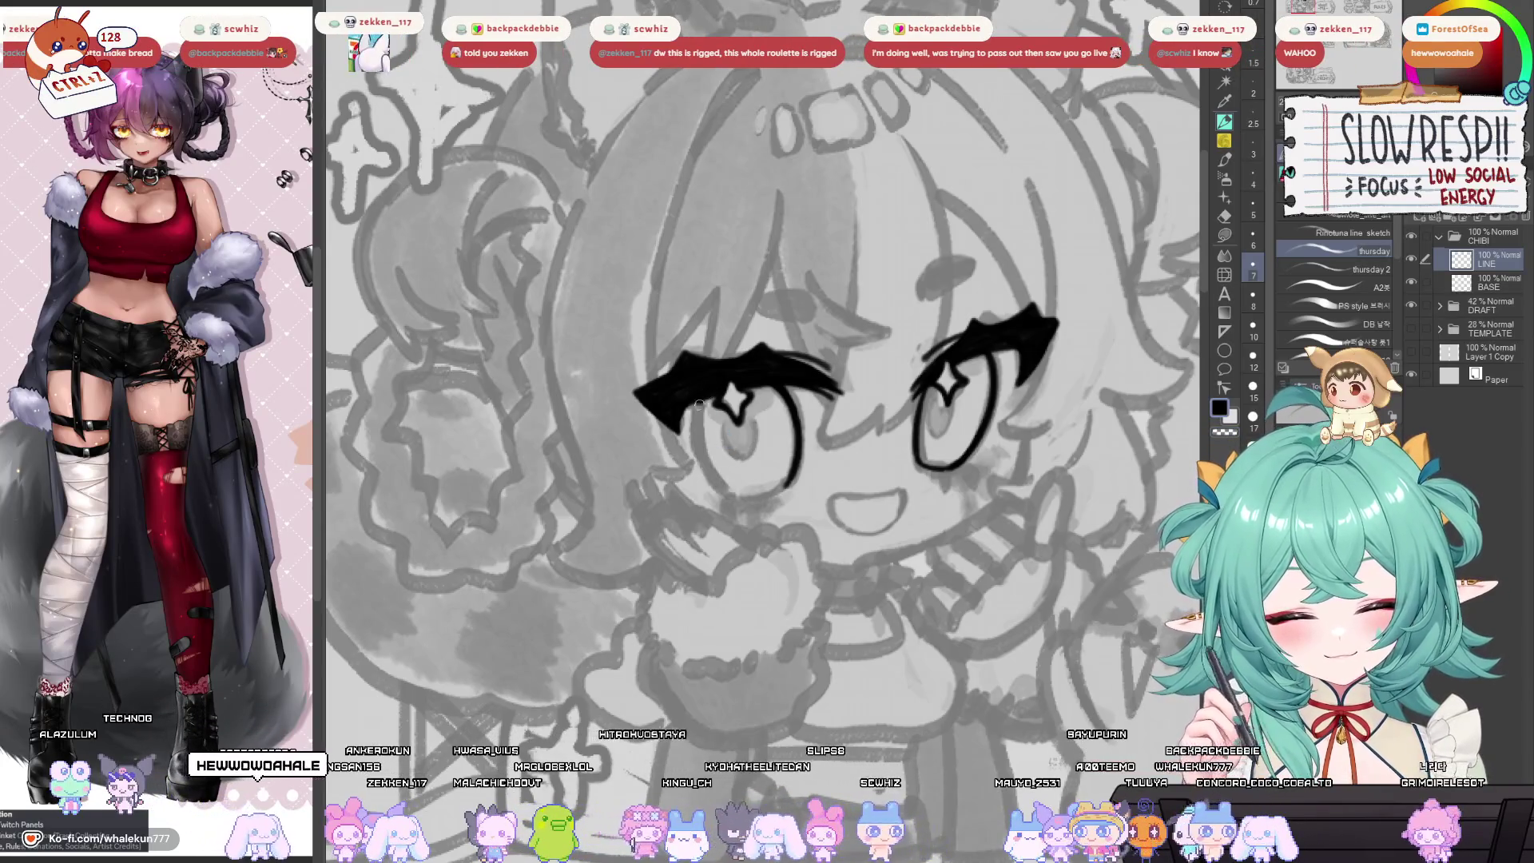
{"action": "left_click_drag", "start_coordinate": [696, 424], "coordinate": [729, 495]}
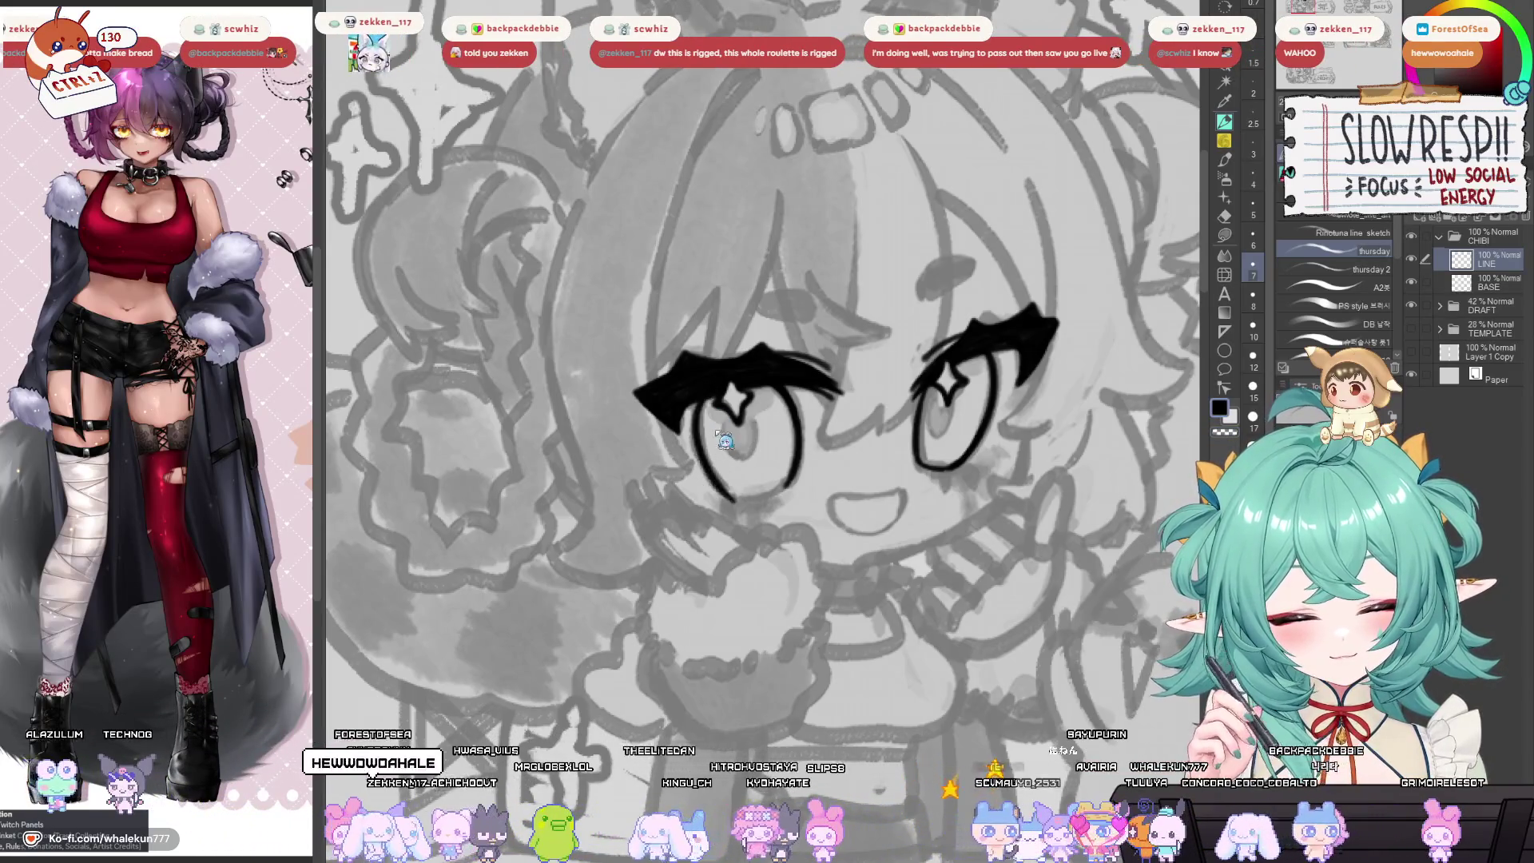
{"action": "key", "text": "ctrl+z"}
{"action": "left_click_drag", "start_coordinate": [700, 400], "coordinate": [728, 491]}
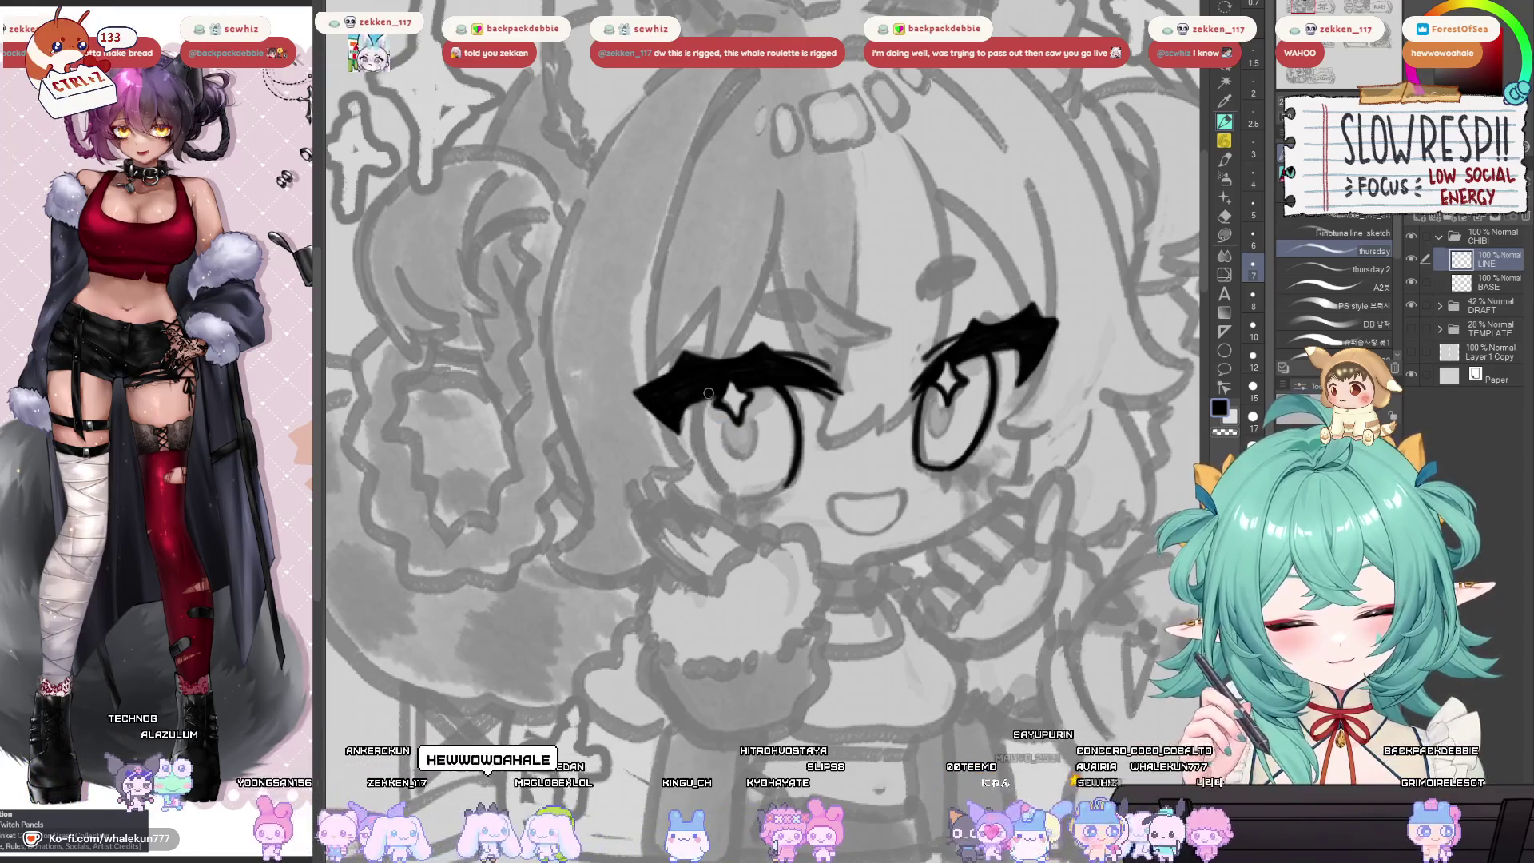
Flip the view back and forth and reframe the face to check both eyes' symmetry.
{"action": "key", "text": "h"}
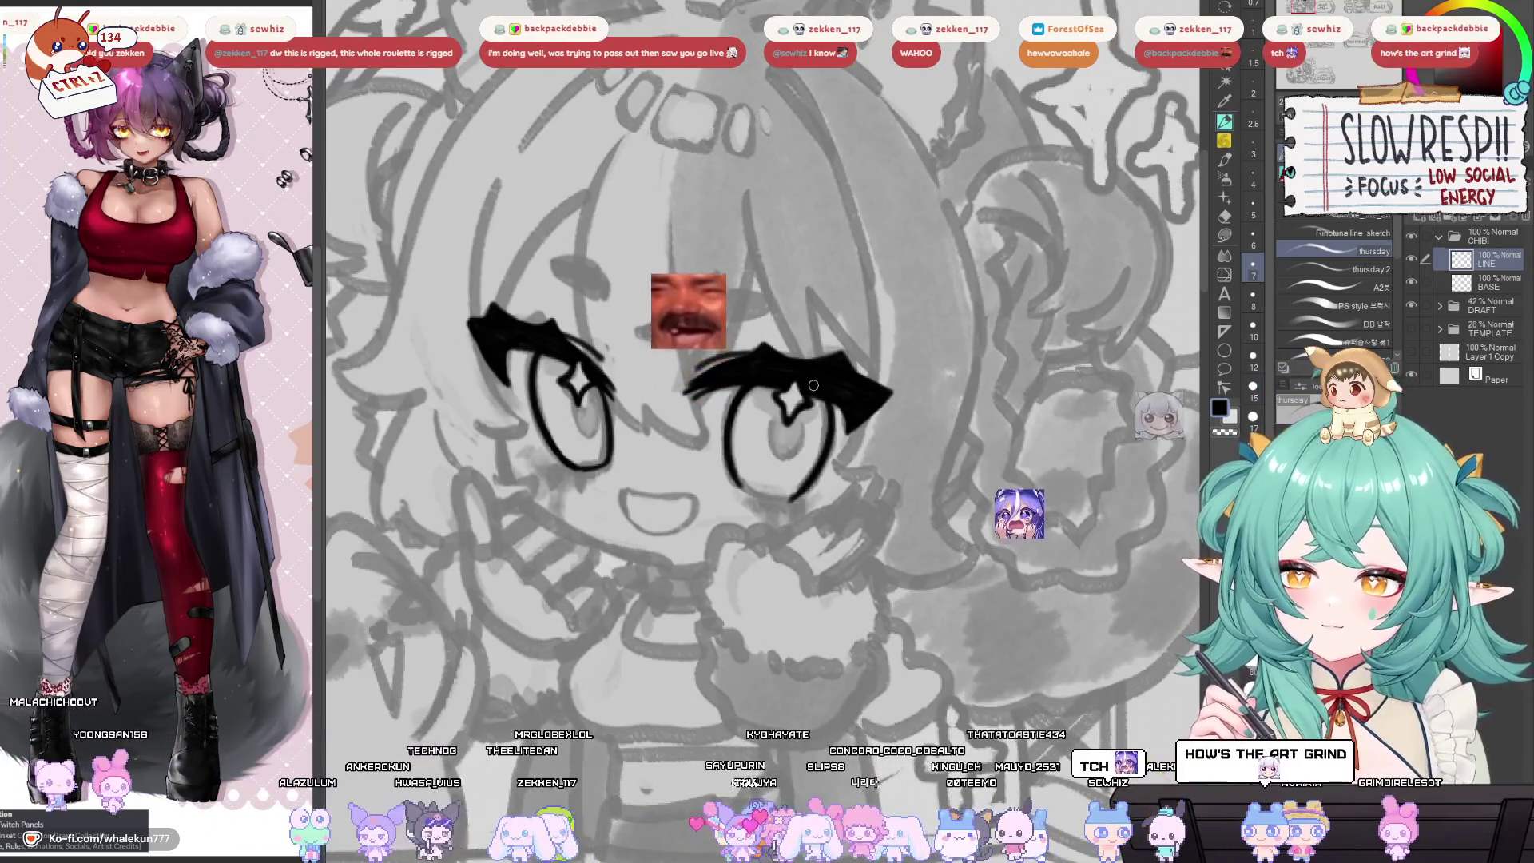
{"action": "key", "text": "h"}
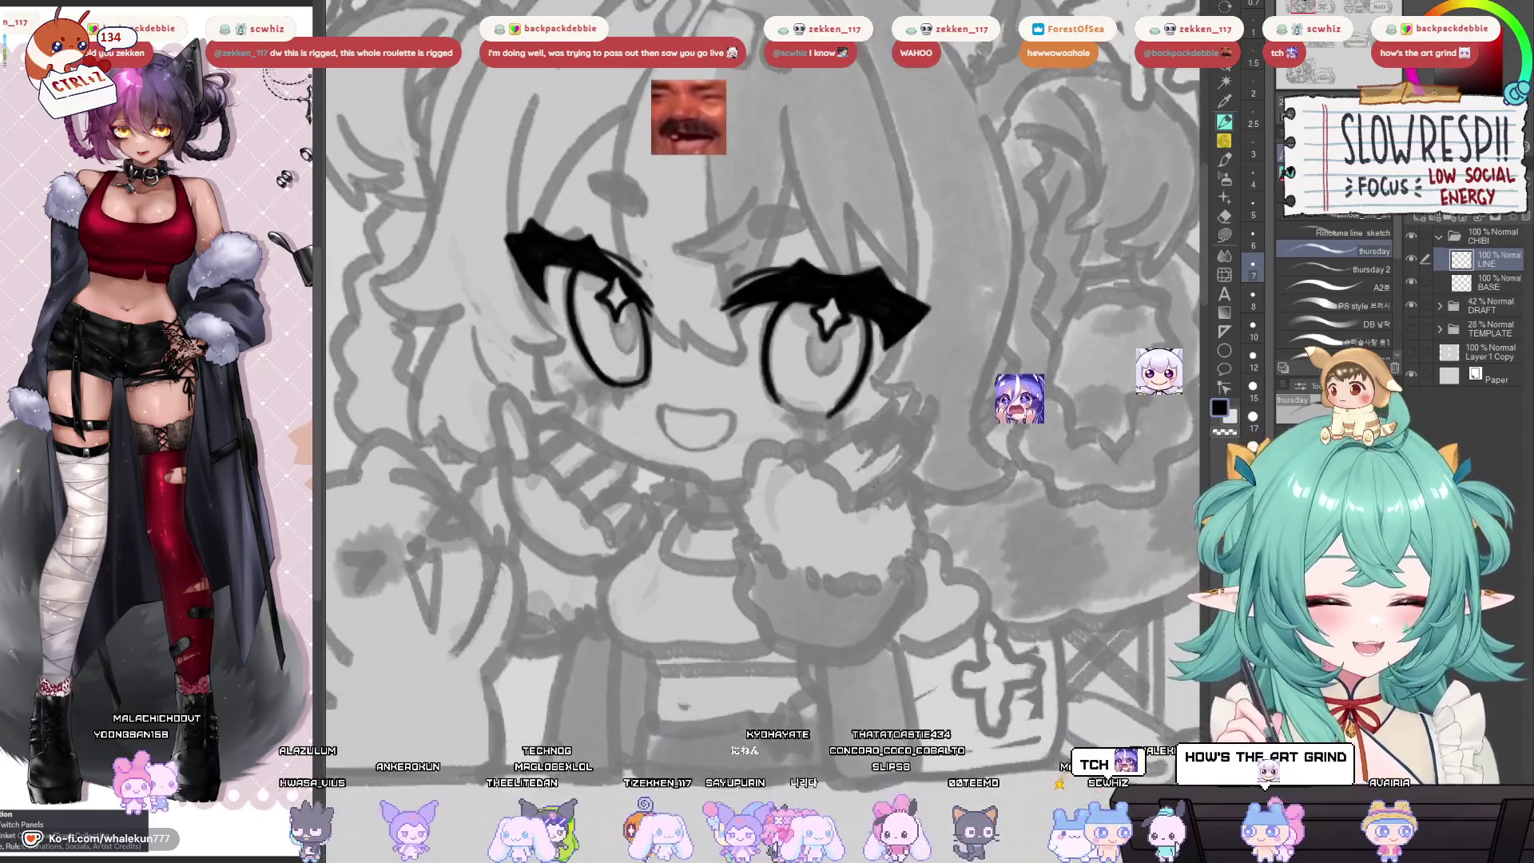
{"action": "key", "text": "h"}
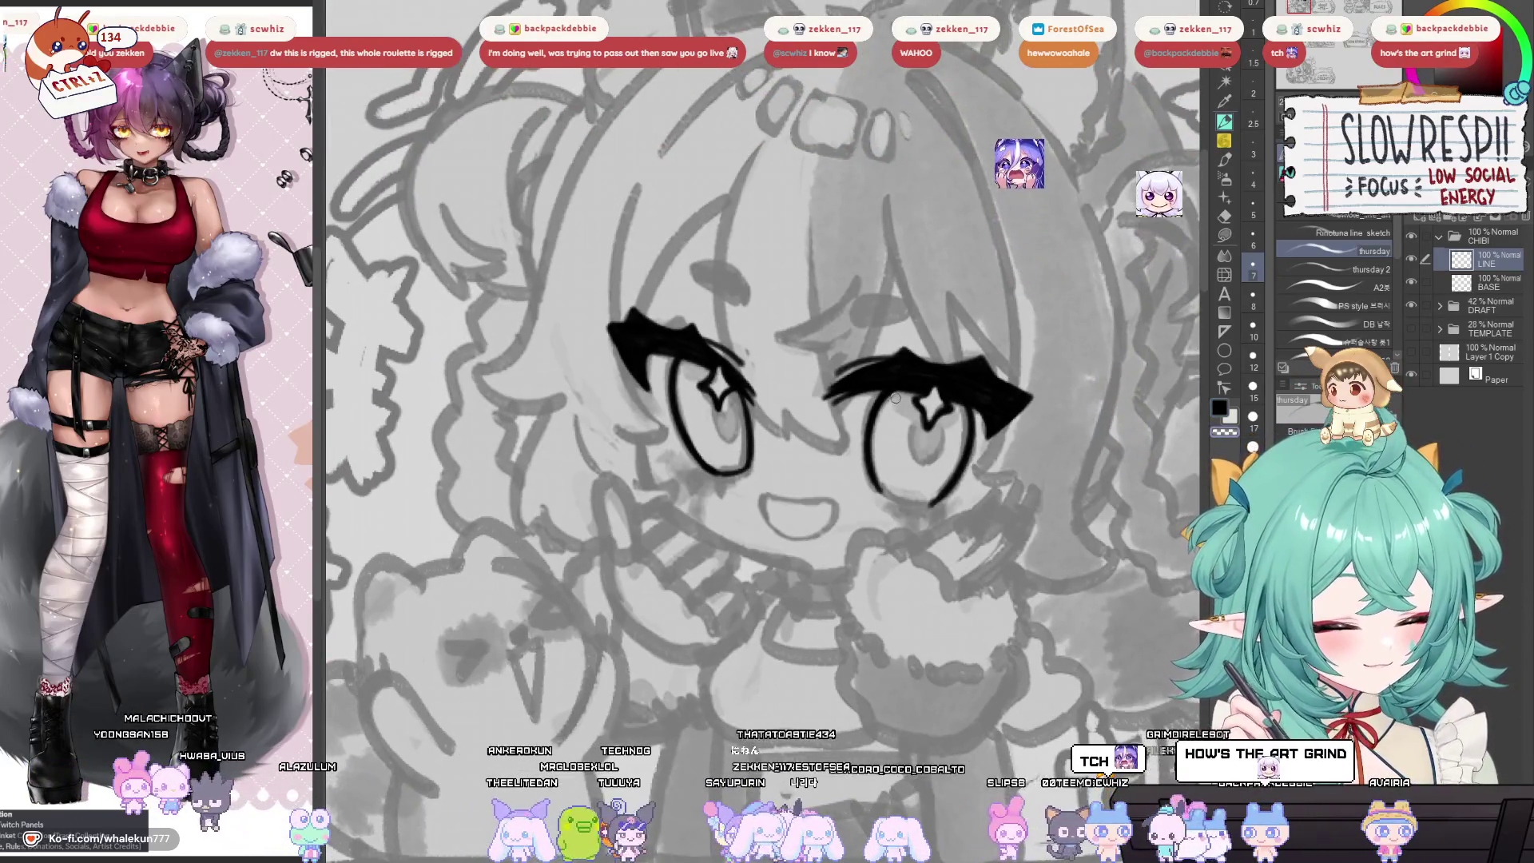
{"action": "left_click_drag", "start_coordinate": [887, 424], "coordinate": [871, 442]}
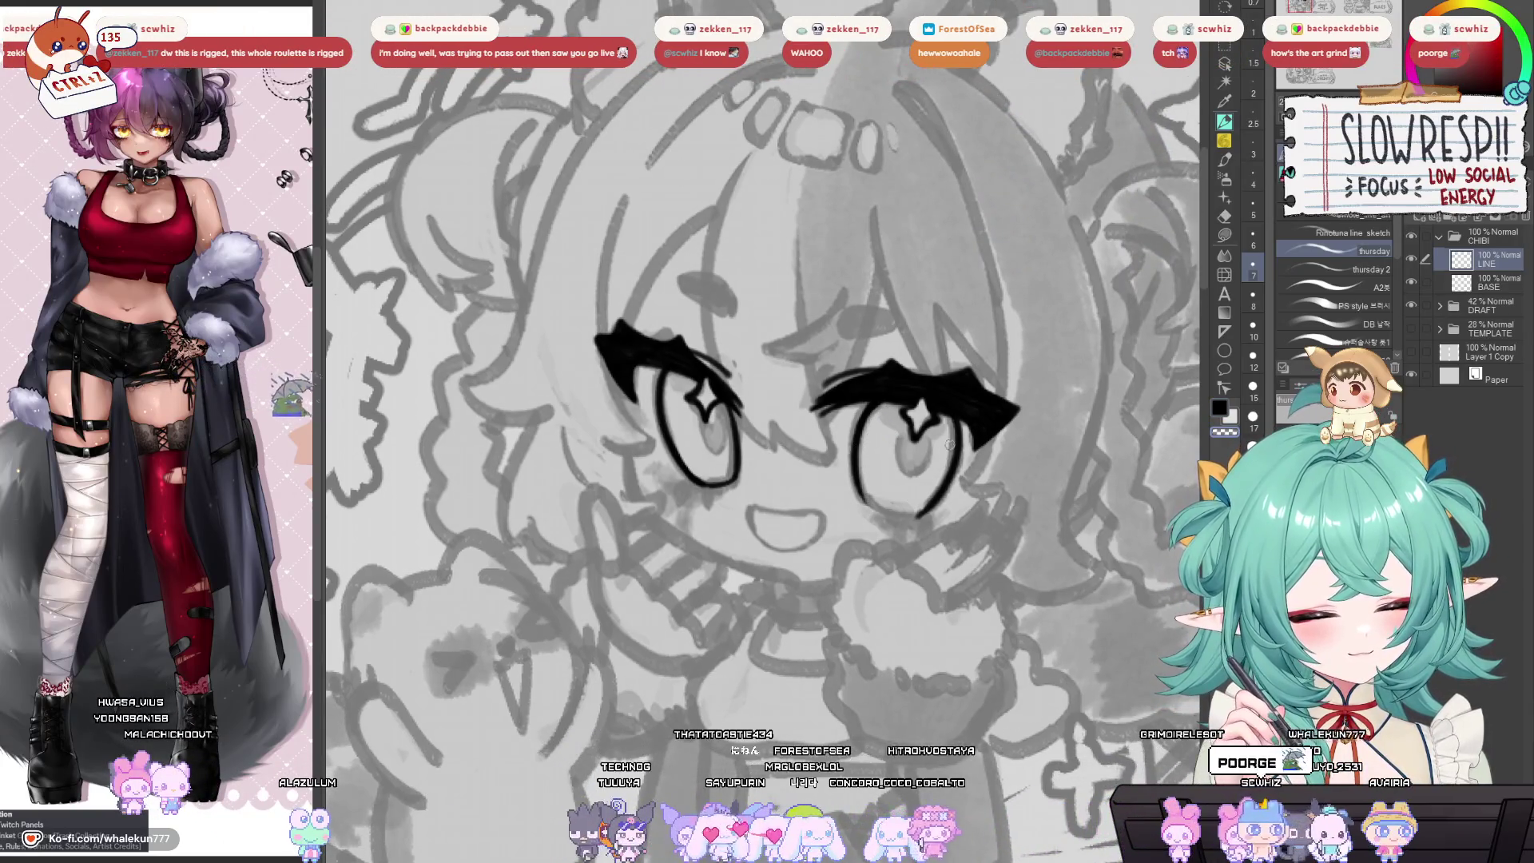
{"action": "key", "text": "h"}
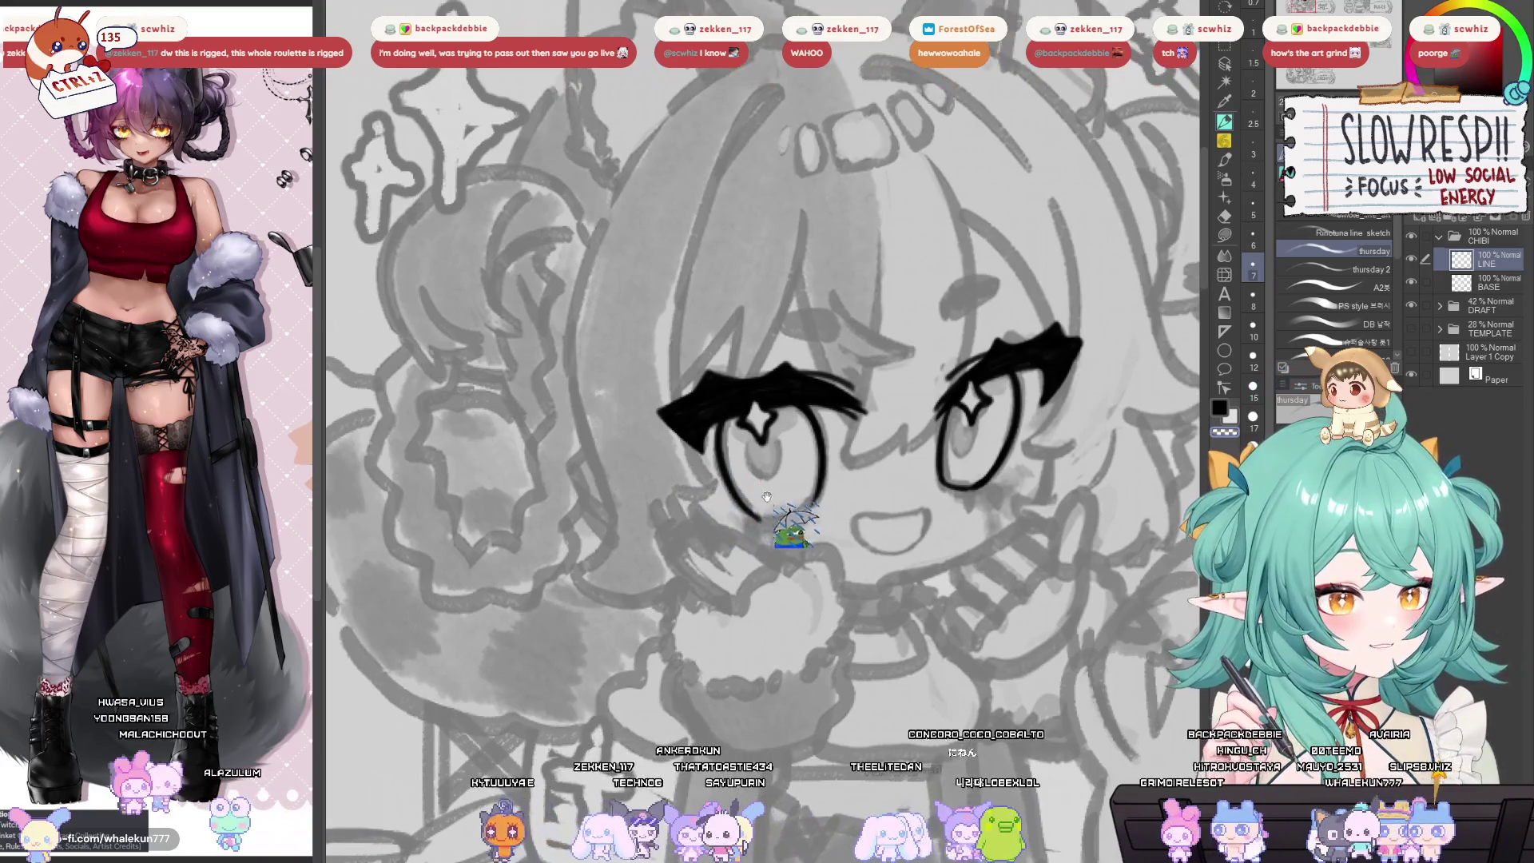
{"action": "mouse_move", "coordinate": [766, 496]}
{"action": "left_mouse_down"}
{"action": "mouse_move", "coordinate": [834, 543]}
{"action": "mouse_move", "coordinate": [795, 524]}
{"action": "left_mouse_up"}
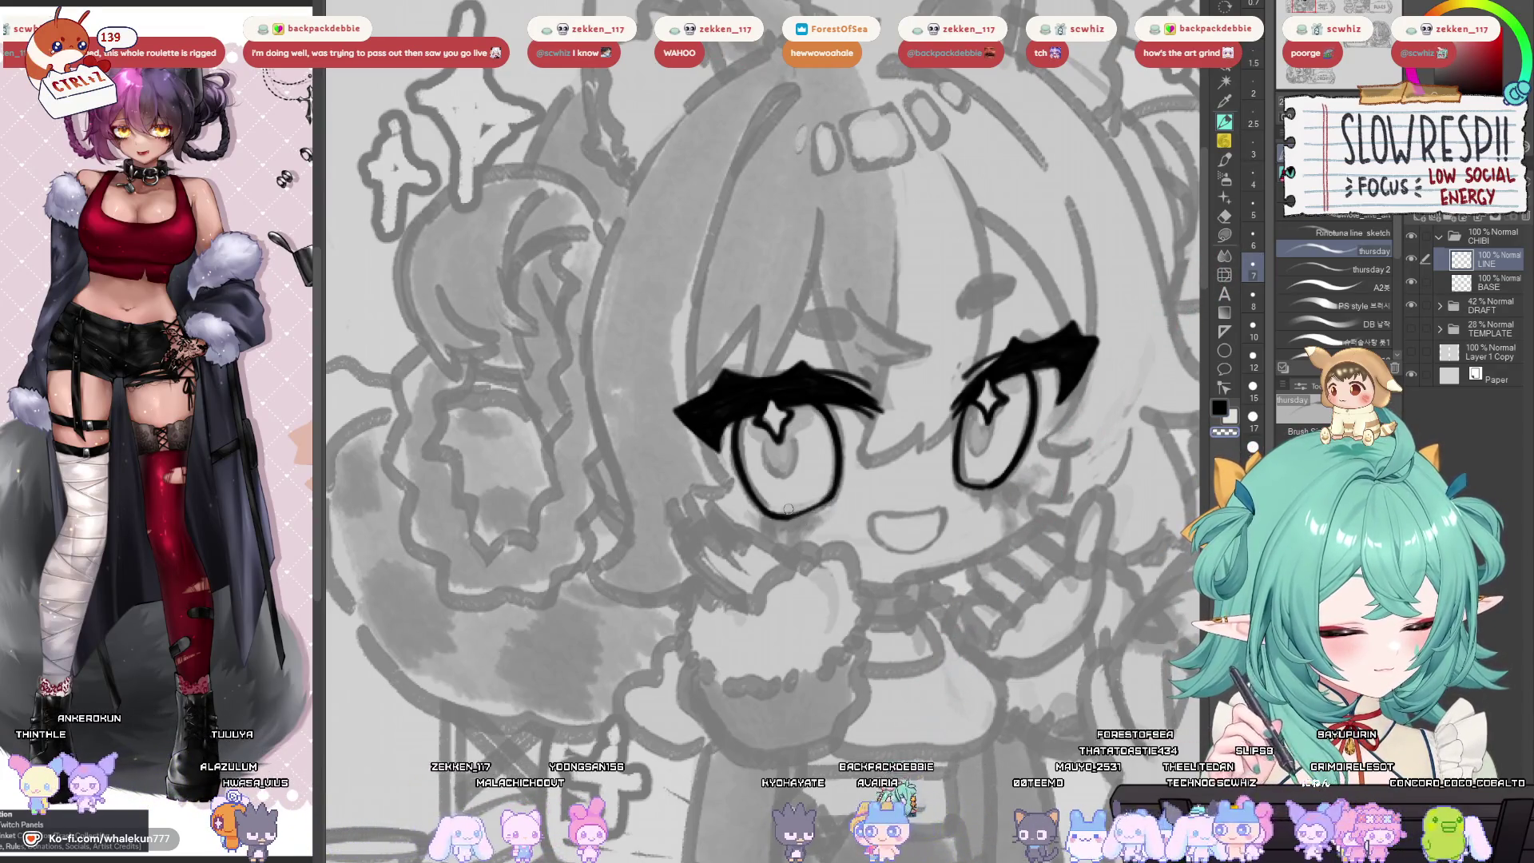
Reframe the eyes and stroke a thick black upper lid line above the right eye.
{"action": "scroll", "coordinate": [788, 509], "scroll_direction": "down", "scroll_amount": 5}
{"action": "scroll", "coordinate": [808, 558], "scroll_direction": "up", "scroll_amount": 5}
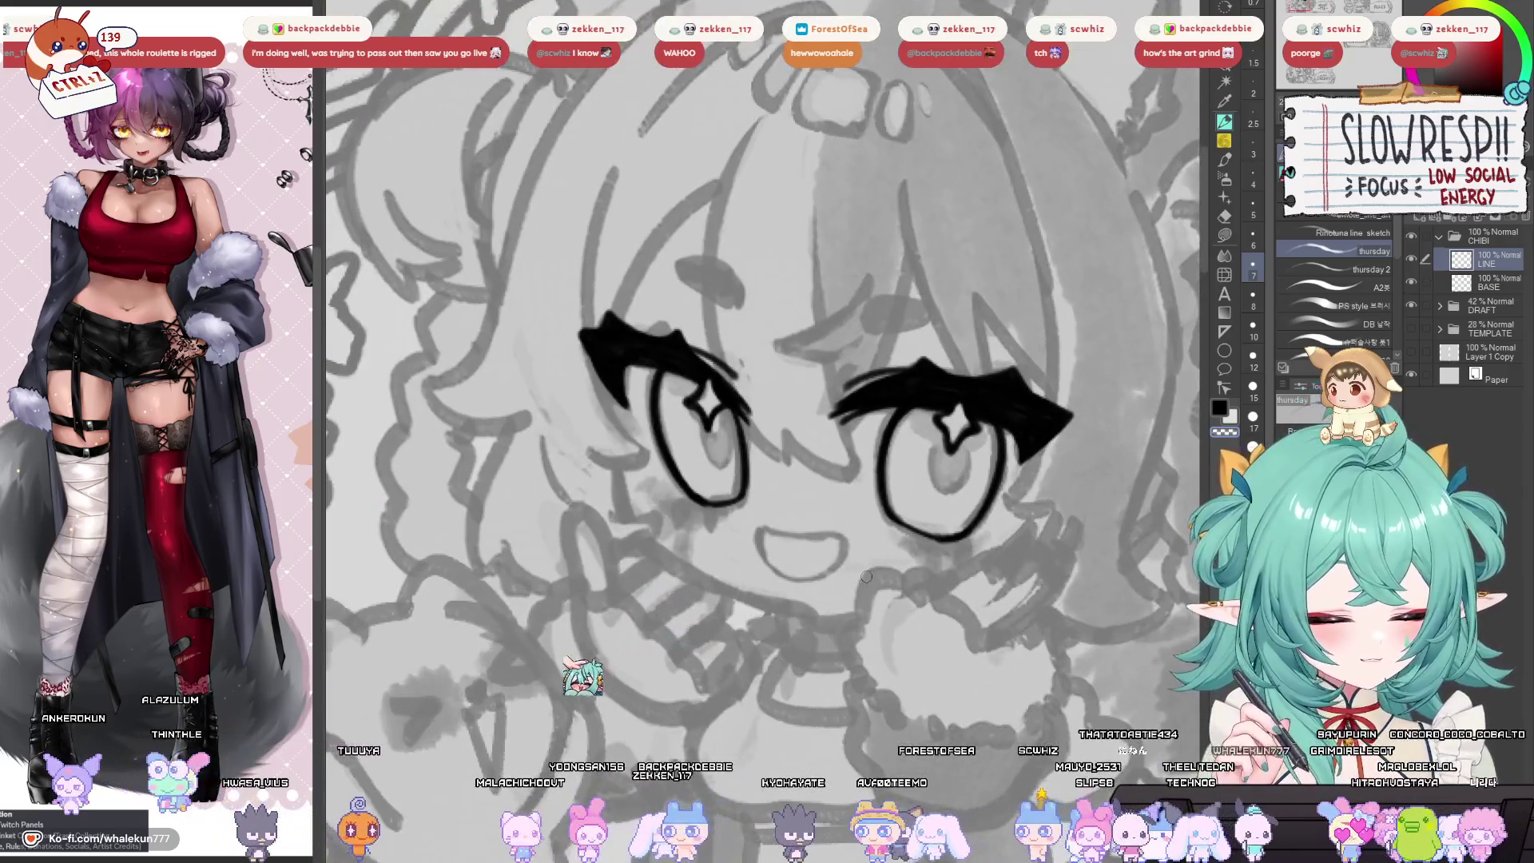
{"action": "left_click_drag", "start_coordinate": [866, 576], "coordinate": [836, 611]}
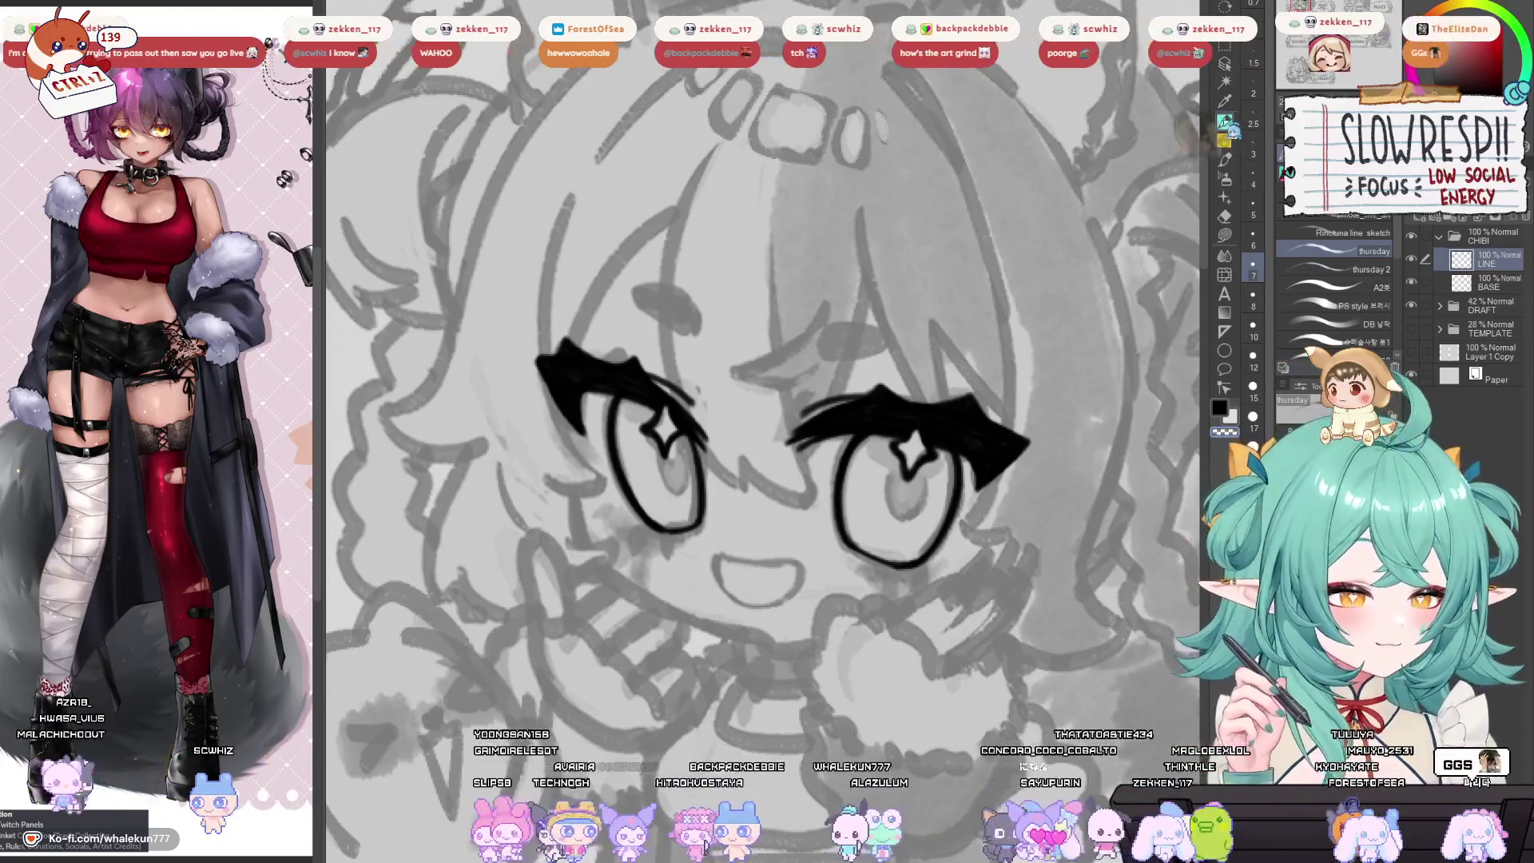
{"action": "mouse_move", "coordinate": [1003, 484]}
{"action": "left_mouse_down"}
{"action": "mouse_move", "coordinate": [846, 287]}
{"action": "mouse_move", "coordinate": [990, 302]}
{"action": "mouse_move", "coordinate": [1008, 346]}
{"action": "left_mouse_up"}
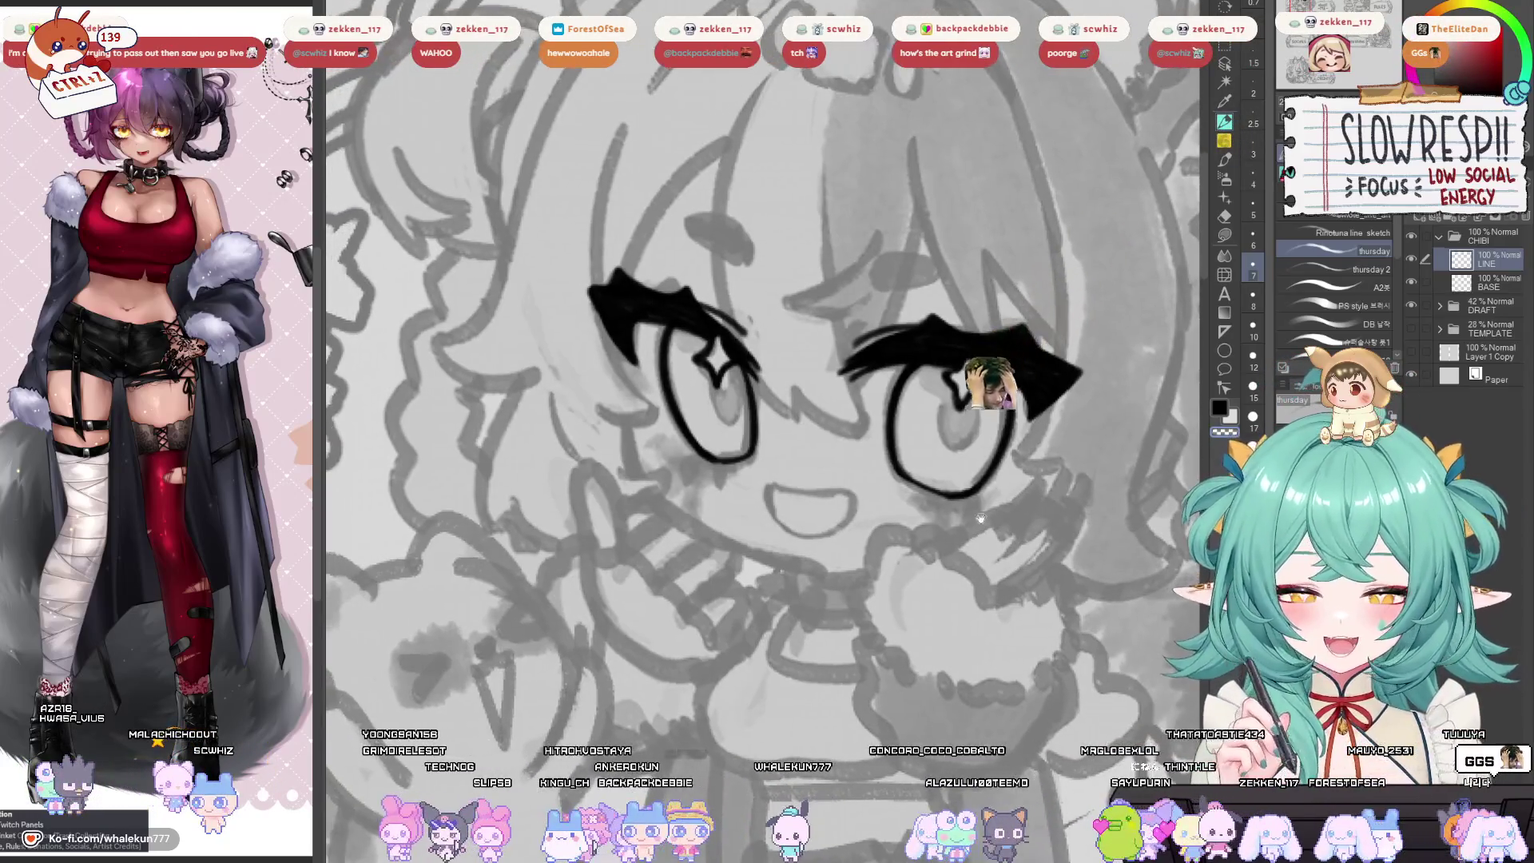
{"action": "mouse_move", "coordinate": [926, 446]}
{"action": "left_mouse_down"}
{"action": "mouse_move", "coordinate": [849, 422]}
{"action": "mouse_move", "coordinate": [846, 614]}
{"action": "mouse_move", "coordinate": [918, 581]}
{"action": "mouse_move", "coordinate": [919, 413]}
{"action": "left_mouse_up"}
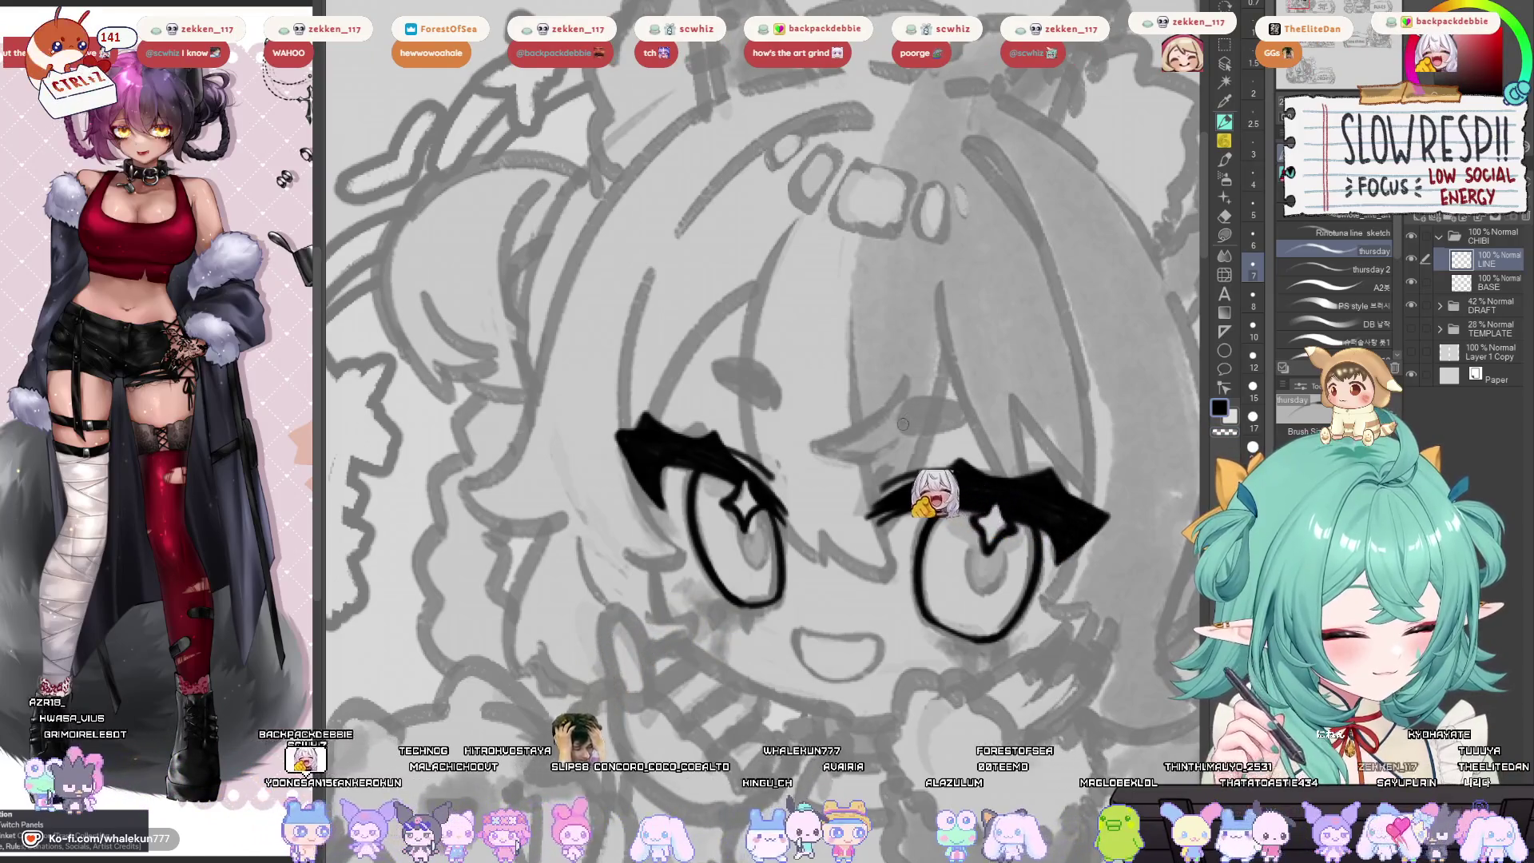
{"action": "mouse_move", "coordinate": [901, 414]}
{"action": "left_mouse_down"}
{"action": "mouse_move", "coordinate": [971, 417]}
{"action": "mouse_move", "coordinate": [909, 449]}
{"action": "left_mouse_up"}
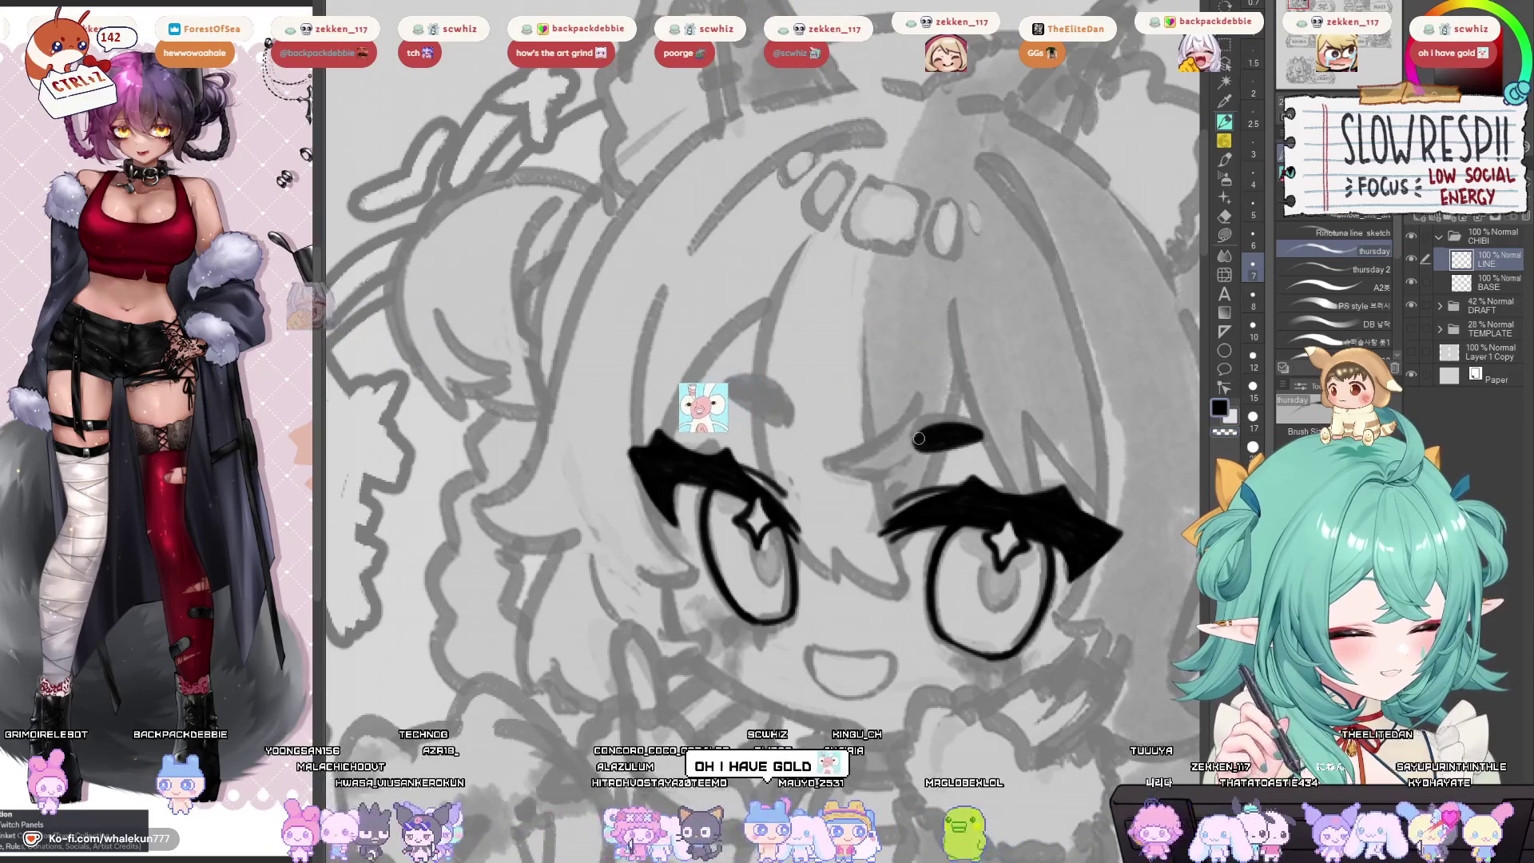
Rotate the view to a drawing angle and draft the left cheek contour, undoing each retry.
{"action": "left_click_drag", "start_coordinate": [1002, 433], "coordinate": [888, 452]}
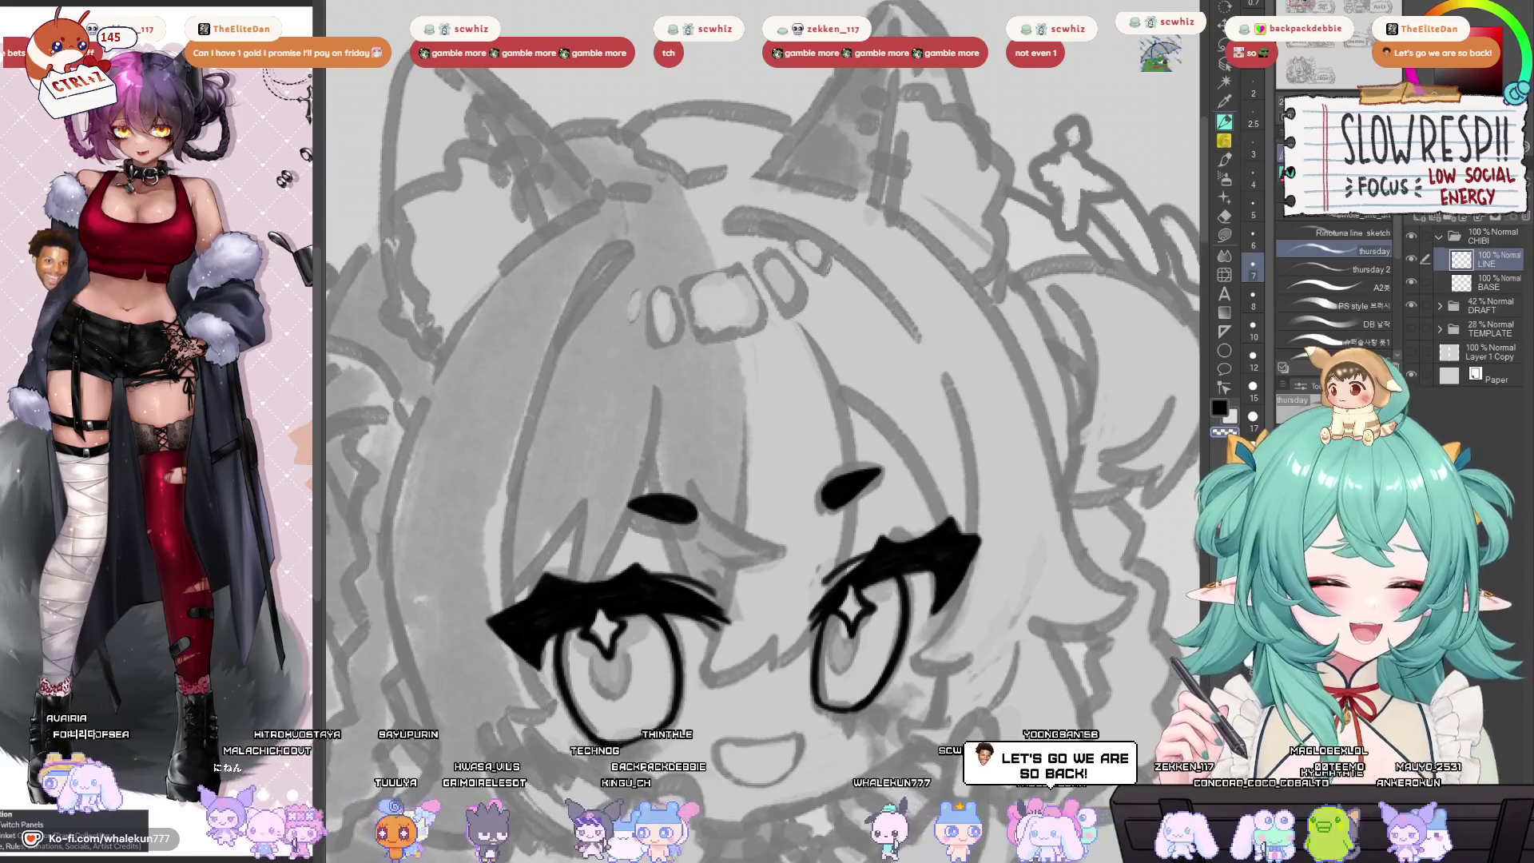
{"action": "left_click_drag", "start_coordinate": [783, 734], "coordinate": [828, 478]}
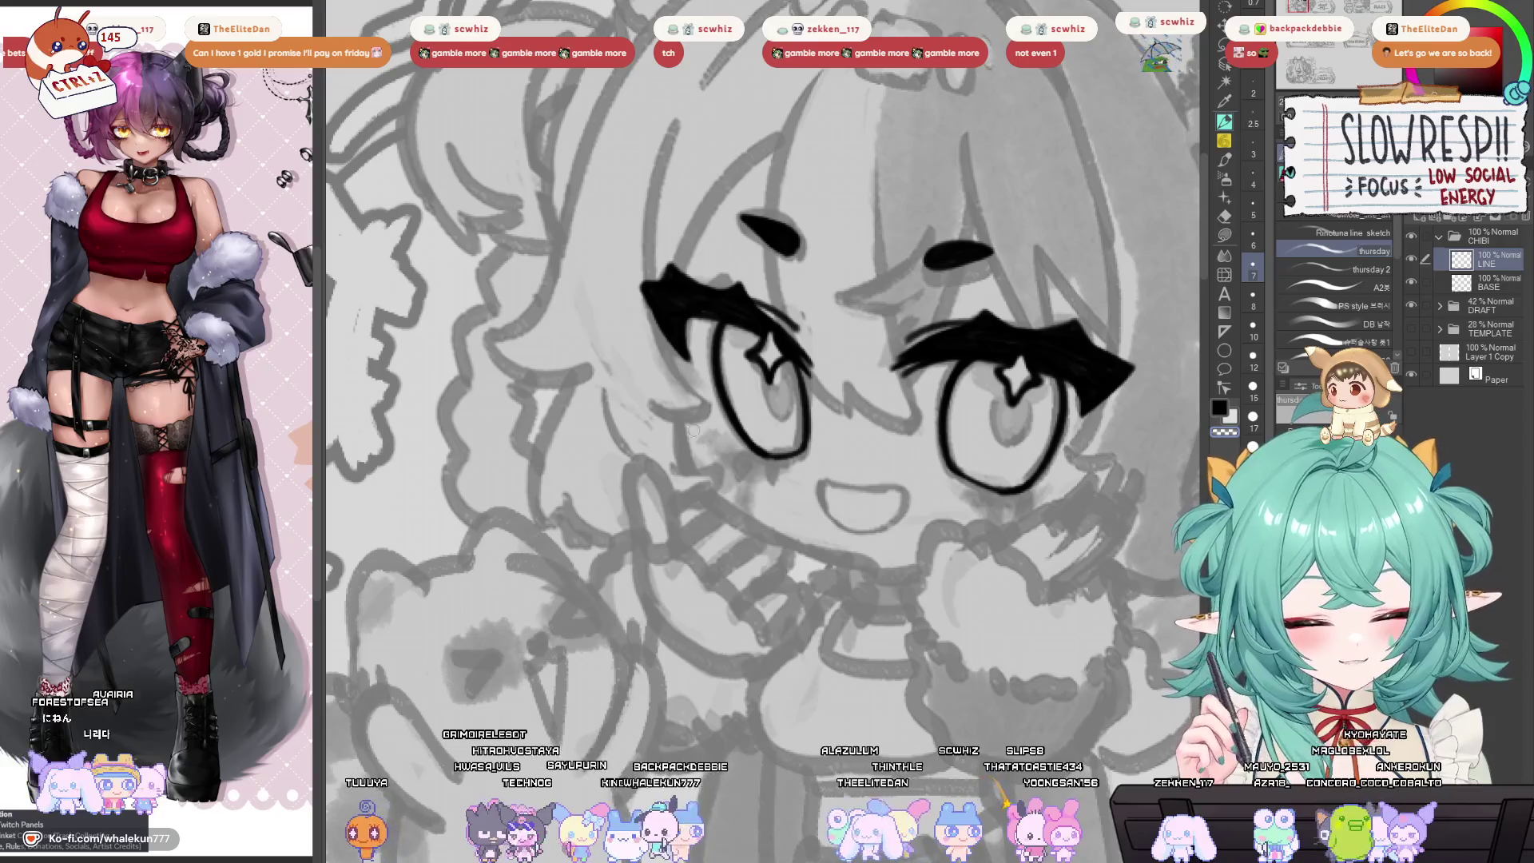
{"action": "left_click_drag", "start_coordinate": [668, 358], "coordinate": [693, 473]}
{"action": "key", "text": "ctrl+z"}
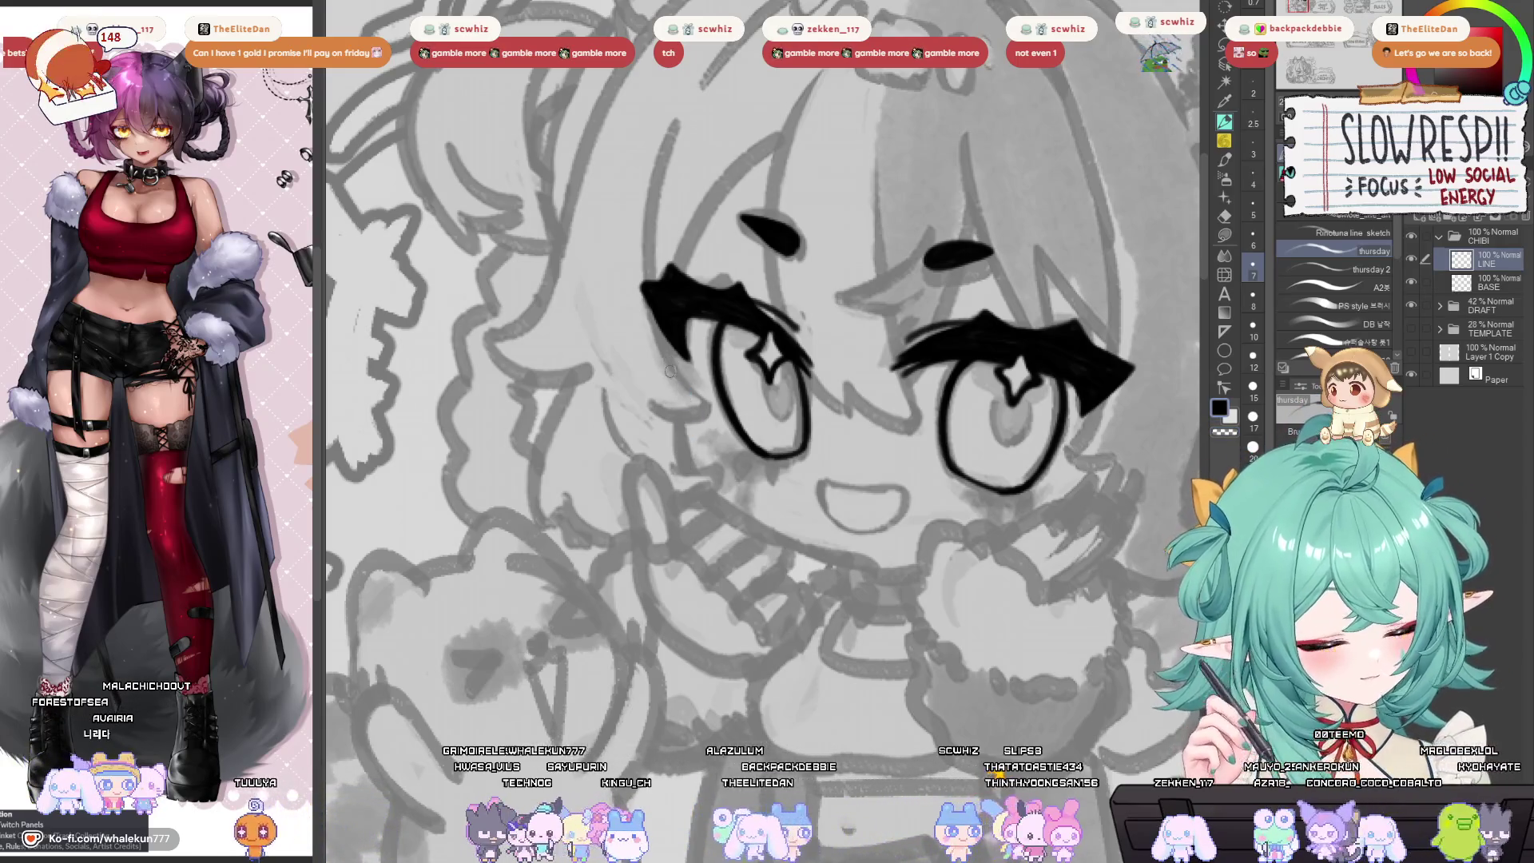
{"action": "left_click_drag", "start_coordinate": [677, 414], "coordinate": [692, 473]}
{"action": "key", "text": "ctrl+z"}
{"action": "mouse_move", "coordinate": [678, 414]}
{"action": "left_mouse_down"}
{"action": "mouse_move", "coordinate": [723, 500]}
{"action": "mouse_move", "coordinate": [472, 473]}
{"action": "mouse_move", "coordinate": [571, 463]}
{"action": "mouse_move", "coordinate": [609, 408]}
{"action": "mouse_move", "coordinate": [827, 507]}
{"action": "mouse_move", "coordinate": [797, 590]}
{"action": "left_mouse_up"}
{"action": "key", "text": "ctrl+z"}
{"action": "key", "text": "ctrl+z"}
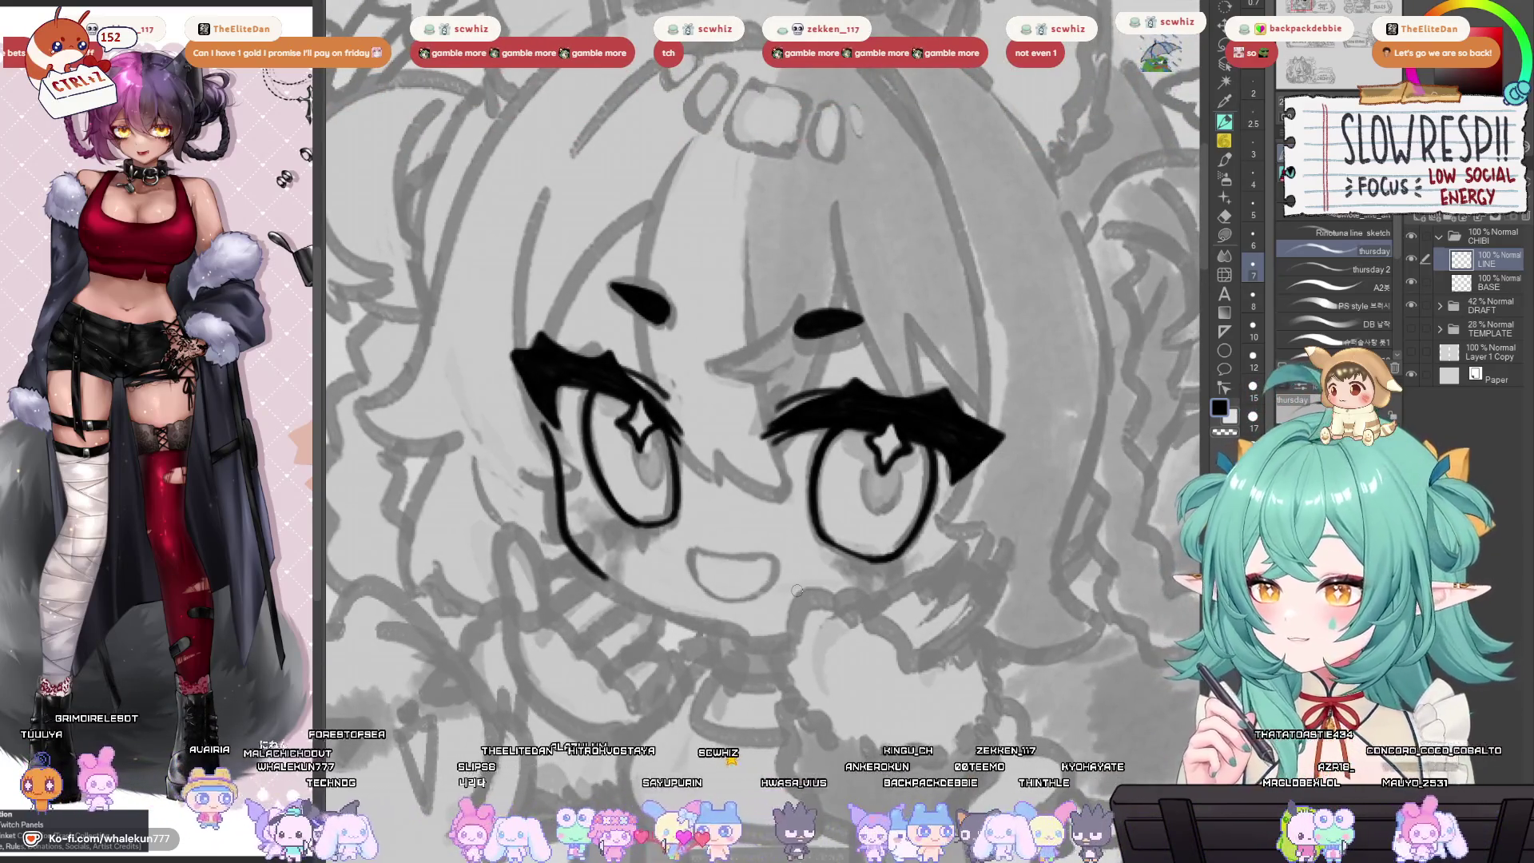
Replace the long cheek stroke with a shorter lower curve toward the mouth.
{"action": "left_click_drag", "start_coordinate": [803, 509], "coordinate": [774, 485]}
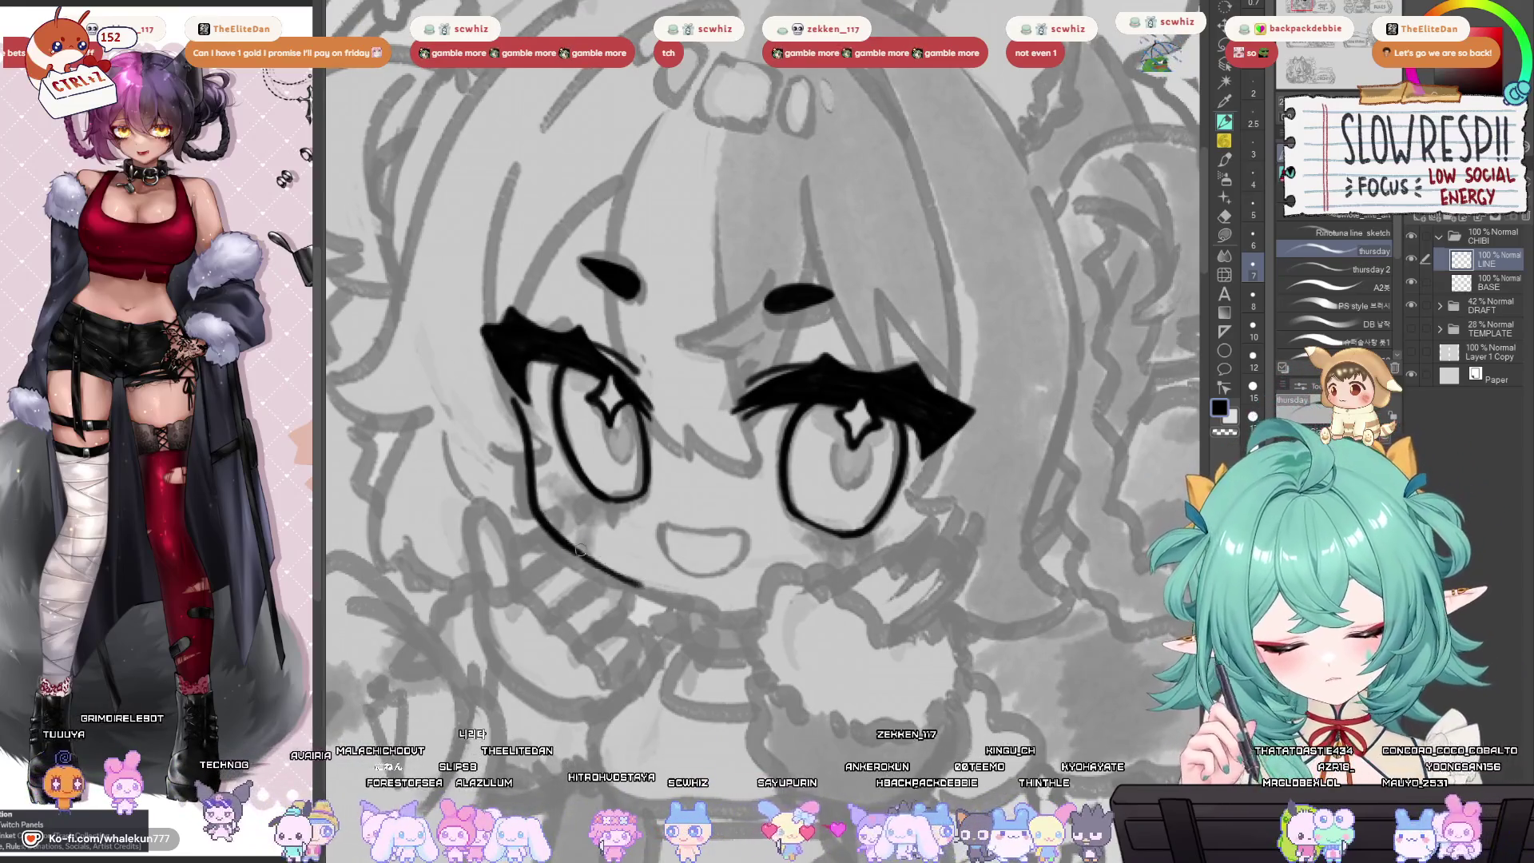
{"action": "key", "text": "ctrl+z"}
{"action": "left_click_drag", "start_coordinate": [529, 501], "coordinate": [609, 572]}
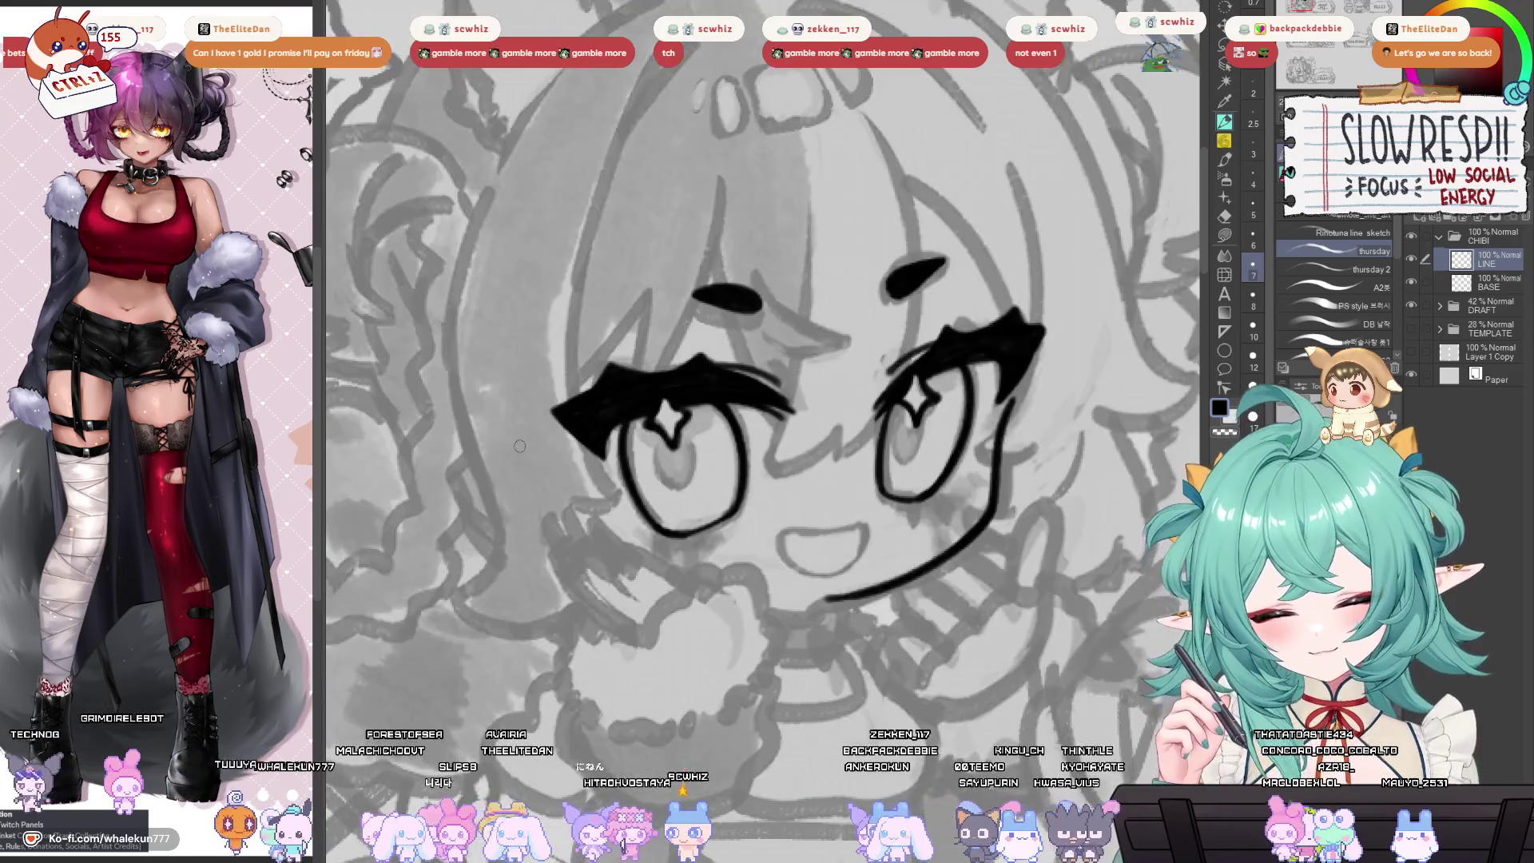
{"action": "left_click_drag", "start_coordinate": [859, 555], "coordinate": [875, 577]}
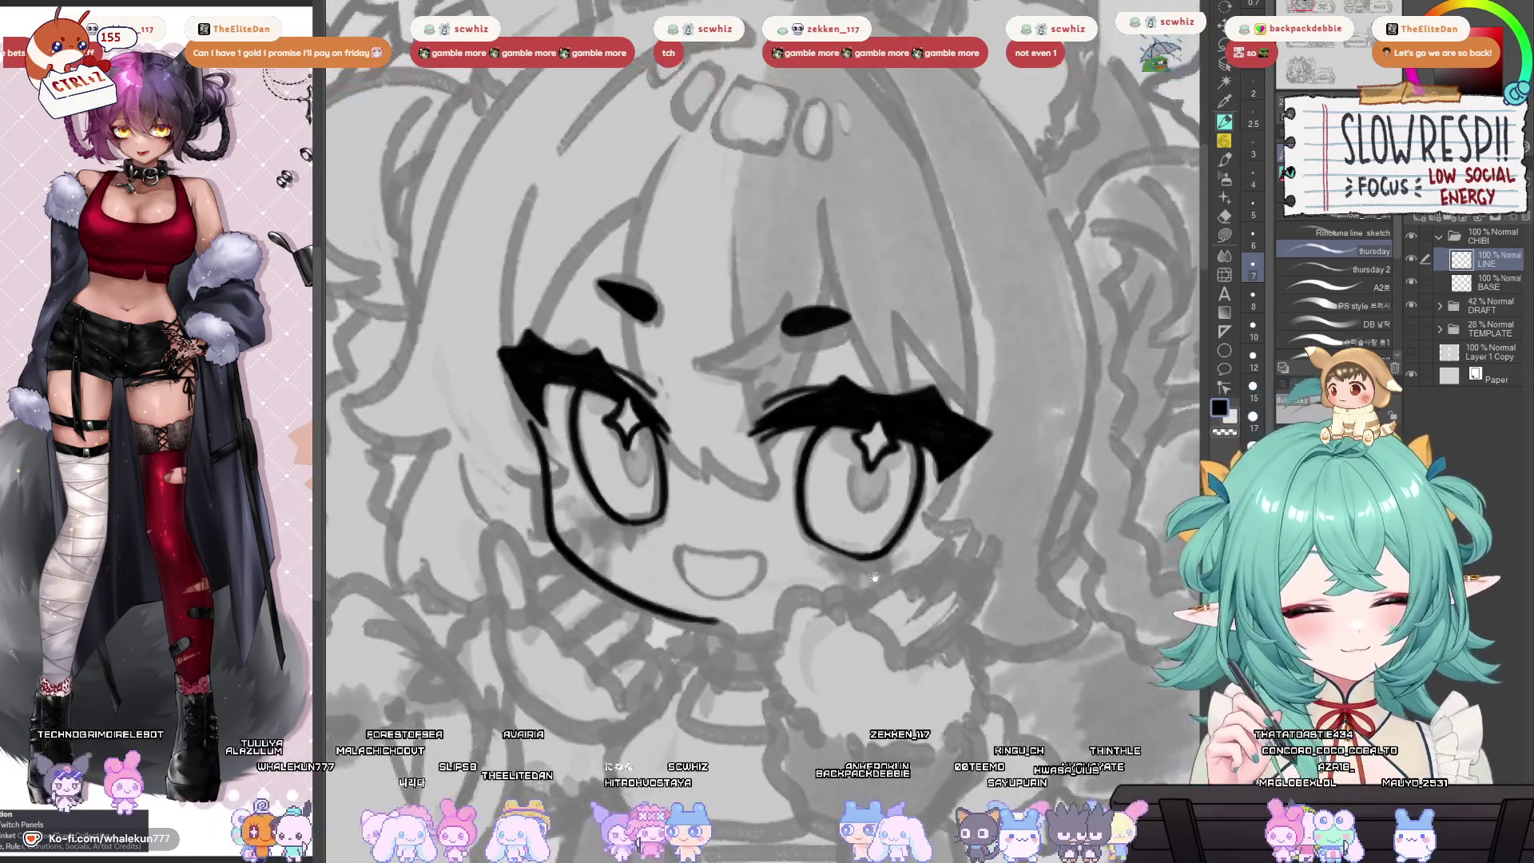
Mirror the canvas back and forth, panning between flips, to compare both sides of the face.
{"action": "key", "text": "h"}
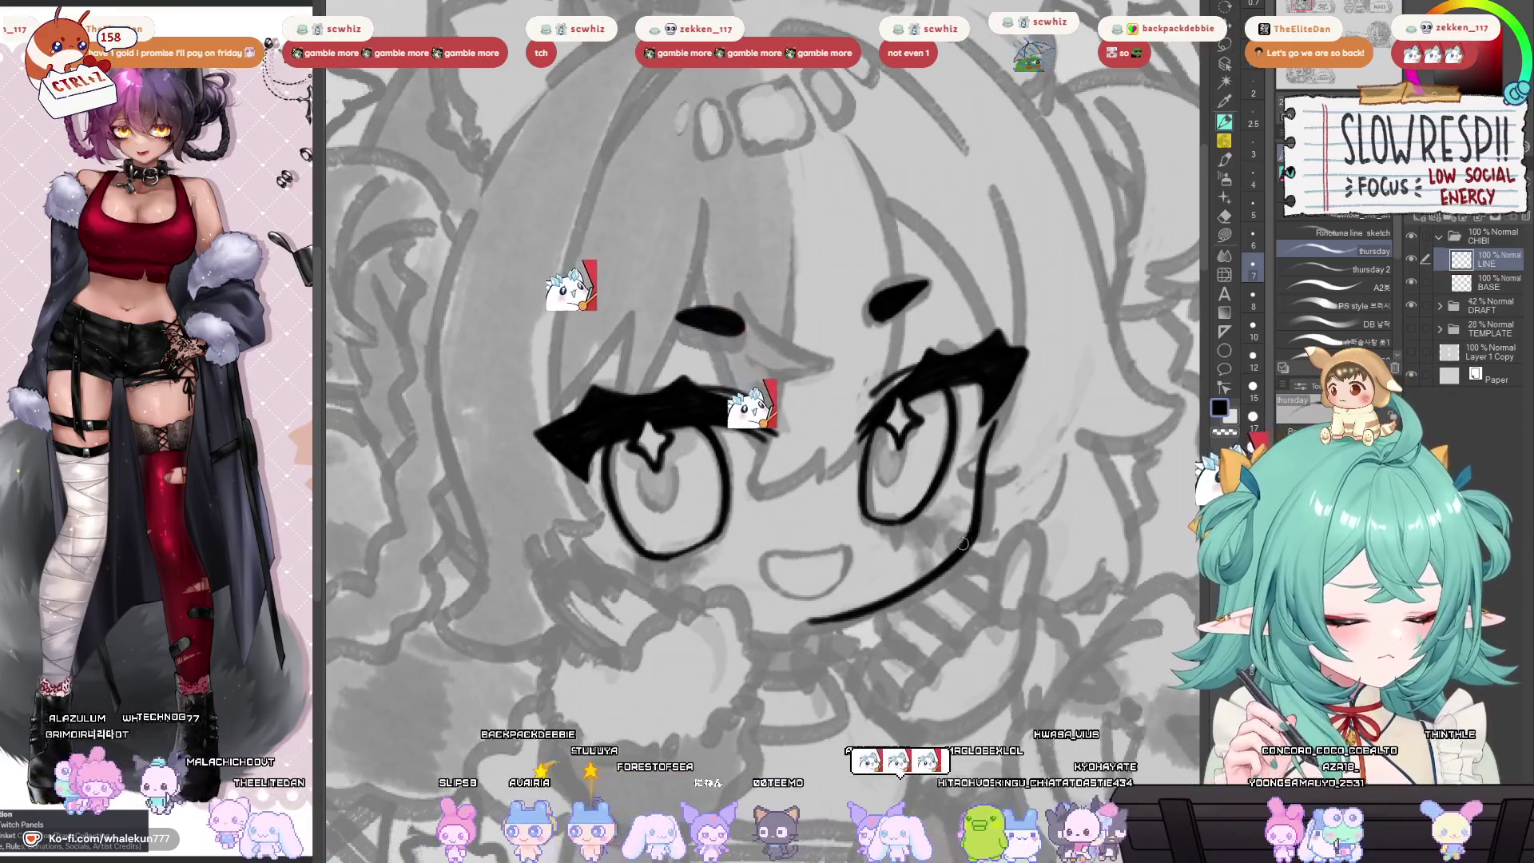
{"action": "key", "text": "h"}
{"action": "left_click_drag", "start_coordinate": [965, 537], "coordinate": [898, 474]}
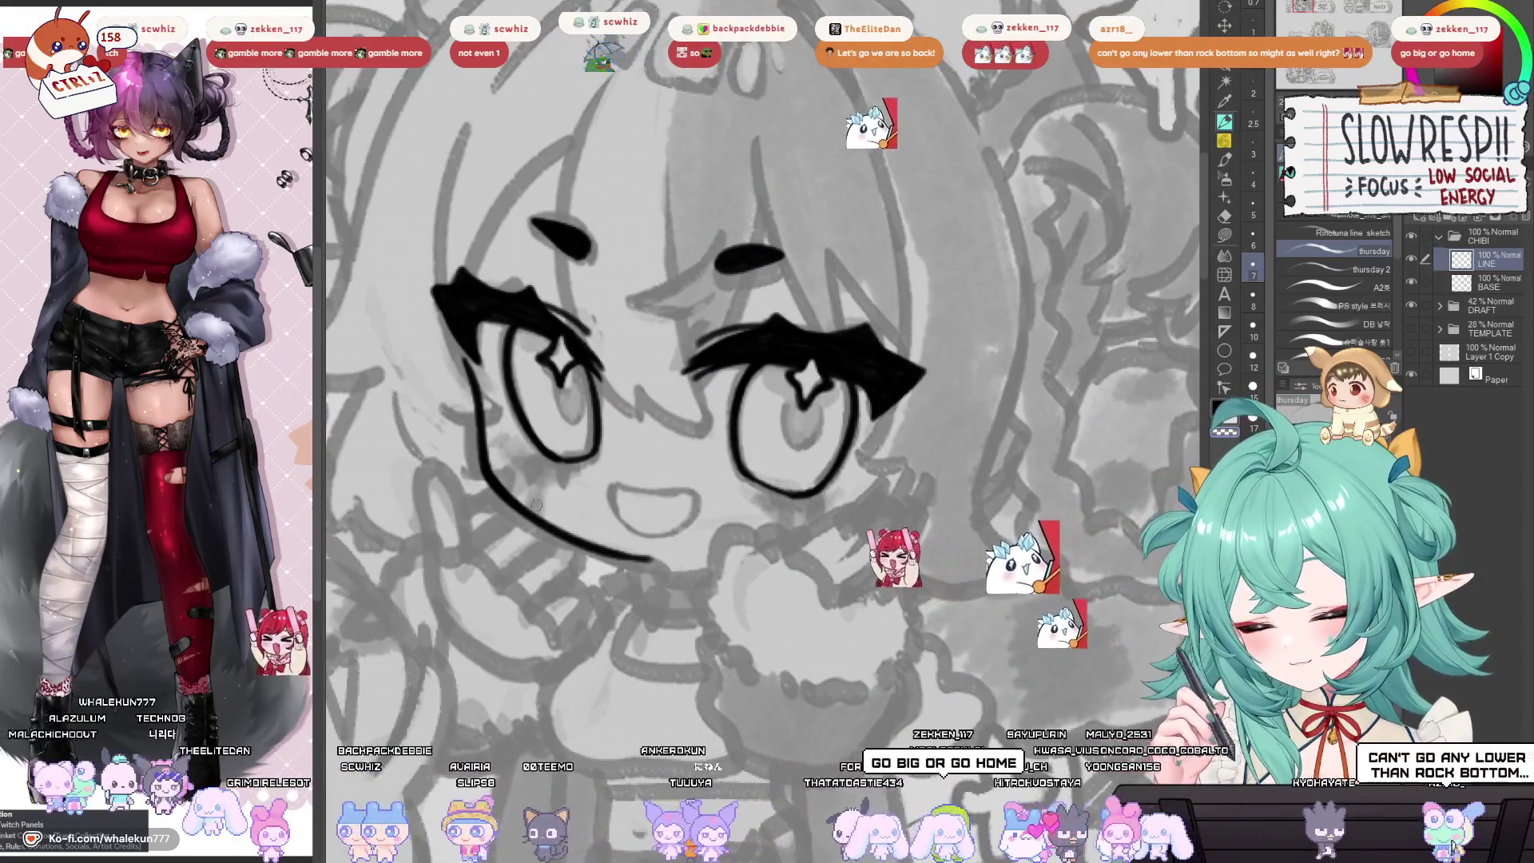
{"action": "key", "text": "h"}
{"action": "left_click_drag", "start_coordinate": [556, 413], "coordinate": [627, 505]}
{"action": "key", "text": "h"}
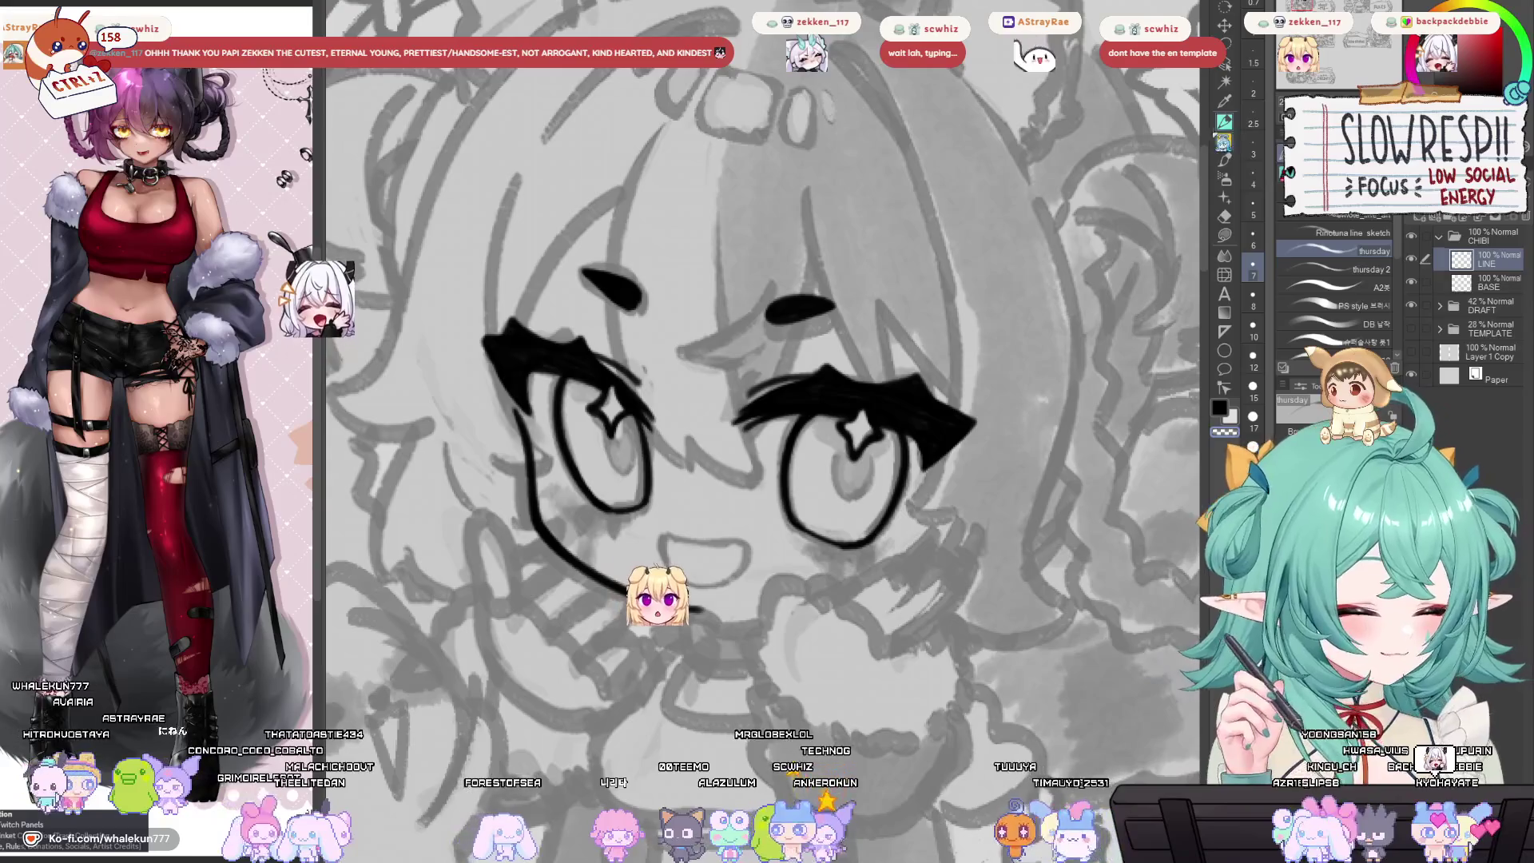
Zoom to the mouth and ink the open smiling mouth outline in mirrored view, then zoom out.
{"action": "left_click_drag", "start_coordinate": [933, 530], "coordinate": [1037, 511]}
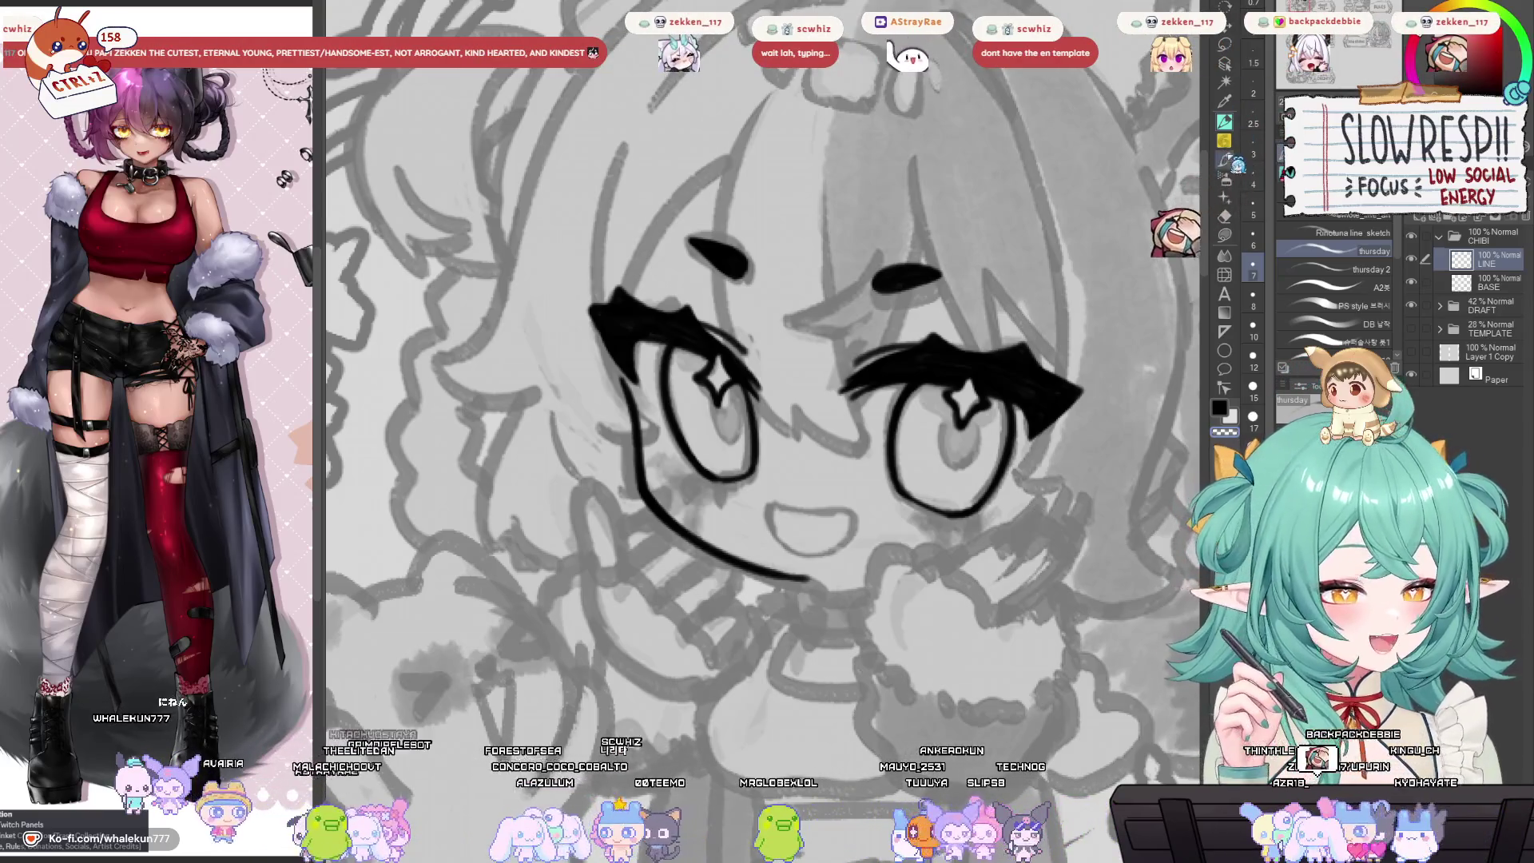
{"action": "left_click_drag", "start_coordinate": [951, 409], "coordinate": [927, 349]}
{"action": "scroll", "coordinate": [739, 454], "scroll_direction": "up", "scroll_amount": 2}
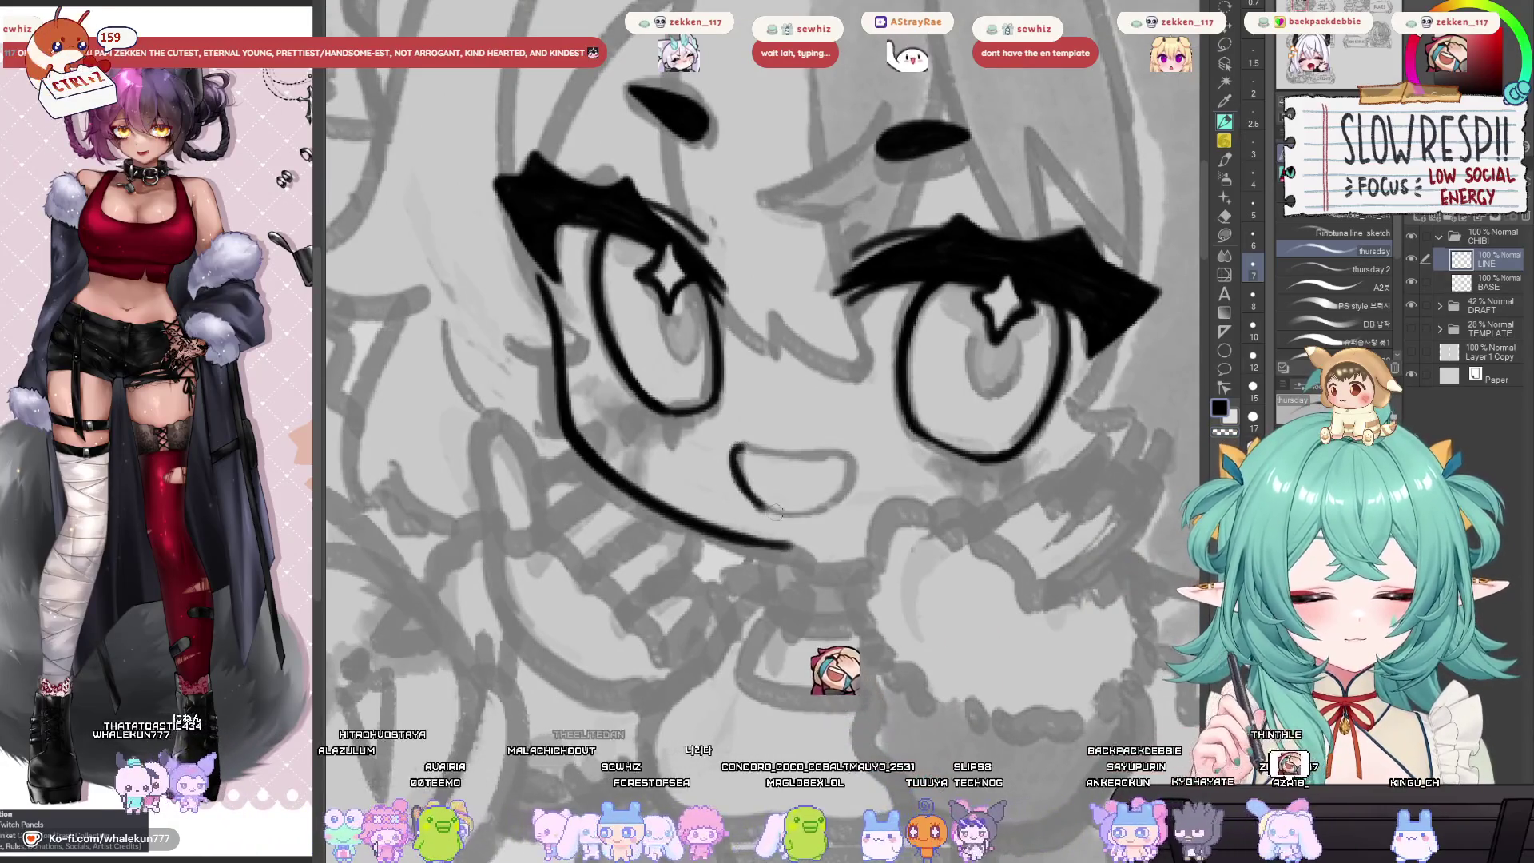
{"action": "key", "text": "h"}
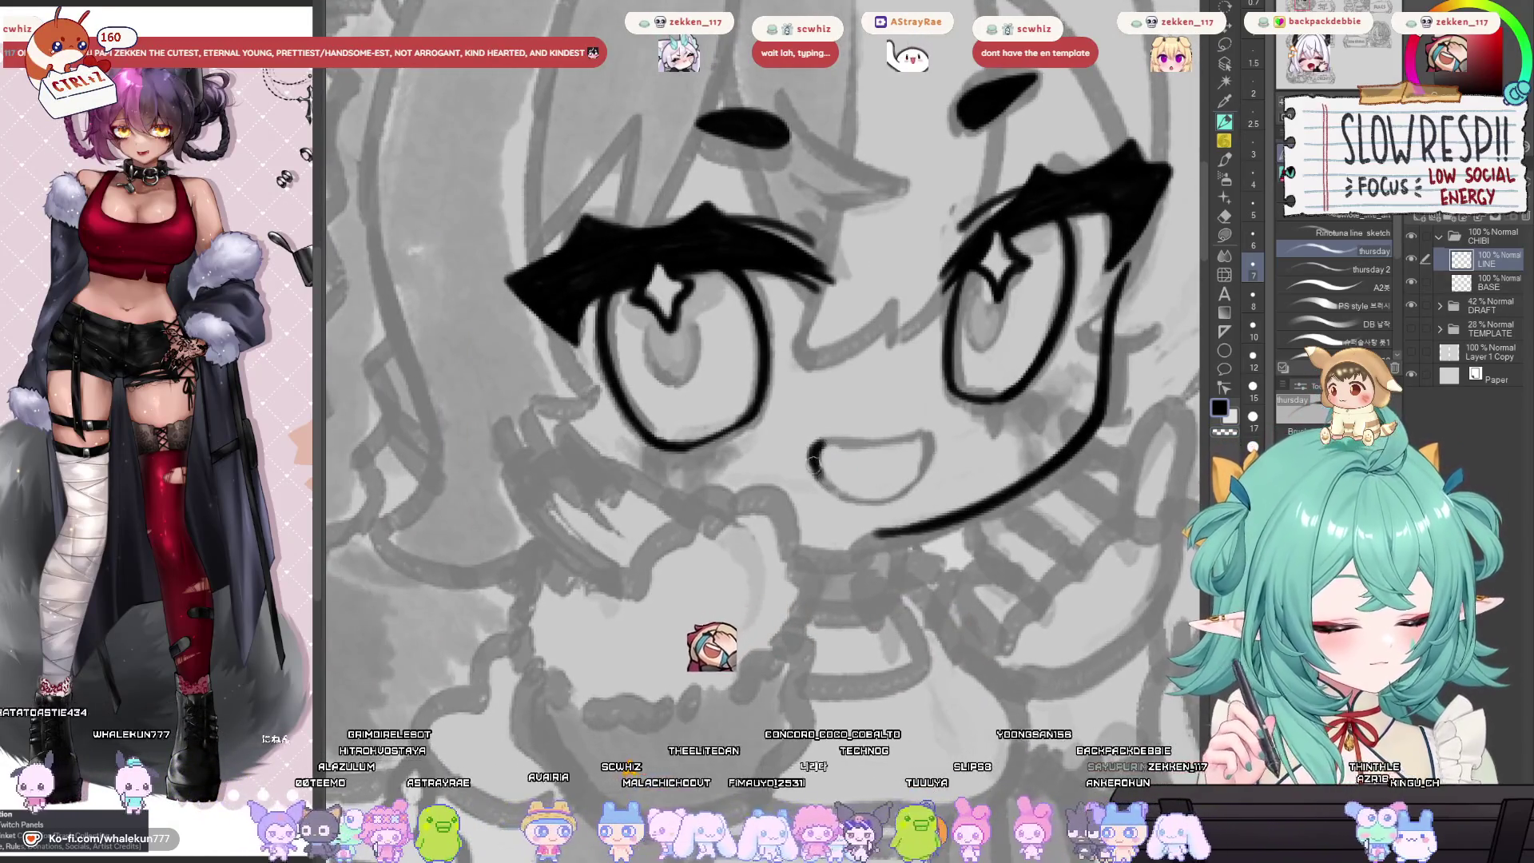
{"action": "left_click_drag", "start_coordinate": [836, 489], "coordinate": [818, 450]}
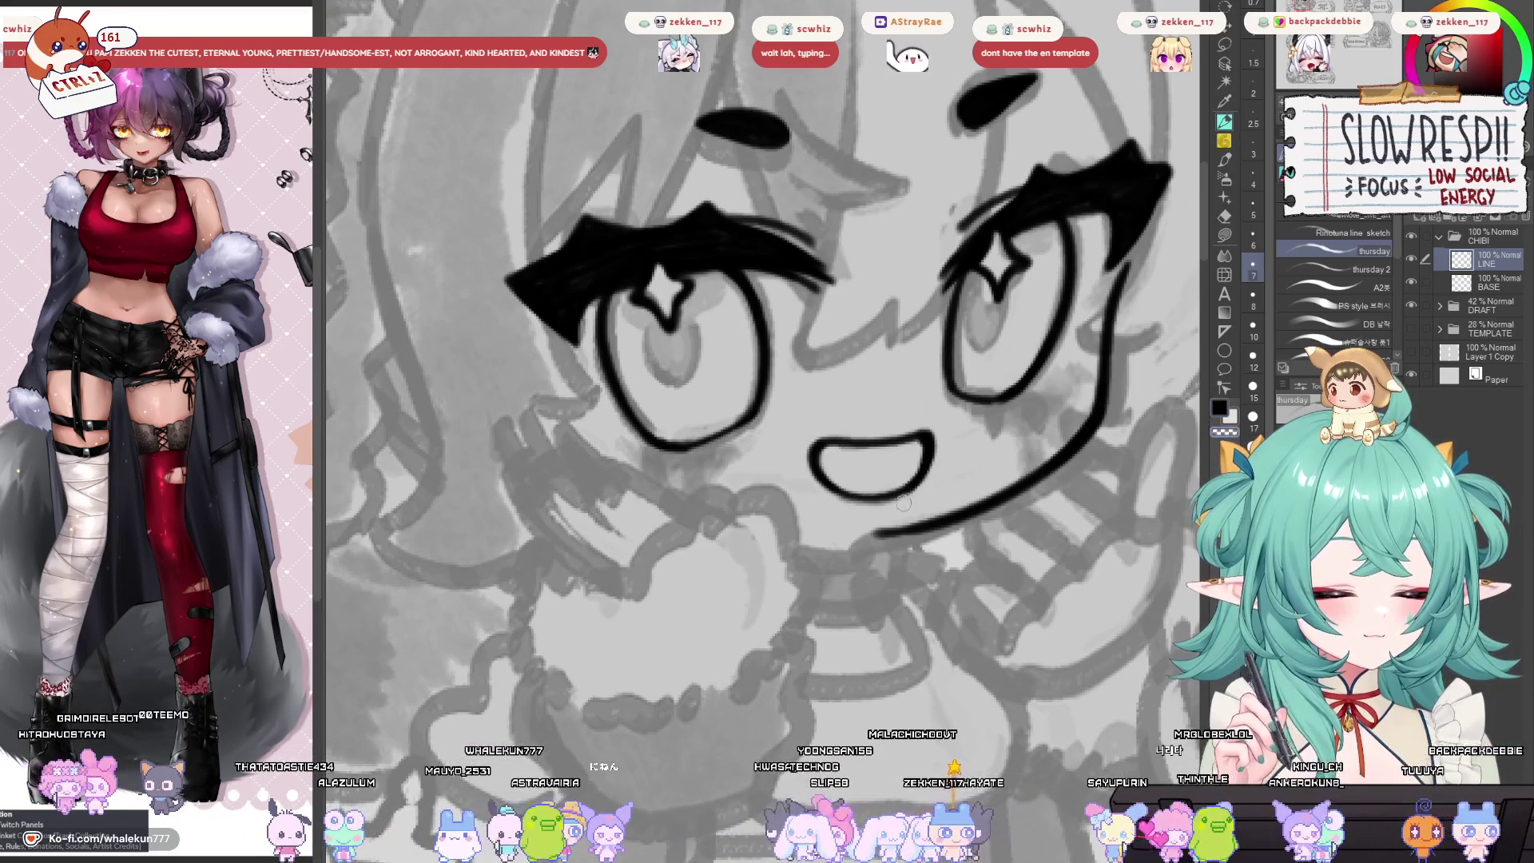
{"action": "key", "text": "h"}
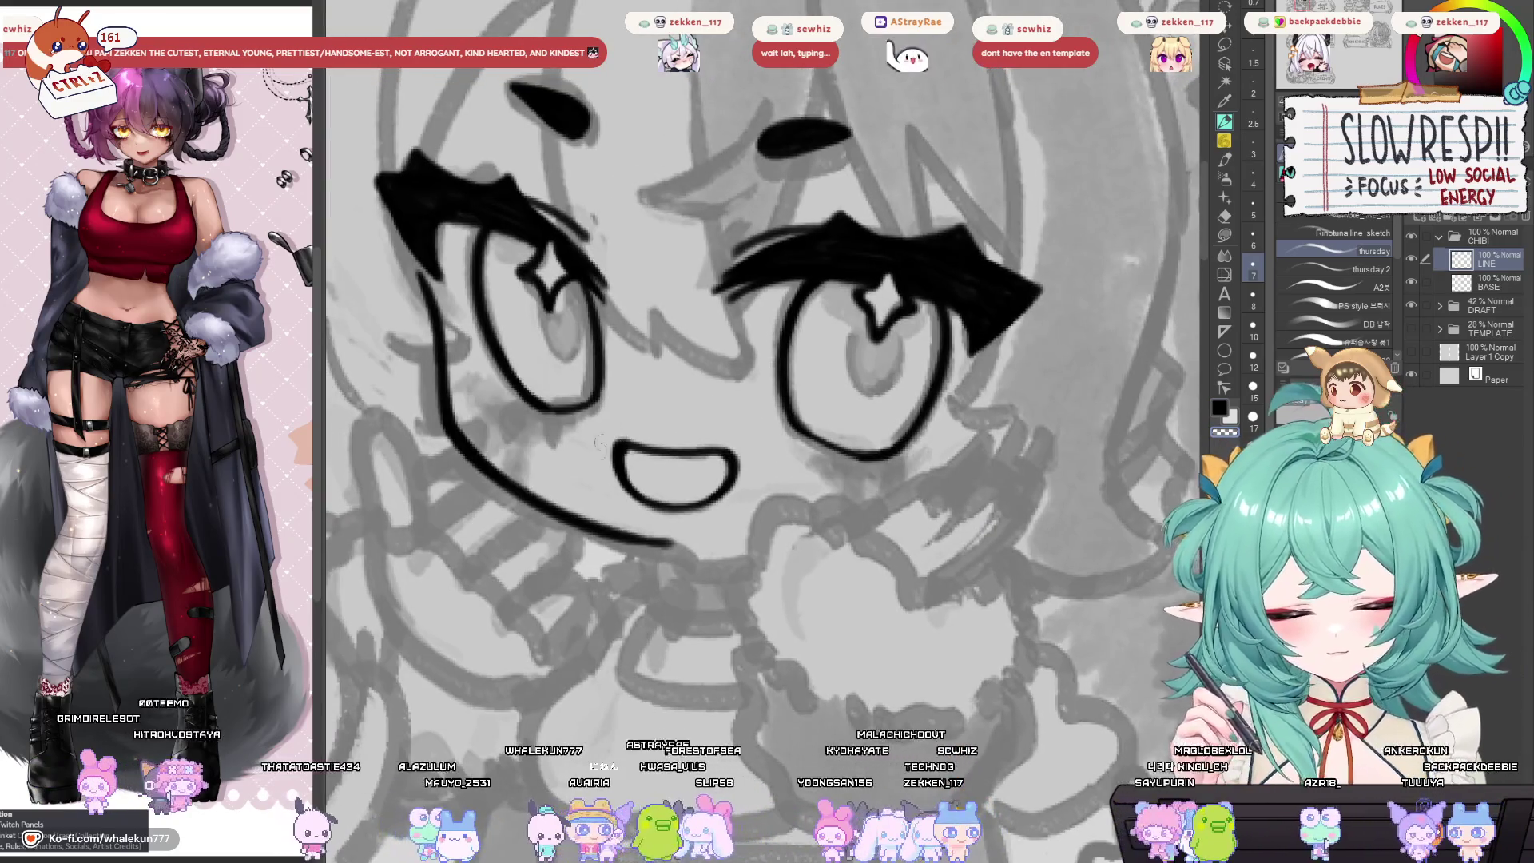
{"action": "scroll", "coordinate": [598, 442], "scroll_direction": "down", "scroll_amount": 5}
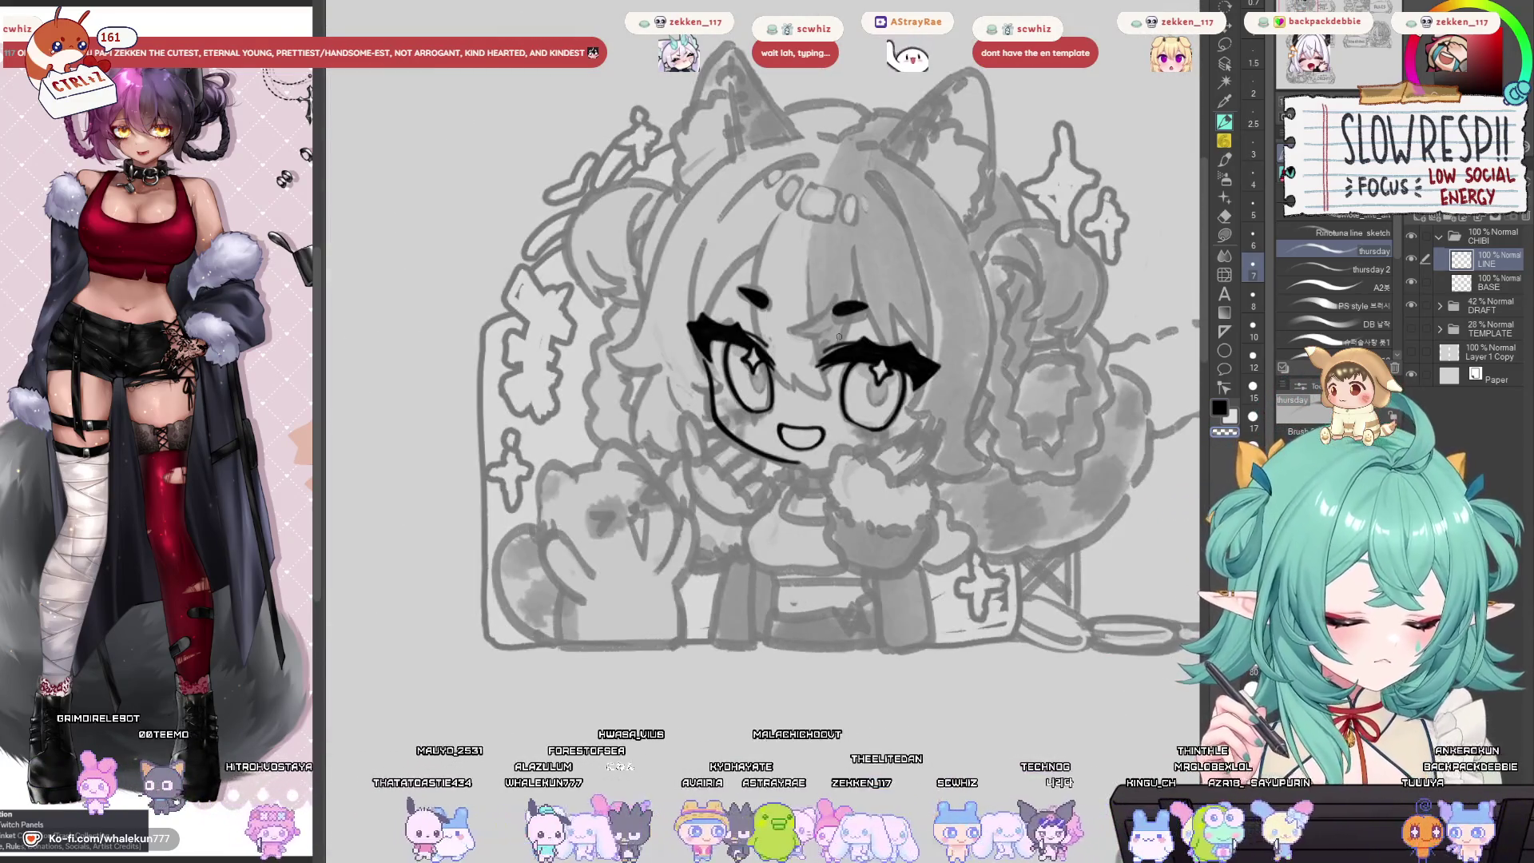
{"action": "left_click_drag", "start_coordinate": [850, 525], "coordinate": [764, 582]}
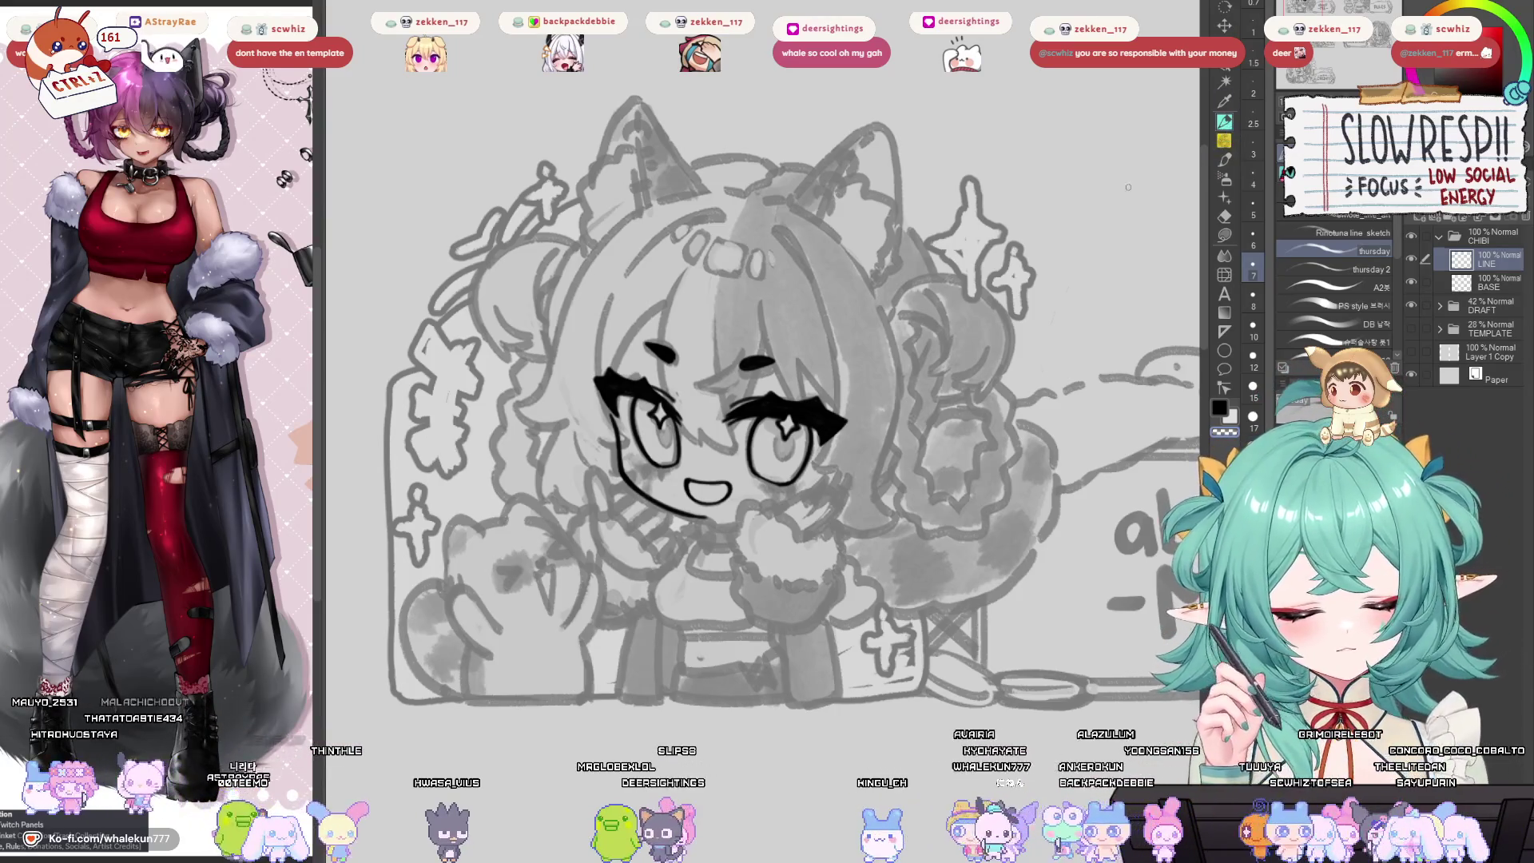
{"action": "left_click_drag", "start_coordinate": [728, 486], "coordinate": [766, 458]}
{"action": "scroll", "coordinate": [749, 466], "scroll_direction": "up", "scroll_amount": 3}
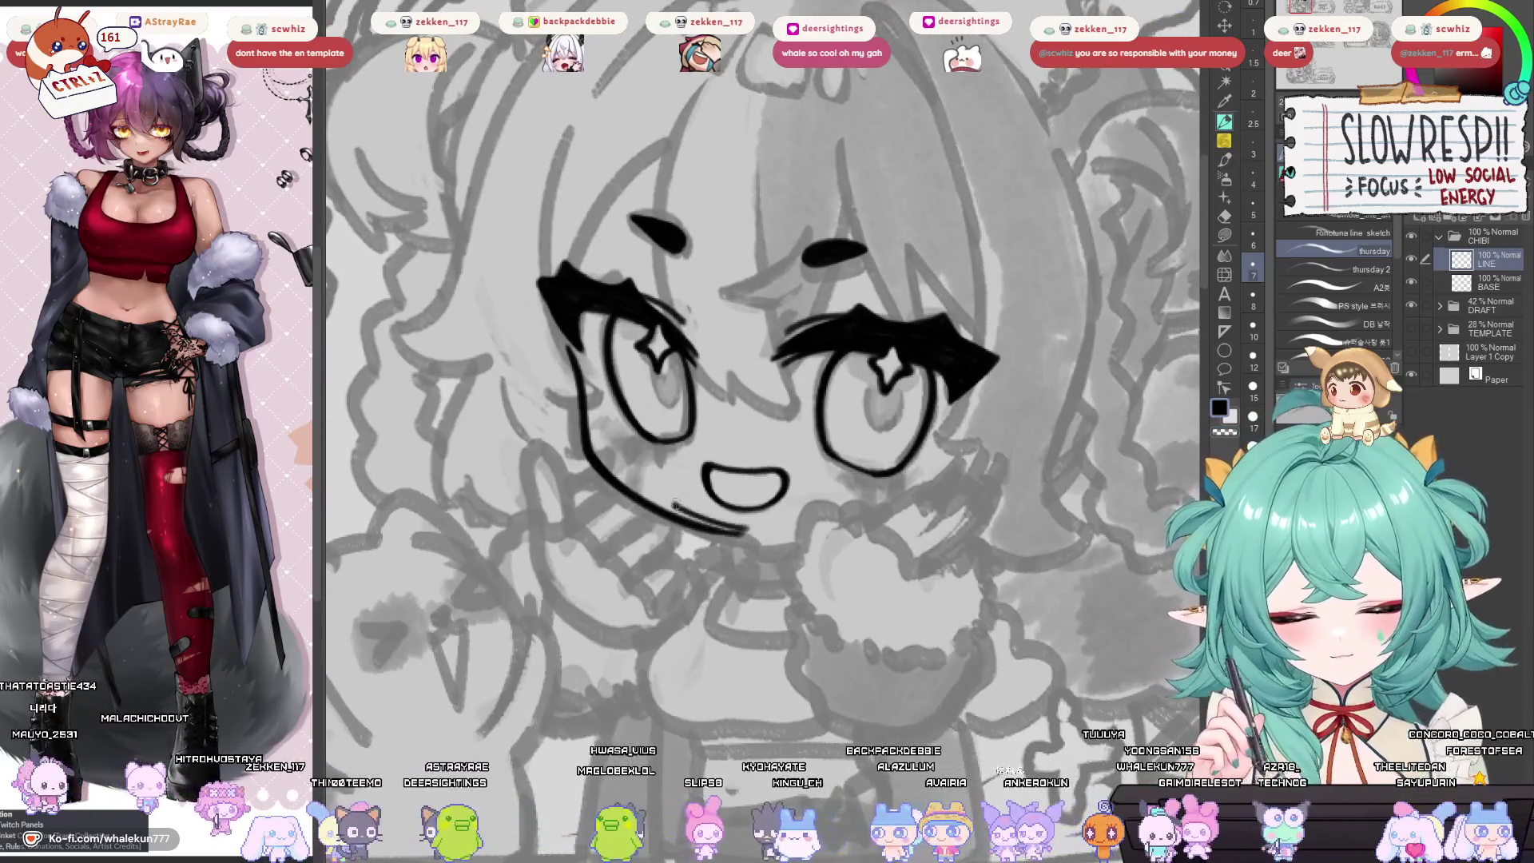
Undo the extra chin stroke and pan and tilt the canvas toward the face.
{"action": "key", "text": "ctrl+z"}
{"action": "key", "text": "ctrl+z"}
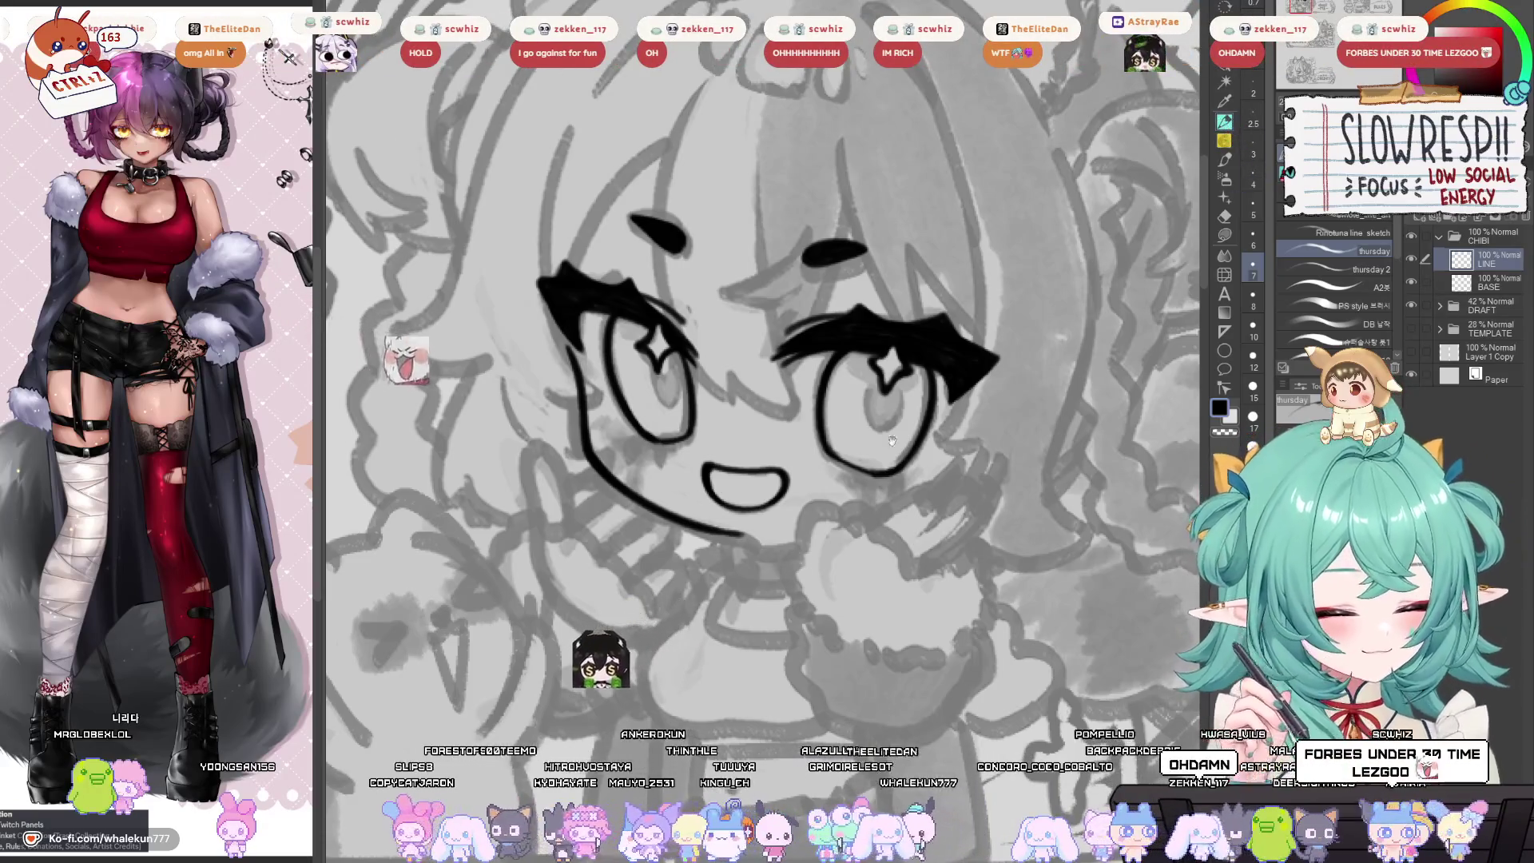
{"action": "left_click_drag", "start_coordinate": [974, 517], "coordinate": [893, 461]}
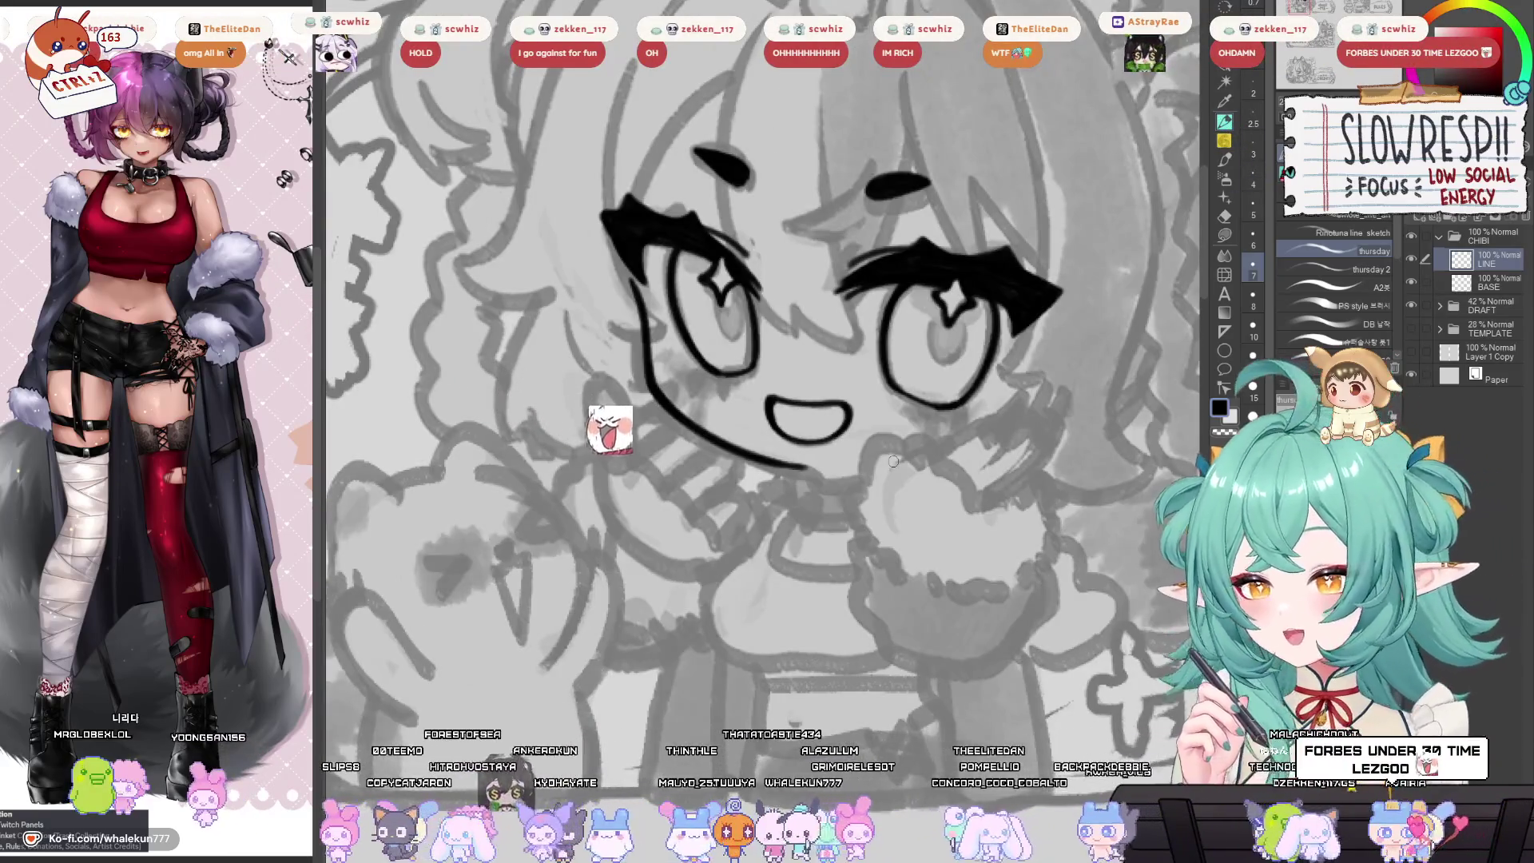
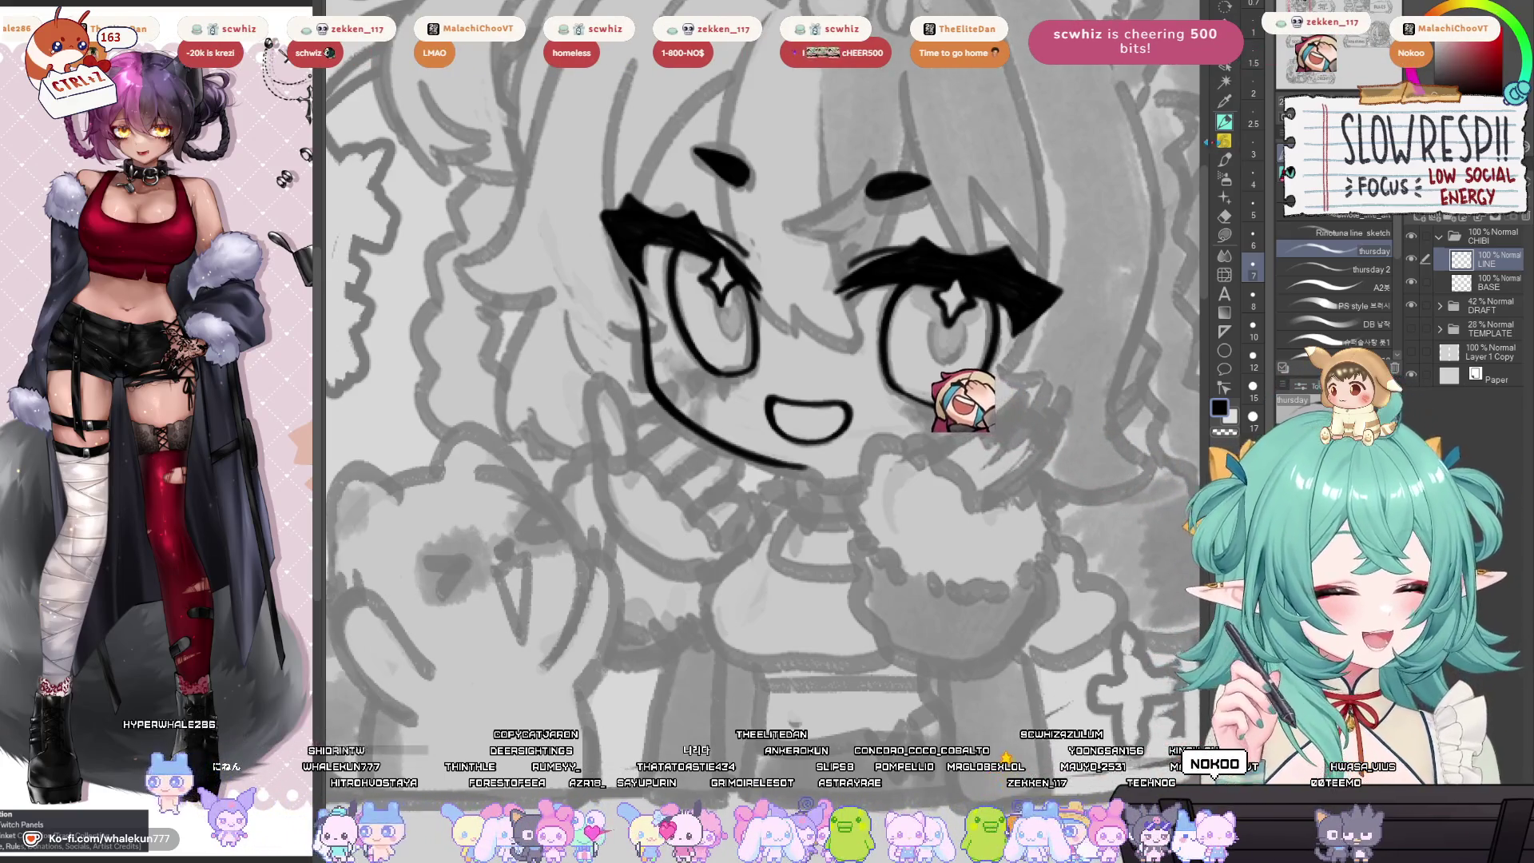
Pan to the chibi face and undo the stray stroke above the left eyebrow.
{"action": "mouse_move", "coordinate": [789, 619]}
{"action": "left_mouse_down"}
{"action": "mouse_move", "coordinate": [667, 580]}
{"action": "mouse_move", "coordinate": [830, 621]}
{"action": "left_mouse_up"}
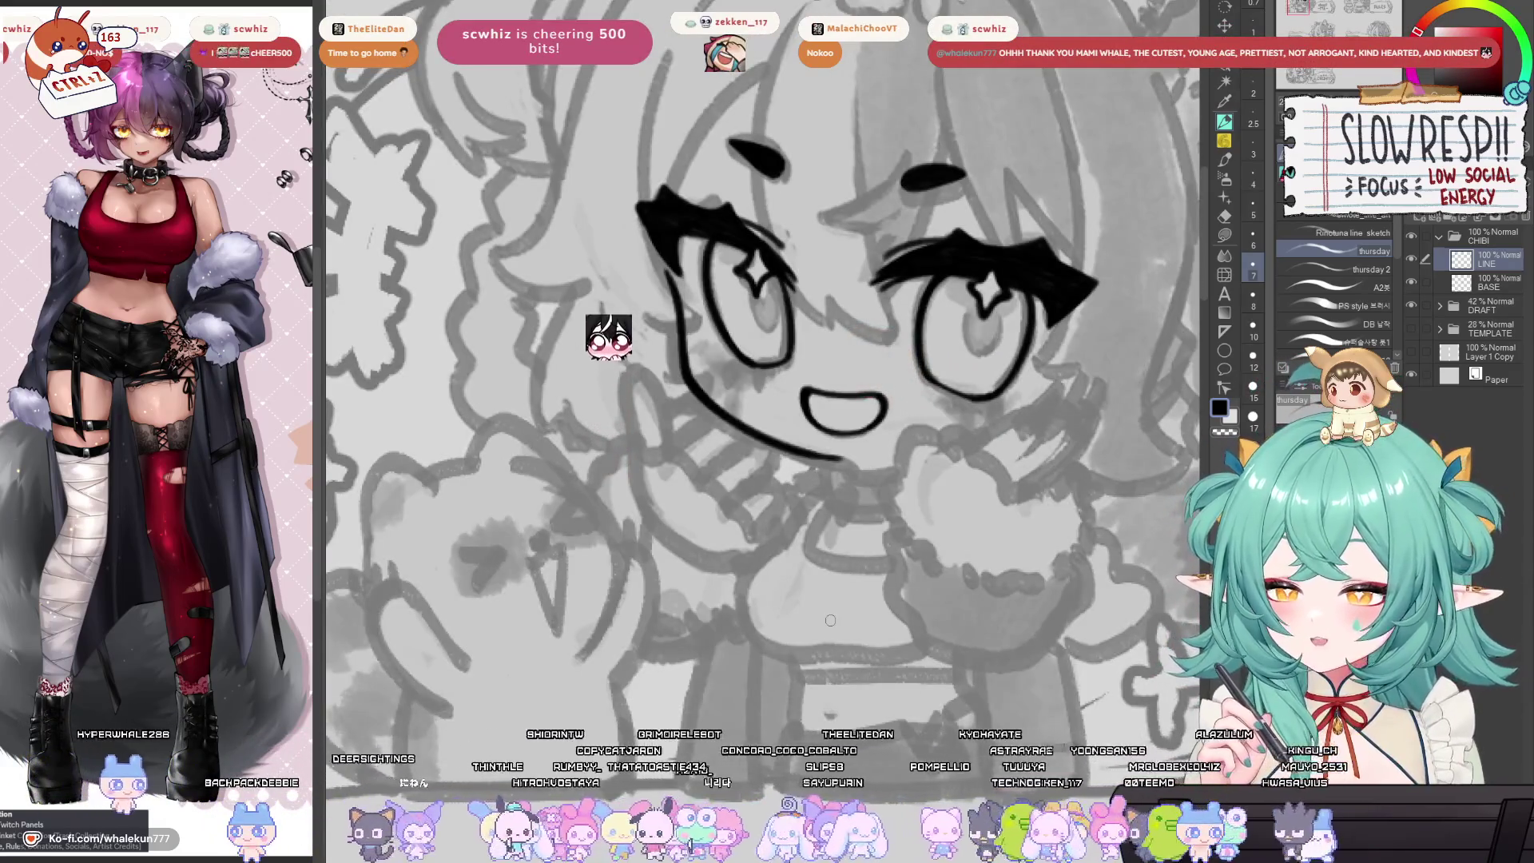
{"action": "mouse_move", "coordinate": [830, 620]}
{"action": "left_mouse_down"}
{"action": "mouse_move", "coordinate": [842, 570]}
{"action": "mouse_move", "coordinate": [799, 551]}
{"action": "mouse_move", "coordinate": [861, 624]}
{"action": "left_mouse_up"}
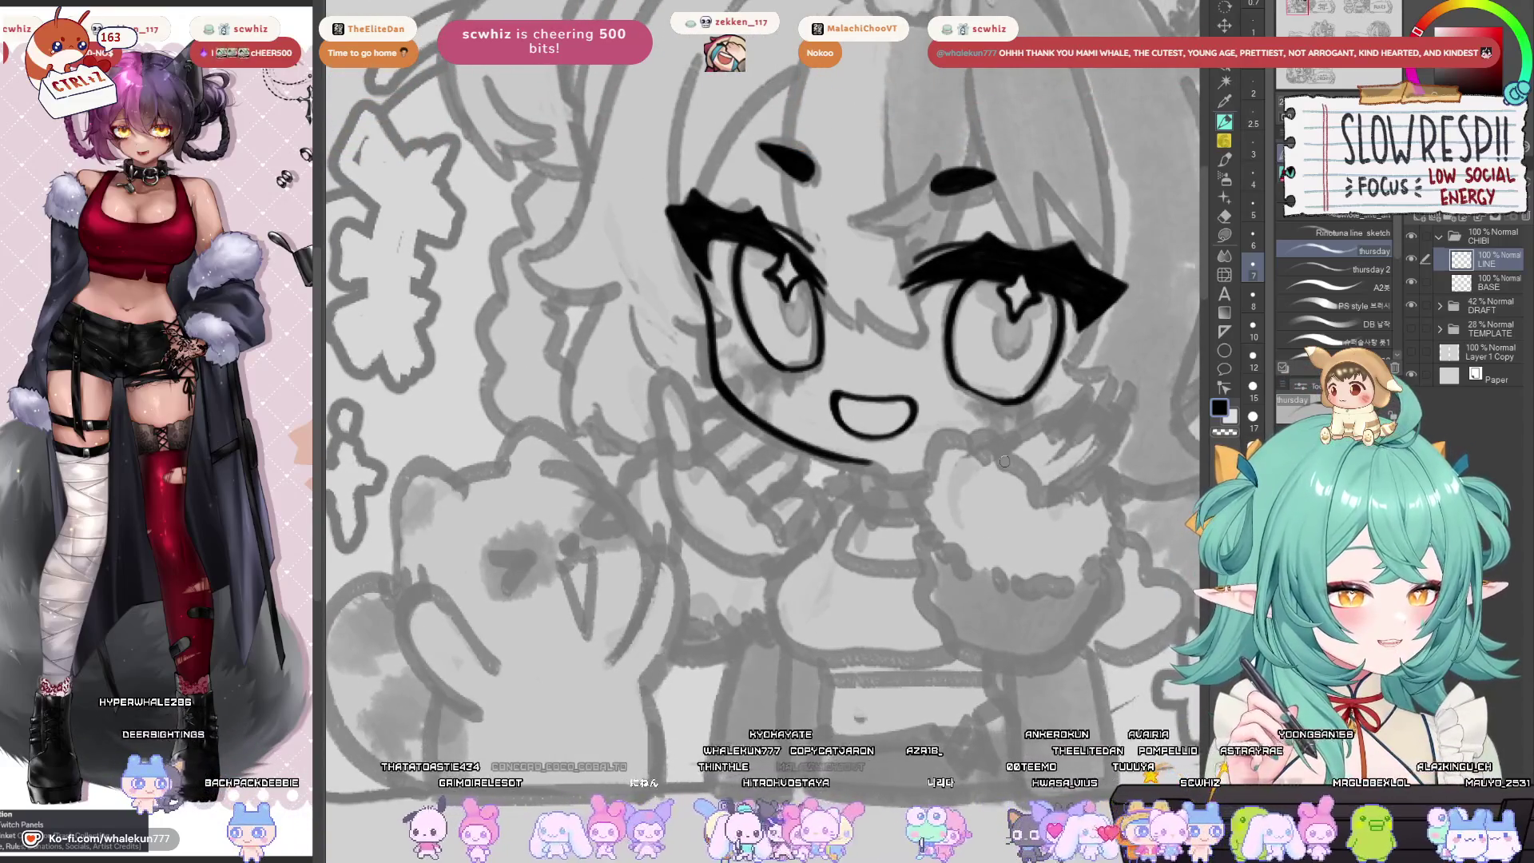
{"action": "mouse_move", "coordinate": [1004, 461]}
{"action": "left_mouse_down"}
{"action": "mouse_move", "coordinate": [688, 376]}
{"action": "mouse_move", "coordinate": [900, 529]}
{"action": "mouse_move", "coordinate": [895, 614]}
{"action": "left_mouse_up"}
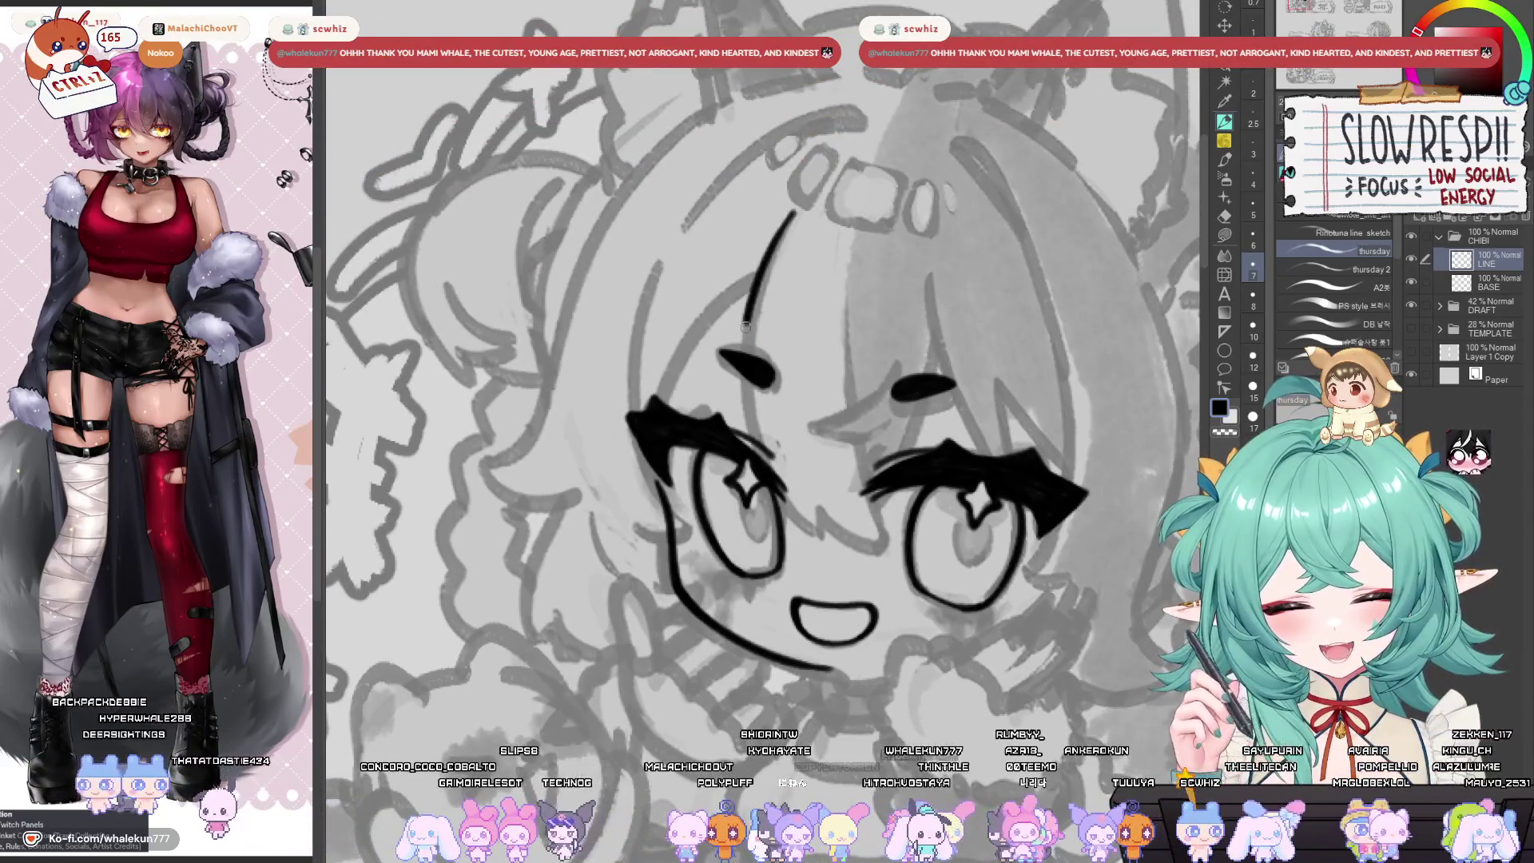
{"action": "key", "text": "ctrl+z"}
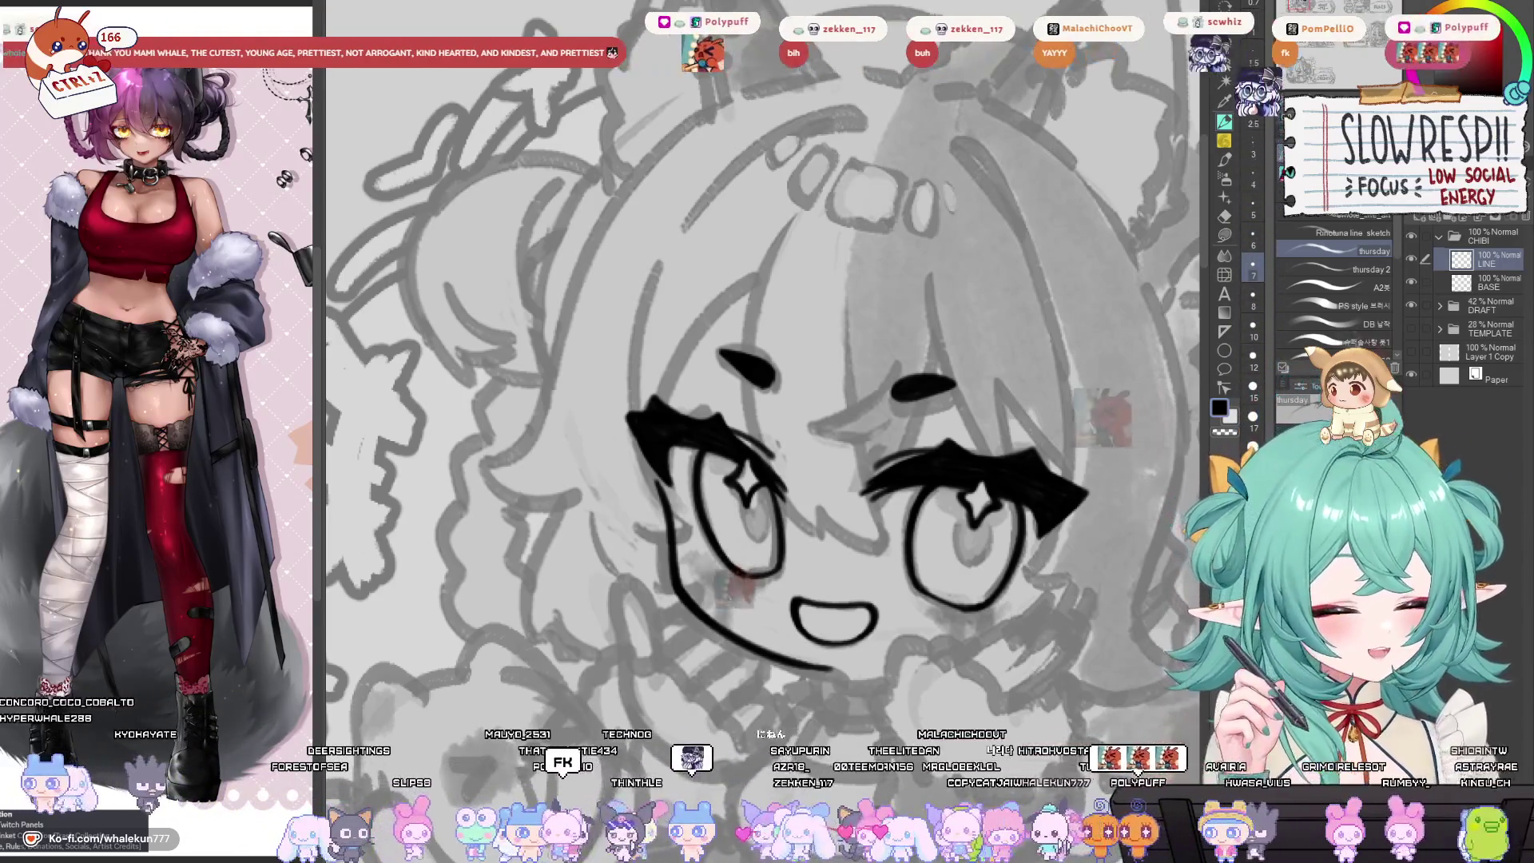
Rotate the view and add a new layer in the CHIBI folder.
{"action": "mouse_move", "coordinate": [1144, 234]}
{"action": "left_mouse_down"}
{"action": "mouse_move", "coordinate": [1123, 133]}
{"action": "mouse_move", "coordinate": [1183, 184]}
{"action": "mouse_move", "coordinate": [1172, 239]}
{"action": "left_mouse_up"}
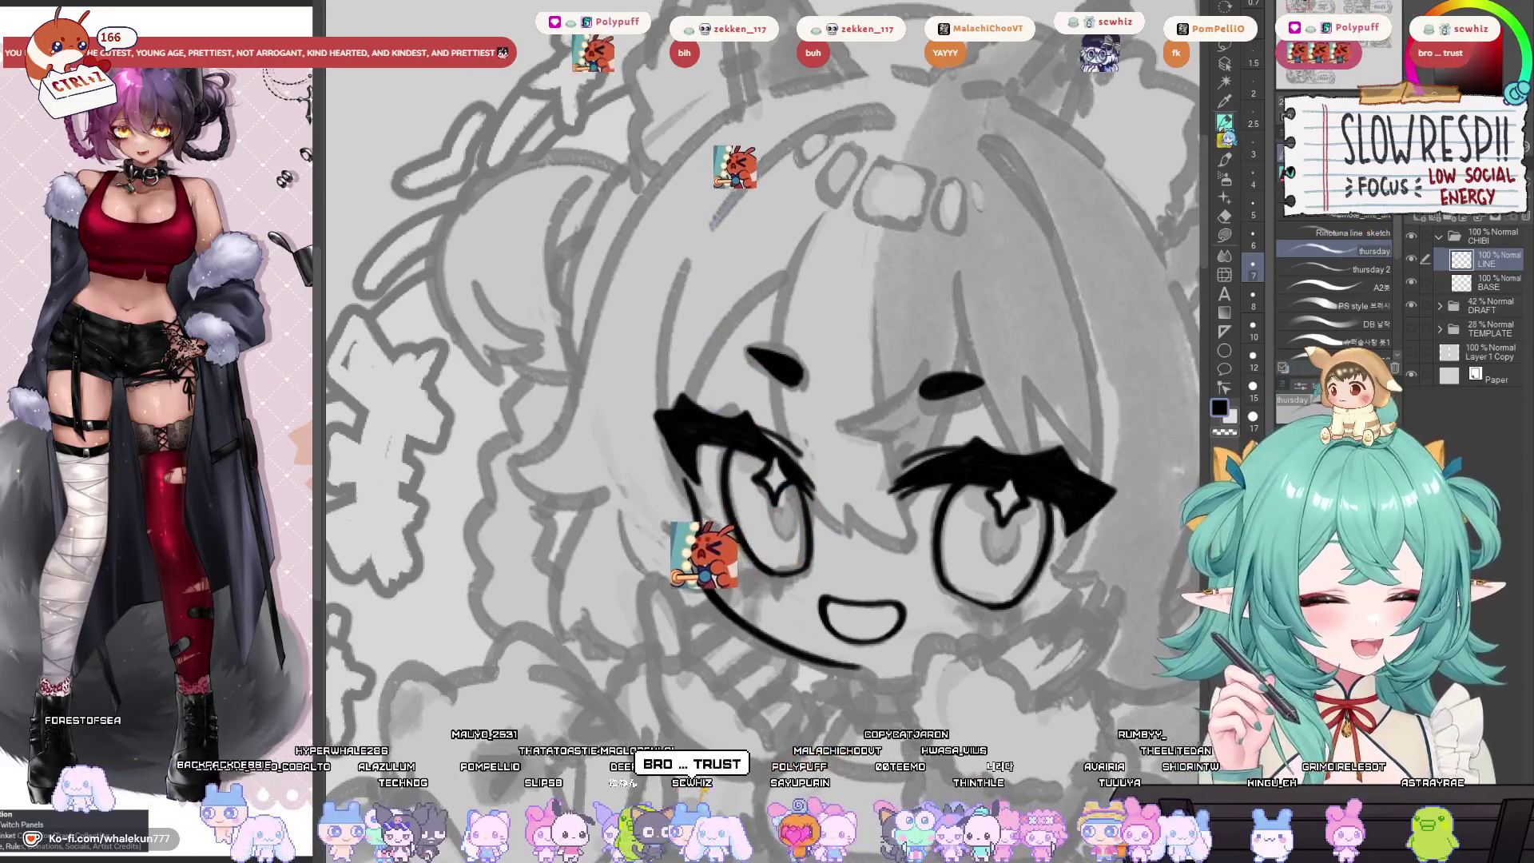
{"action": "mouse_move", "coordinate": [1022, 373]}
{"action": "left_mouse_down"}
{"action": "mouse_move", "coordinate": [959, 336]}
{"action": "mouse_move", "coordinate": [856, 436]}
{"action": "left_mouse_up"}
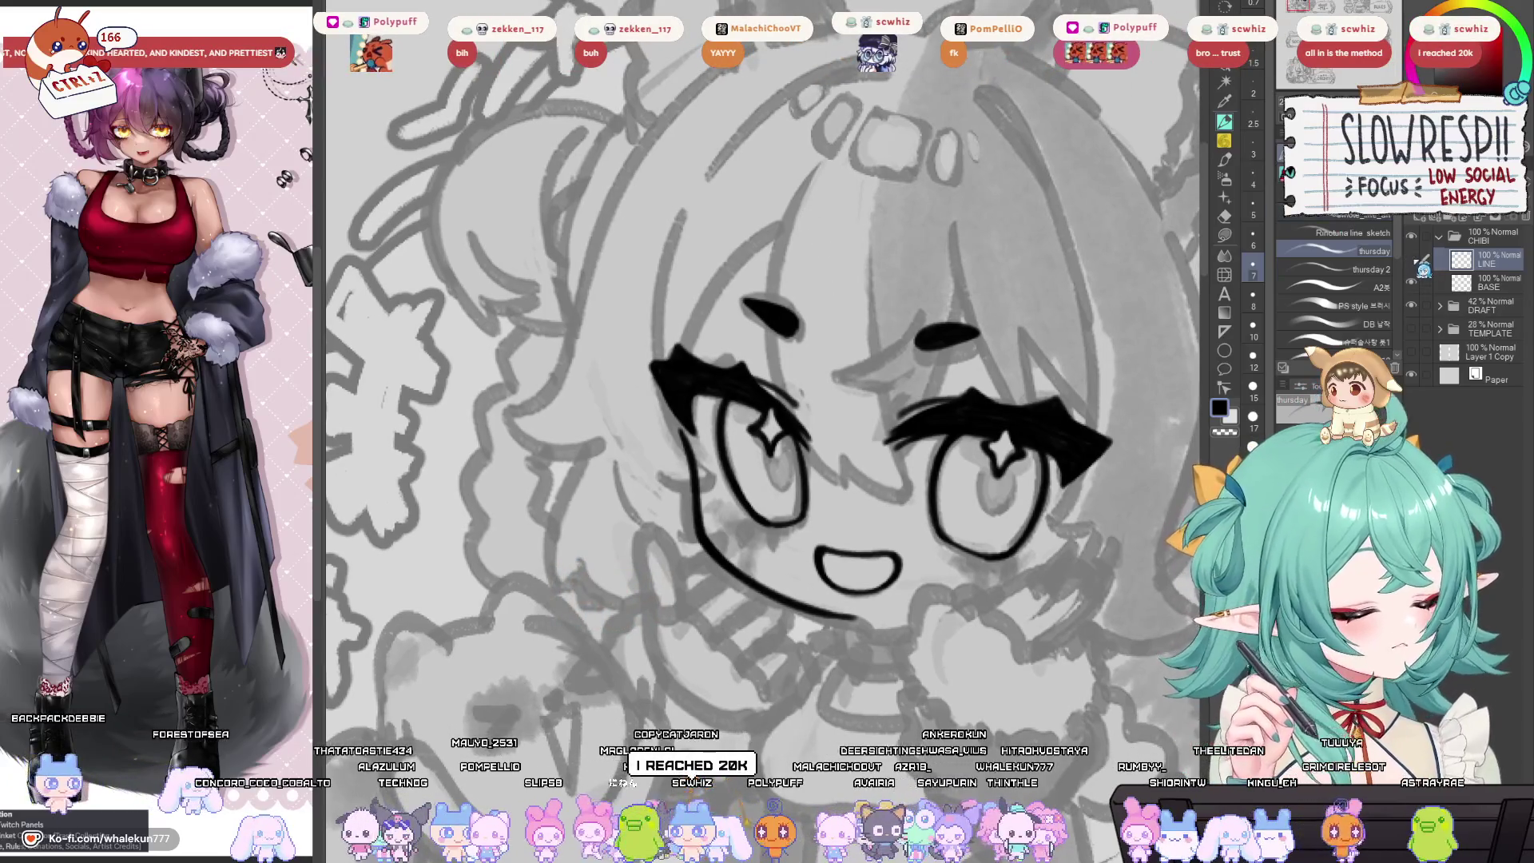
{"action": "key", "text": "ctrl+shift+n"}
Ink a thin hair line above the left eye, undoing and redrawing it until it fits.
{"action": "mouse_move", "coordinate": [811, 280]}
{"action": "left_mouse_down"}
{"action": "mouse_move", "coordinate": [801, 246]}
{"action": "mouse_move", "coordinate": [756, 366]}
{"action": "left_mouse_up"}
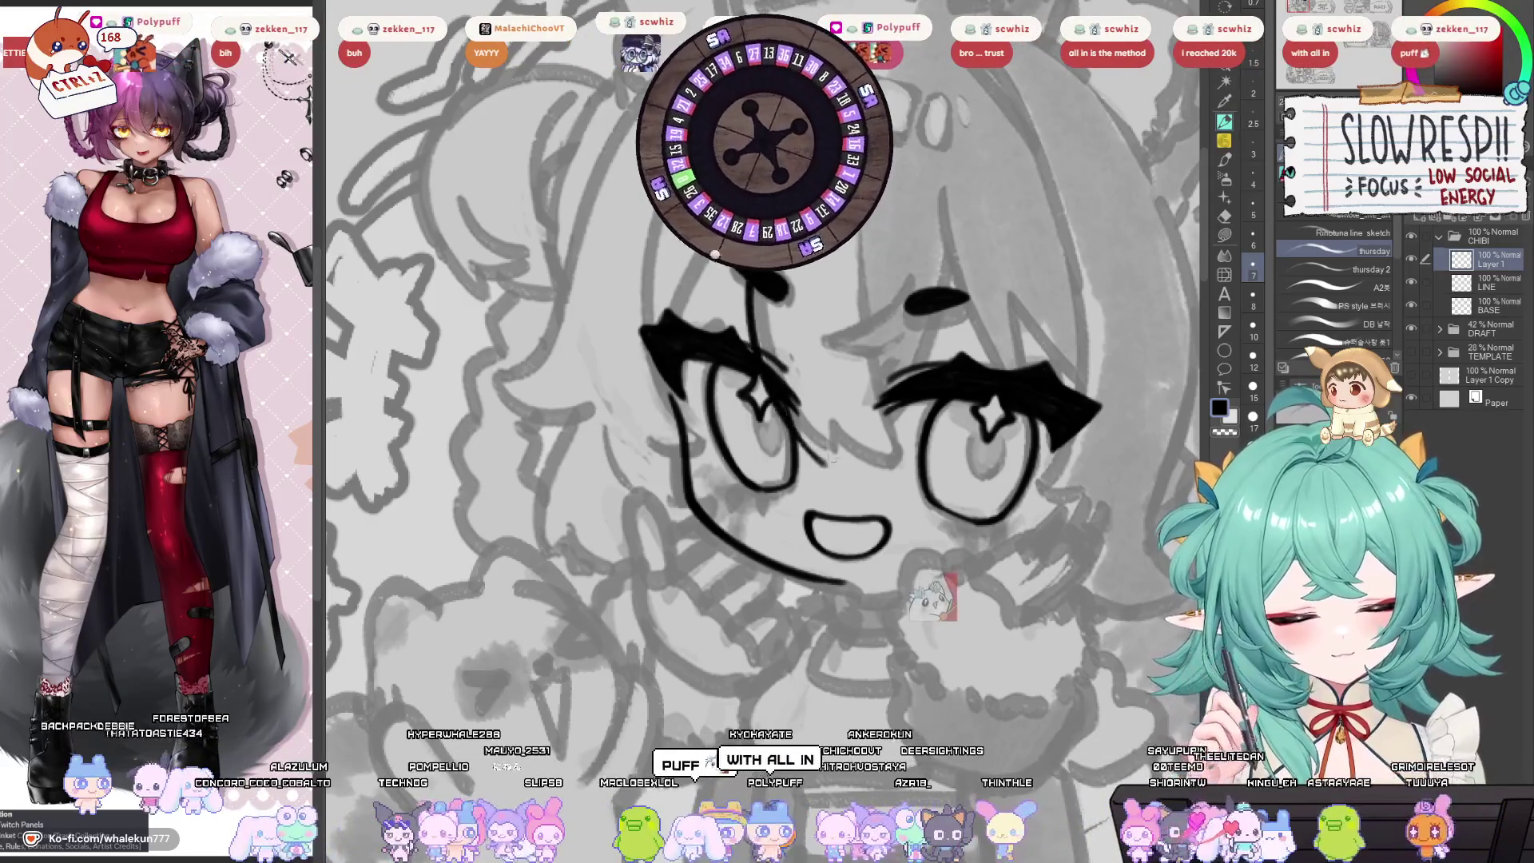
{"action": "key", "text": "ctrl+z"}
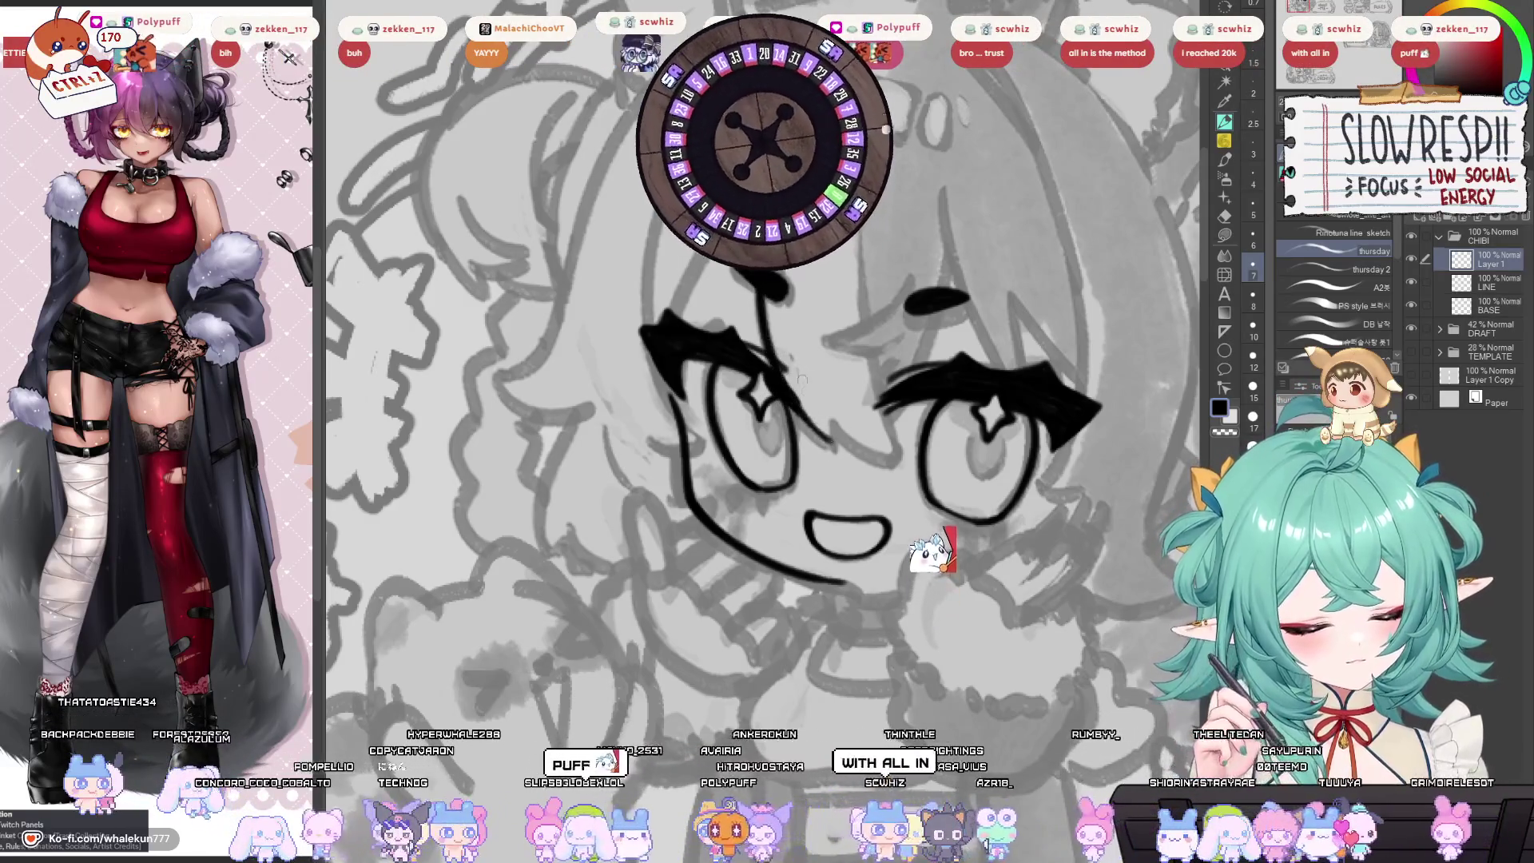
{"action": "left_click_drag", "start_coordinate": [761, 308], "coordinate": [835, 455]}
{"action": "key", "text": "ctrl+z"}
{"action": "mouse_move", "coordinate": [752, 309]}
{"action": "left_mouse_down"}
{"action": "mouse_move", "coordinate": [766, 375]}
{"action": "mouse_move", "coordinate": [775, 359]}
{"action": "mouse_move", "coordinate": [767, 385]}
{"action": "left_mouse_up"}
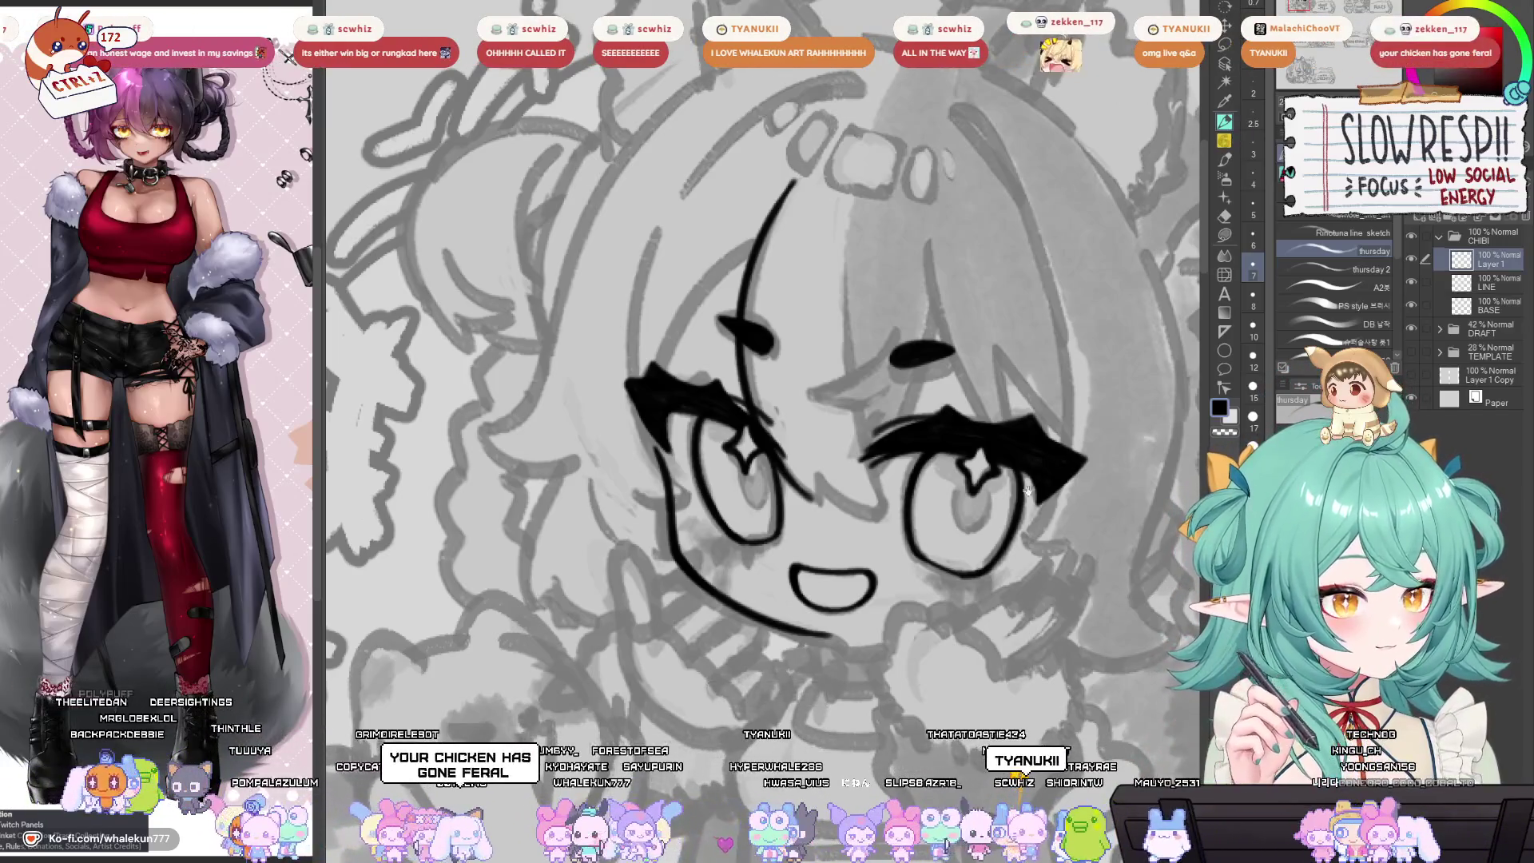
{"action": "mouse_move", "coordinate": [1157, 600]}
{"action": "left_mouse_down"}
{"action": "mouse_move", "coordinate": [997, 535]}
{"action": "mouse_move", "coordinate": [959, 650]}
{"action": "mouse_move", "coordinate": [991, 612]}
{"action": "mouse_move", "coordinate": [989, 639]}
{"action": "mouse_move", "coordinate": [720, 432]}
{"action": "left_mouse_up"}
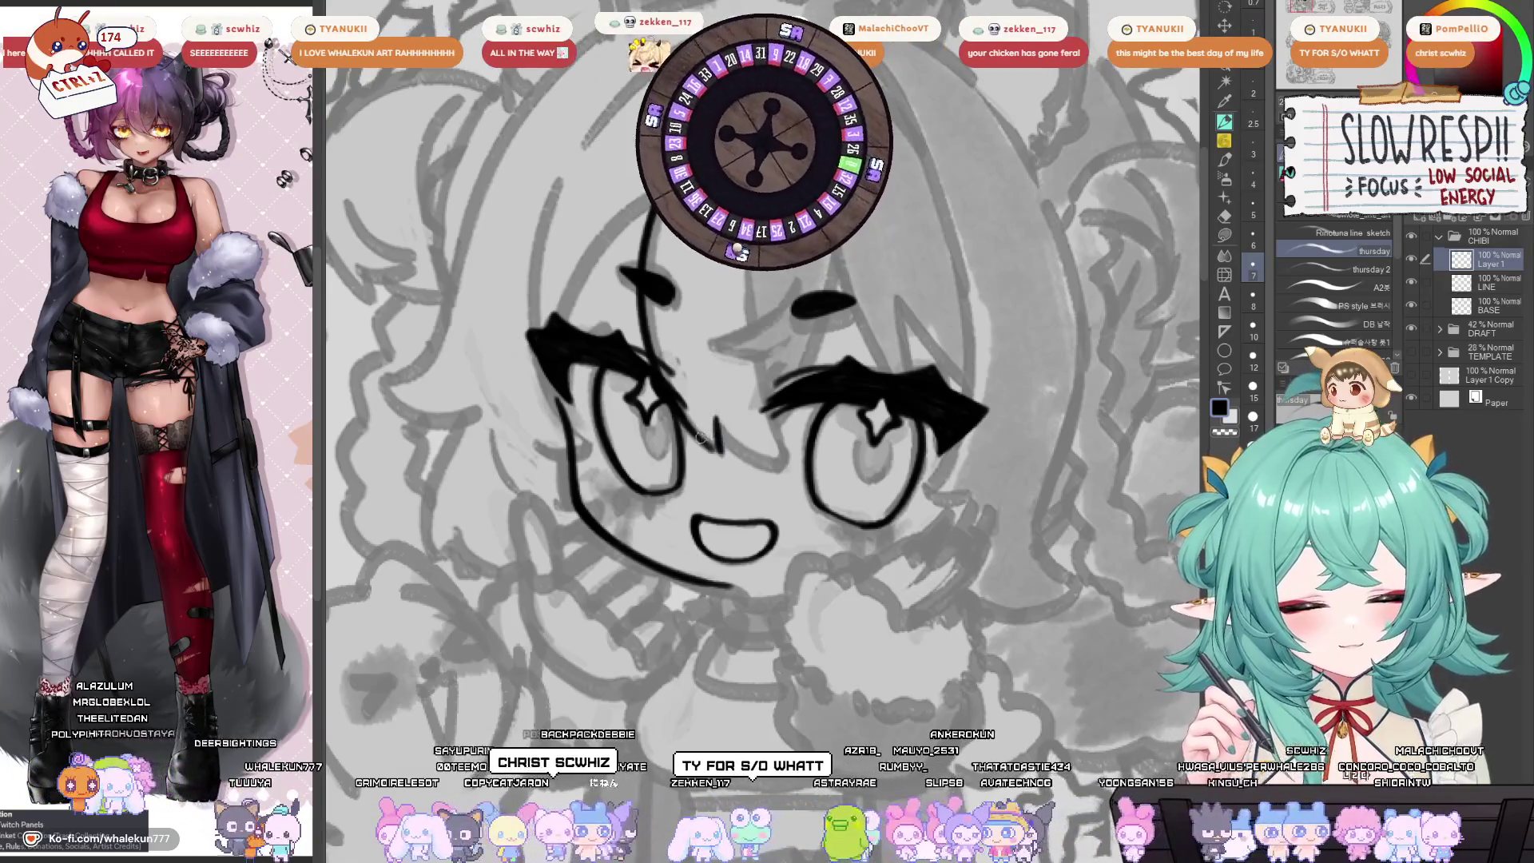
Zoom, rotate and refit the view to frame the chibi face.
{"action": "left_click", "coordinate": [700, 421]}
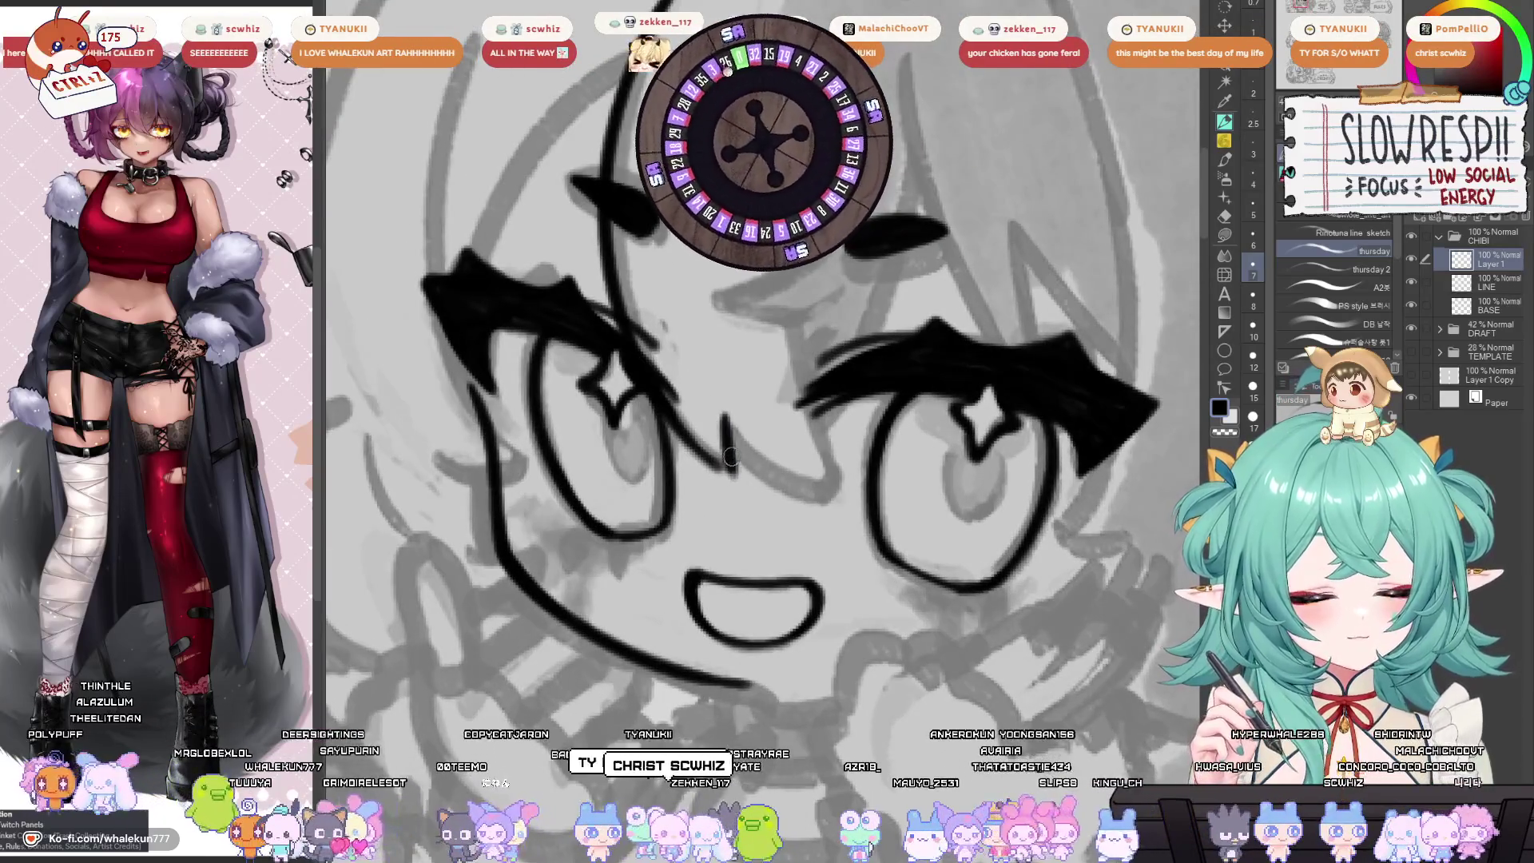
{"action": "left_click_drag", "start_coordinate": [730, 456], "coordinate": [742, 465]}
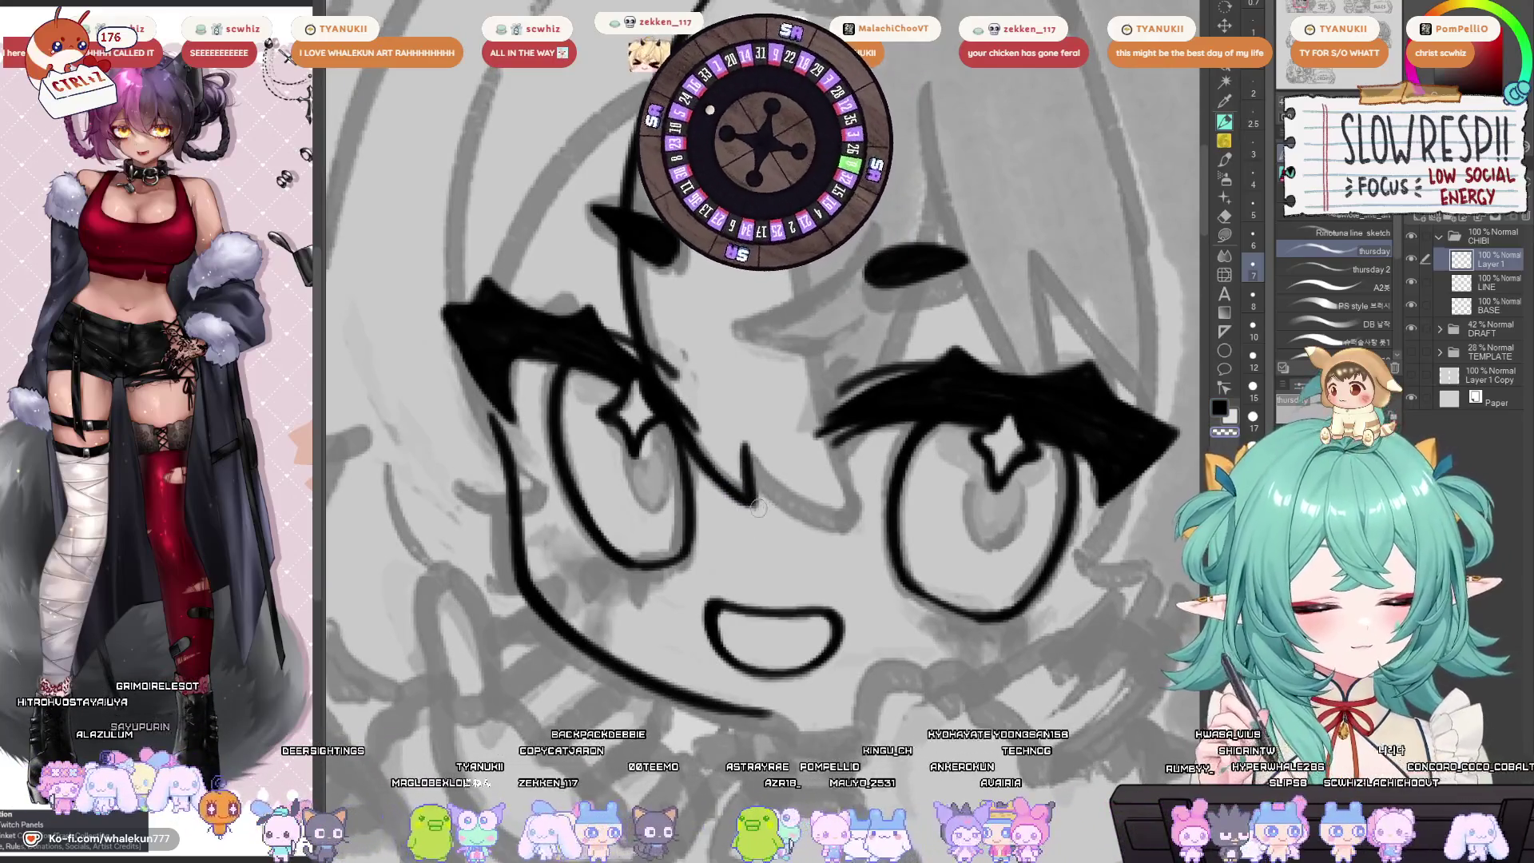
{"action": "left_click_drag", "start_coordinate": [758, 508], "coordinate": [788, 425]}
{"action": "left_click_drag", "start_coordinate": [935, 557], "coordinate": [871, 612]}
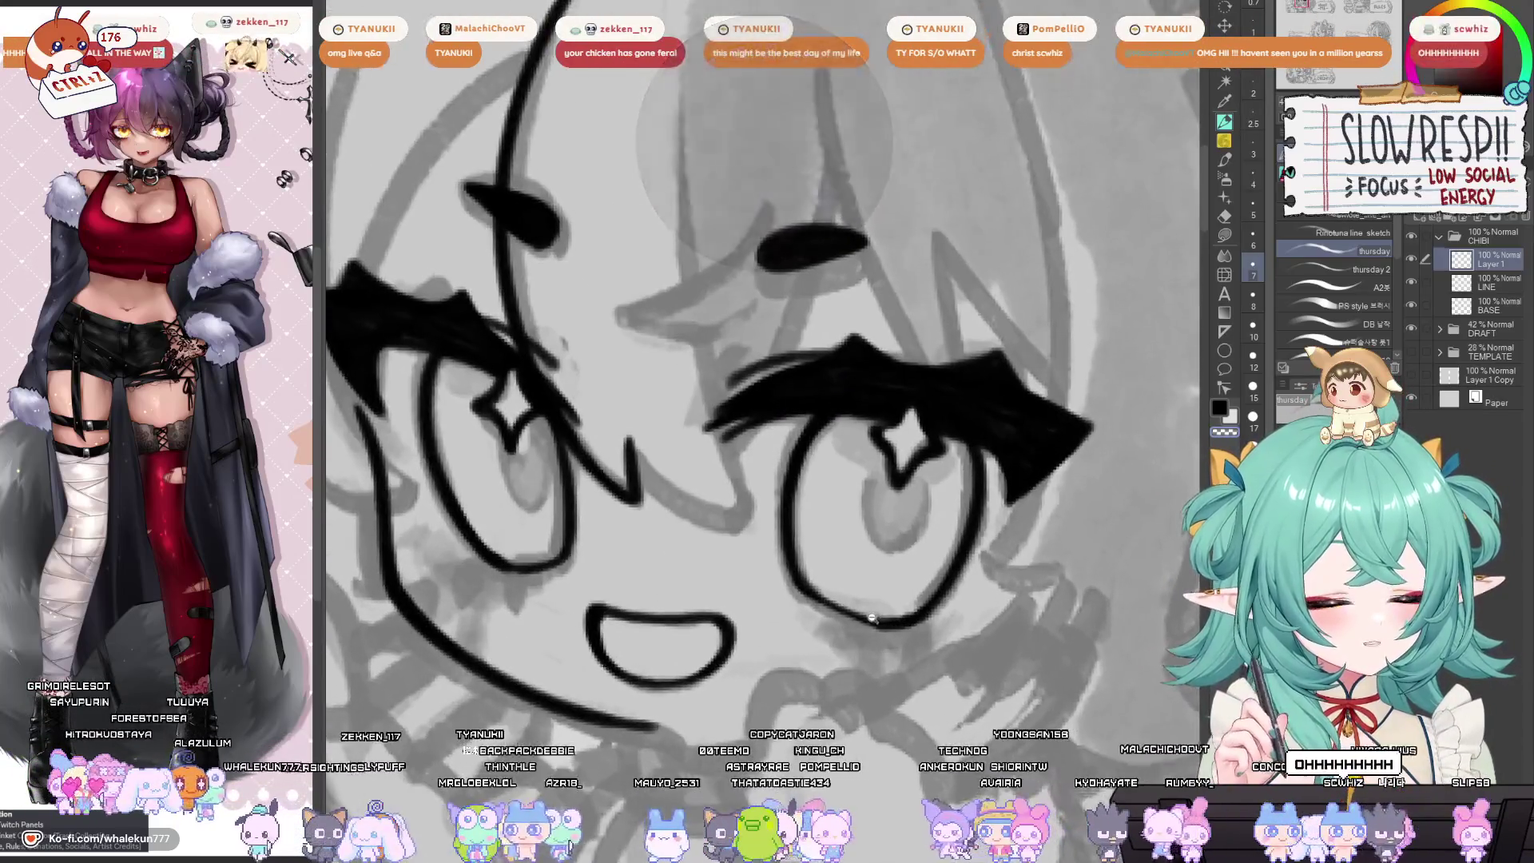
{"action": "scroll", "coordinate": [847, 592], "scroll_direction": "down", "scroll_amount": 4}
{"action": "scroll", "coordinate": [799, 543], "scroll_direction": "up", "scroll_amount": 4}
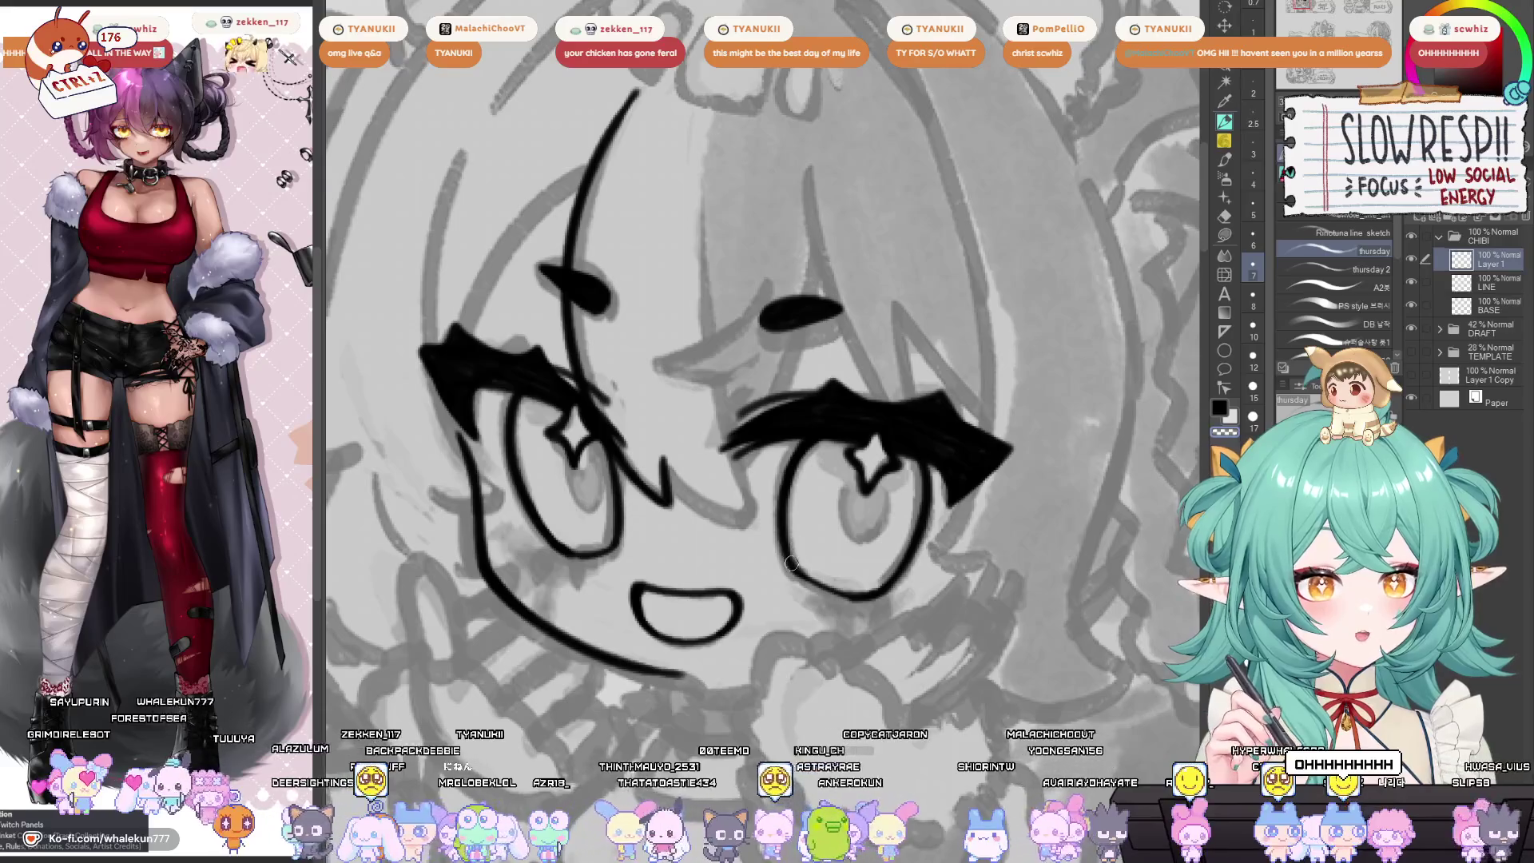
{"action": "left_click_drag", "start_coordinate": [792, 564], "coordinate": [807, 605]}
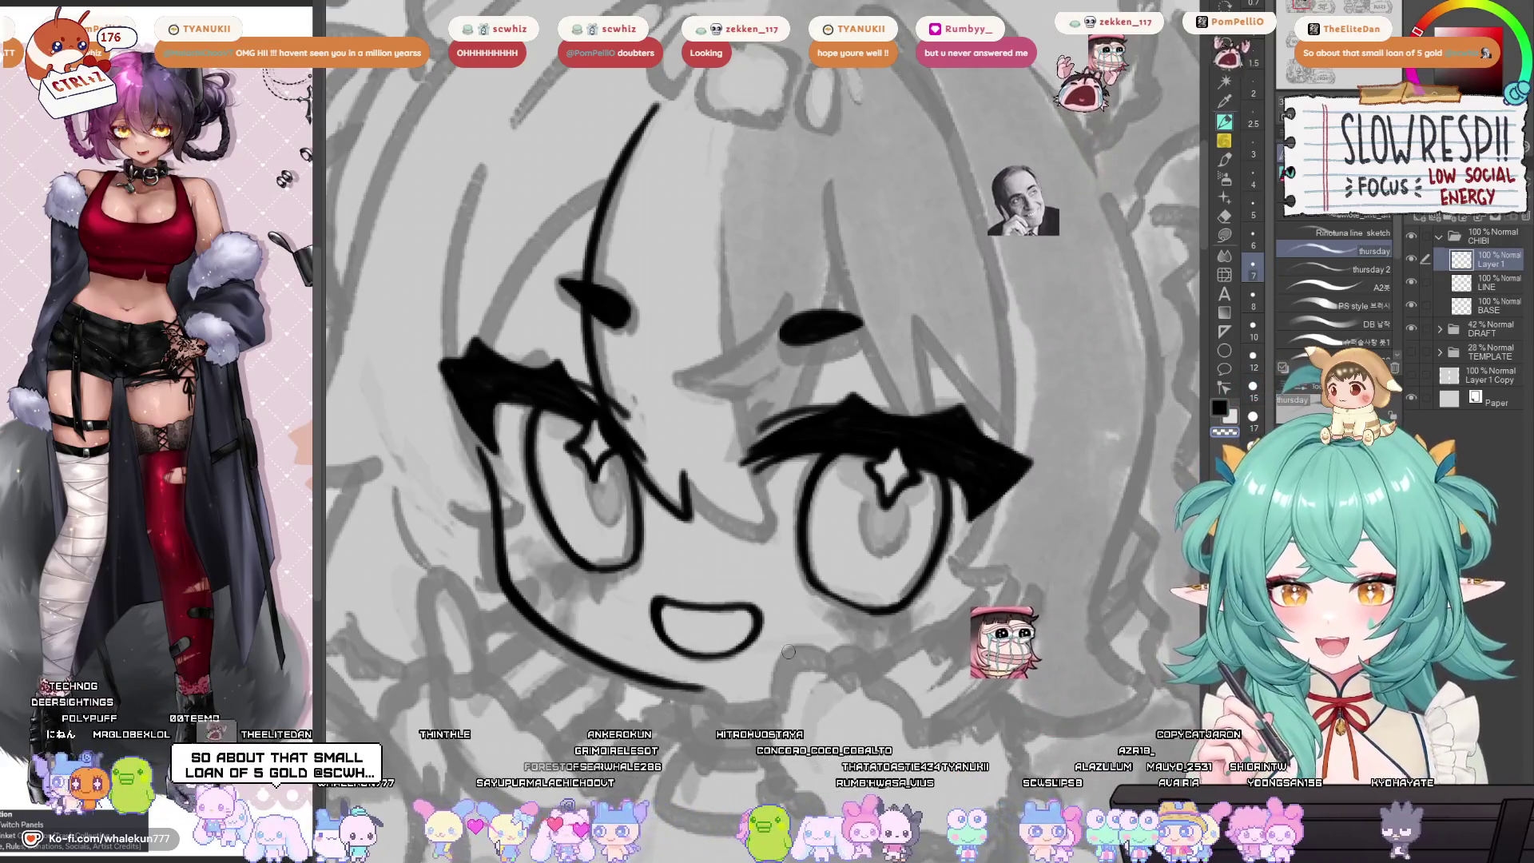
{"action": "key", "text": "ctrl+0"}
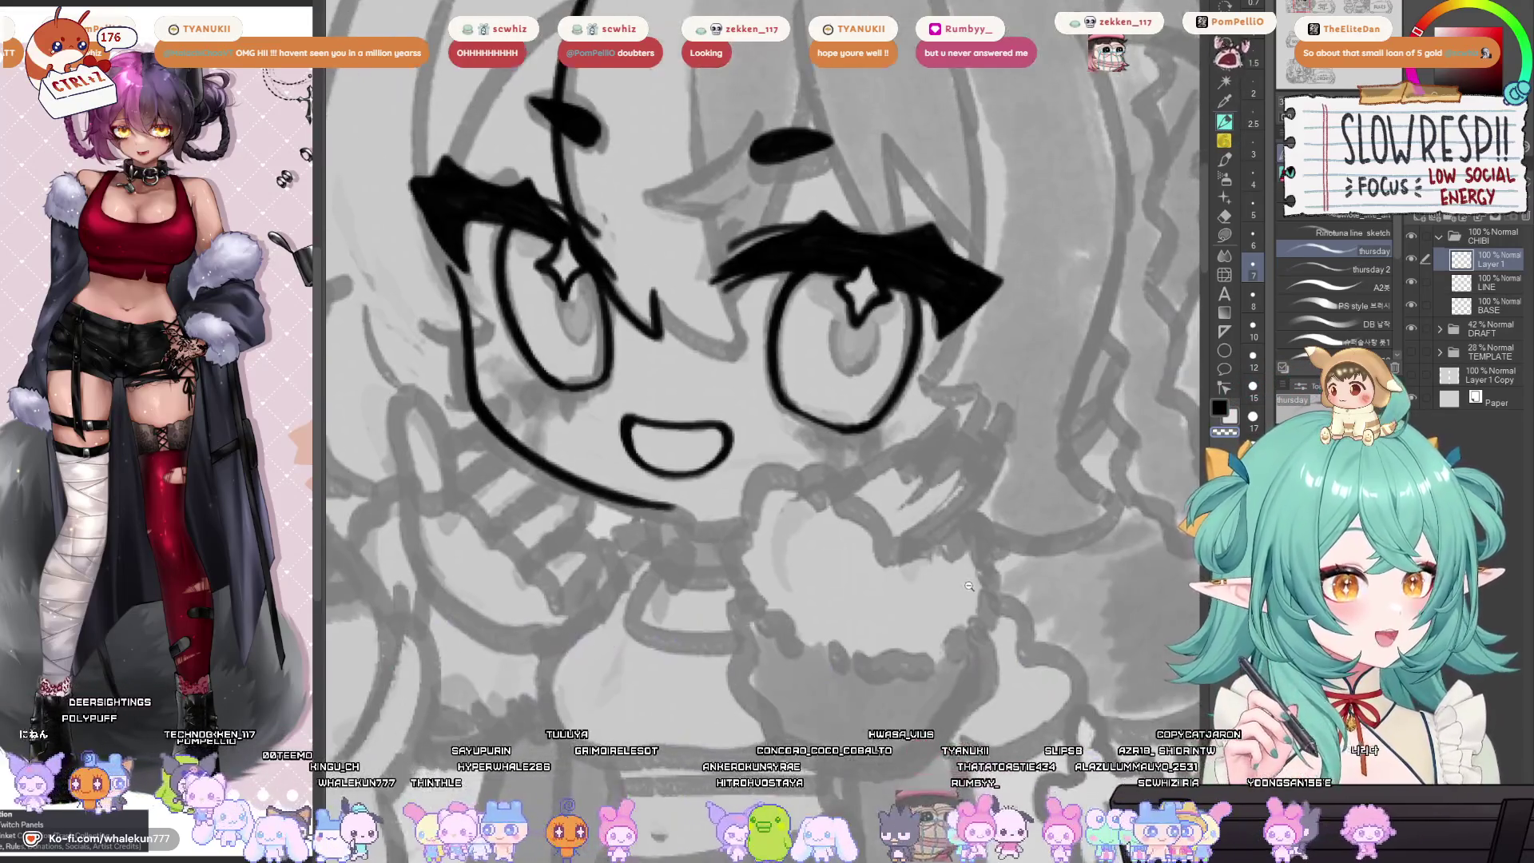
{"action": "scroll", "coordinate": [834, 380], "scroll_direction": "up", "scroll_amount": 5}
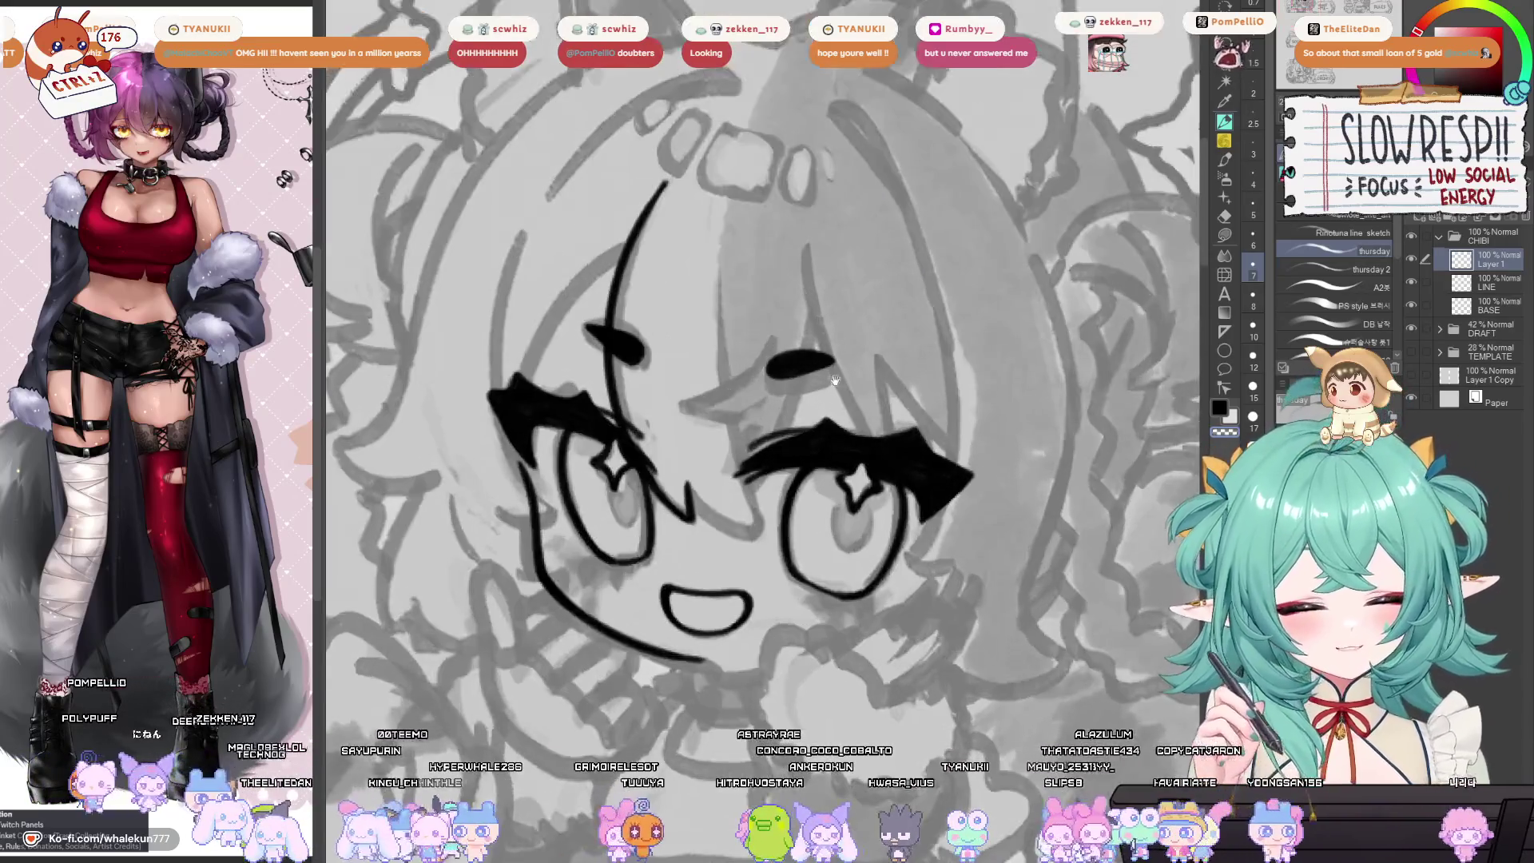
{"action": "scroll", "coordinate": [834, 380], "scroll_direction": "up", "scroll_amount": 2}
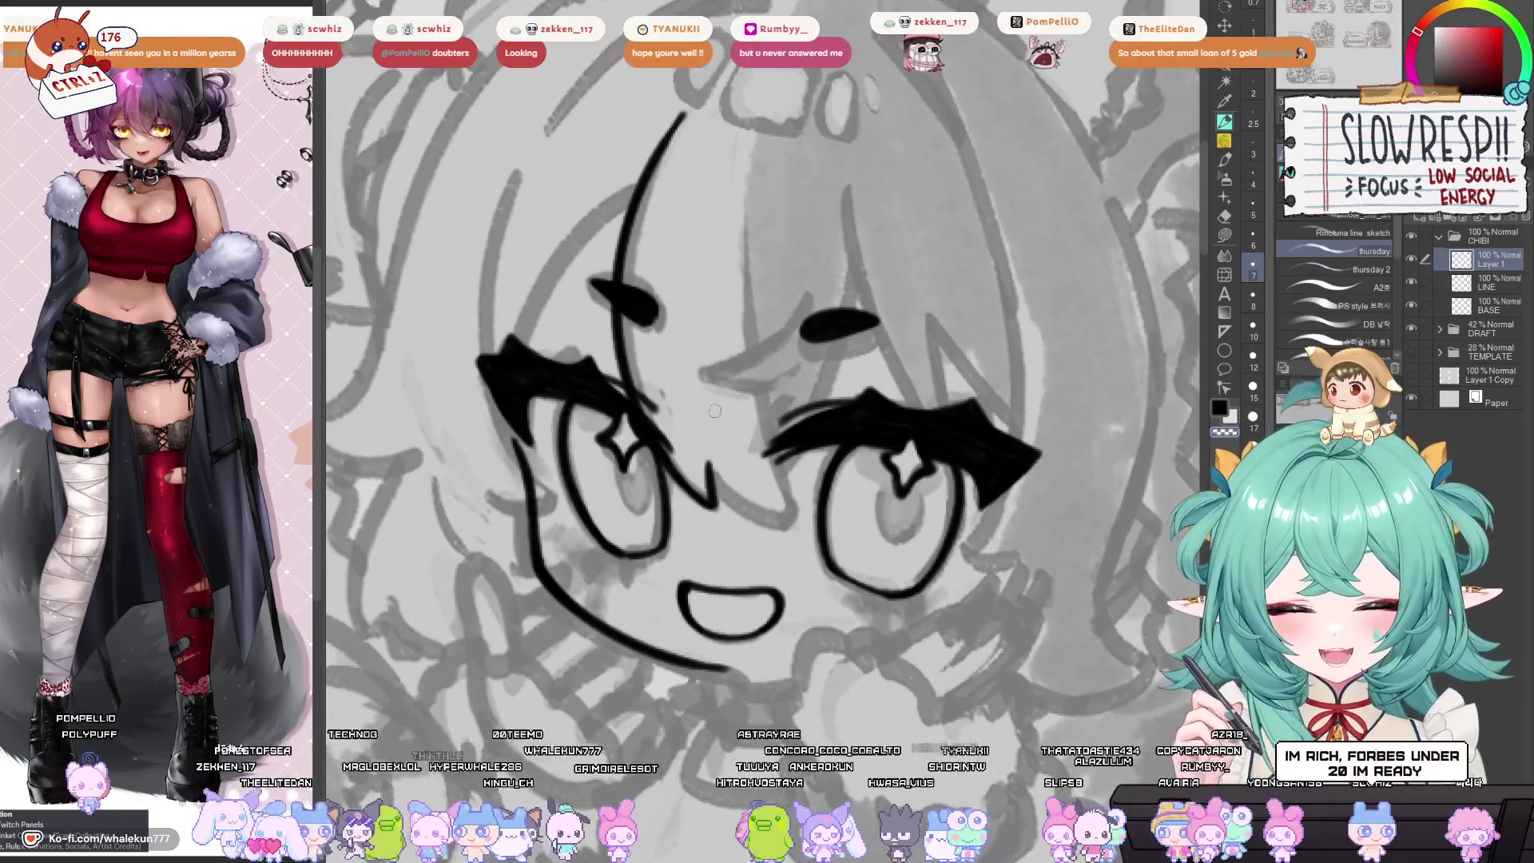
Draw a short nose stroke between the eyes, replacing the overlong first attempt.
{"action": "left_click_drag", "start_coordinate": [707, 465], "coordinate": [787, 523]}
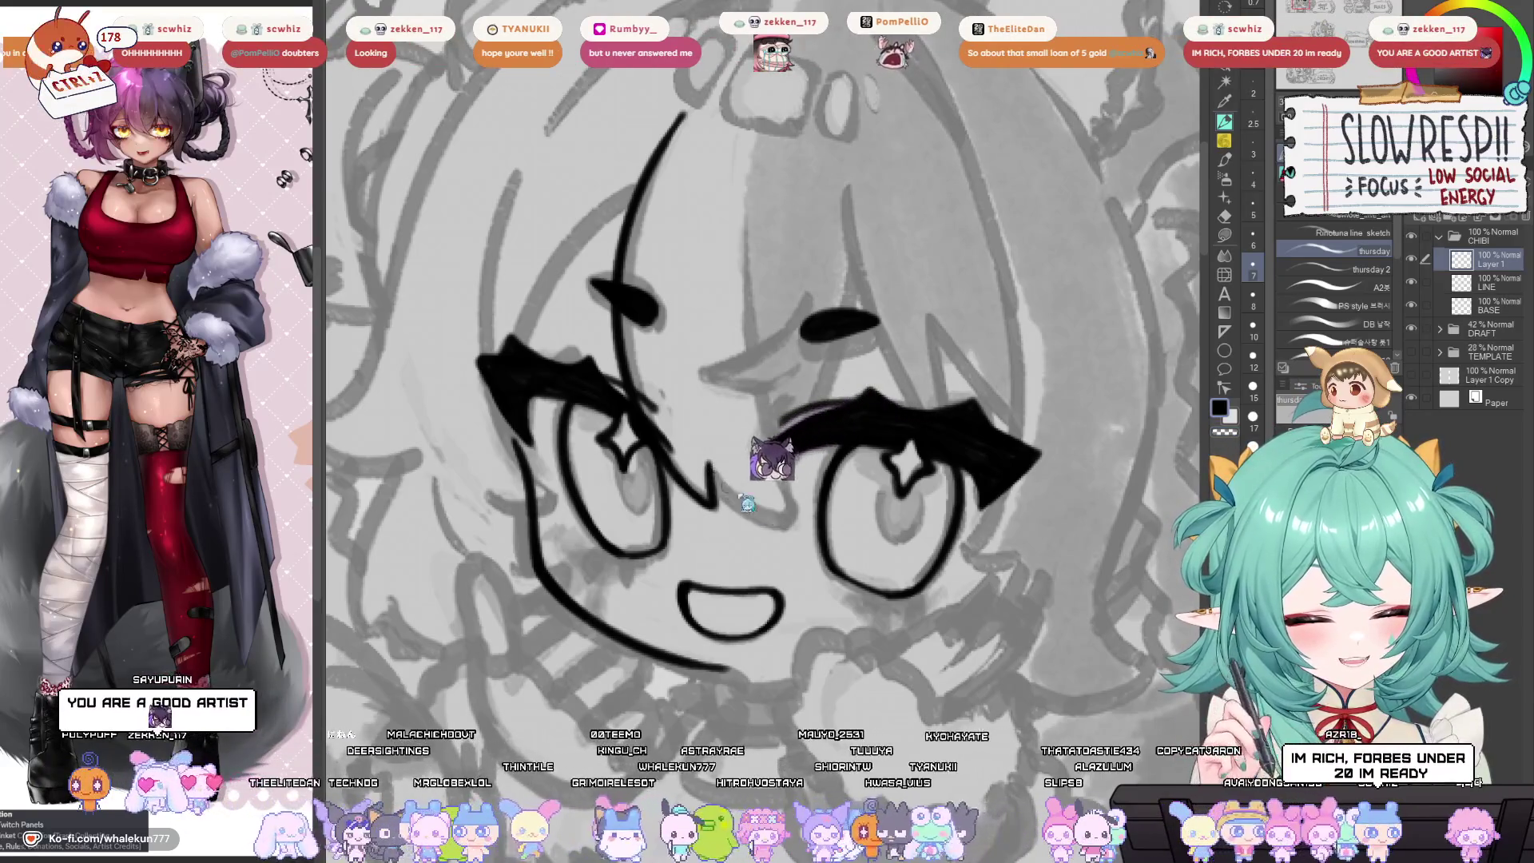
{"action": "key", "text": "ctrl+z"}
{"action": "left_click_drag", "start_coordinate": [707, 463], "coordinate": [719, 482]}
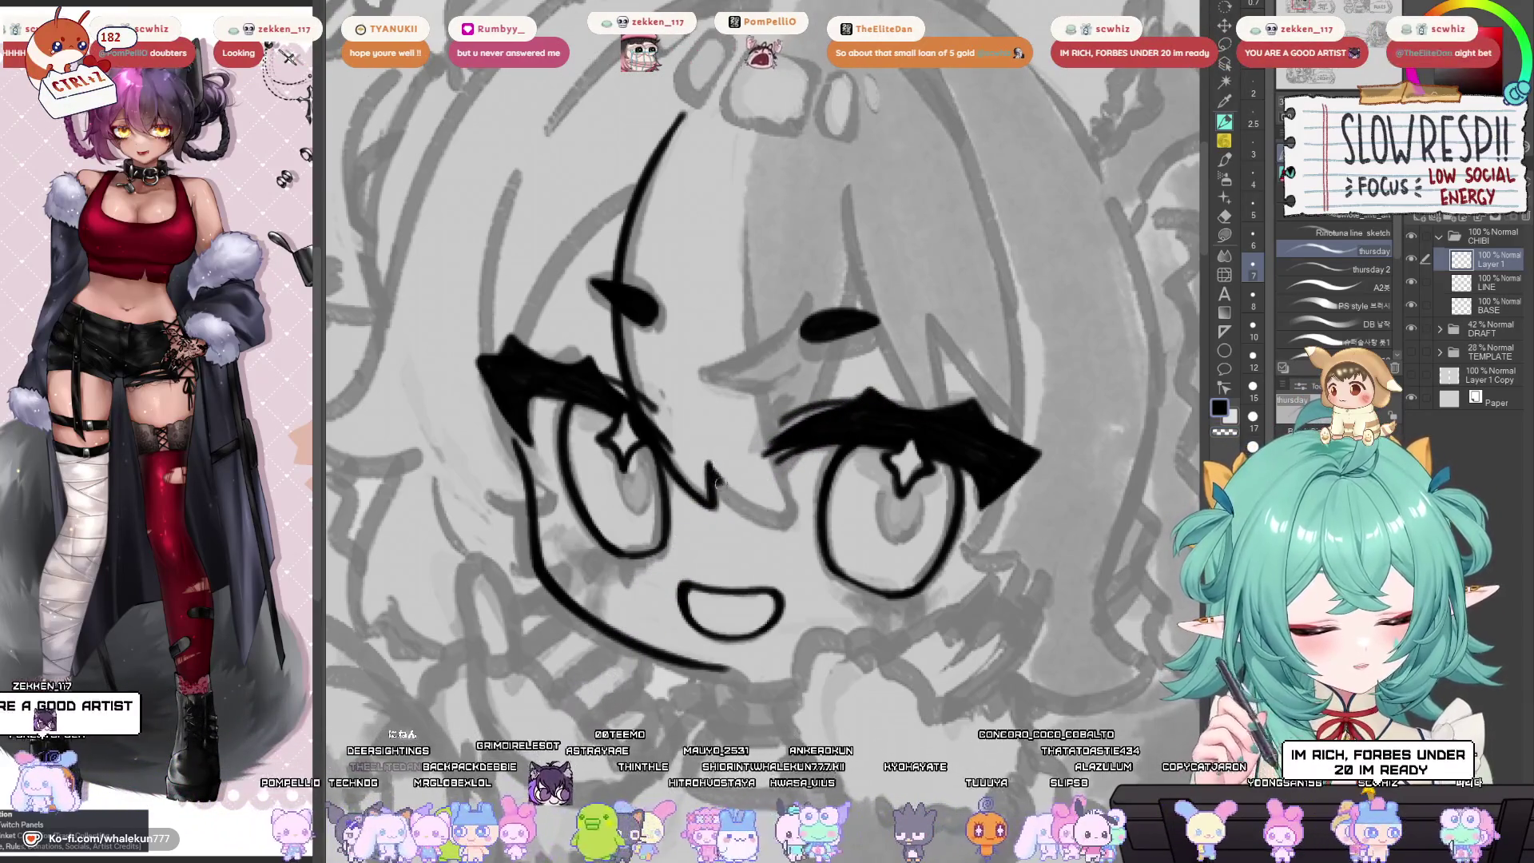
{"action": "scroll", "coordinate": [700, 456], "scroll_direction": "up", "scroll_amount": 3}
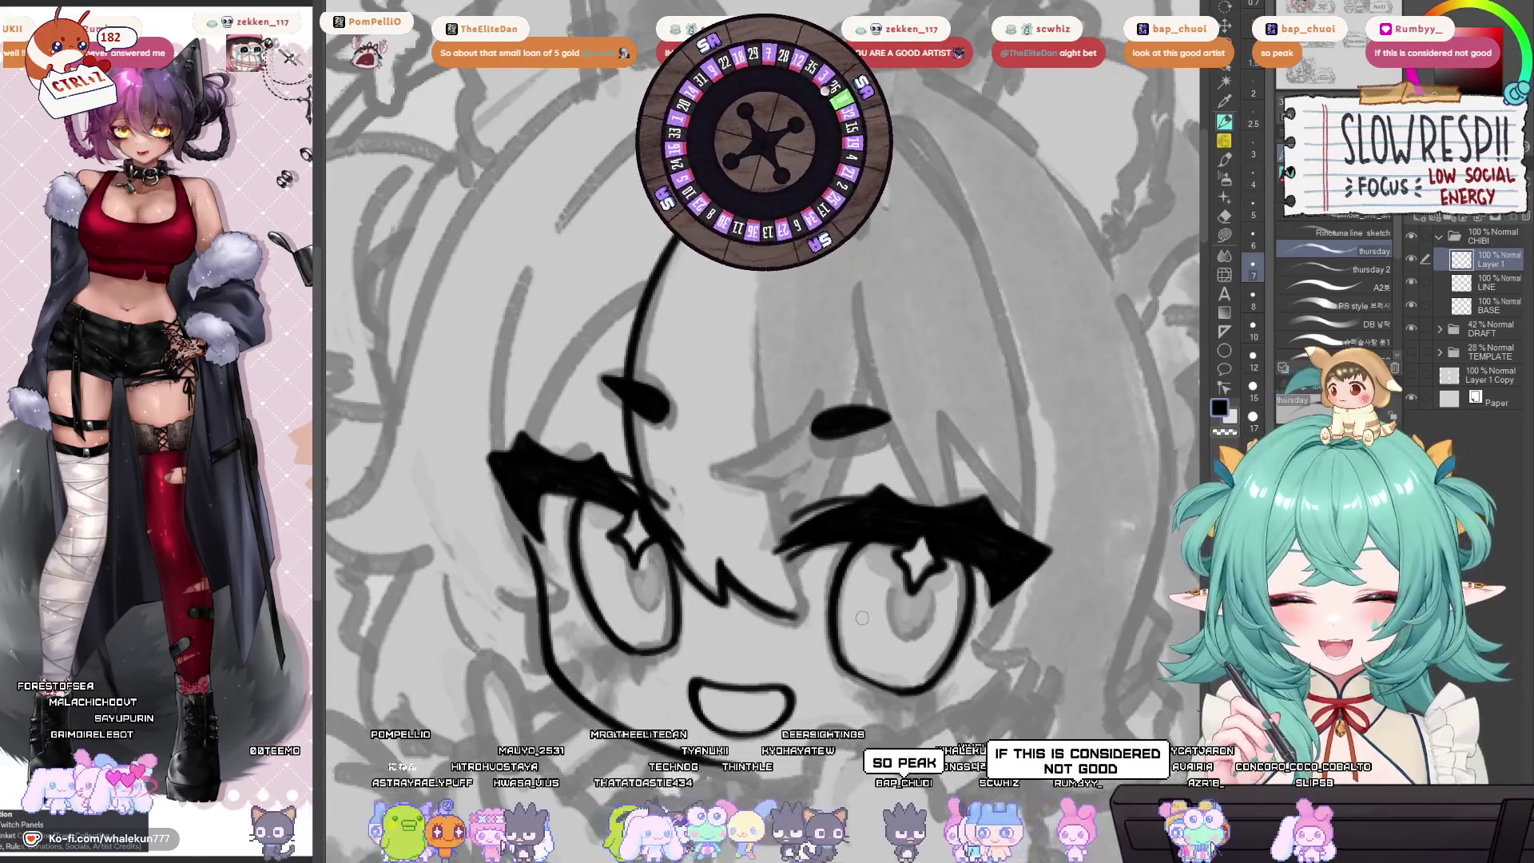
{"action": "scroll", "coordinate": [943, 501], "scroll_direction": "down", "scroll_amount": 3}
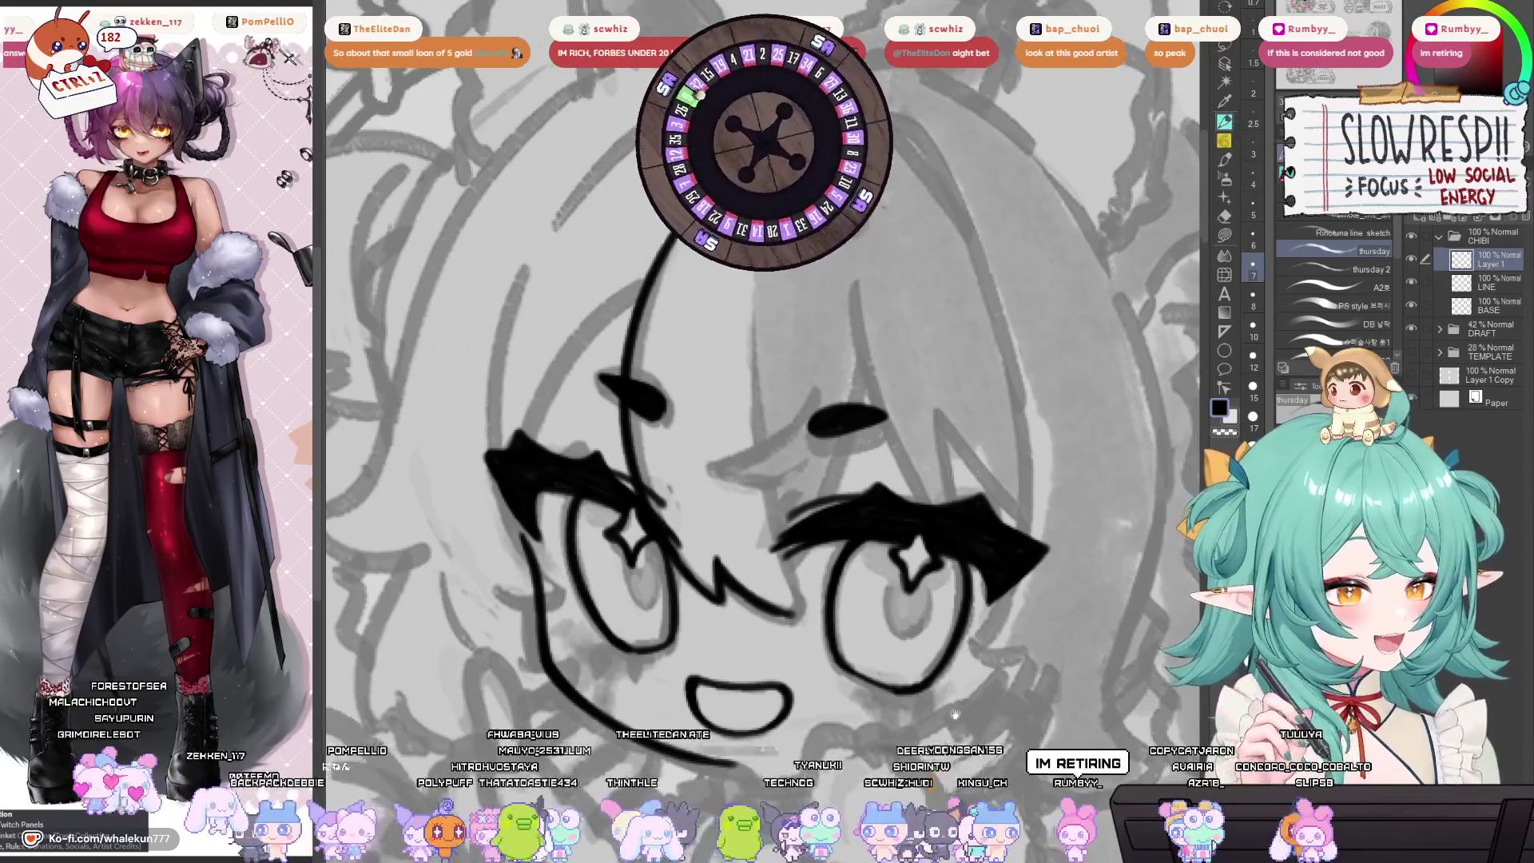
{"action": "scroll", "coordinate": [944, 501], "scroll_direction": "down", "scroll_amount": 2}
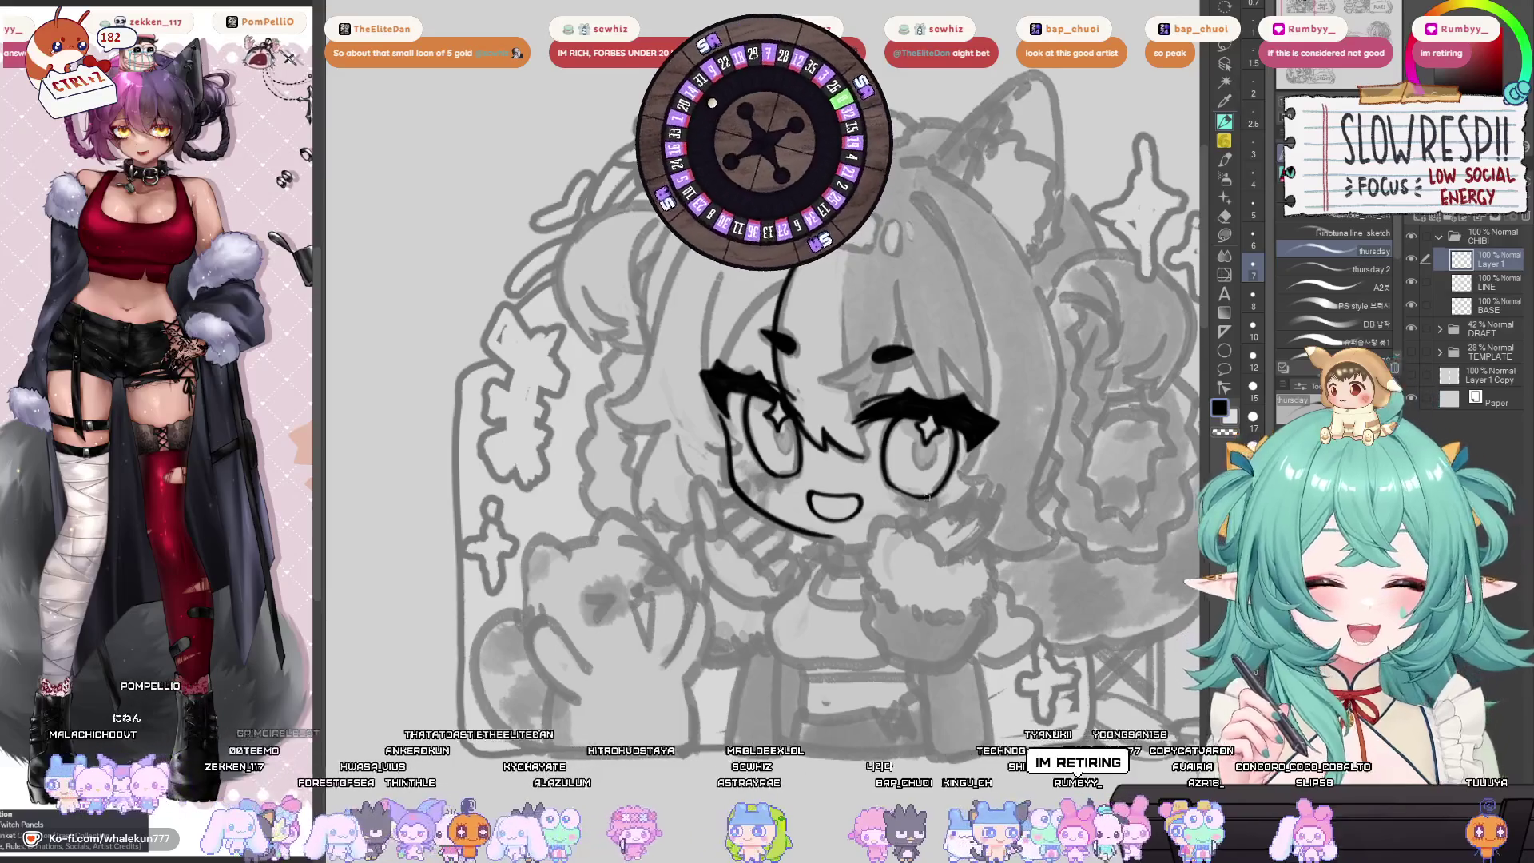
Review the inked face from a levelled view, then switch to the whale_salute emote document.
{"action": "scroll", "coordinate": [926, 497], "scroll_direction": "up", "scroll_amount": 1}
{"action": "scroll", "coordinate": [933, 614], "scroll_direction": "down", "scroll_amount": 2}
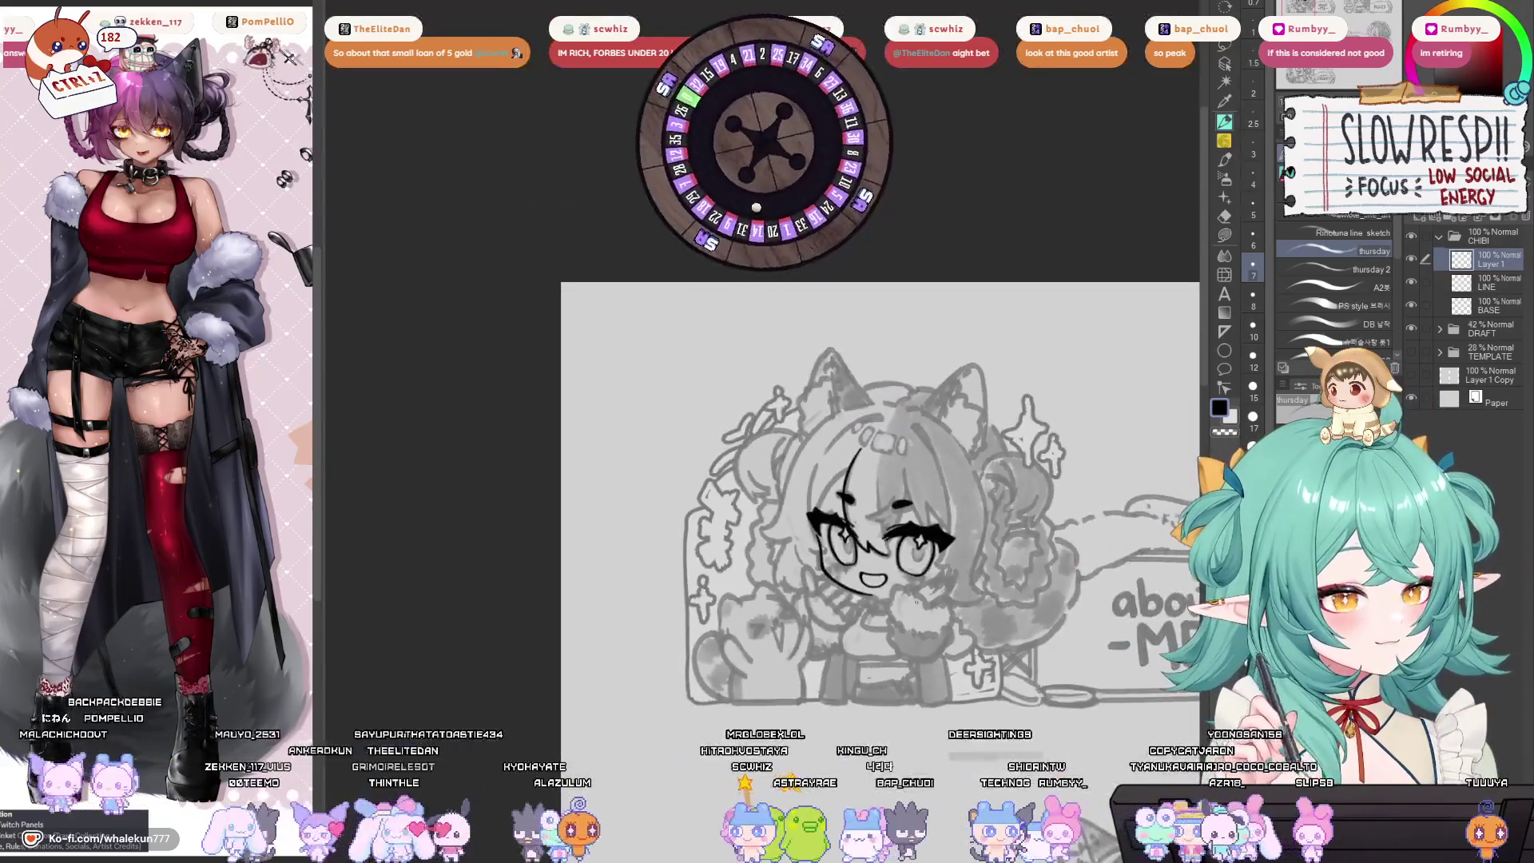
{"action": "scroll", "coordinate": [833, 620], "scroll_direction": "up", "scroll_amount": 3}
{"action": "scroll", "coordinate": [833, 620], "scroll_direction": "up", "scroll_amount": 4}
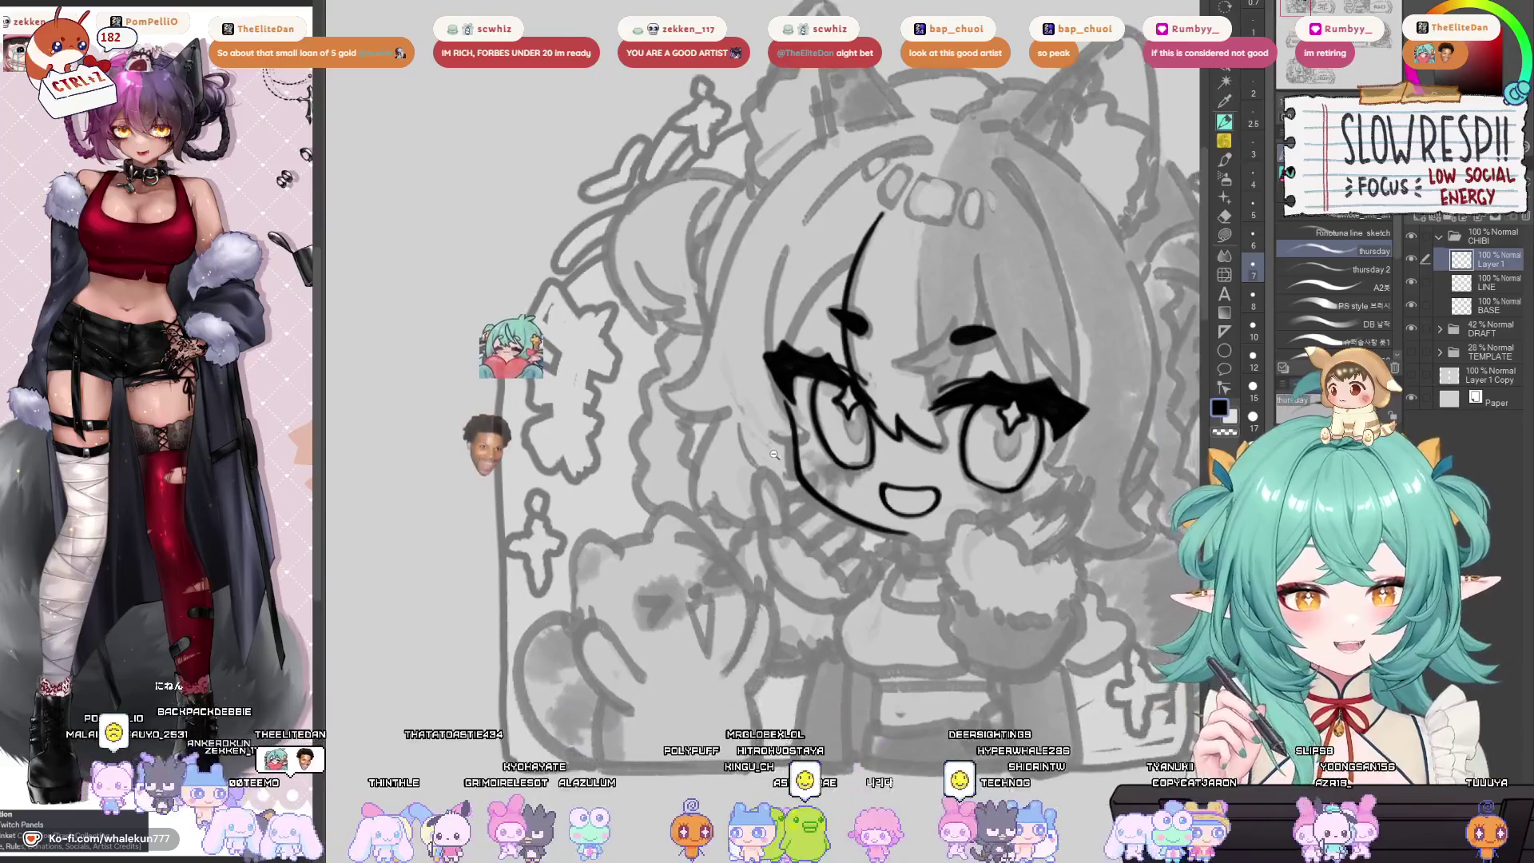
{"action": "scroll", "coordinate": [794, 562], "scroll_direction": "down", "scroll_amount": 3}
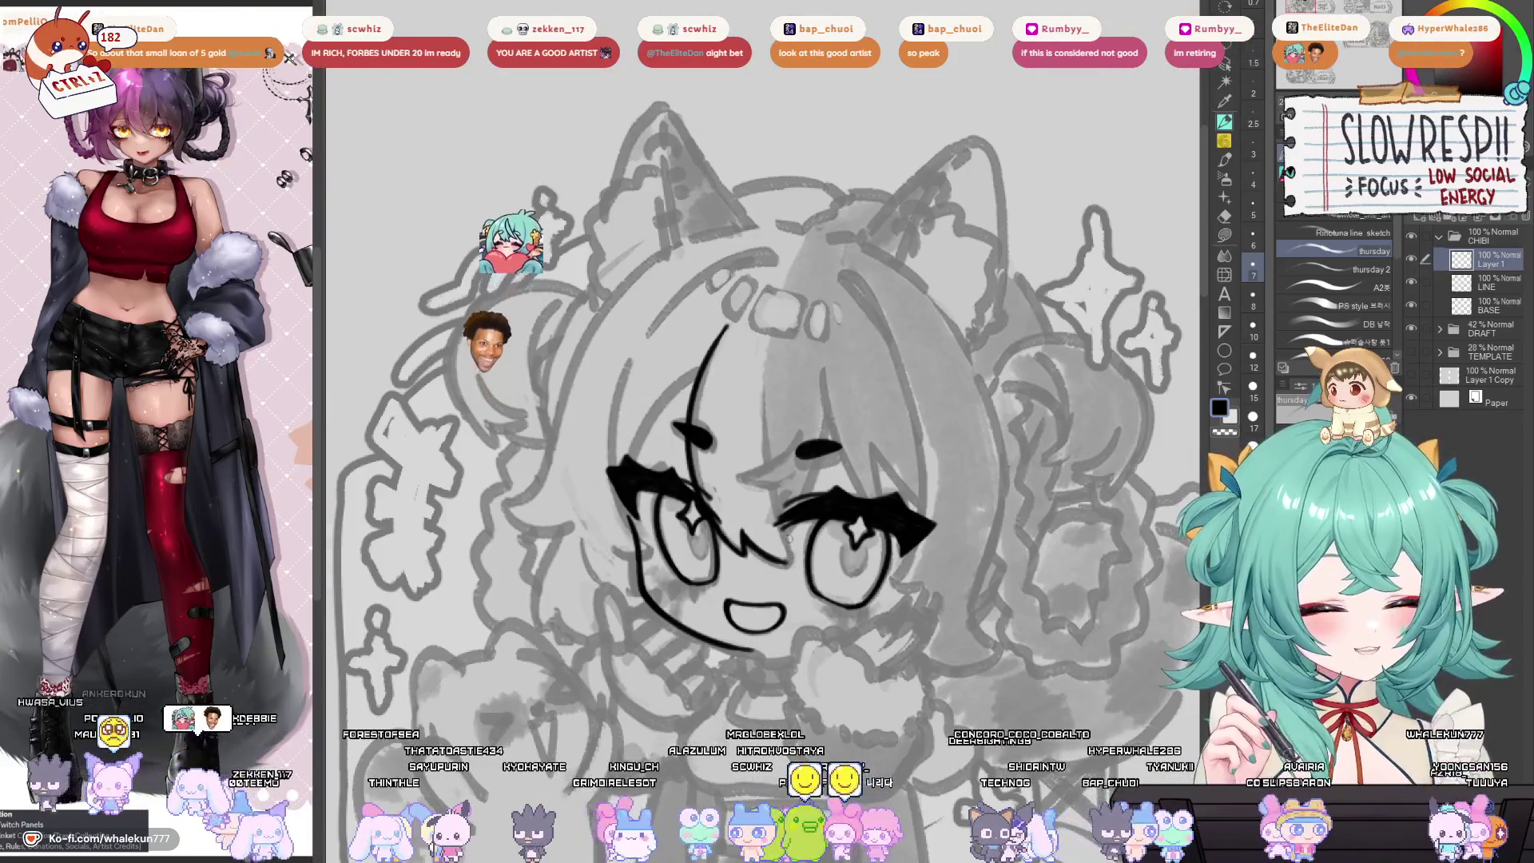
{"action": "scroll", "coordinate": [781, 284], "scroll_direction": "up", "scroll_amount": 5}
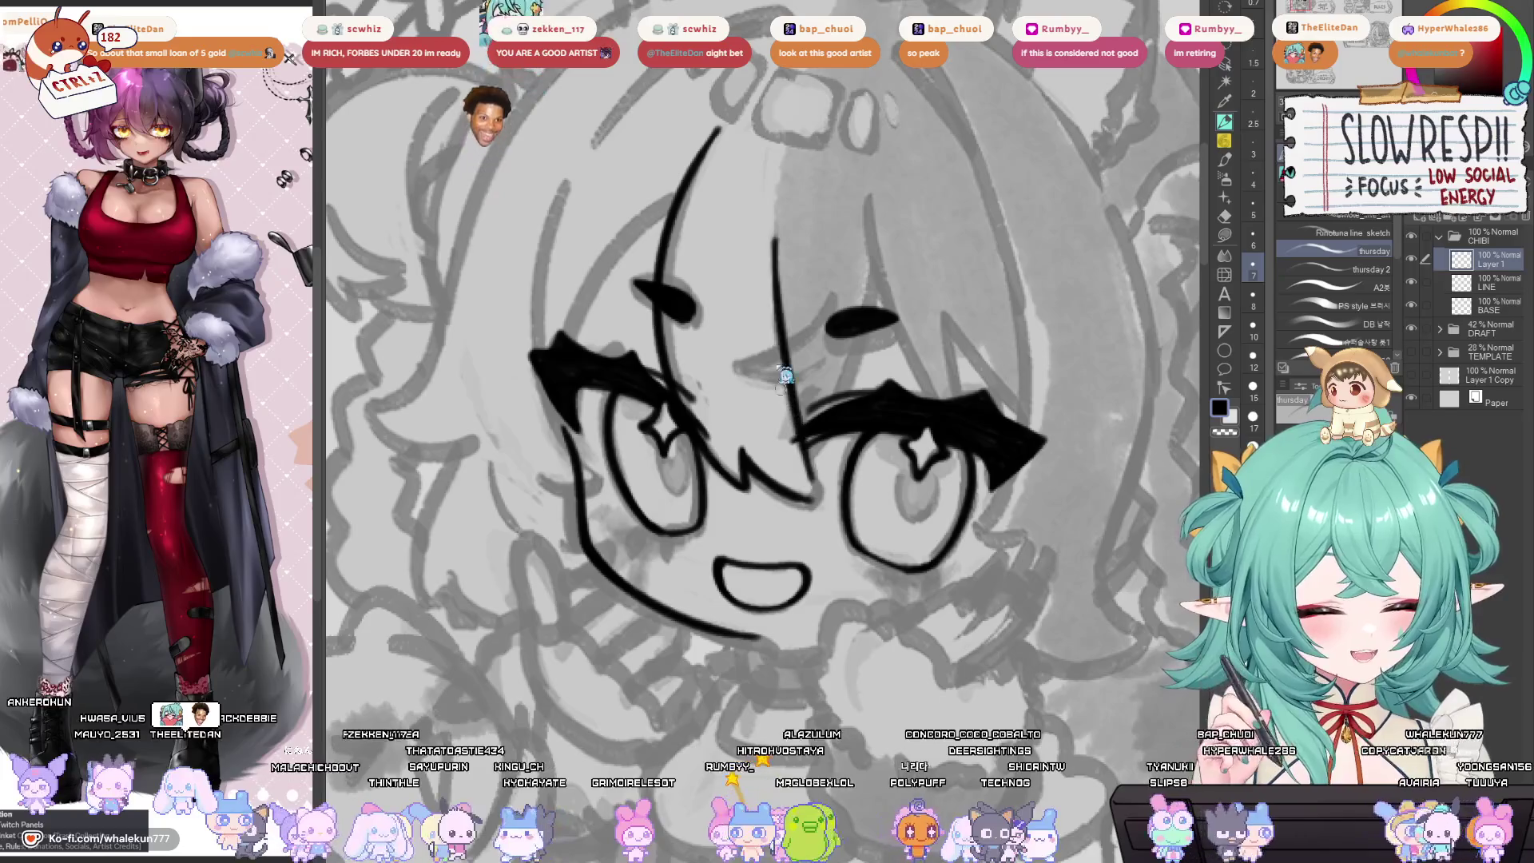
{"action": "left_click_drag", "start_coordinate": [782, 285], "coordinate": [789, 553]}
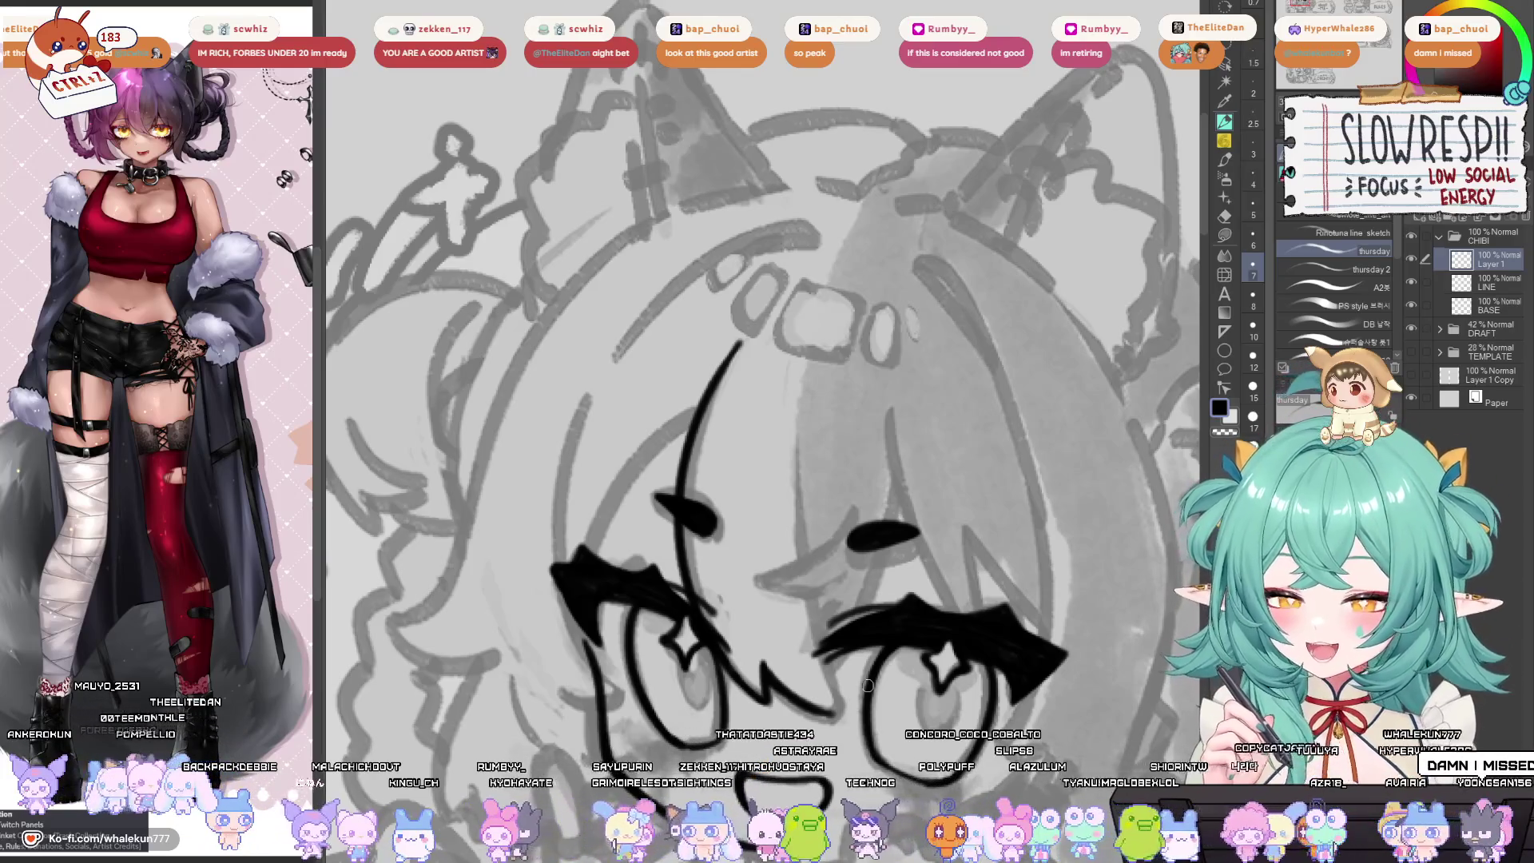
{"action": "mouse_move", "coordinate": [790, 553]}
{"action": "left_mouse_down"}
{"action": "mouse_move", "coordinate": [895, 511]}
{"action": "mouse_move", "coordinate": [974, 402]}
{"action": "mouse_move", "coordinate": [970, 419]}
{"action": "left_mouse_up"}
{"action": "left_click_drag", "start_coordinate": [847, 553], "coordinate": [818, 464]}
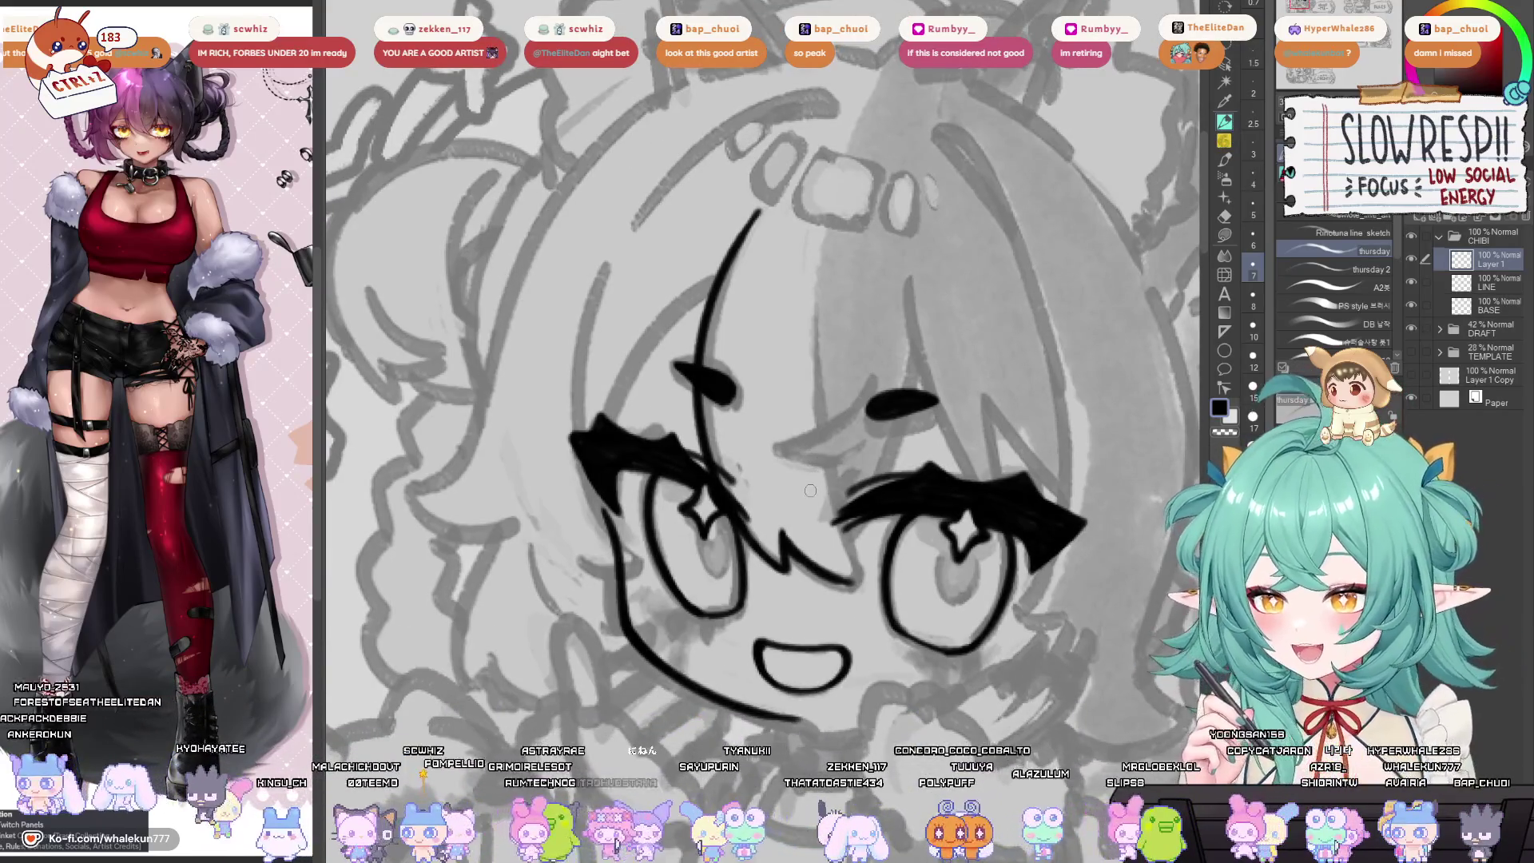
{"action": "key", "text": "ctrl+Tab"}
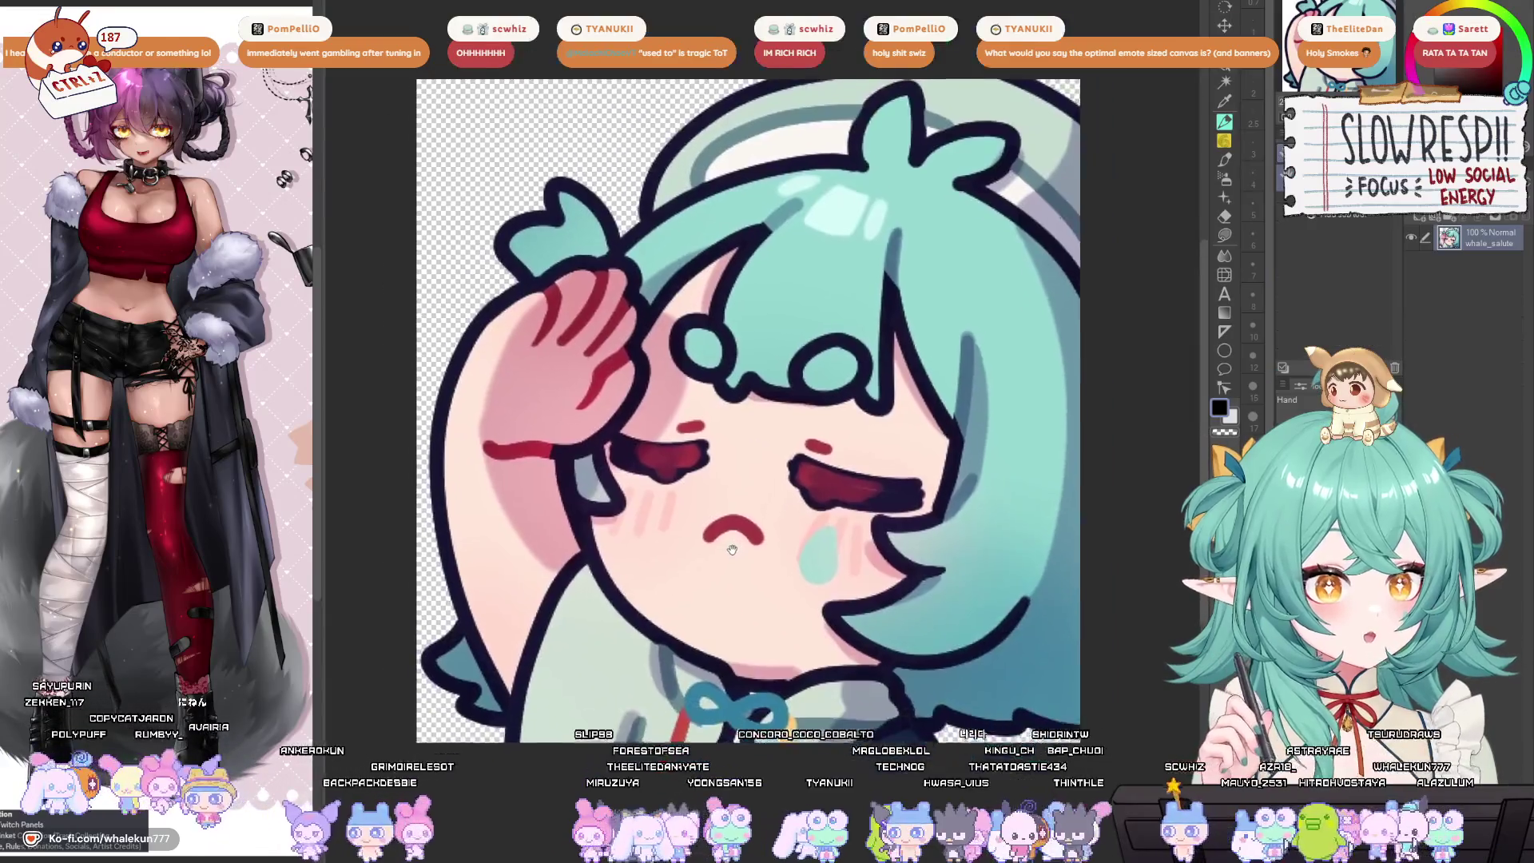
Look over the salute emote, then move on to the emote sheet document.
{"action": "scroll", "coordinate": [729, 584], "scroll_direction": "up", "scroll_amount": 6}
{"action": "scroll", "coordinate": [729, 584], "scroll_direction": "down", "scroll_amount": 5}
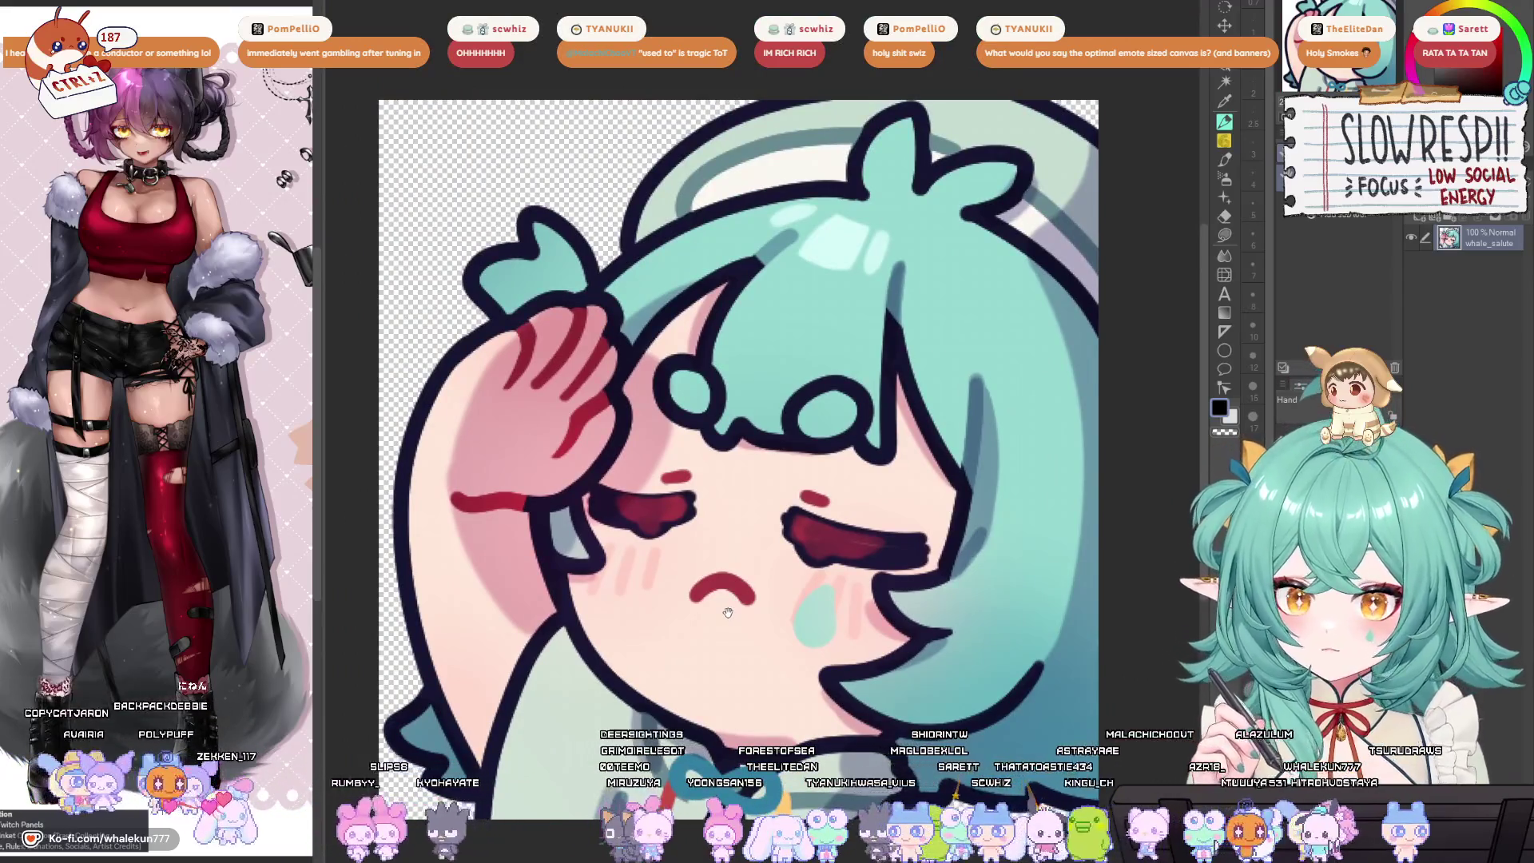
{"action": "scroll", "coordinate": [728, 612], "scroll_direction": "down", "scroll_amount": 1}
{"action": "left_click_drag", "start_coordinate": [747, 595], "coordinate": [762, 592]}
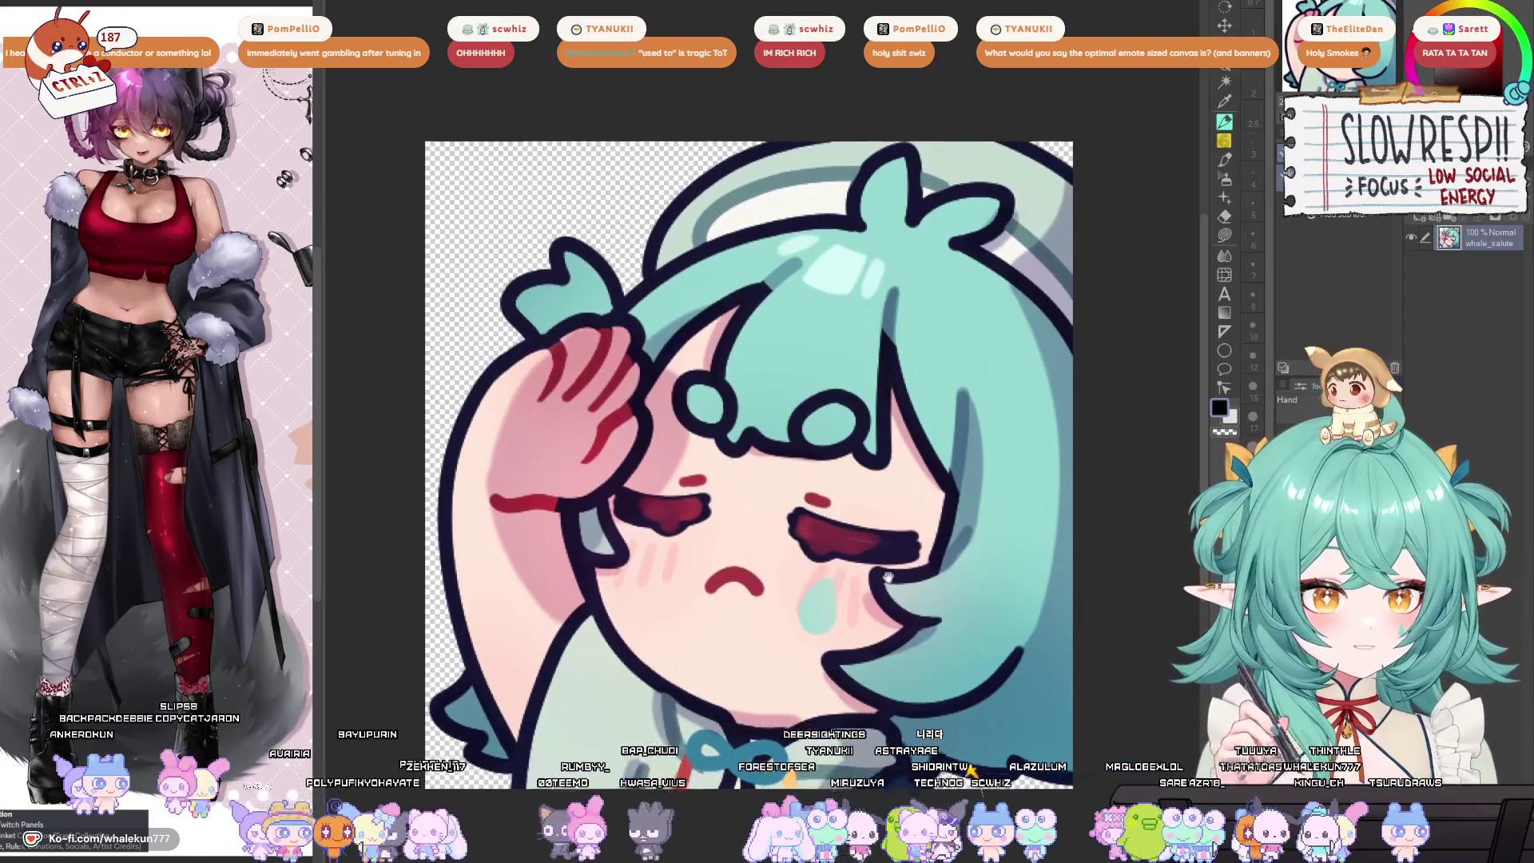
{"action": "left_click_drag", "start_coordinate": [891, 584], "coordinate": [883, 569]}
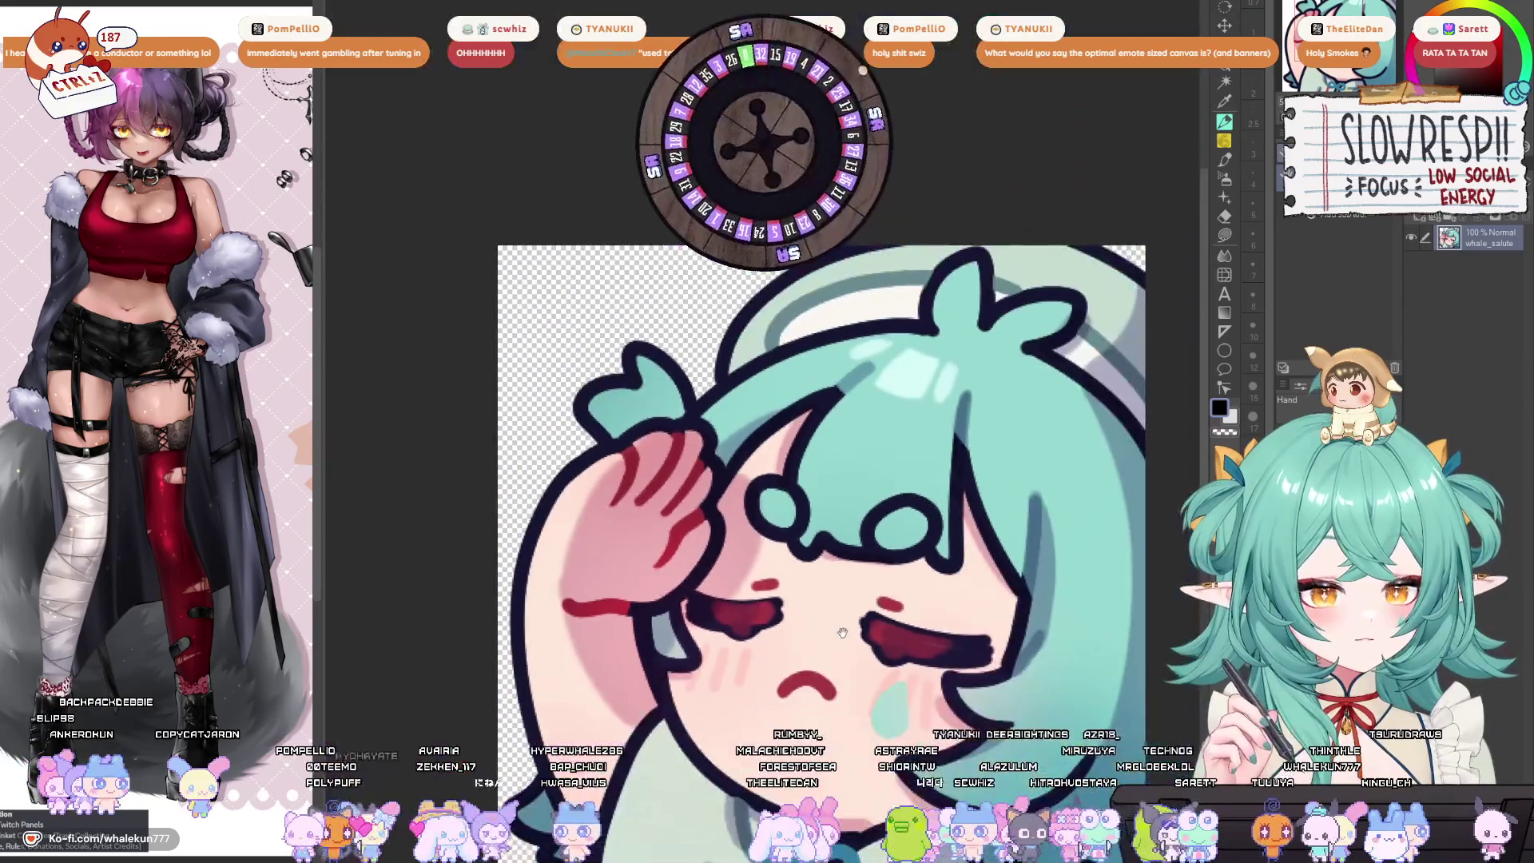
{"action": "mouse_move", "coordinate": [842, 633]}
{"action": "left_mouse_down"}
{"action": "mouse_move", "coordinate": [787, 532]}
{"action": "mouse_move", "coordinate": [740, 551]}
{"action": "left_mouse_up"}
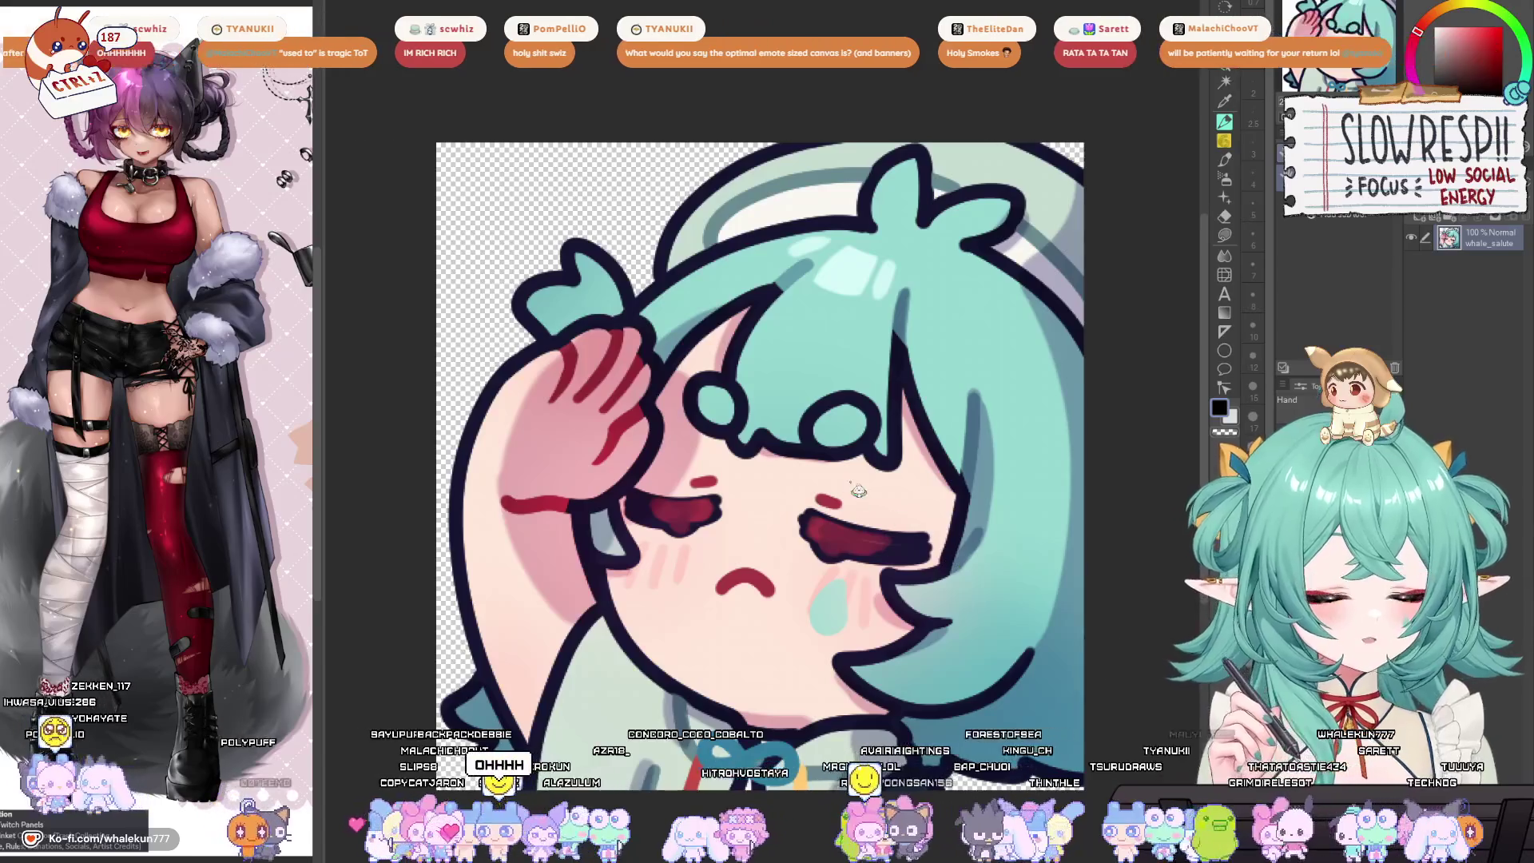
{"action": "key", "text": "ctrl+Tab"}
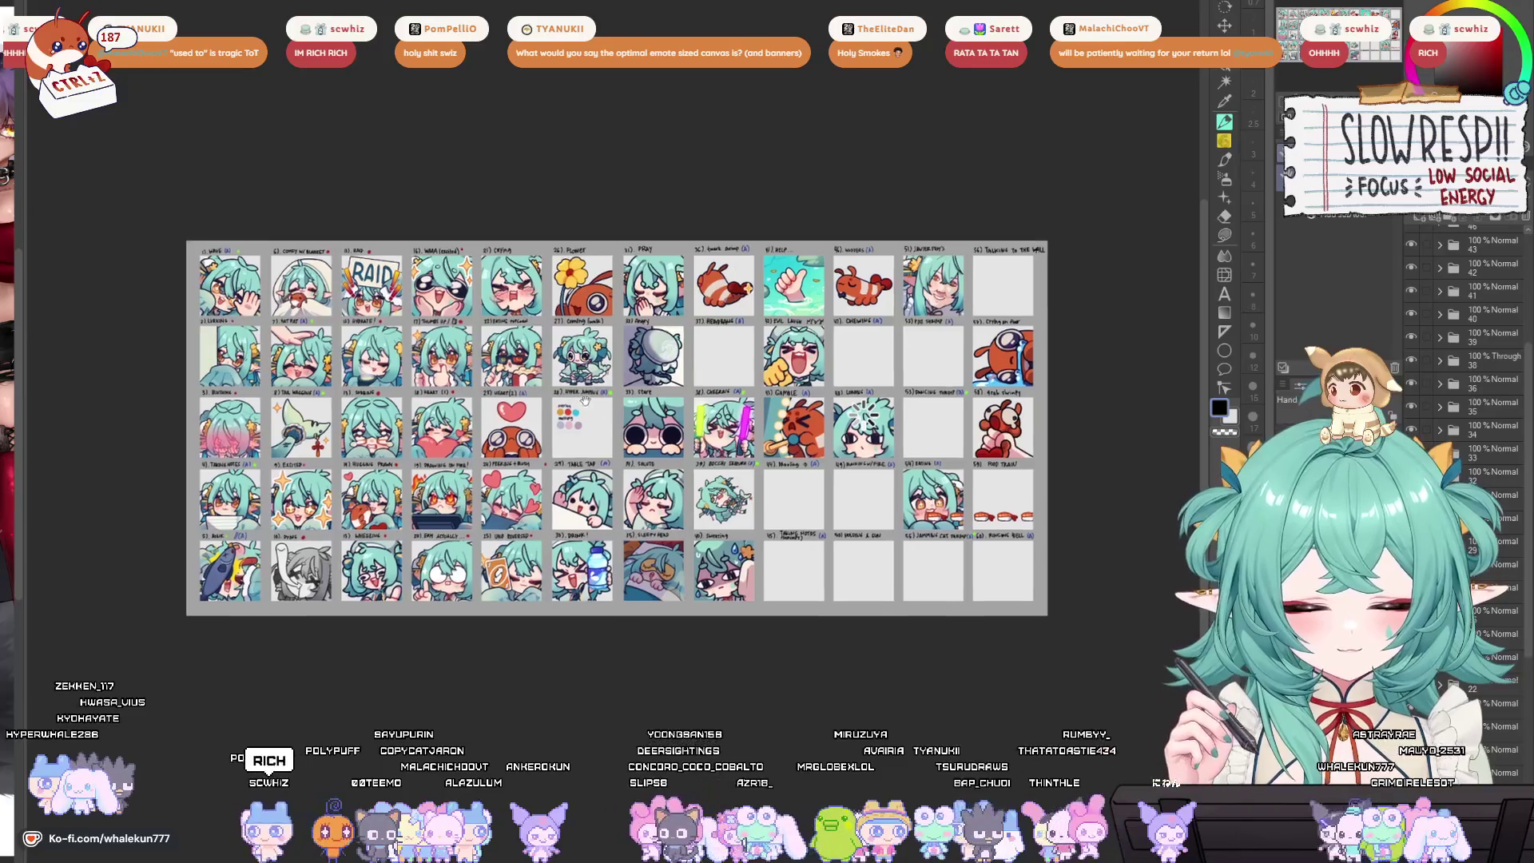
{"action": "scroll", "coordinate": [739, 499], "scroll_direction": "up", "scroll_amount": 1}
{"action": "scroll", "coordinate": [563, 451], "scroll_direction": "up", "scroll_amount": 5}
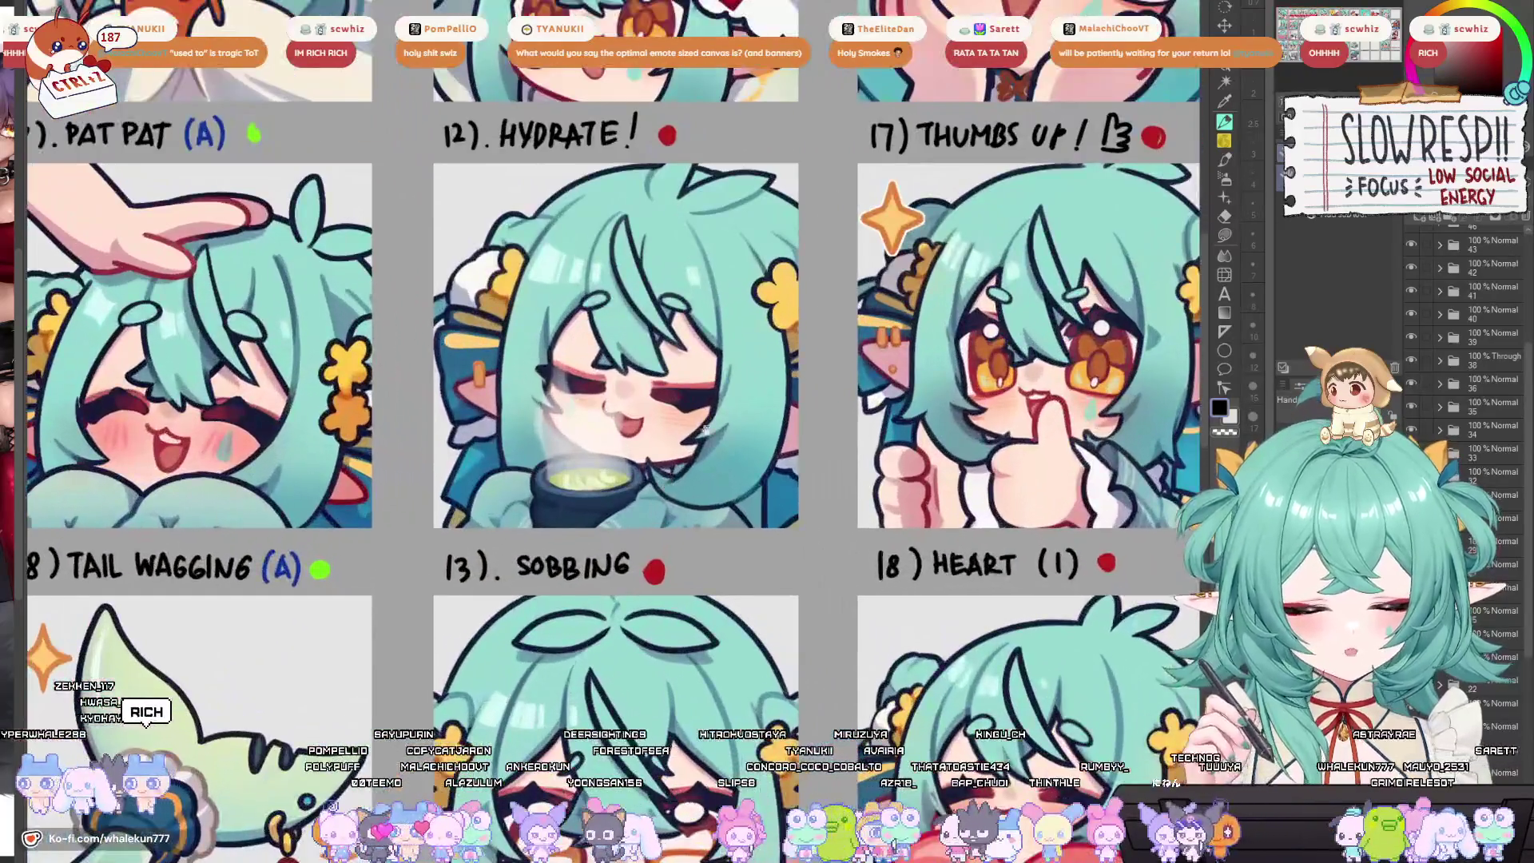
{"action": "left_click_drag", "start_coordinate": [706, 432], "coordinate": [716, 459]}
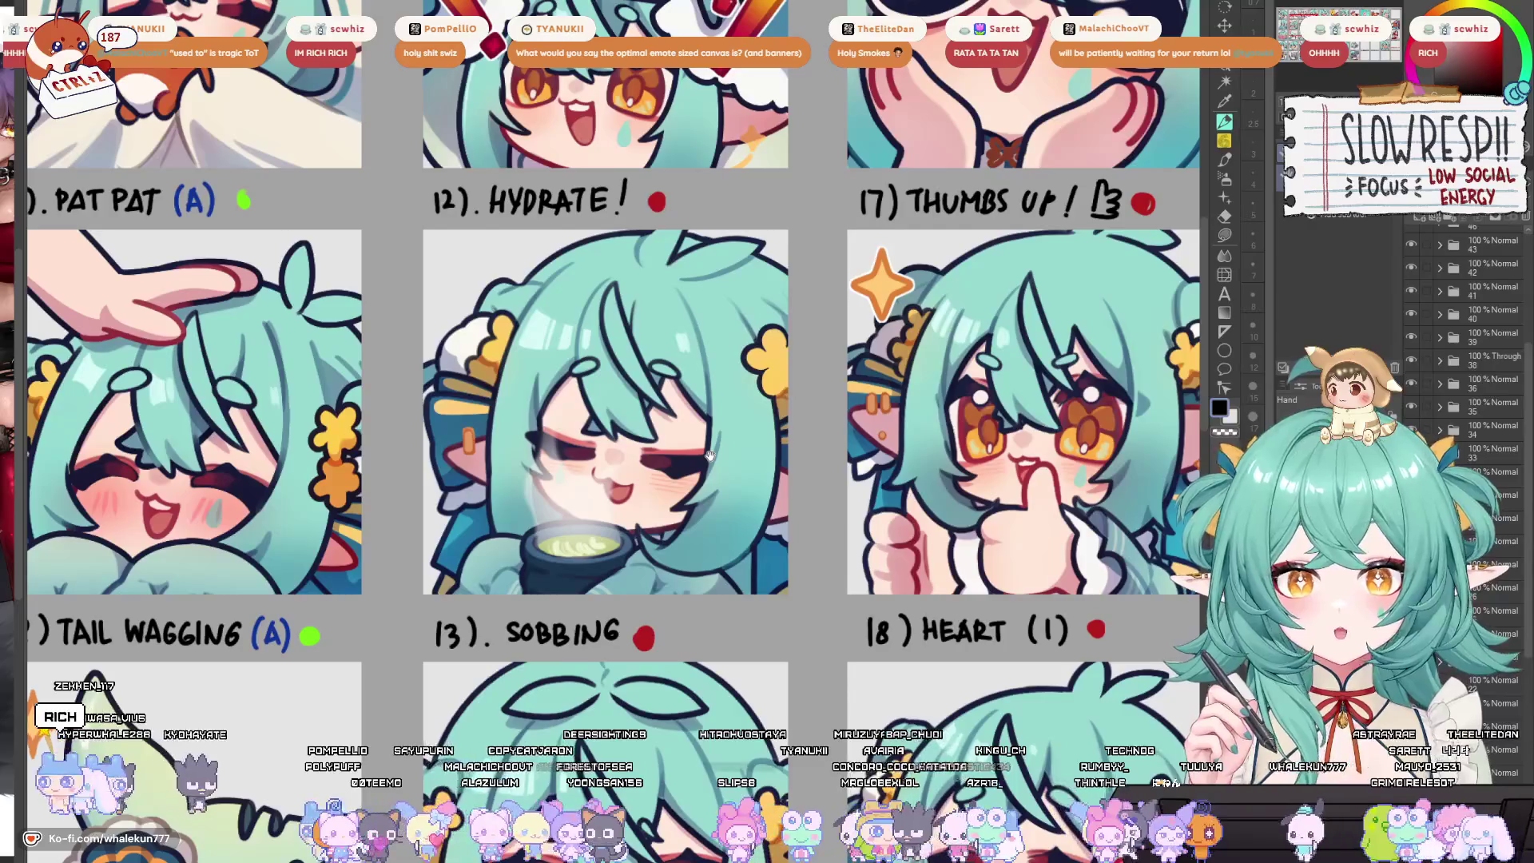
{"action": "scroll", "coordinate": [745, 481], "scroll_direction": "down", "scroll_amount": 1}
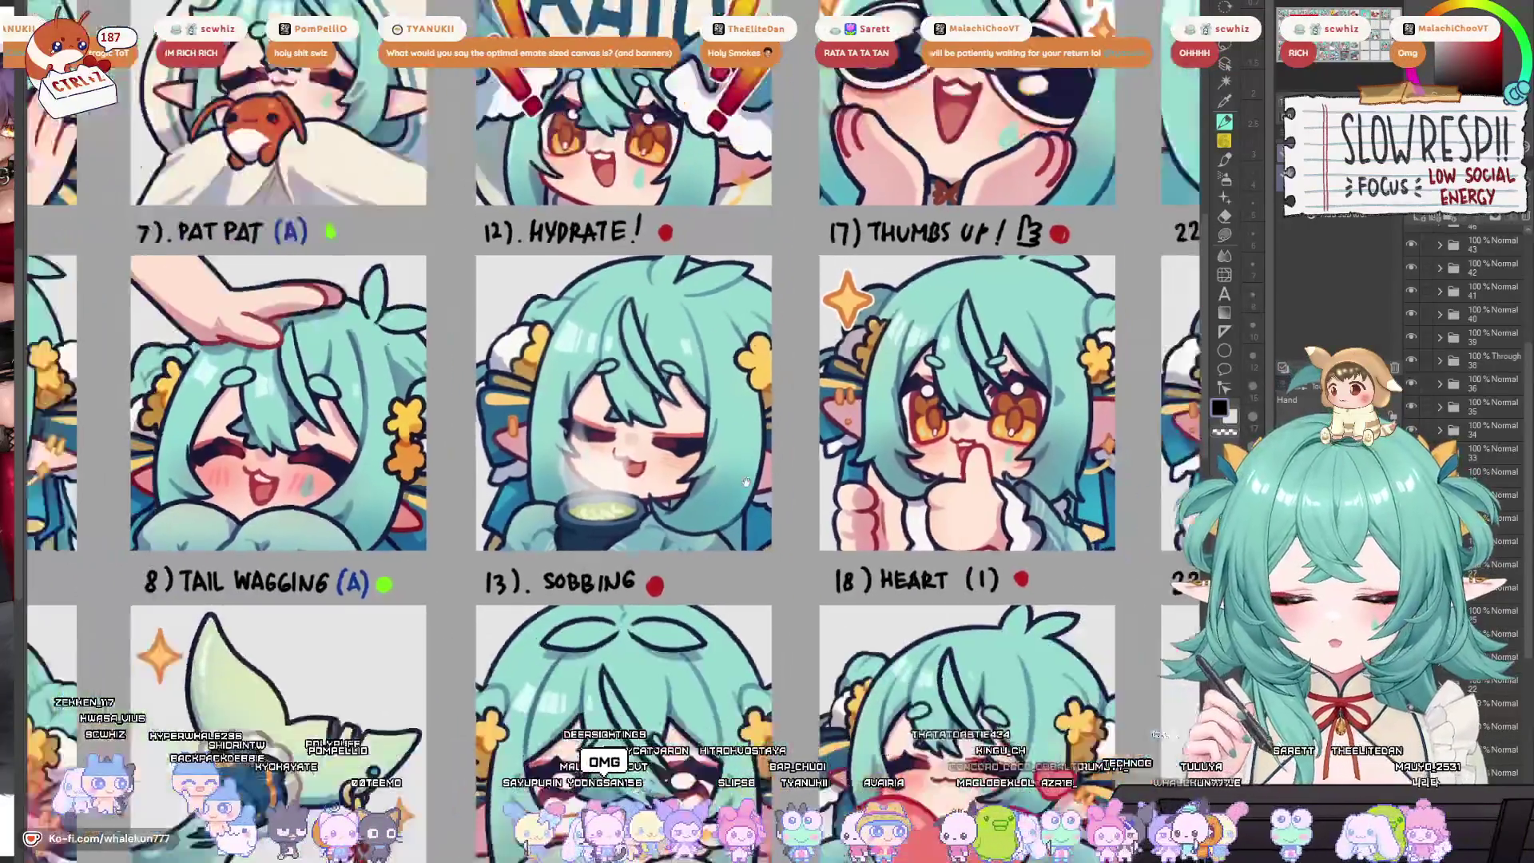
{"action": "scroll", "coordinate": [745, 482], "scroll_direction": "down", "scroll_amount": 3}
{"action": "scroll", "coordinate": [658, 548], "scroll_direction": "up", "scroll_amount": 5}
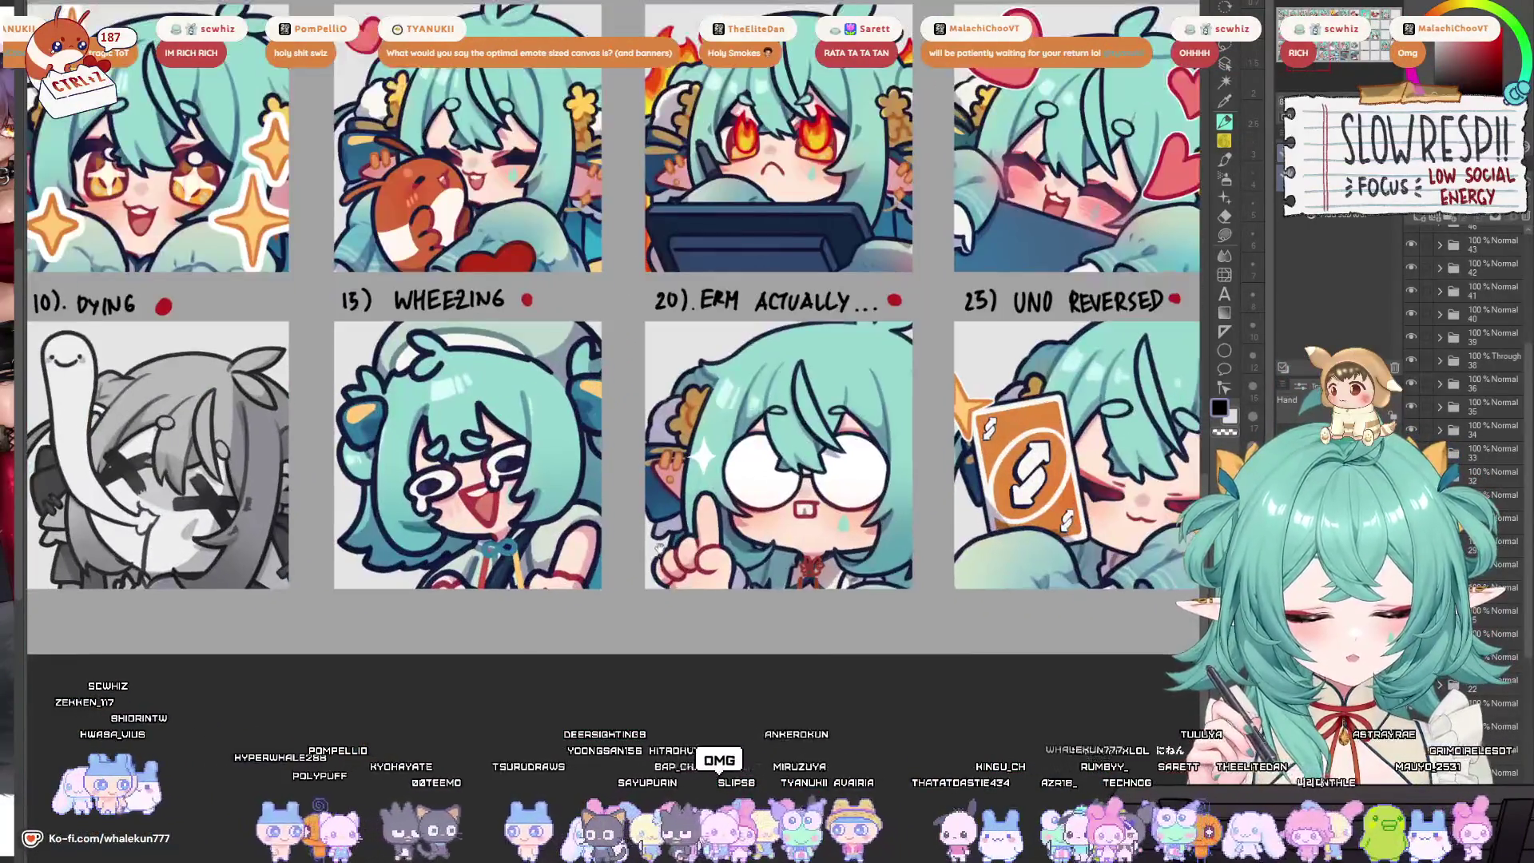
{"action": "scroll", "coordinate": [659, 548], "scroll_direction": "right", "scroll_amount": 10}
{"action": "scroll", "coordinate": [659, 548], "scroll_direction": "up", "scroll_amount": 3}
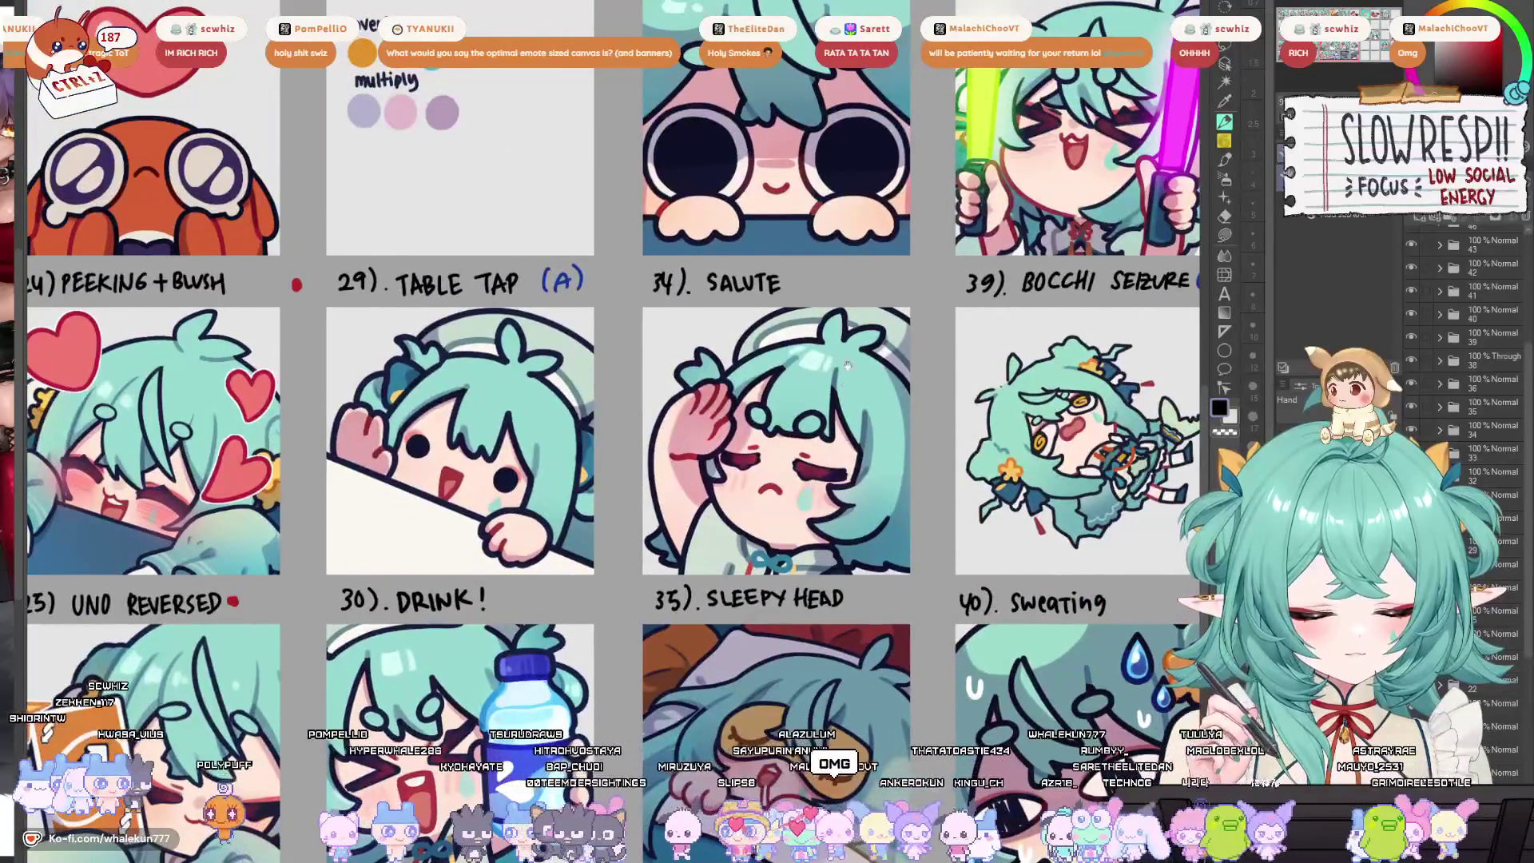
{"action": "mouse_move", "coordinate": [640, 457]}
{"action": "left_mouse_down"}
{"action": "mouse_move", "coordinate": [648, 384]}
{"action": "mouse_move", "coordinate": [719, 304]}
{"action": "mouse_move", "coordinate": [743, 329]}
{"action": "left_mouse_up"}
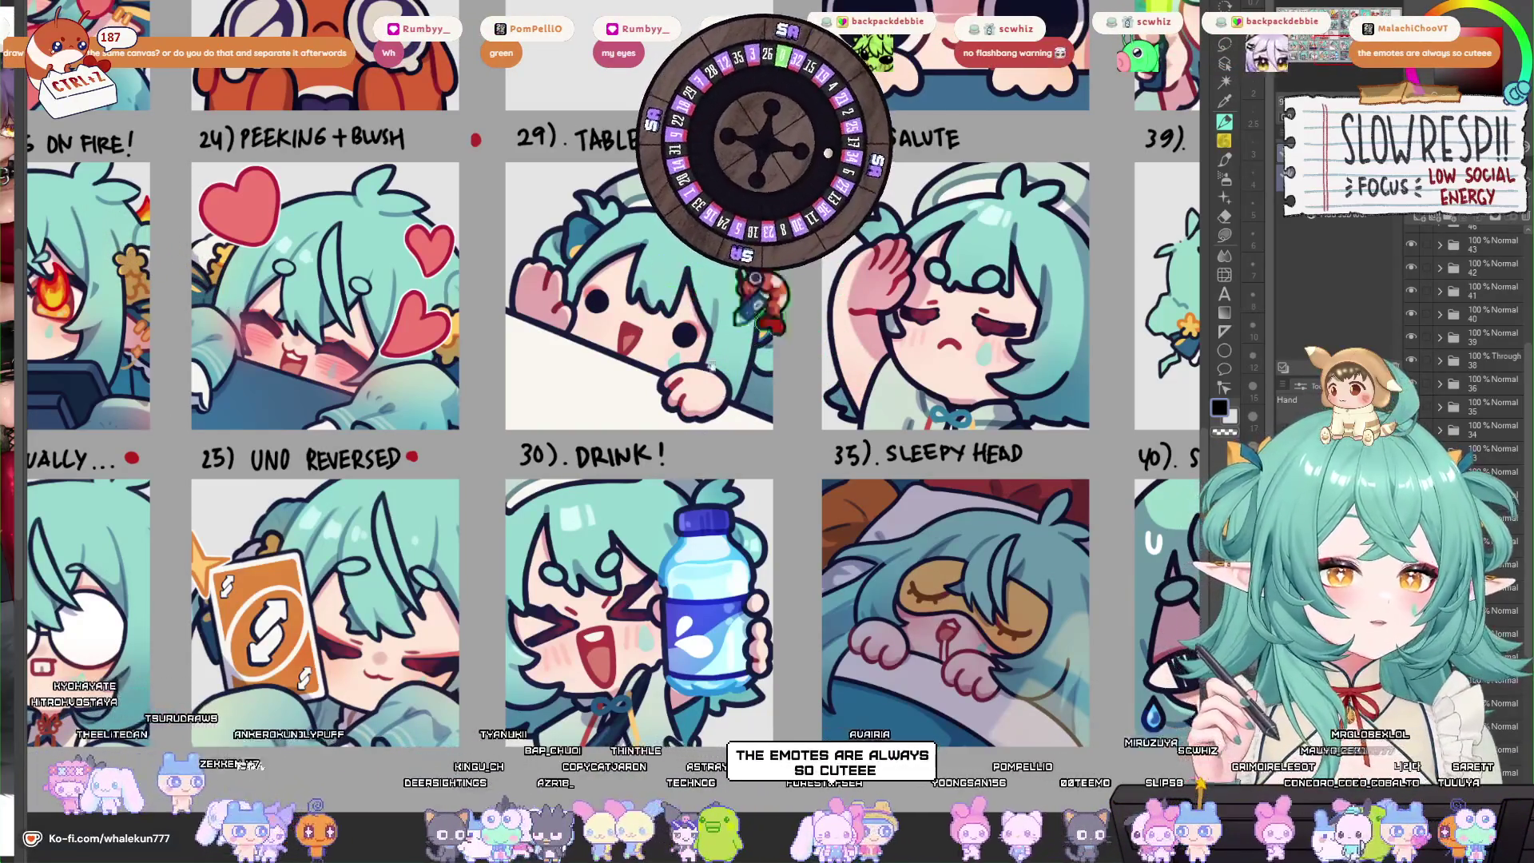
{"action": "left_click_drag", "start_coordinate": [749, 486], "coordinate": [930, 590]}
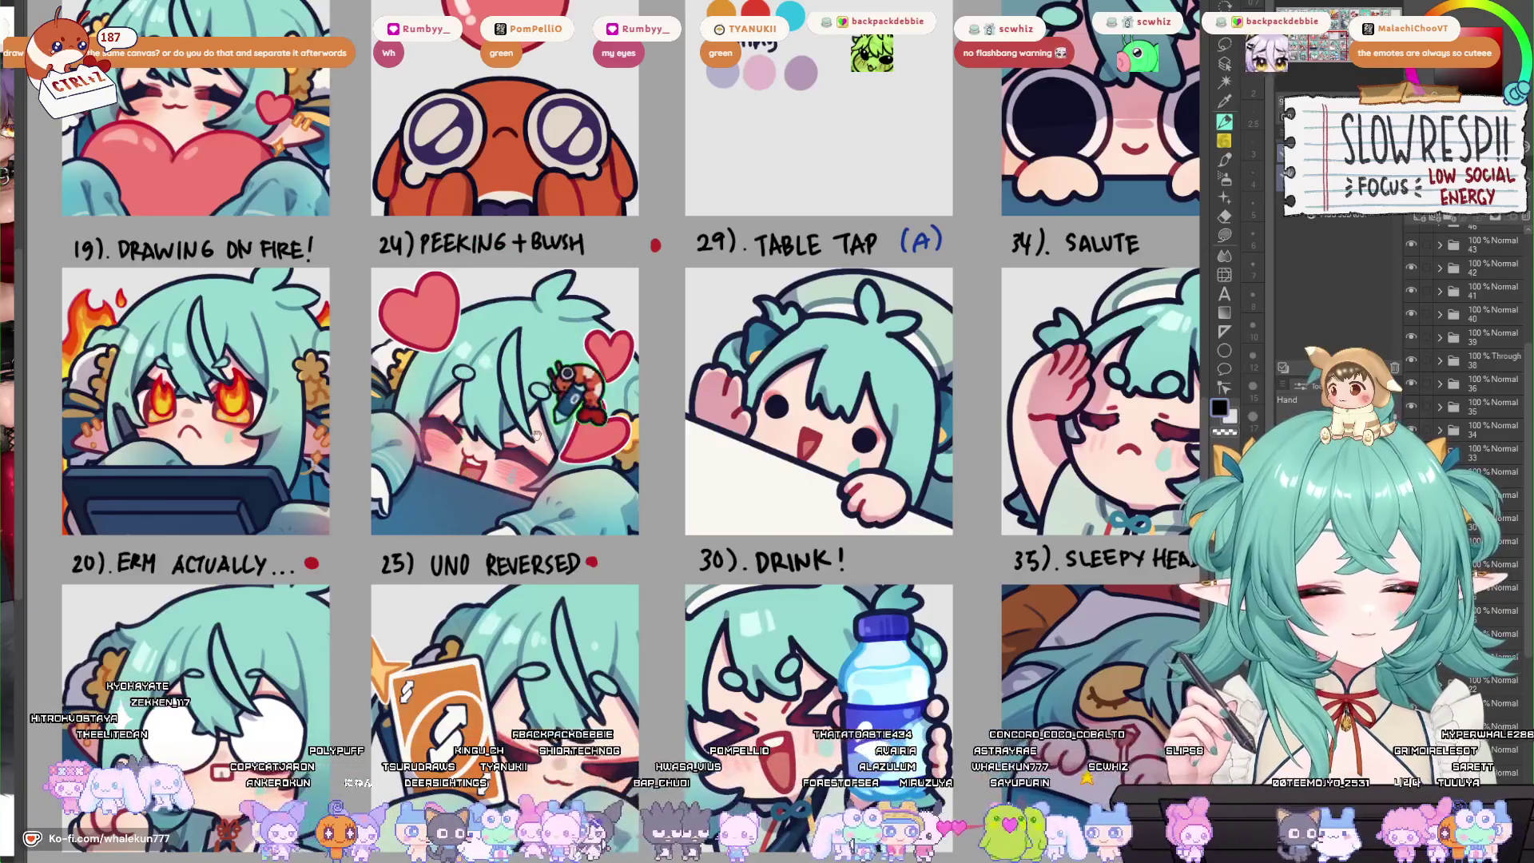
{"action": "left_click_drag", "start_coordinate": [557, 446], "coordinate": [491, 358]}
{"action": "left_click_drag", "start_coordinate": [578, 498], "coordinate": [543, 311]}
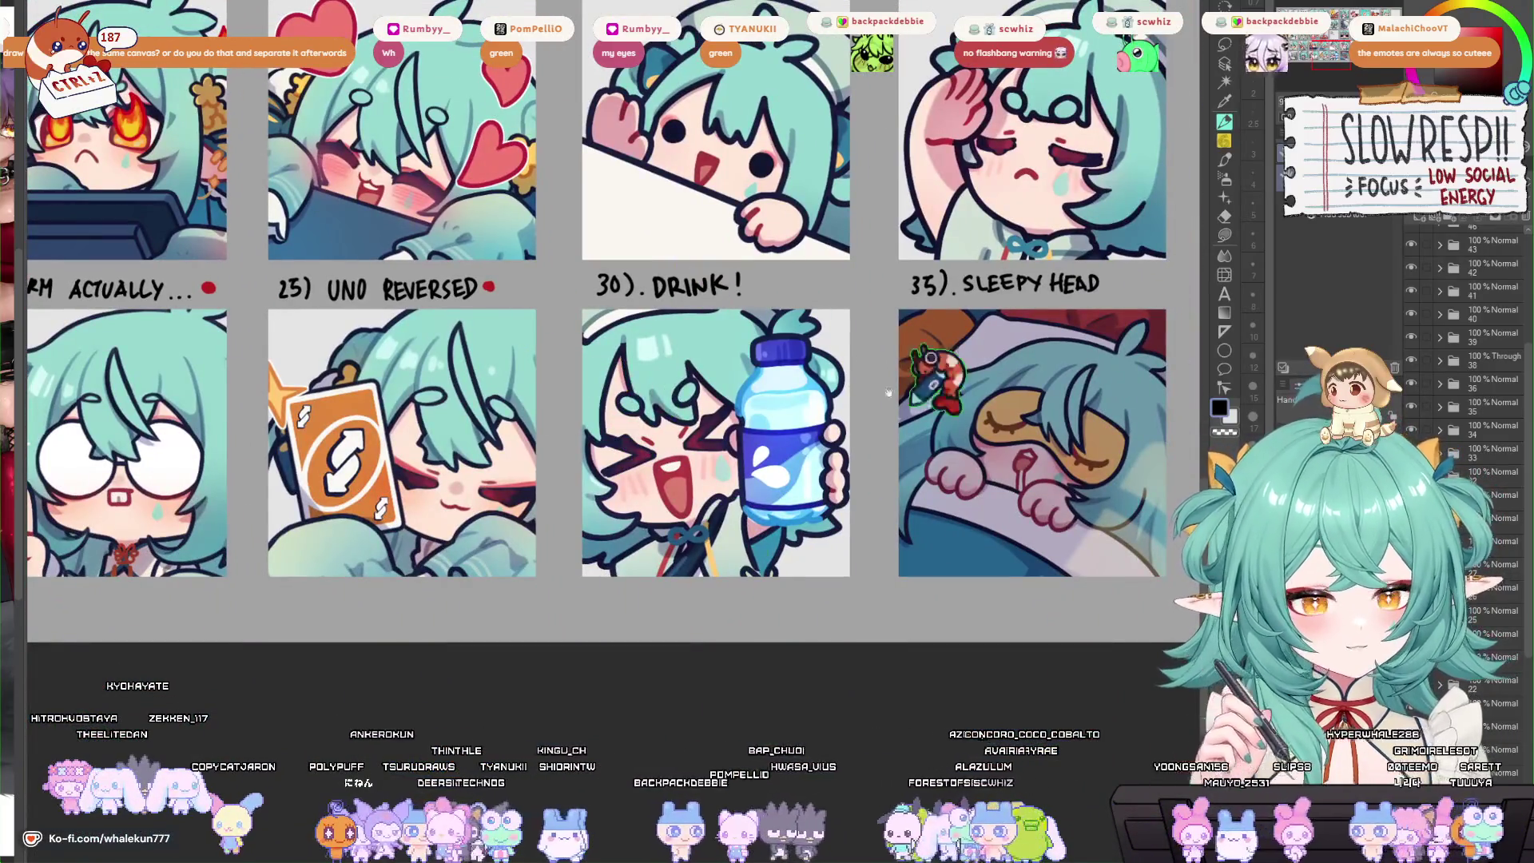
{"action": "scroll", "coordinate": [755, 354], "scroll_direction": "down", "scroll_amount": 1}
{"action": "left_click_drag", "start_coordinate": [755, 355], "coordinate": [723, 505]}
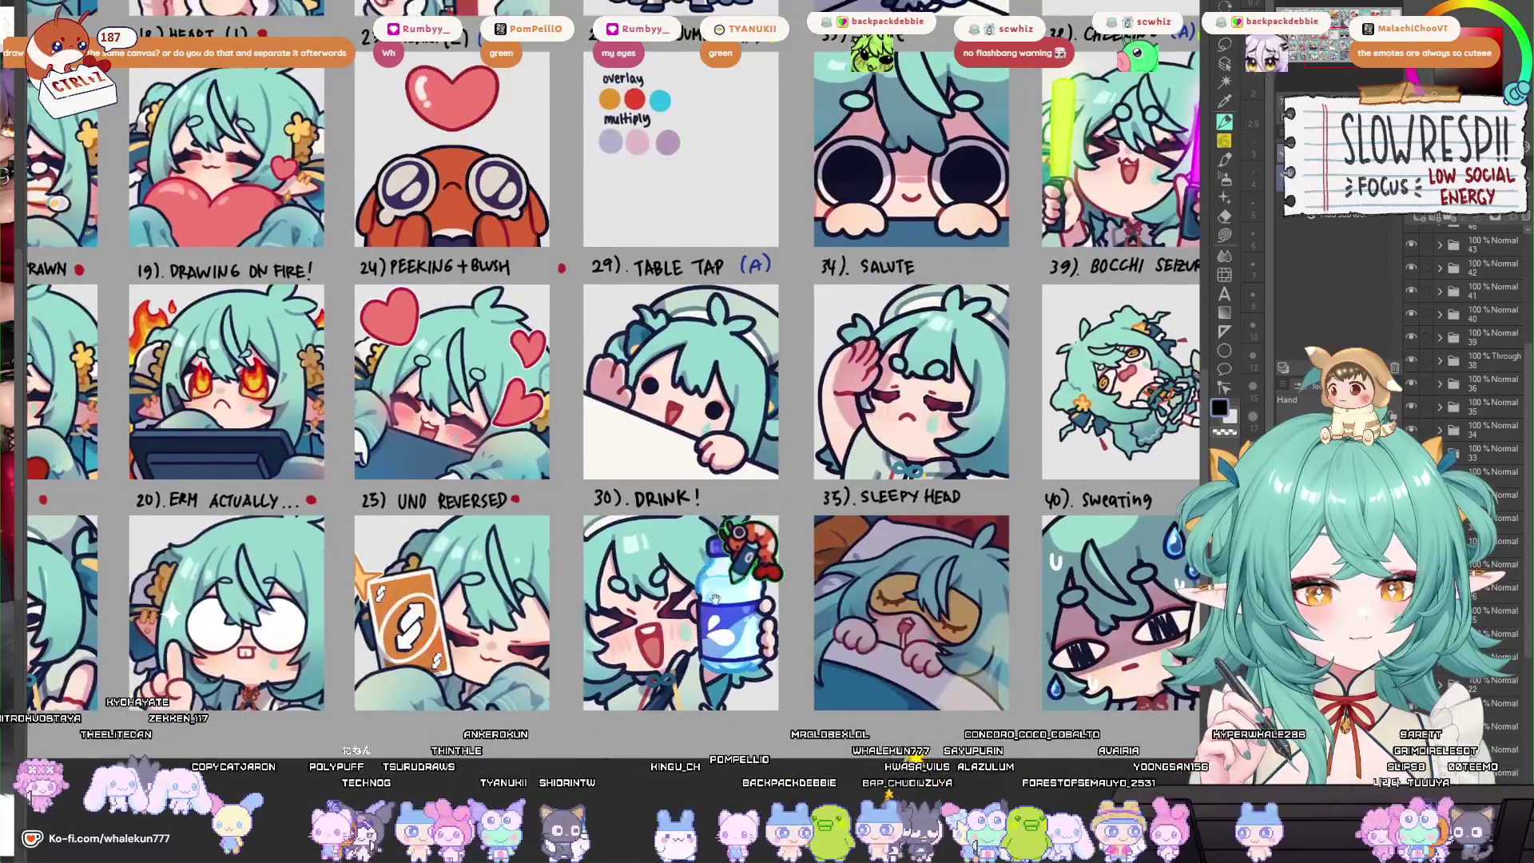
{"action": "scroll", "coordinate": [707, 568], "scroll_direction": "down", "scroll_amount": 3}
{"action": "scroll", "coordinate": [719, 563], "scroll_direction": "up", "scroll_amount": 4}
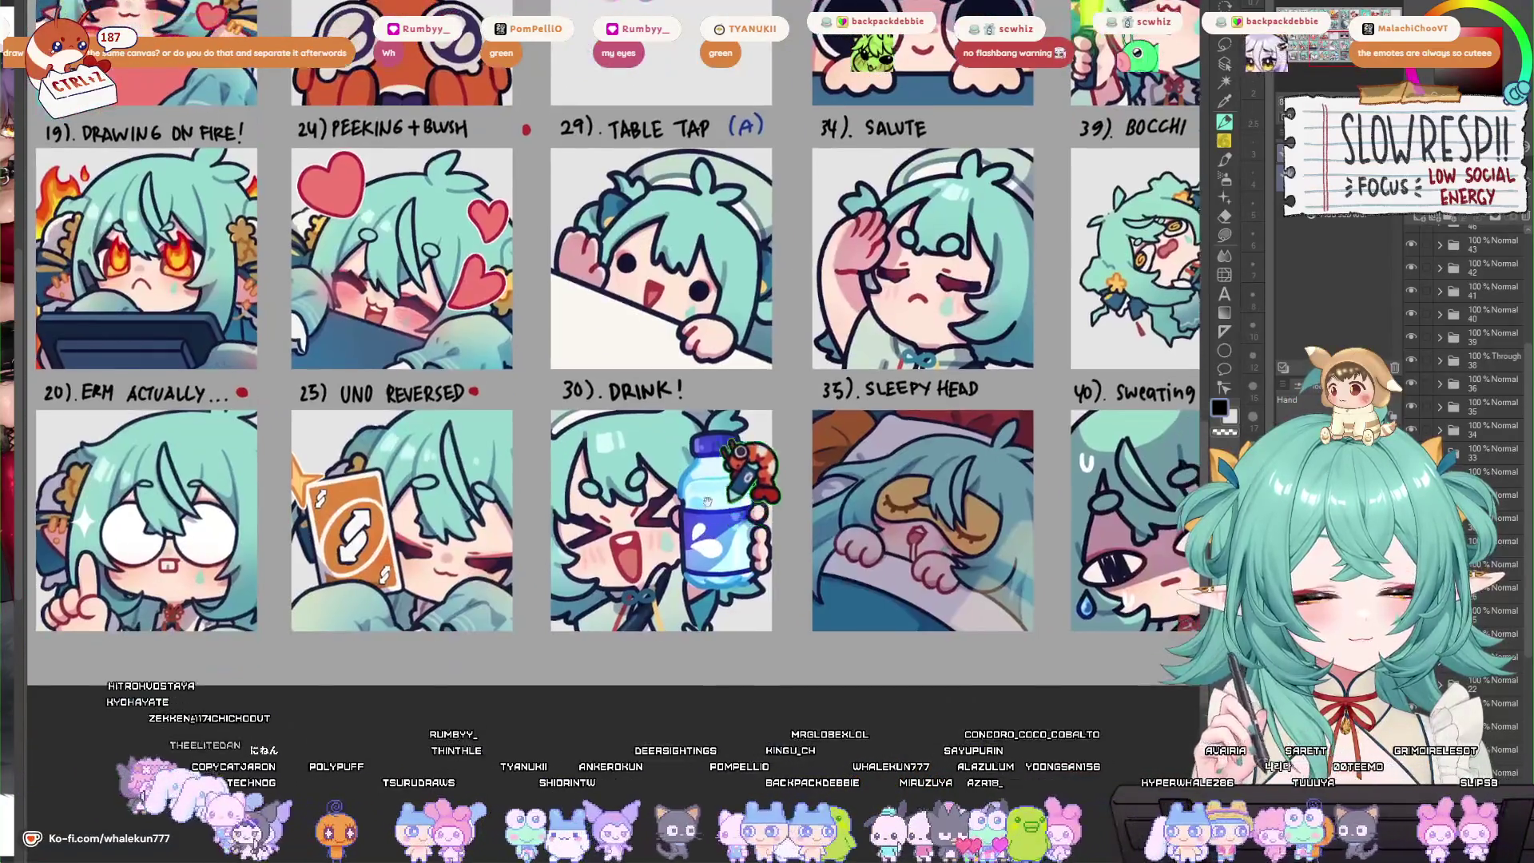
{"action": "mouse_move", "coordinate": [1047, 413]}
{"action": "left_mouse_down"}
{"action": "mouse_move", "coordinate": [976, 480]}
{"action": "mouse_move", "coordinate": [715, 565]}
{"action": "mouse_move", "coordinate": [768, 570]}
{"action": "left_mouse_up"}
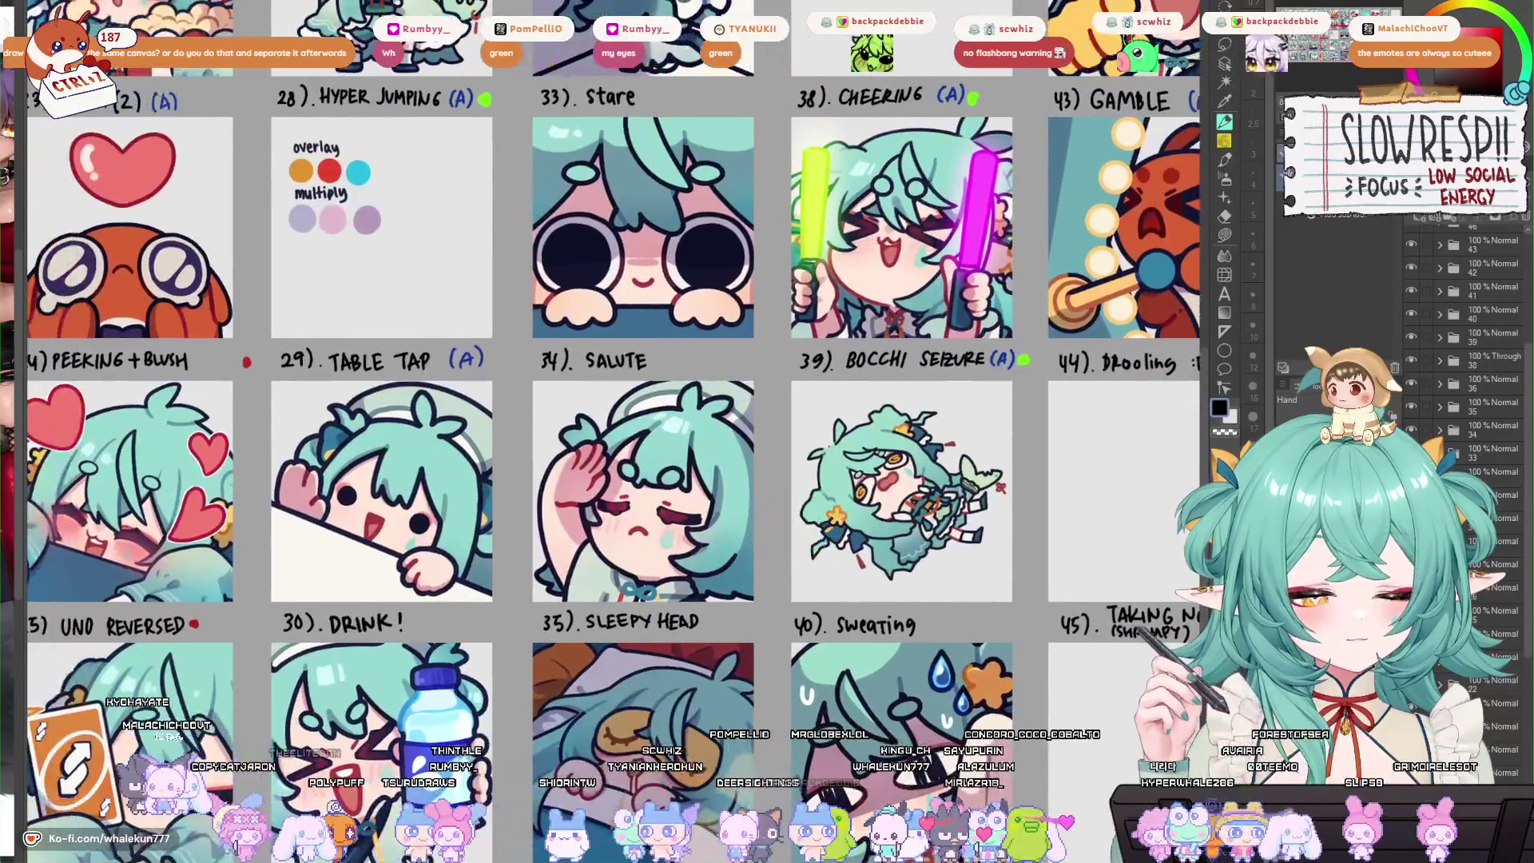
{"action": "scroll", "coordinate": [688, 591], "scroll_direction": "up", "scroll_amount": 3}
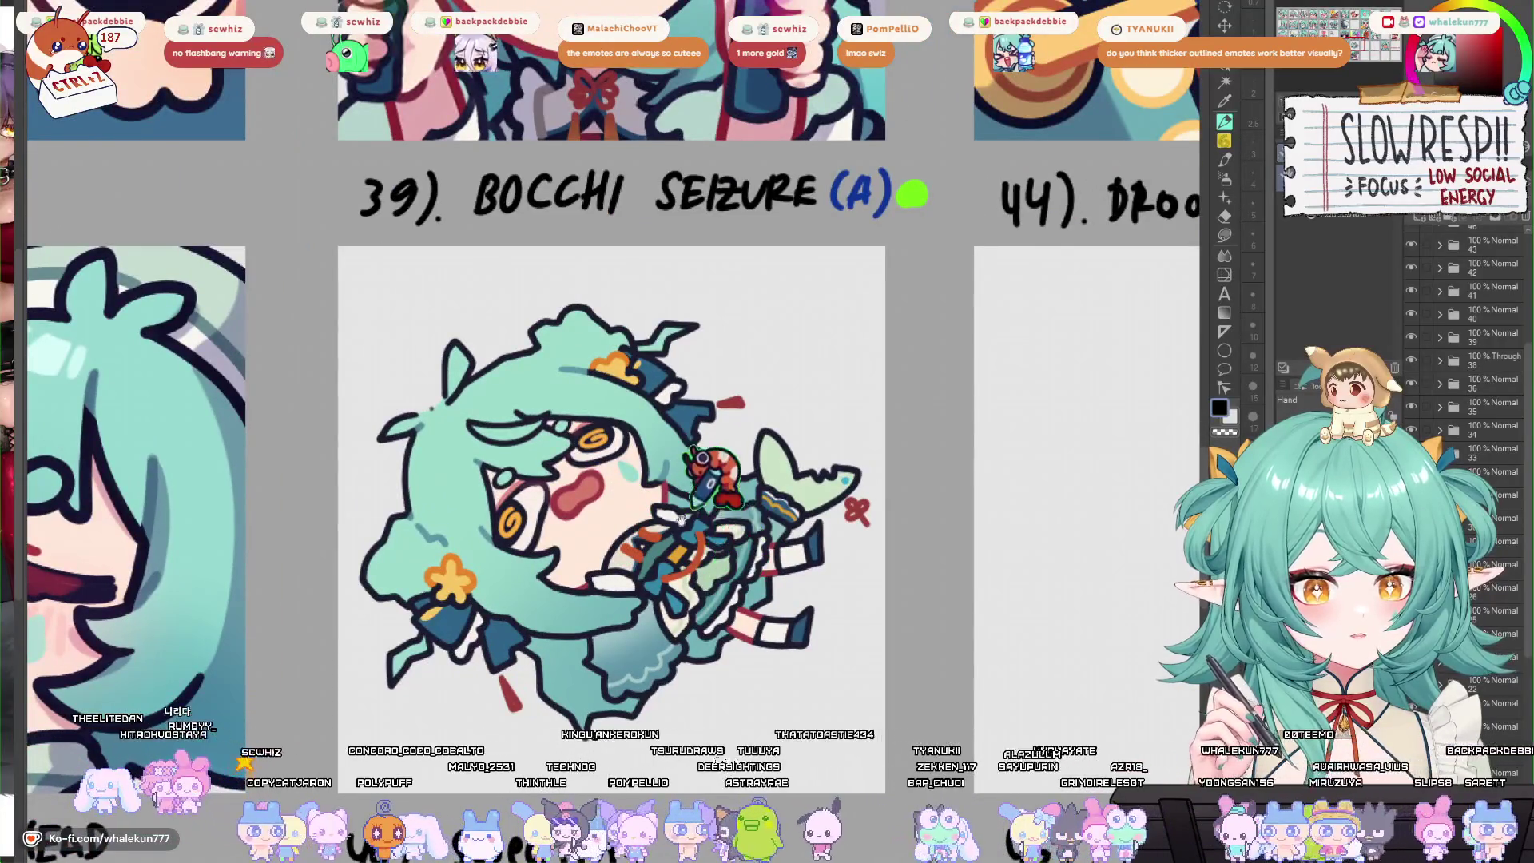
{"action": "scroll", "coordinate": [687, 591], "scroll_direction": "down", "scroll_amount": 5}
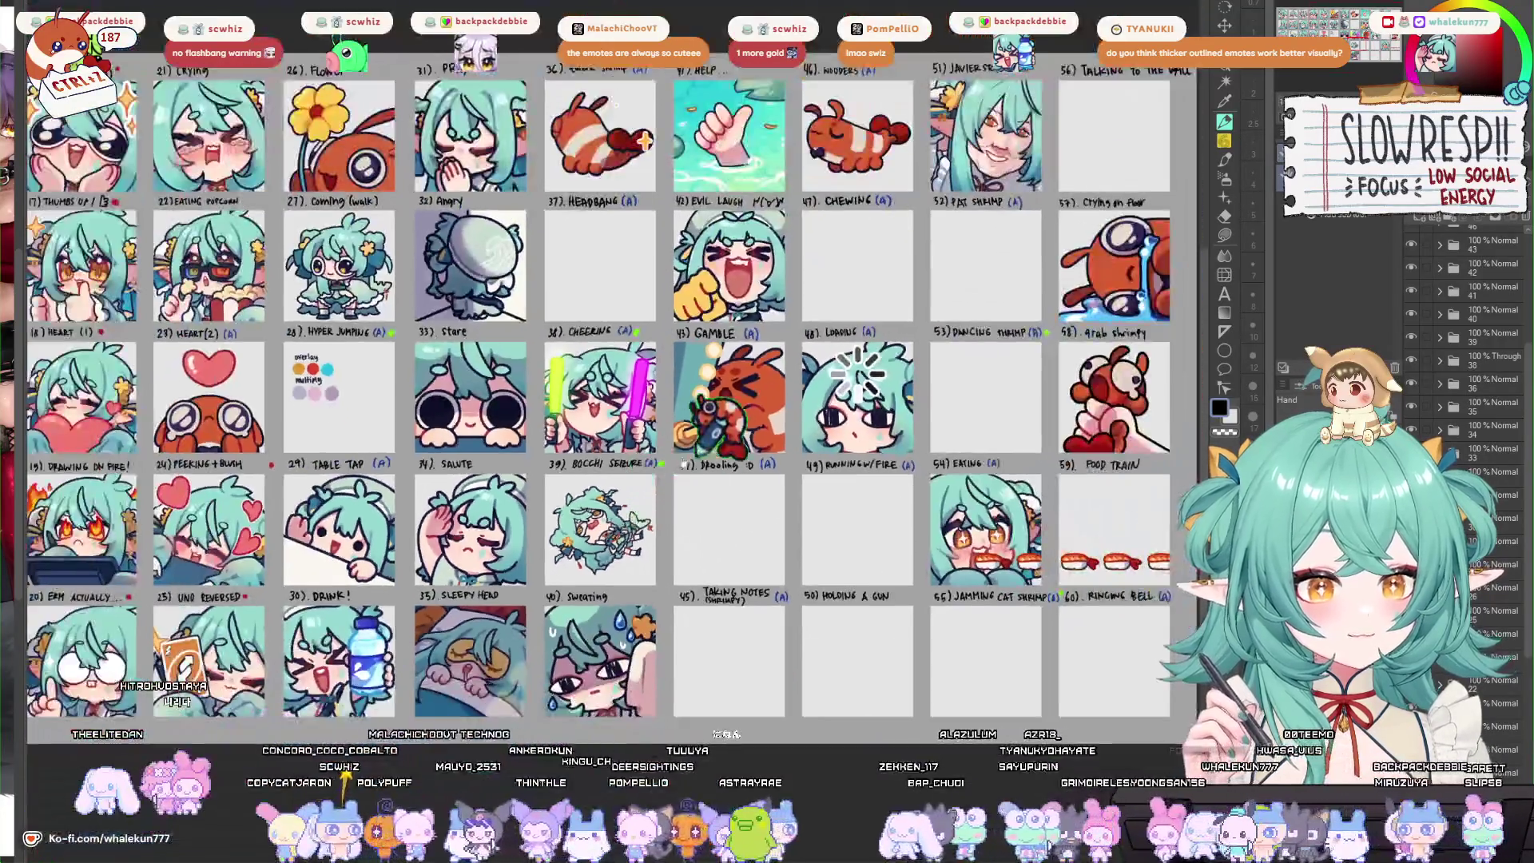
{"action": "left_click_drag", "start_coordinate": [684, 463], "coordinate": [703, 559]}
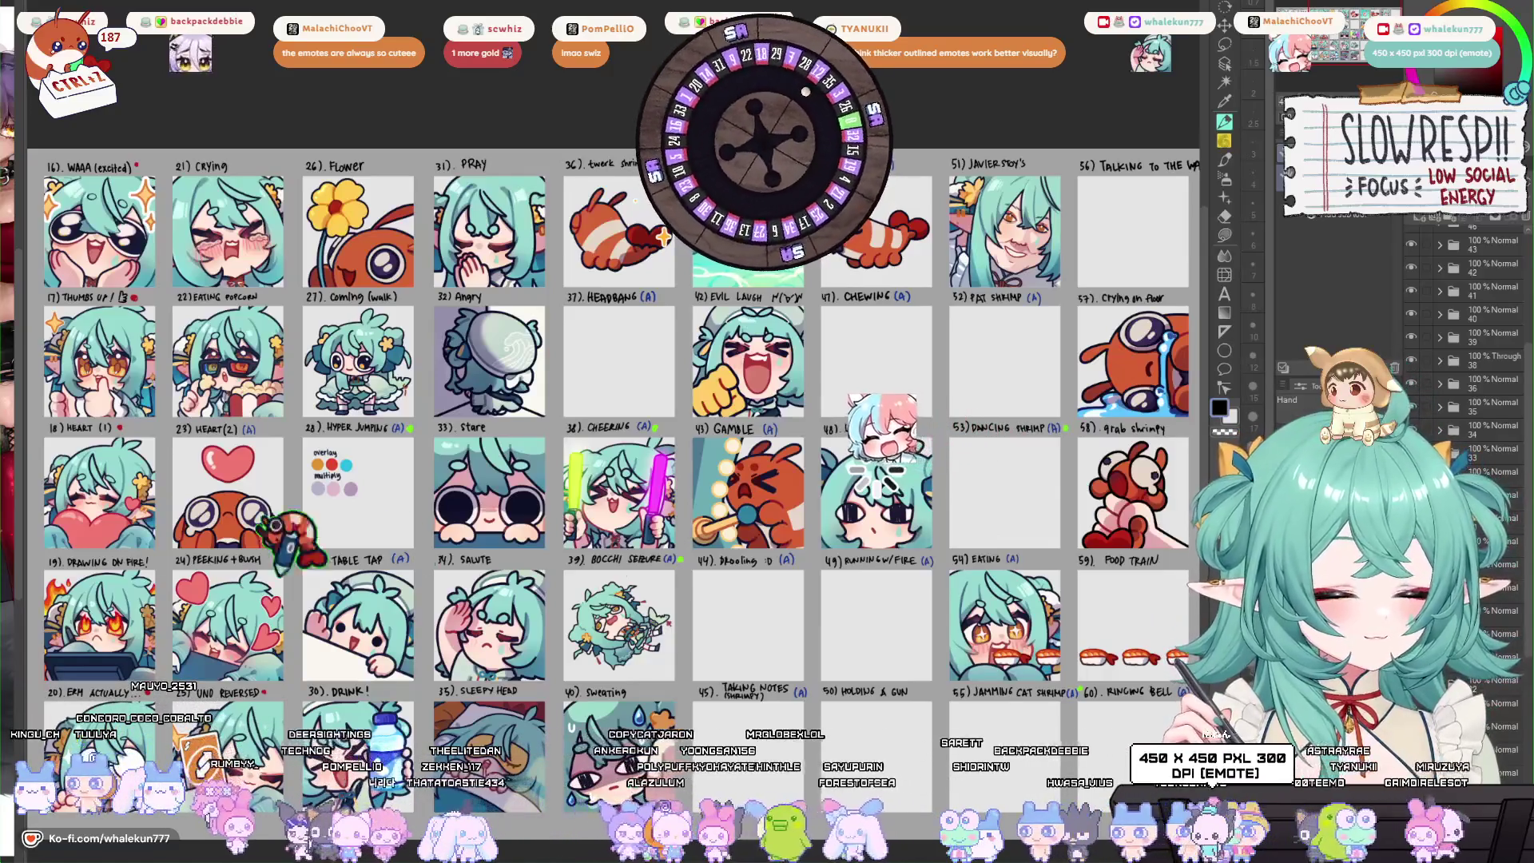
{"action": "mouse_move", "coordinate": [913, 409]}
{"action": "left_mouse_down"}
{"action": "mouse_move", "coordinate": [849, 409]}
{"action": "mouse_move", "coordinate": [940, 404]}
{"action": "left_mouse_up"}
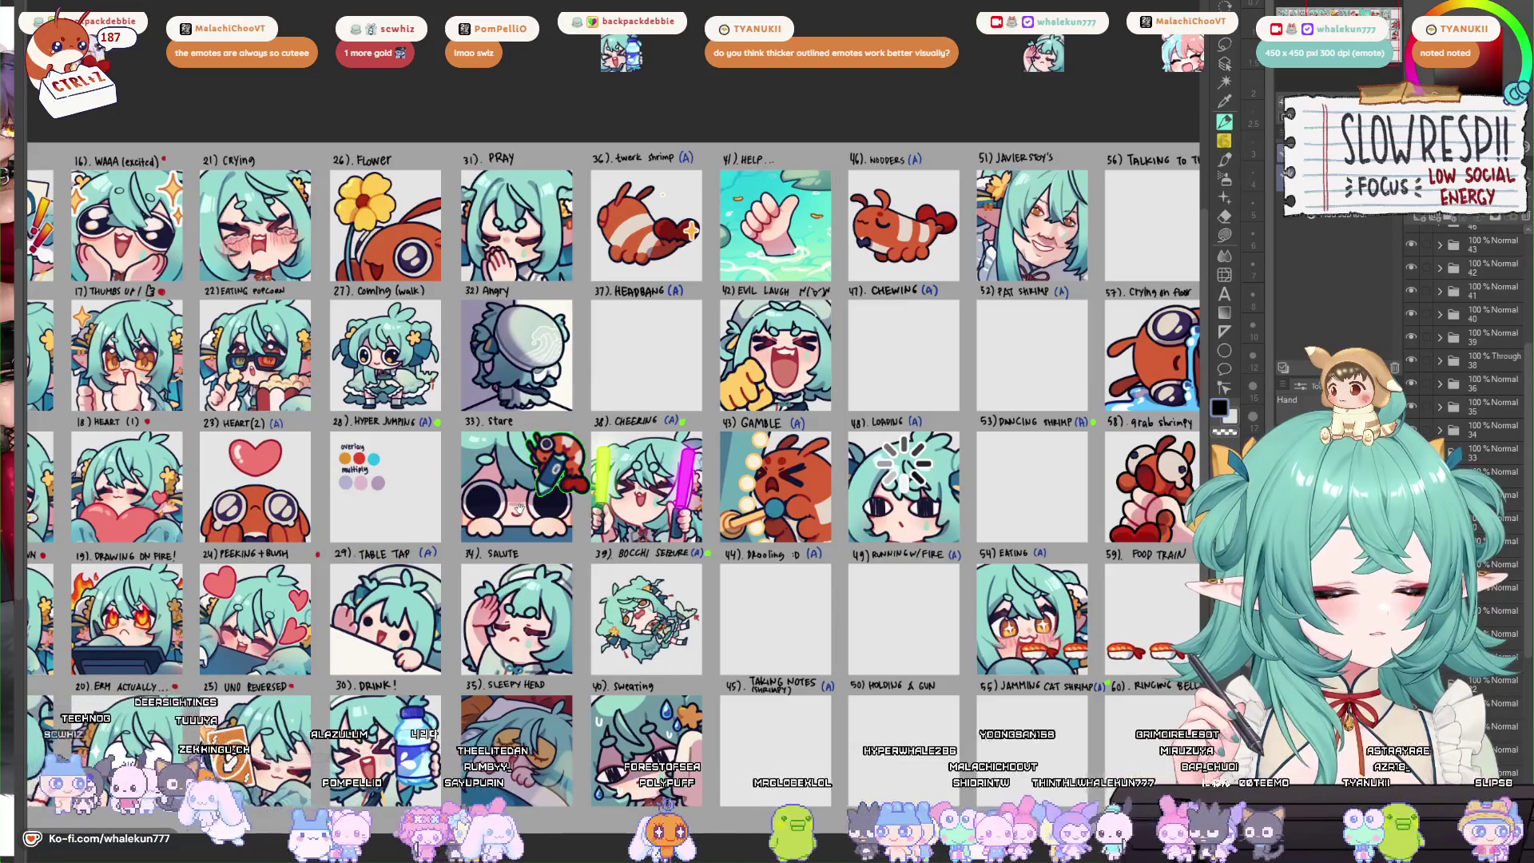
{"action": "scroll", "coordinate": [519, 509], "scroll_direction": "left", "scroll_amount": 5}
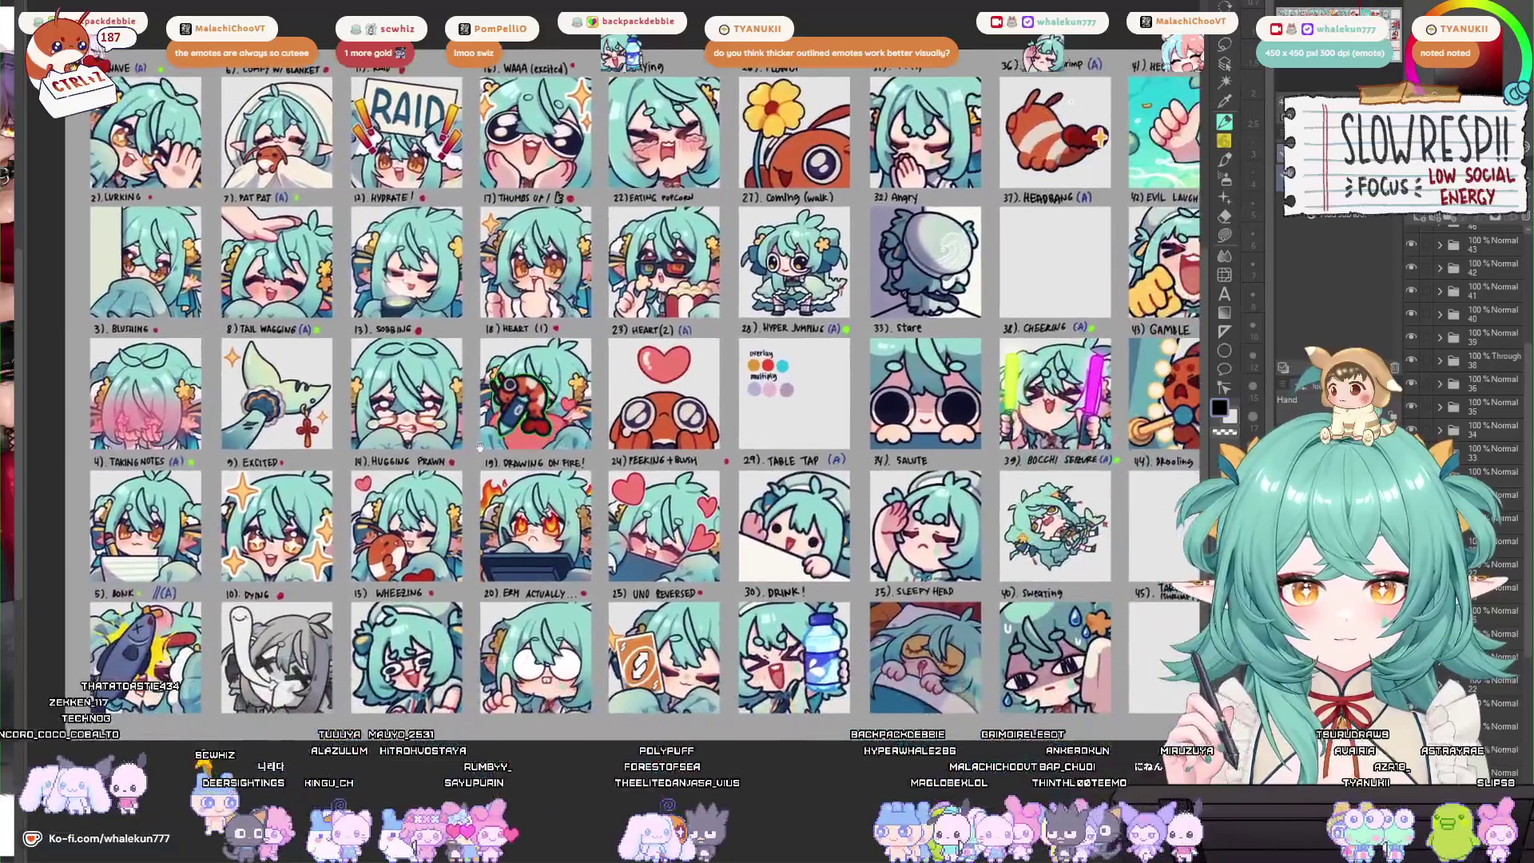
{"action": "left_click_drag", "start_coordinate": [811, 588], "coordinate": [748, 507]}
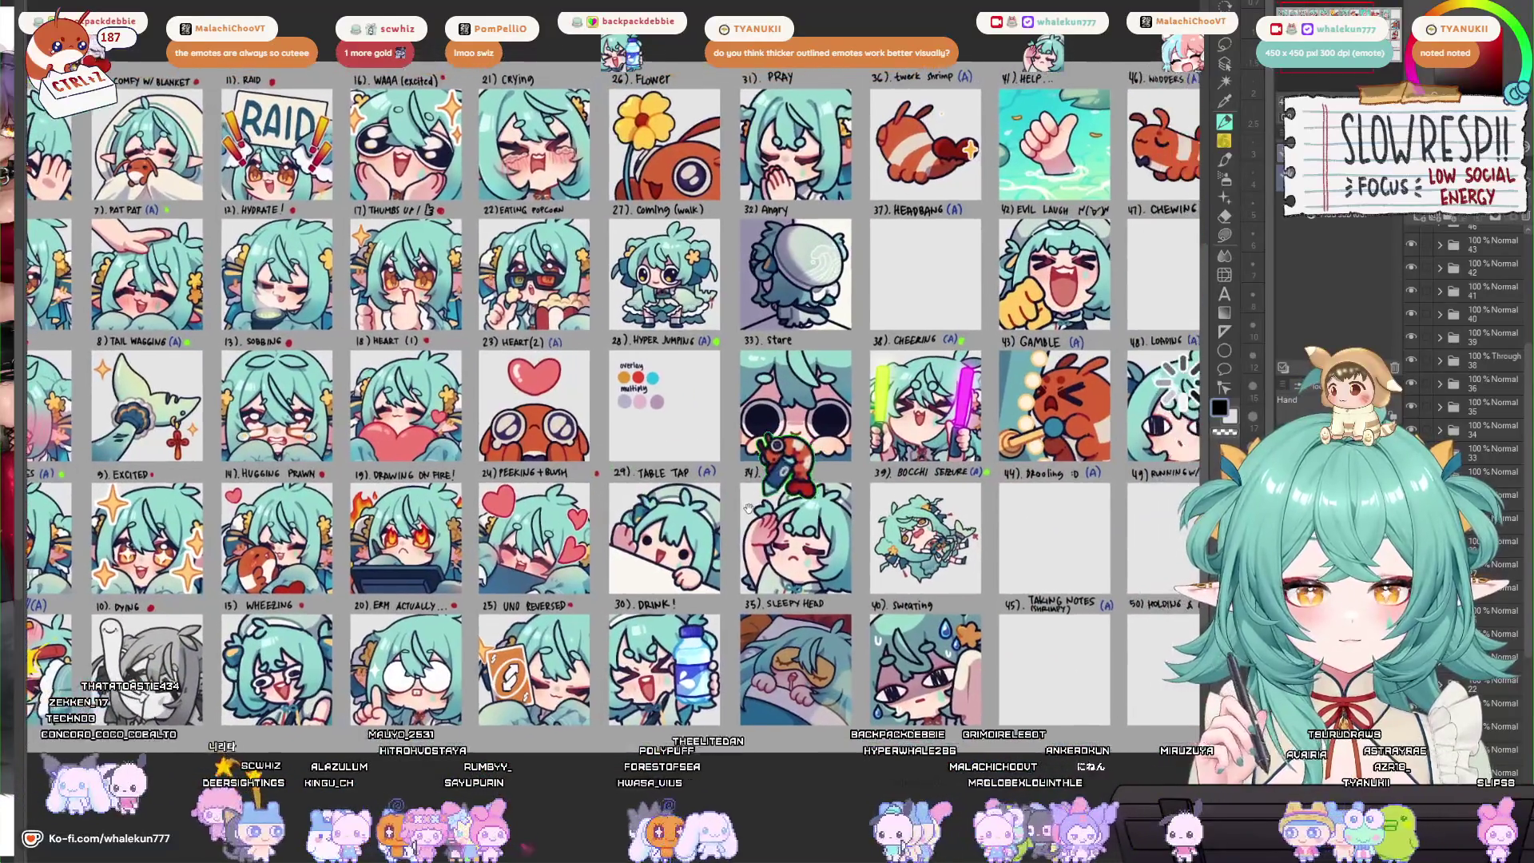
{"action": "scroll", "coordinate": [680, 571], "scroll_direction": "left", "scroll_amount": 3}
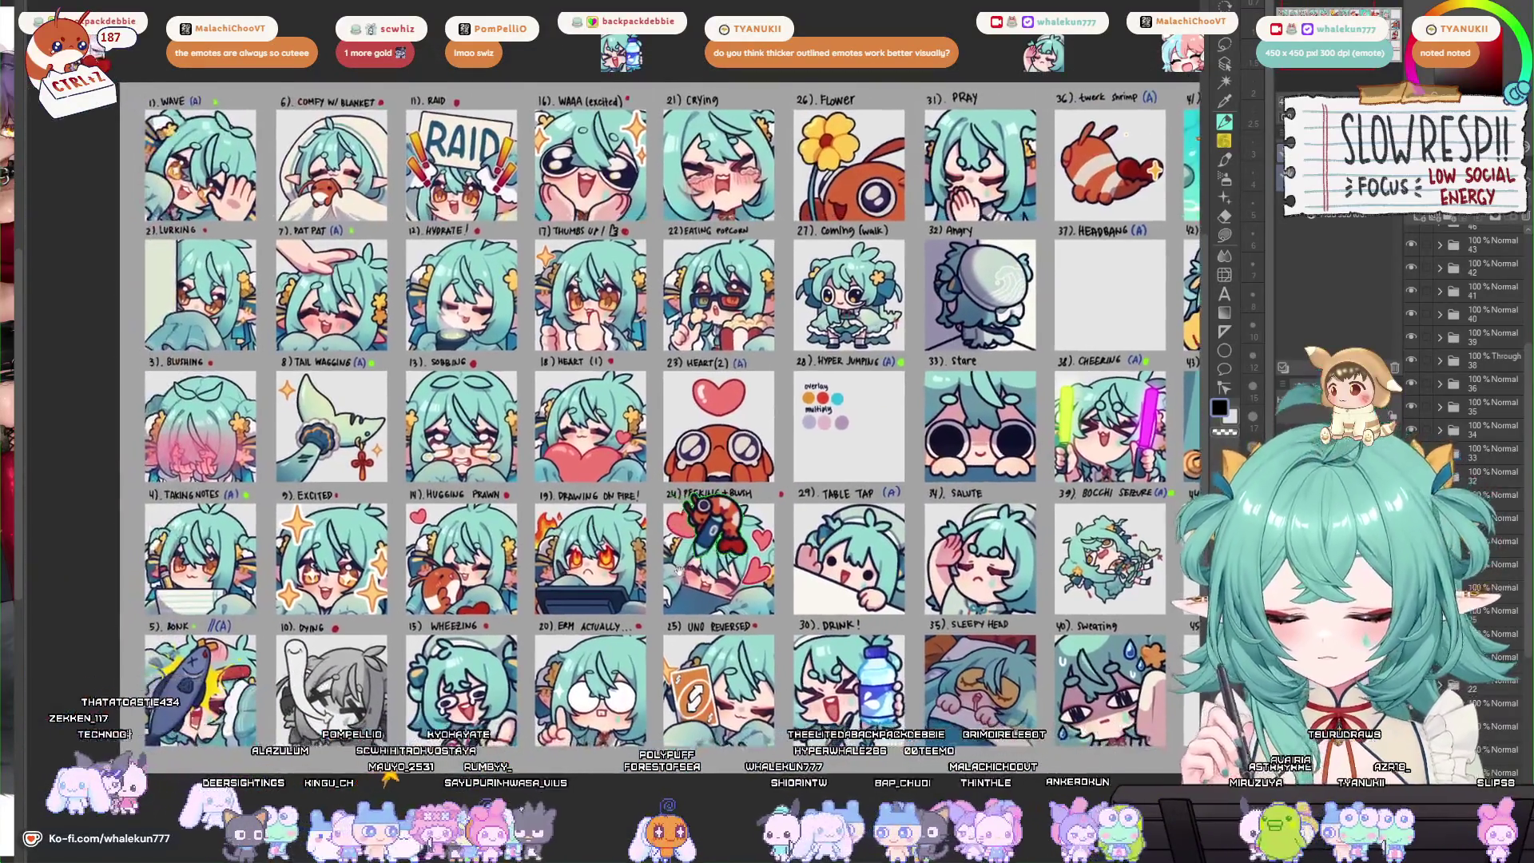
{"action": "scroll", "coordinate": [676, 570], "scroll_direction": "right", "scroll_amount": 5}
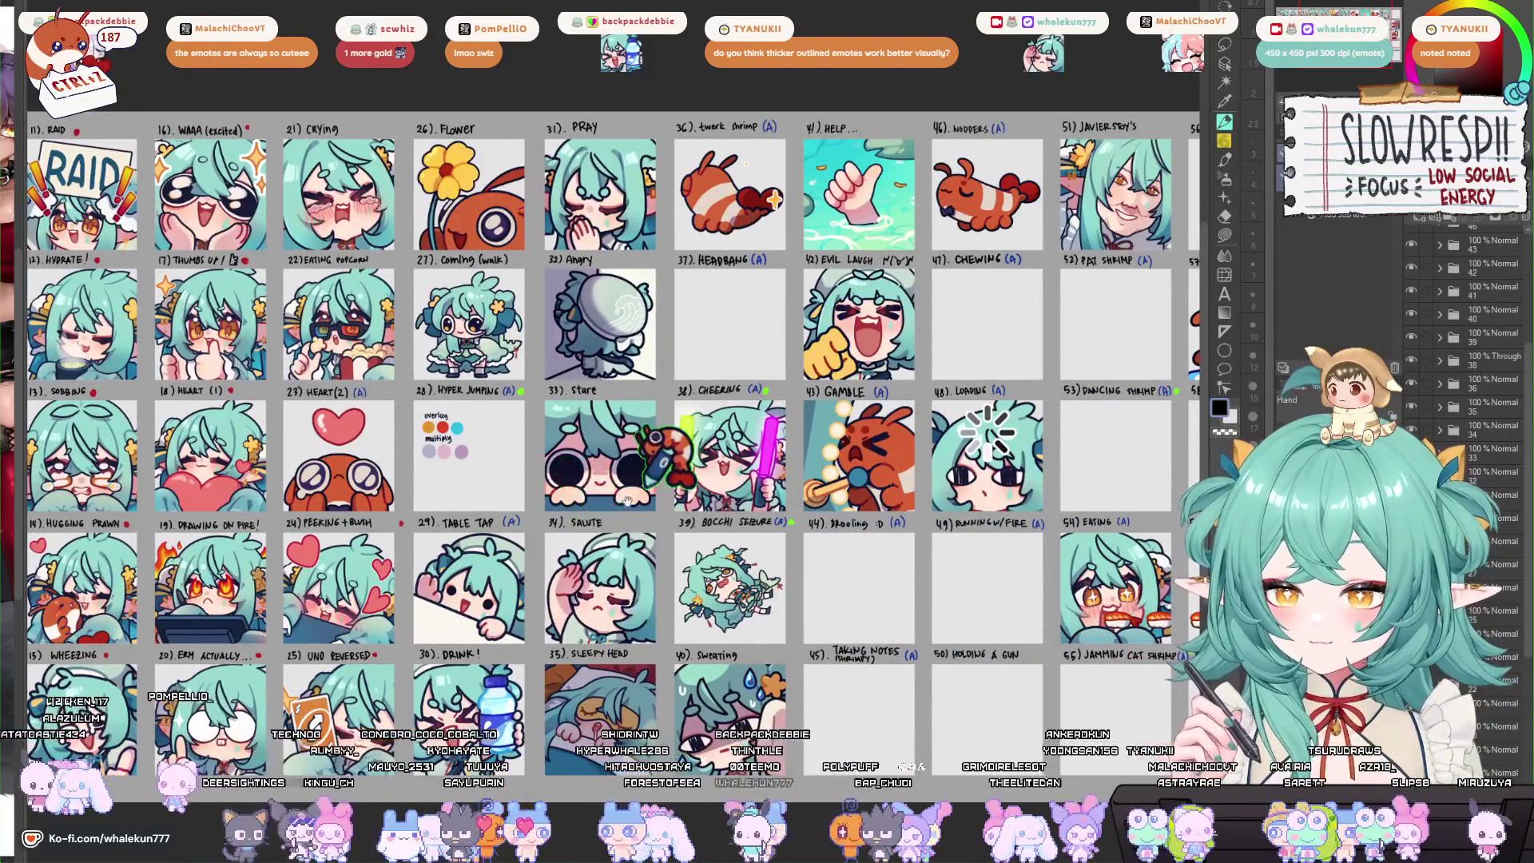
{"action": "scroll", "coordinate": [599, 534], "scroll_direction": "right", "scroll_amount": 2}
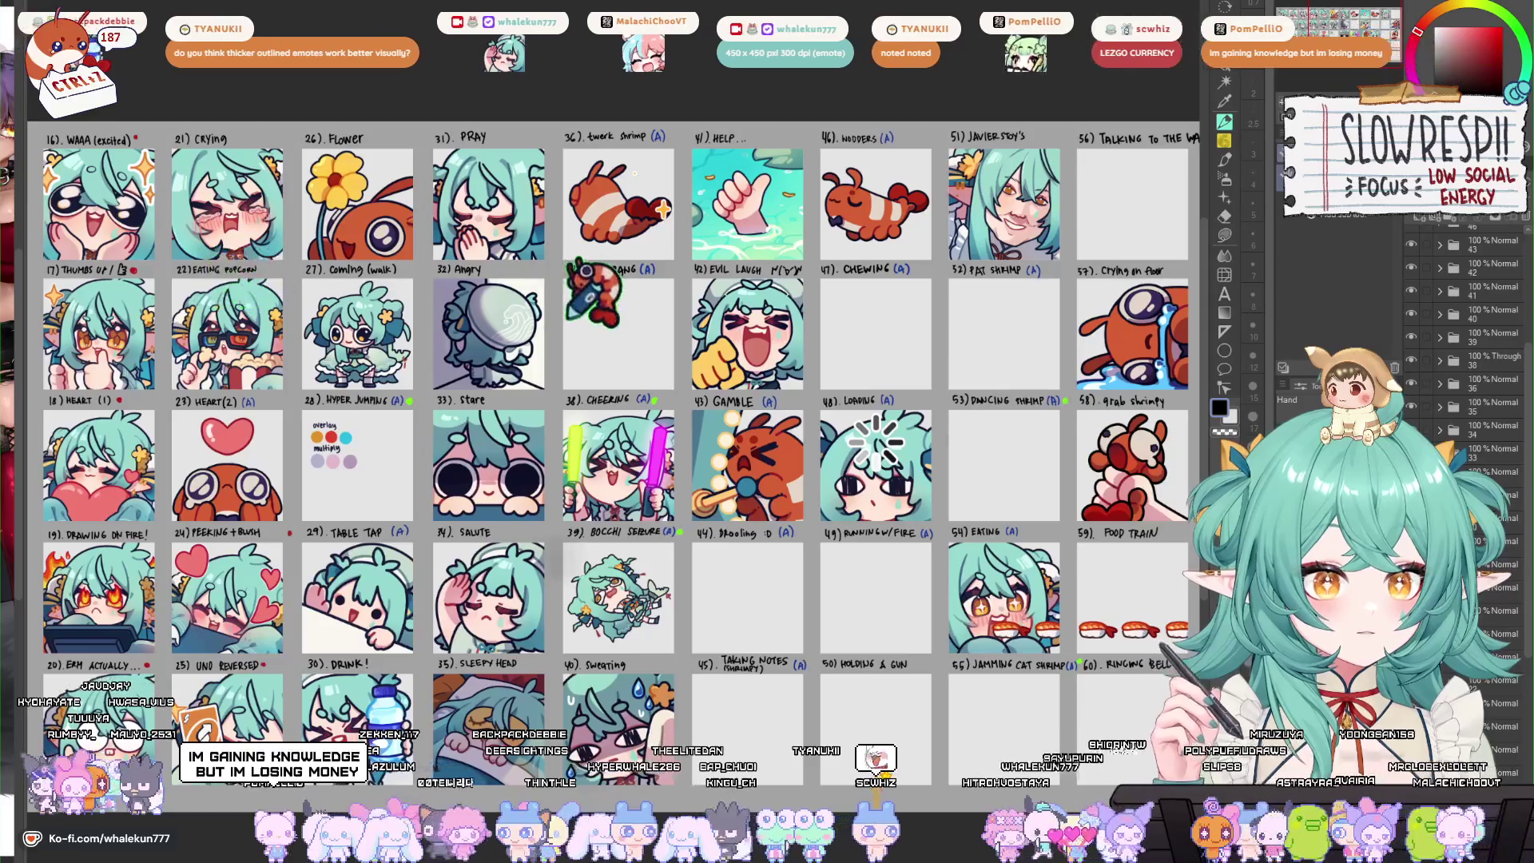
{"action": "key", "text": "ctrl+v"}
{"action": "left_click_drag", "start_coordinate": [588, 320], "coordinate": [596, 326]}
{"action": "key", "text": "ctrl+z"}
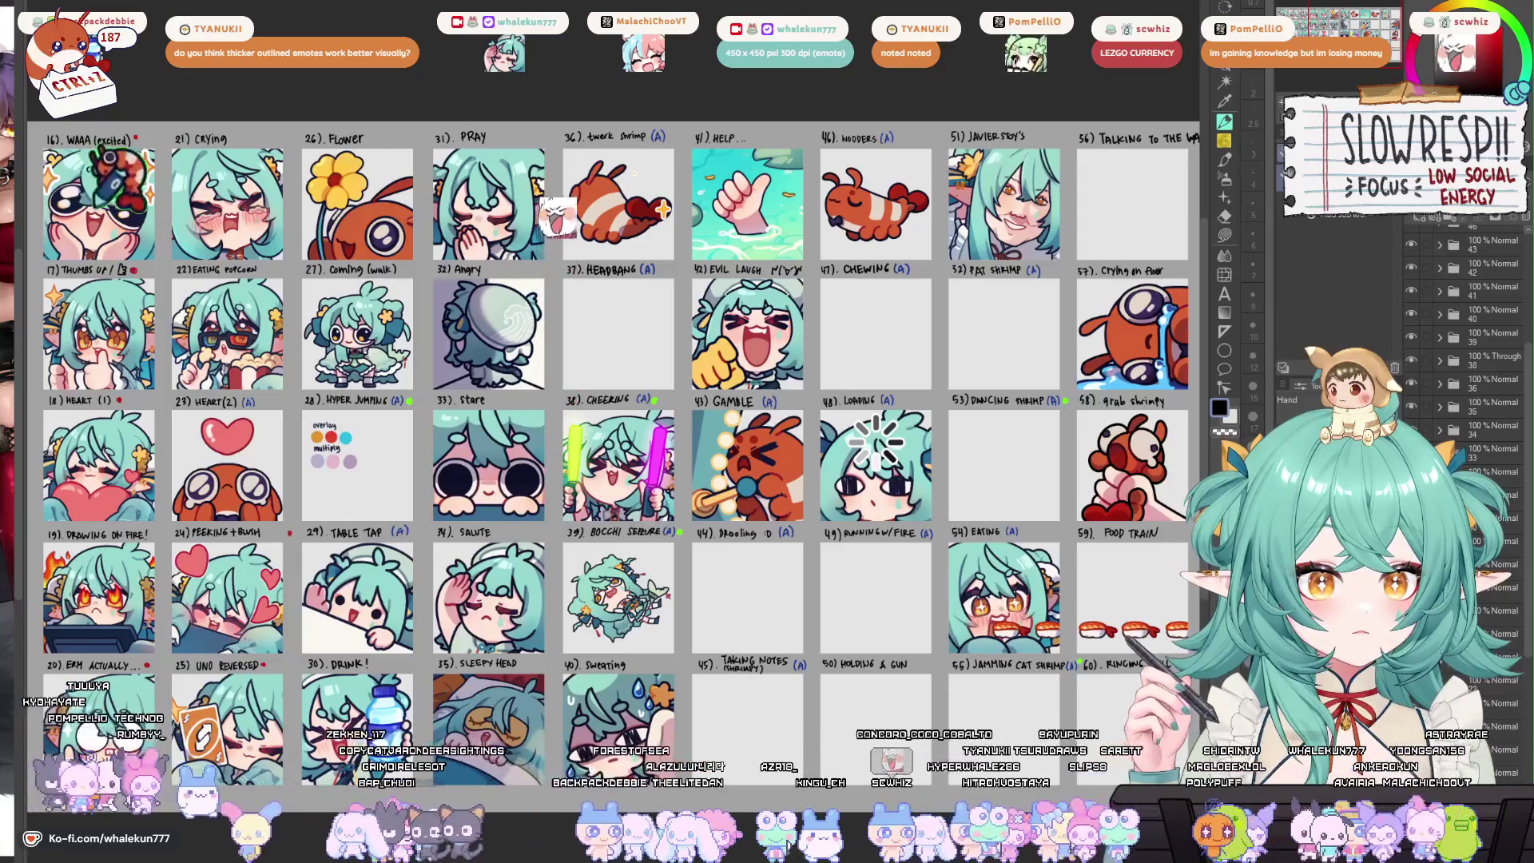
{"action": "key", "text": "ctrl+v"}
{"action": "key", "text": "ctrl+z"}
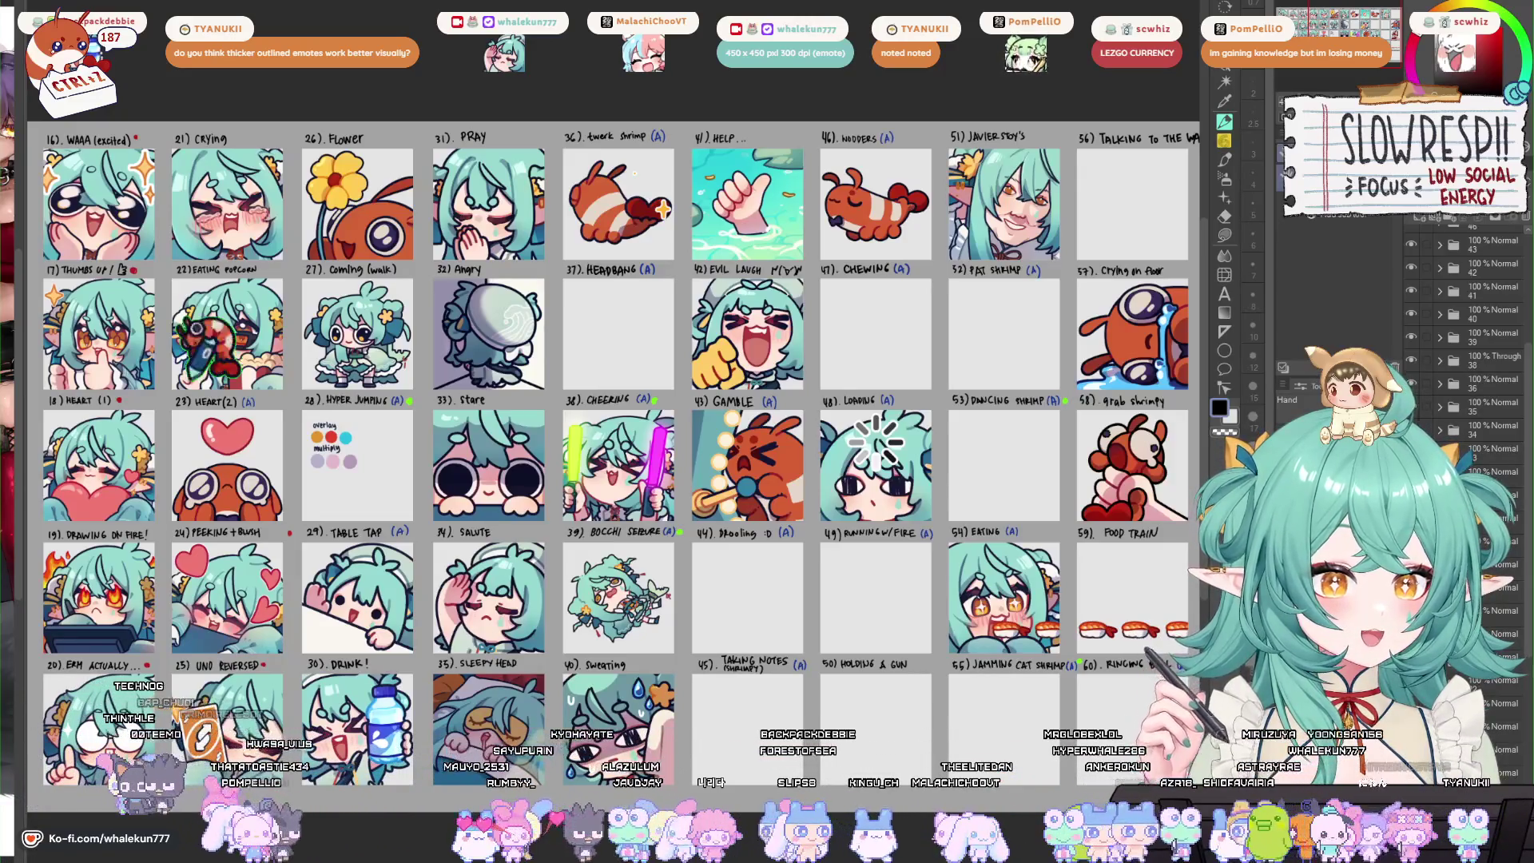
{"action": "left_click_drag", "start_coordinate": [227, 335], "coordinate": [1207, 431]}
{"action": "mouse_move", "coordinate": [999, 432]}
{"action": "left_mouse_down"}
{"action": "mouse_move", "coordinate": [1032, 428]}
{"action": "mouse_move", "coordinate": [963, 424]}
{"action": "mouse_move", "coordinate": [939, 387]}
{"action": "mouse_move", "coordinate": [710, 296]}
{"action": "mouse_move", "coordinate": [69, 152]}
{"action": "mouse_move", "coordinate": [560, 180]}
{"action": "left_mouse_up"}
{"action": "scroll", "coordinate": [939, 388], "scroll_direction": "up", "scroll_amount": 3}
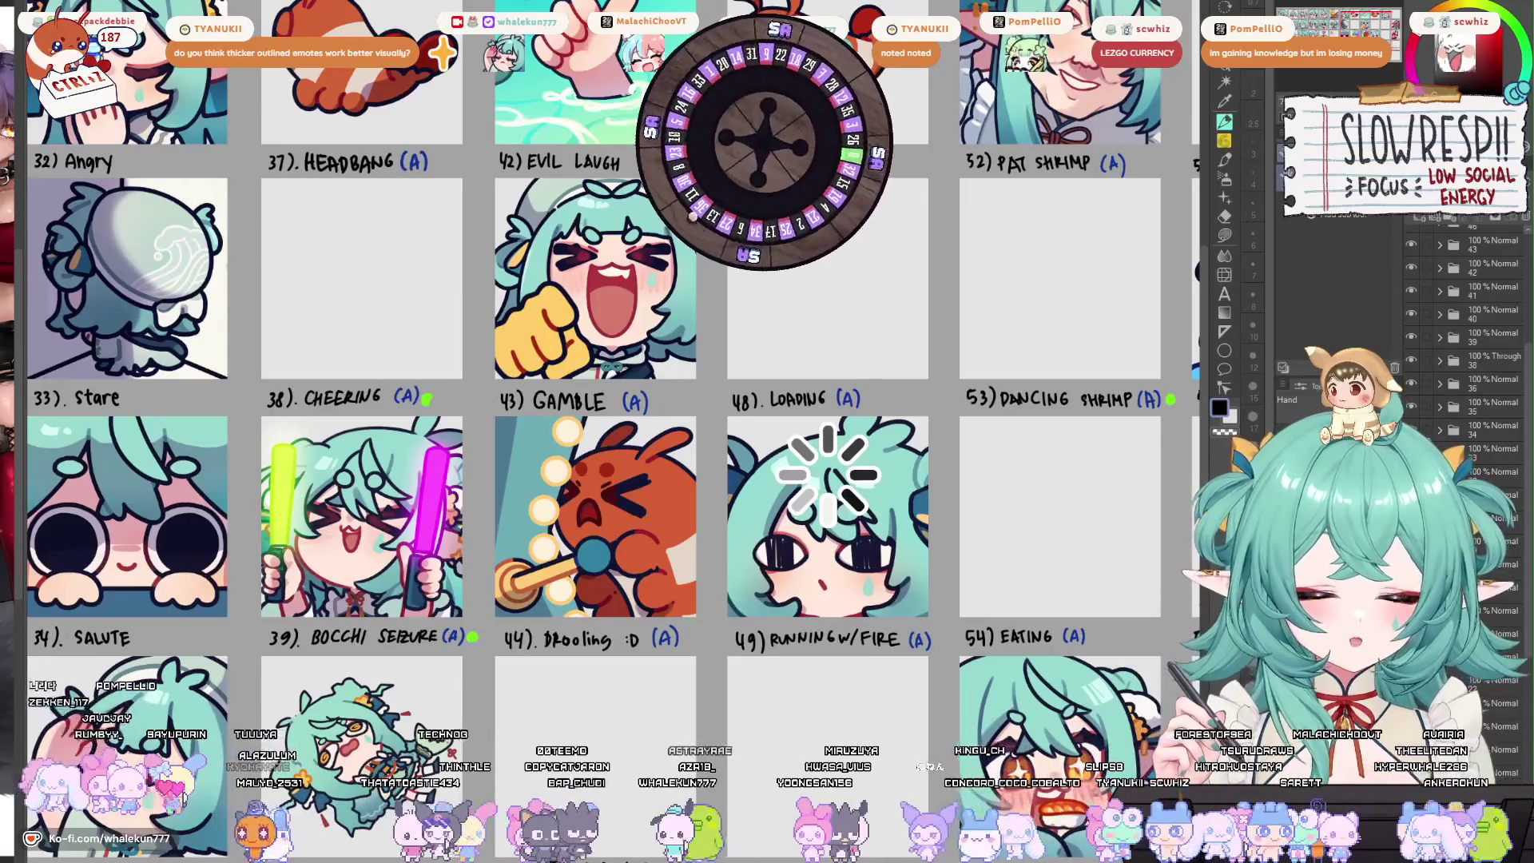
{"action": "scroll", "coordinate": [585, 540], "scroll_direction": "down", "scroll_amount": 5}
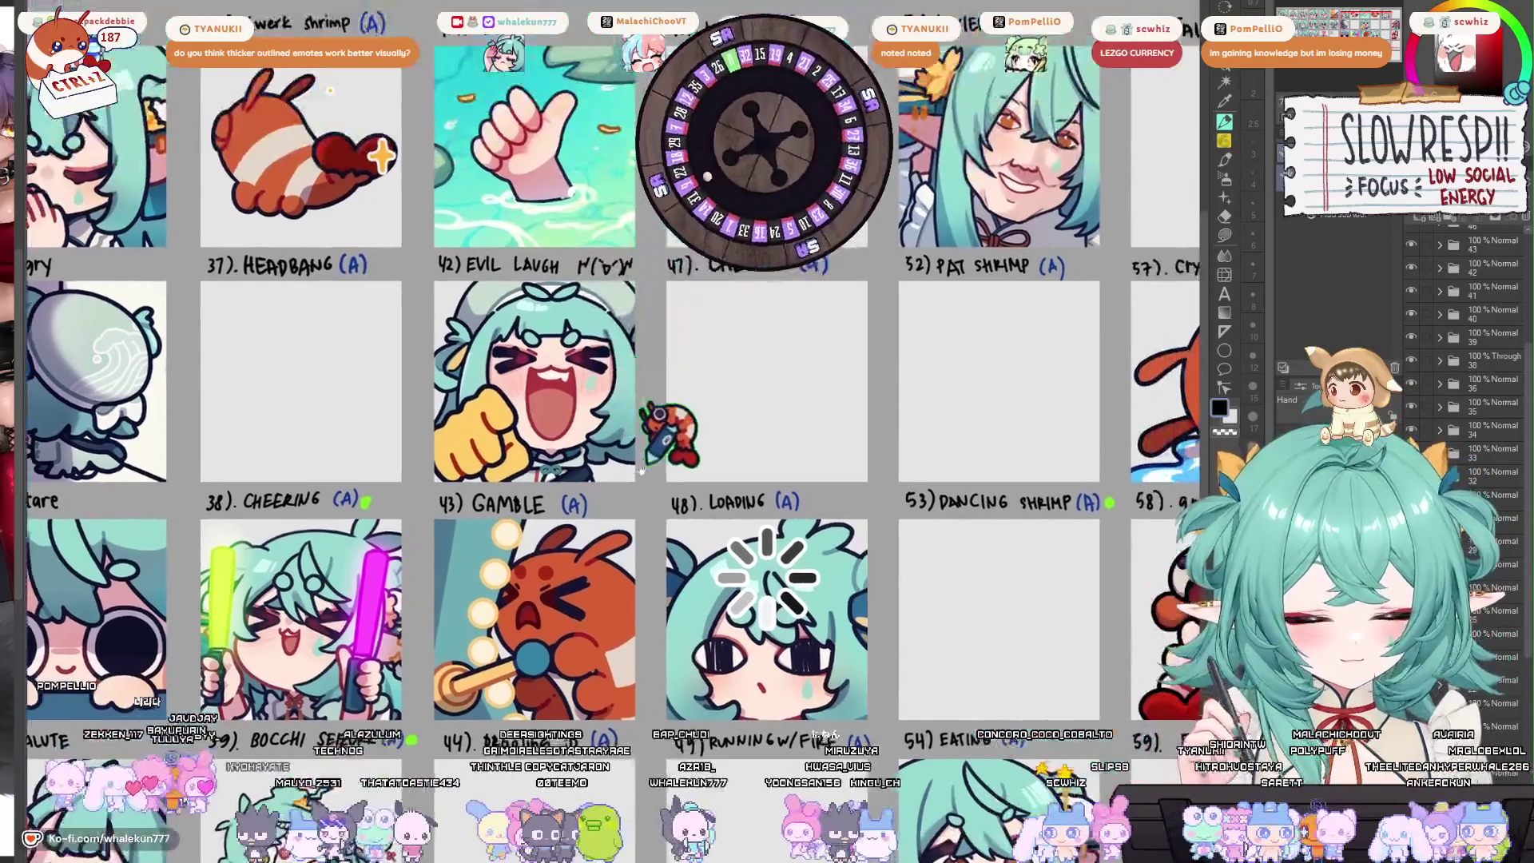
{"action": "left_click_drag", "start_coordinate": [512, 448], "coordinate": [751, 356]}
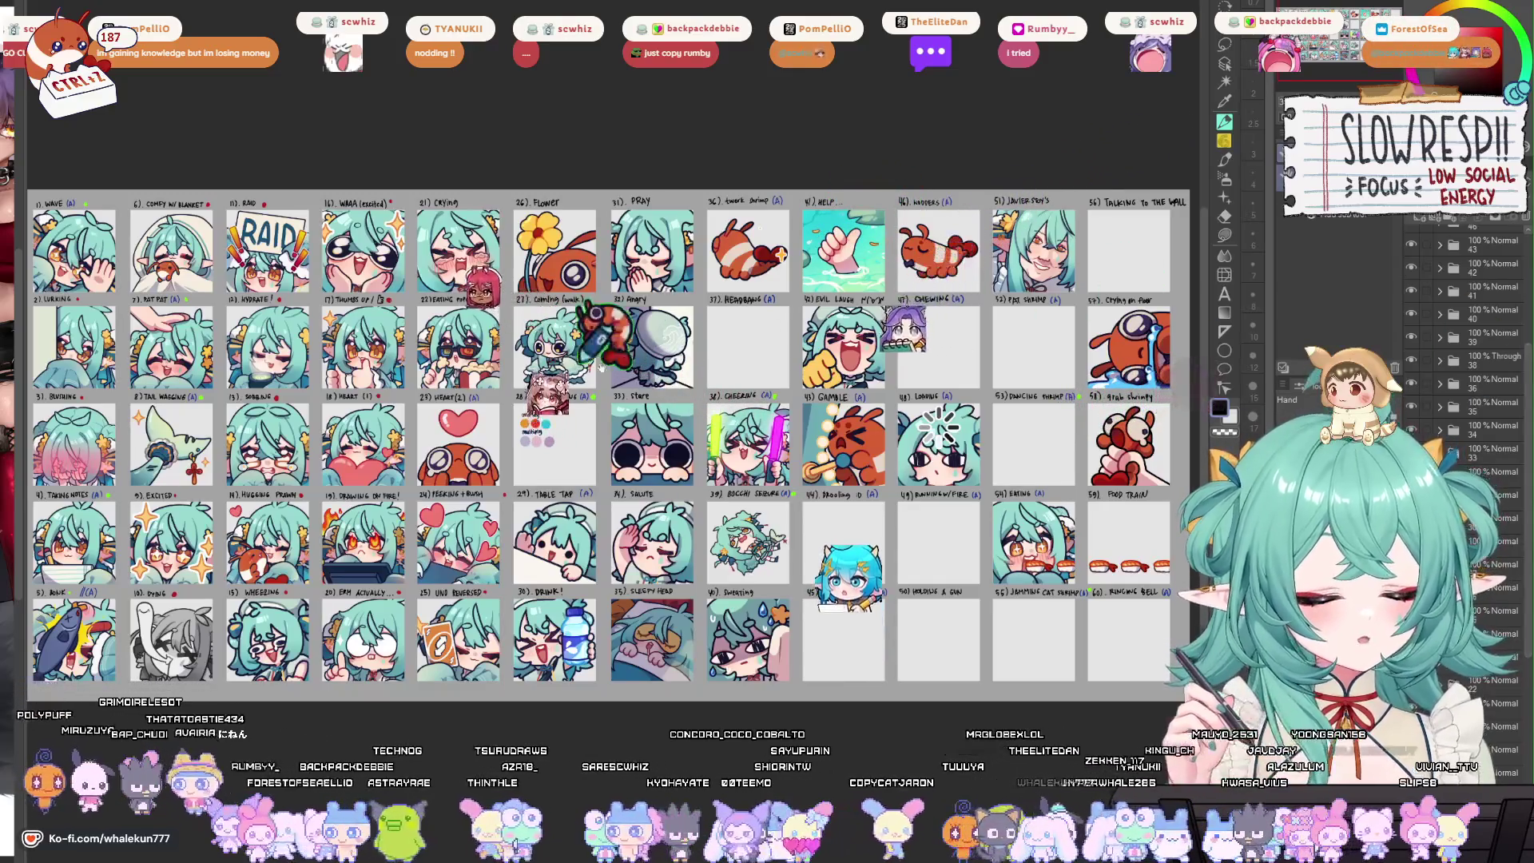
{"action": "scroll", "coordinate": [702, 340], "scroll_direction": "up", "scroll_amount": 5}
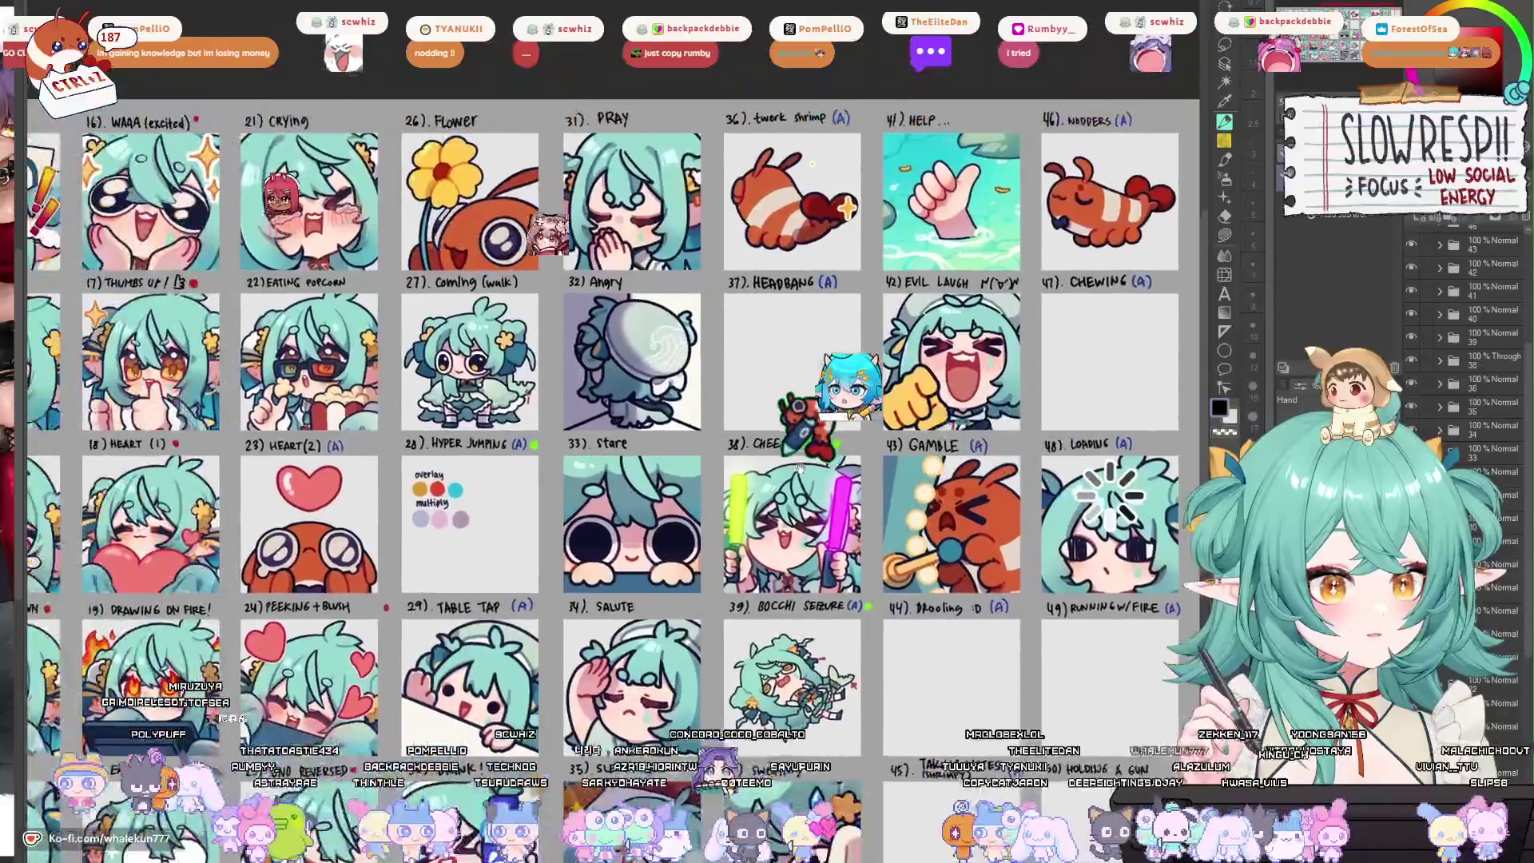
{"action": "scroll", "coordinate": [699, 461], "scroll_direction": "up", "scroll_amount": 4}
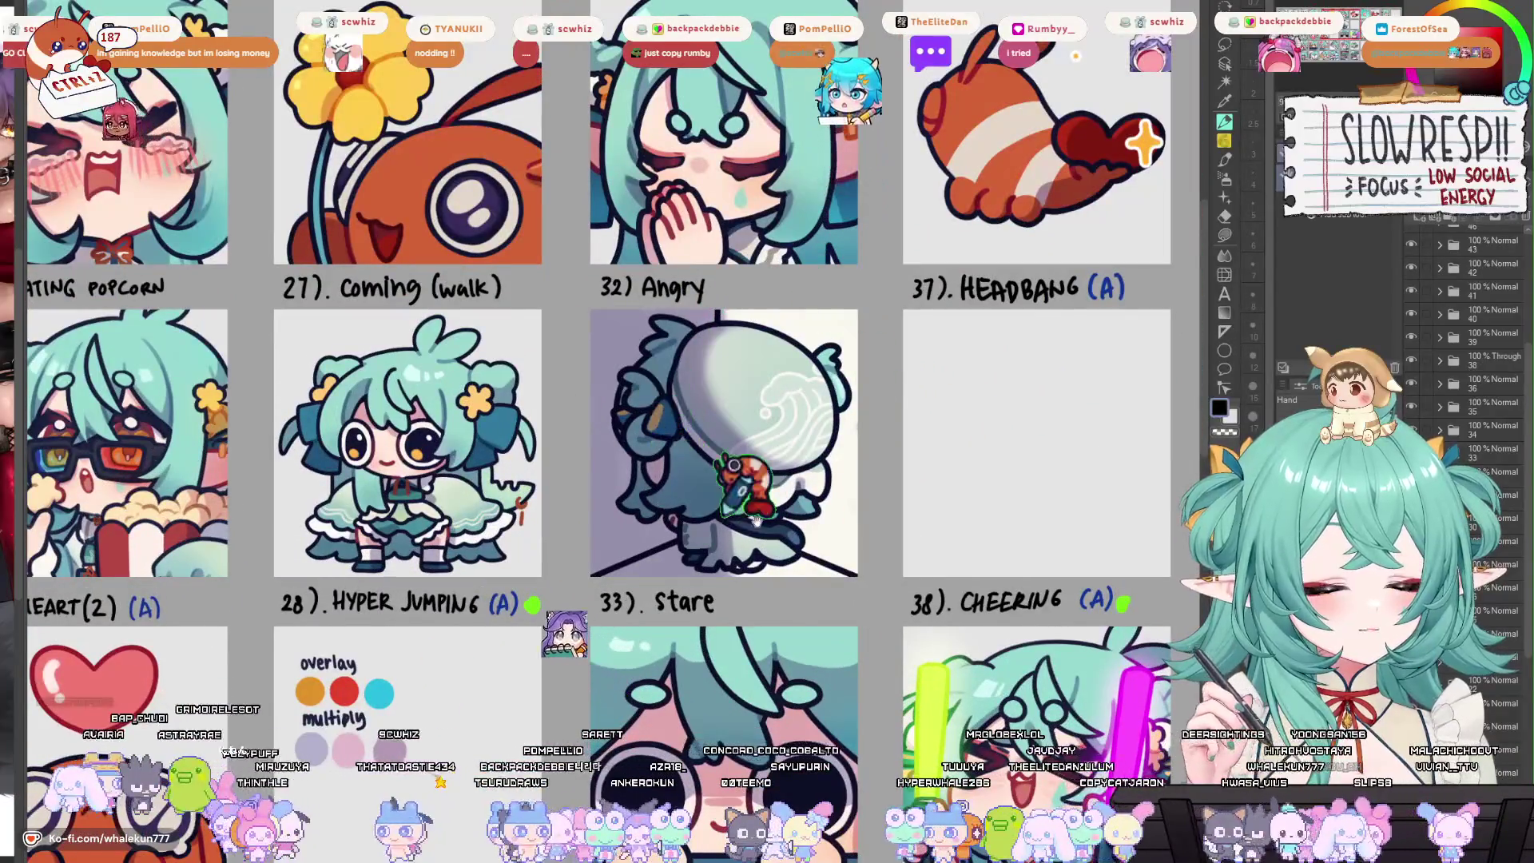
{"action": "scroll", "coordinate": [726, 355], "scroll_direction": "down", "scroll_amount": 10}
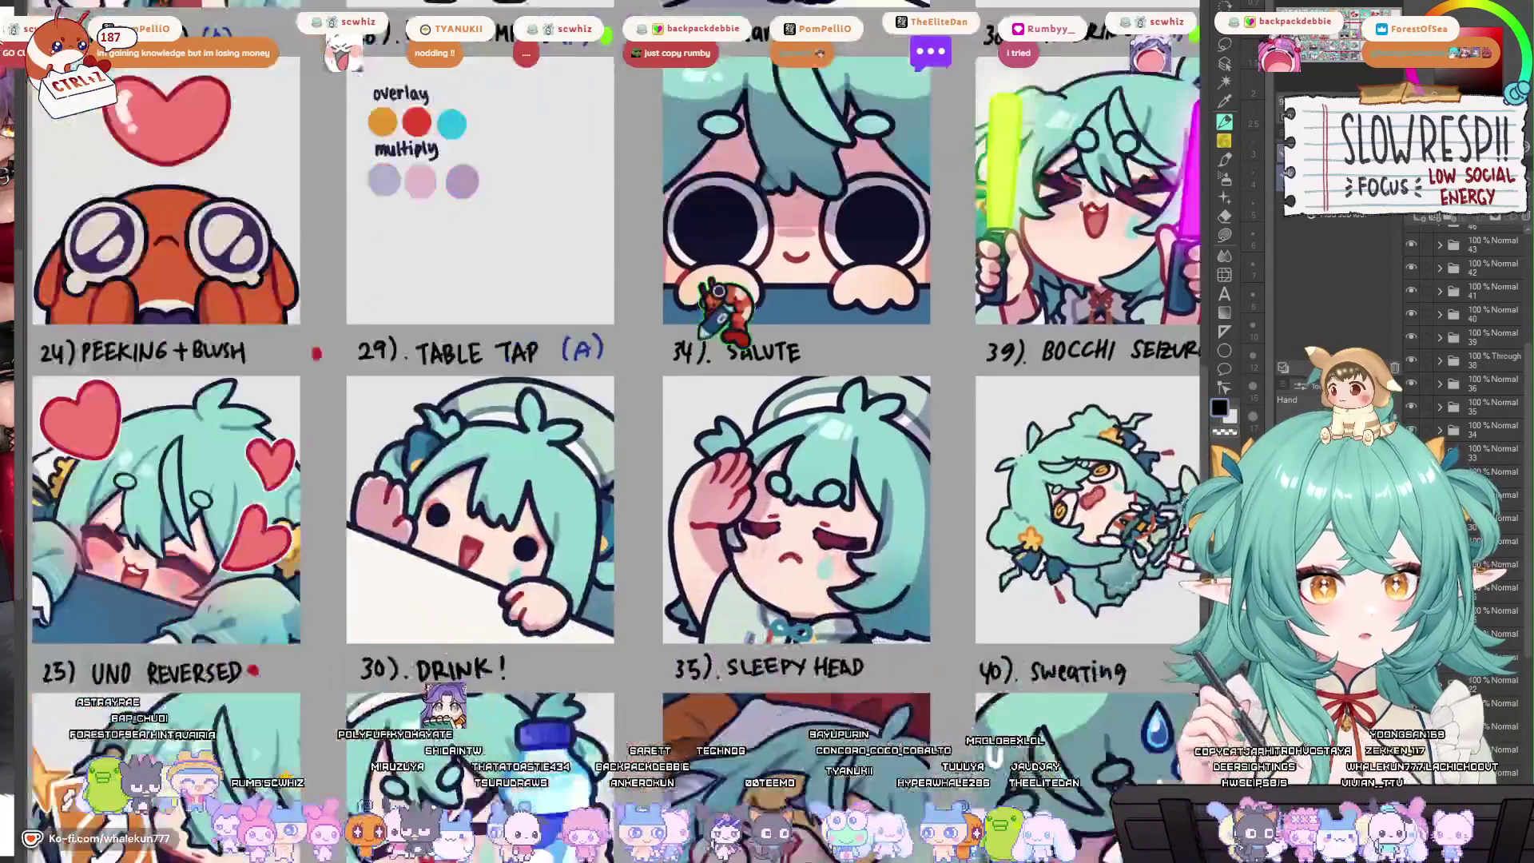
{"action": "scroll", "coordinate": [556, 344], "scroll_direction": "up", "scroll_amount": 3}
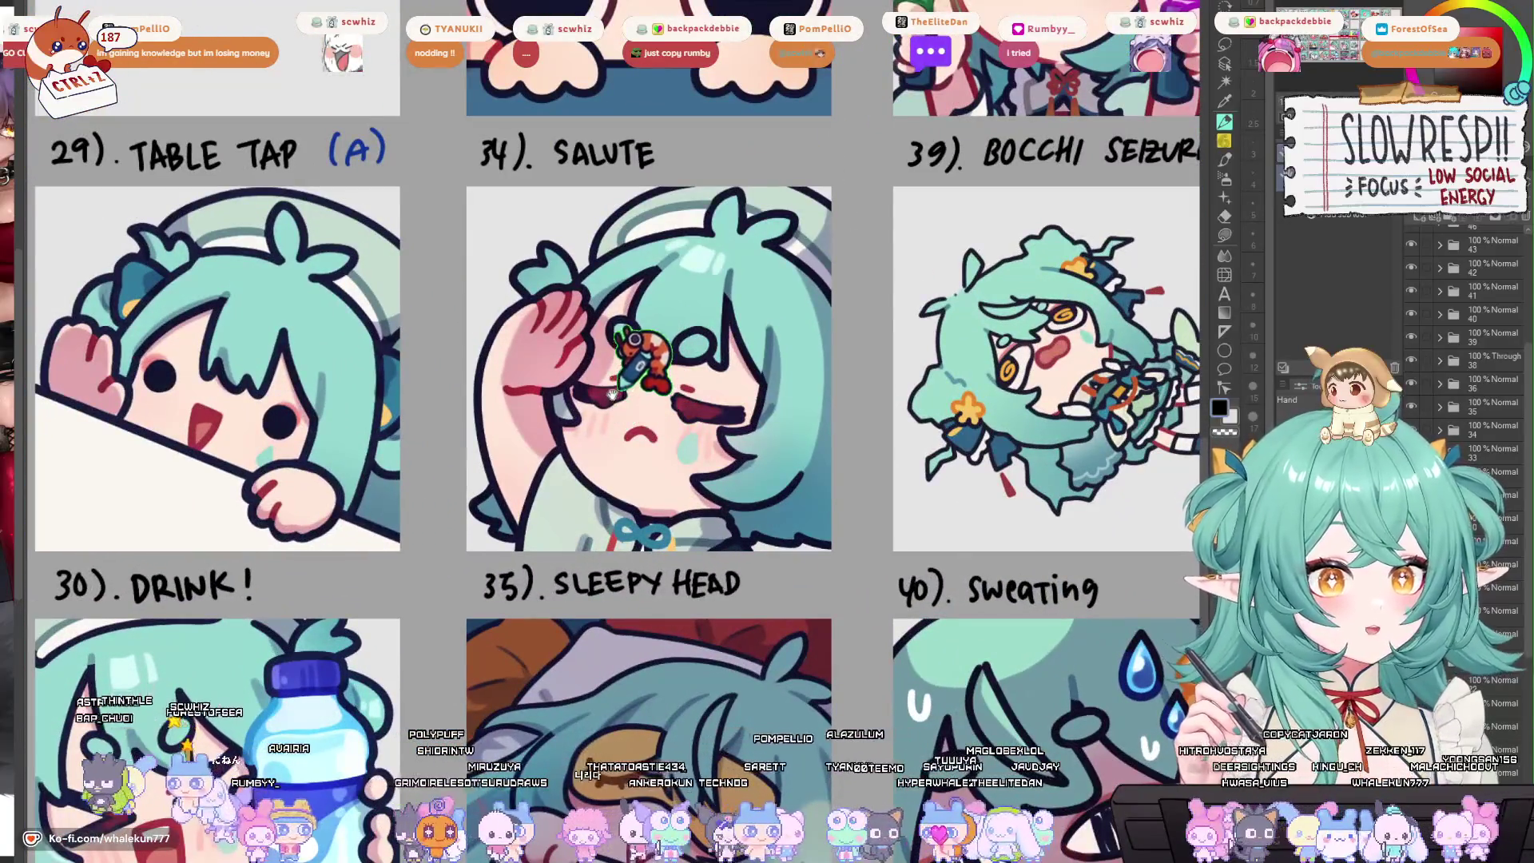
{"action": "mouse_move", "coordinate": [595, 340]}
{"action": "left_mouse_down"}
{"action": "mouse_move", "coordinate": [584, 288]}
{"action": "mouse_move", "coordinate": [595, 300]}
{"action": "mouse_move", "coordinate": [534, 394]}
{"action": "mouse_move", "coordinate": [557, 505]}
{"action": "mouse_move", "coordinate": [550, 430]}
{"action": "mouse_move", "coordinate": [597, 330]}
{"action": "left_mouse_up"}
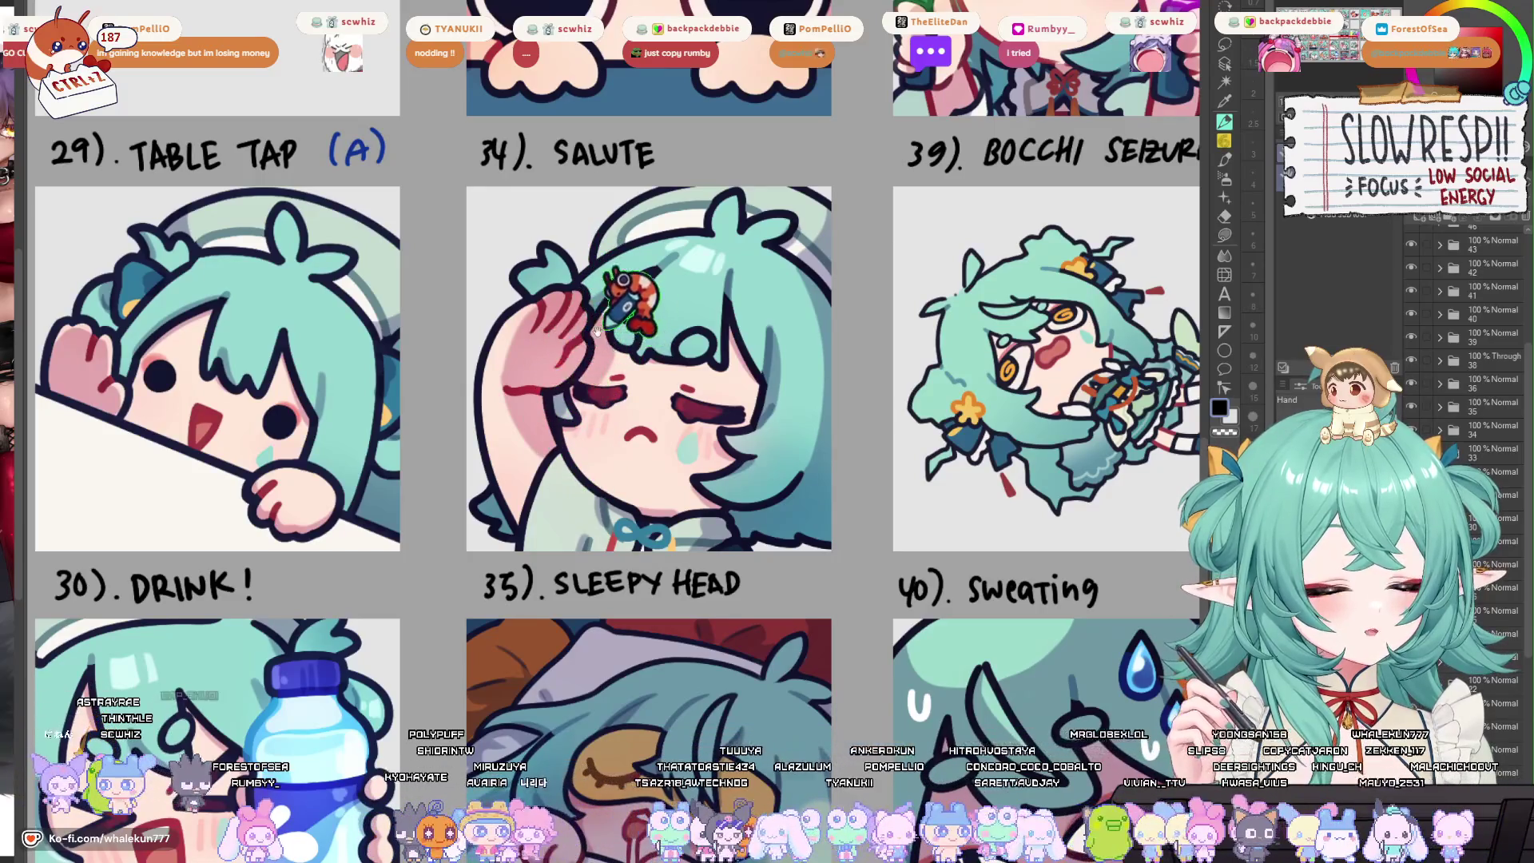
{"action": "mouse_move", "coordinate": [557, 253]}
{"action": "left_mouse_down"}
{"action": "mouse_move", "coordinate": [519, 339]}
{"action": "mouse_move", "coordinate": [512, 479]}
{"action": "mouse_move", "coordinate": [575, 344]}
{"action": "mouse_move", "coordinate": [647, 400]}
{"action": "mouse_move", "coordinate": [639, 503]}
{"action": "mouse_move", "coordinate": [747, 280]}
{"action": "left_mouse_up"}
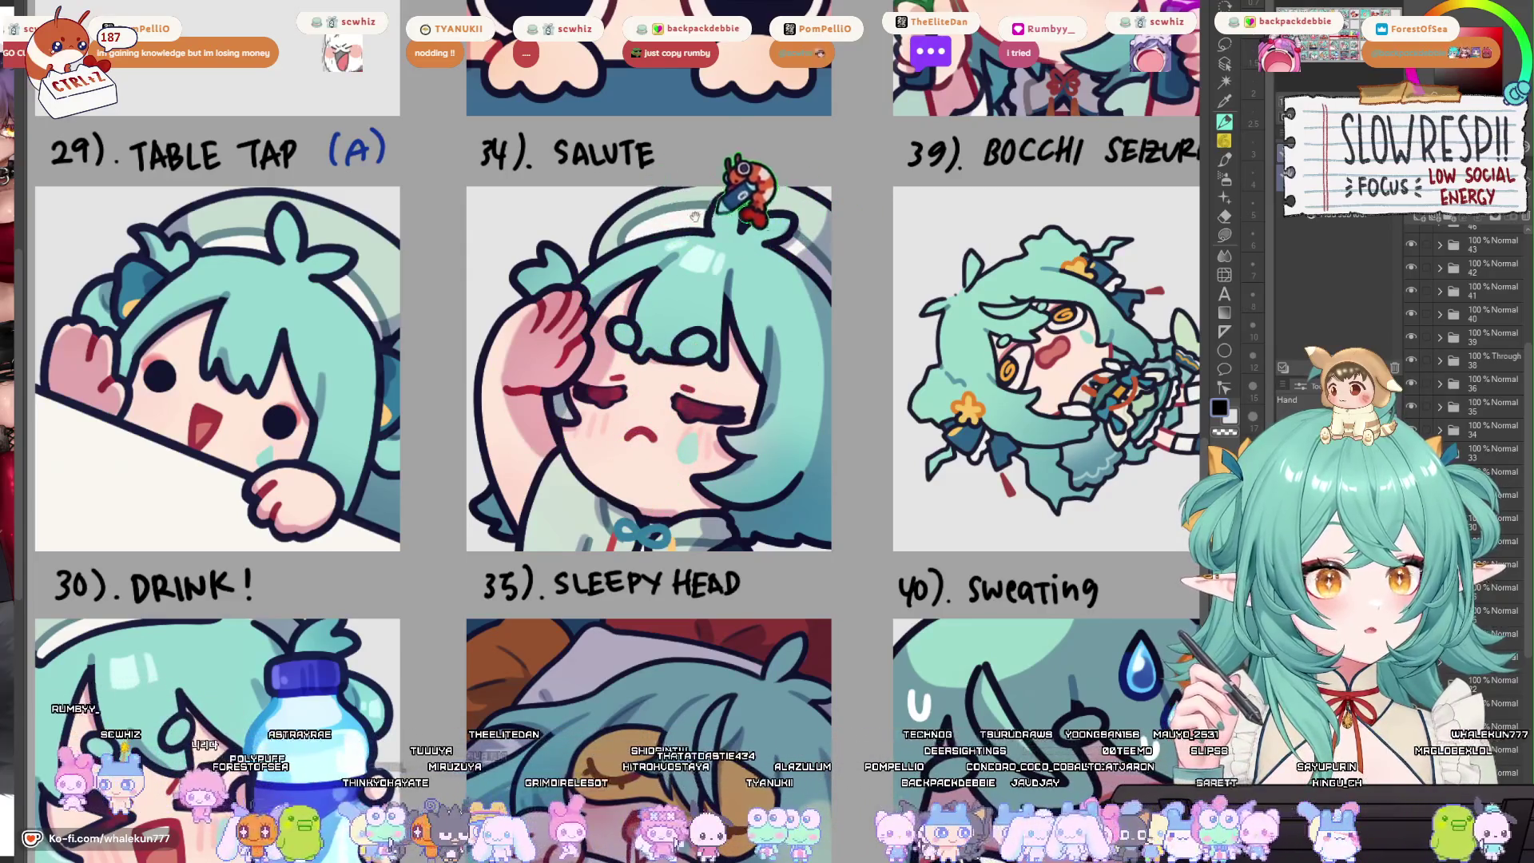
{"action": "scroll", "coordinate": [716, 268], "scroll_direction": "down", "scroll_amount": 5}
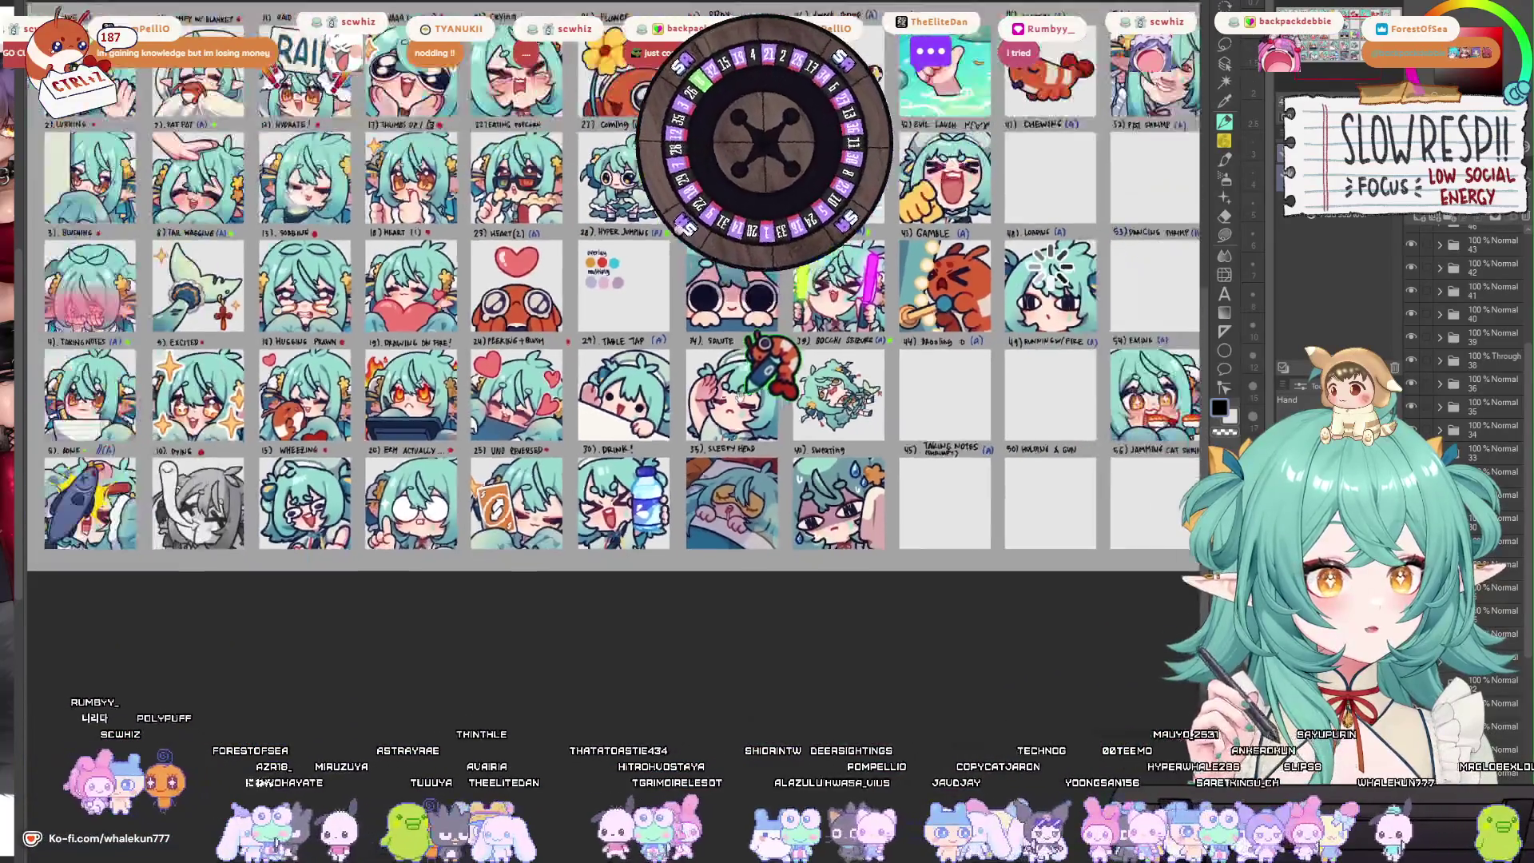
{"action": "scroll", "coordinate": [783, 385], "scroll_direction": "up", "scroll_amount": 3}
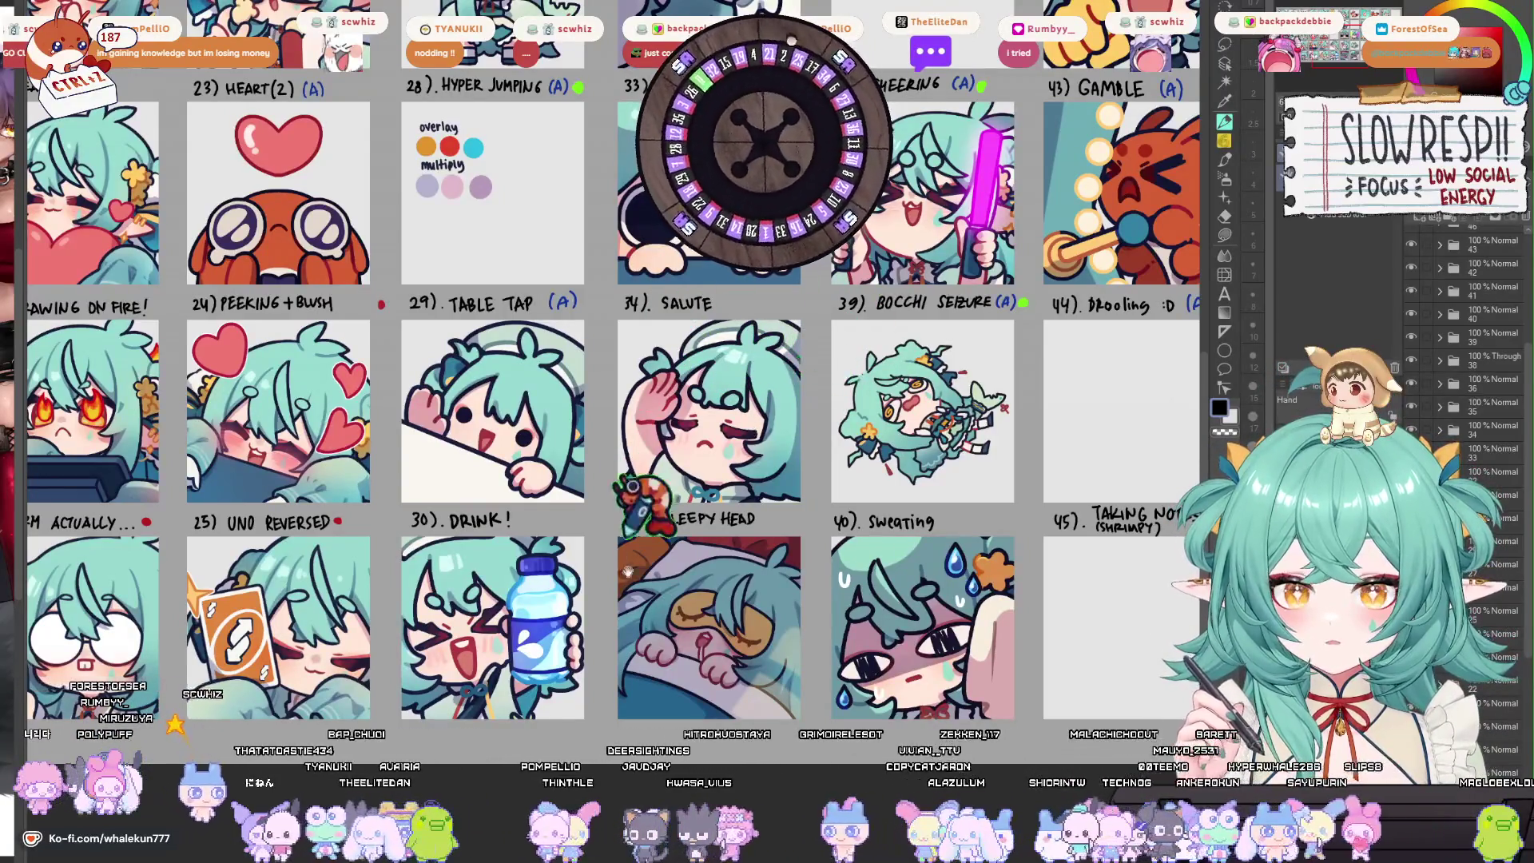
{"action": "scroll", "coordinate": [628, 571], "scroll_direction": "up", "scroll_amount": 3}
{"action": "scroll", "coordinate": [716, 541], "scroll_direction": "down", "scroll_amount": 3}
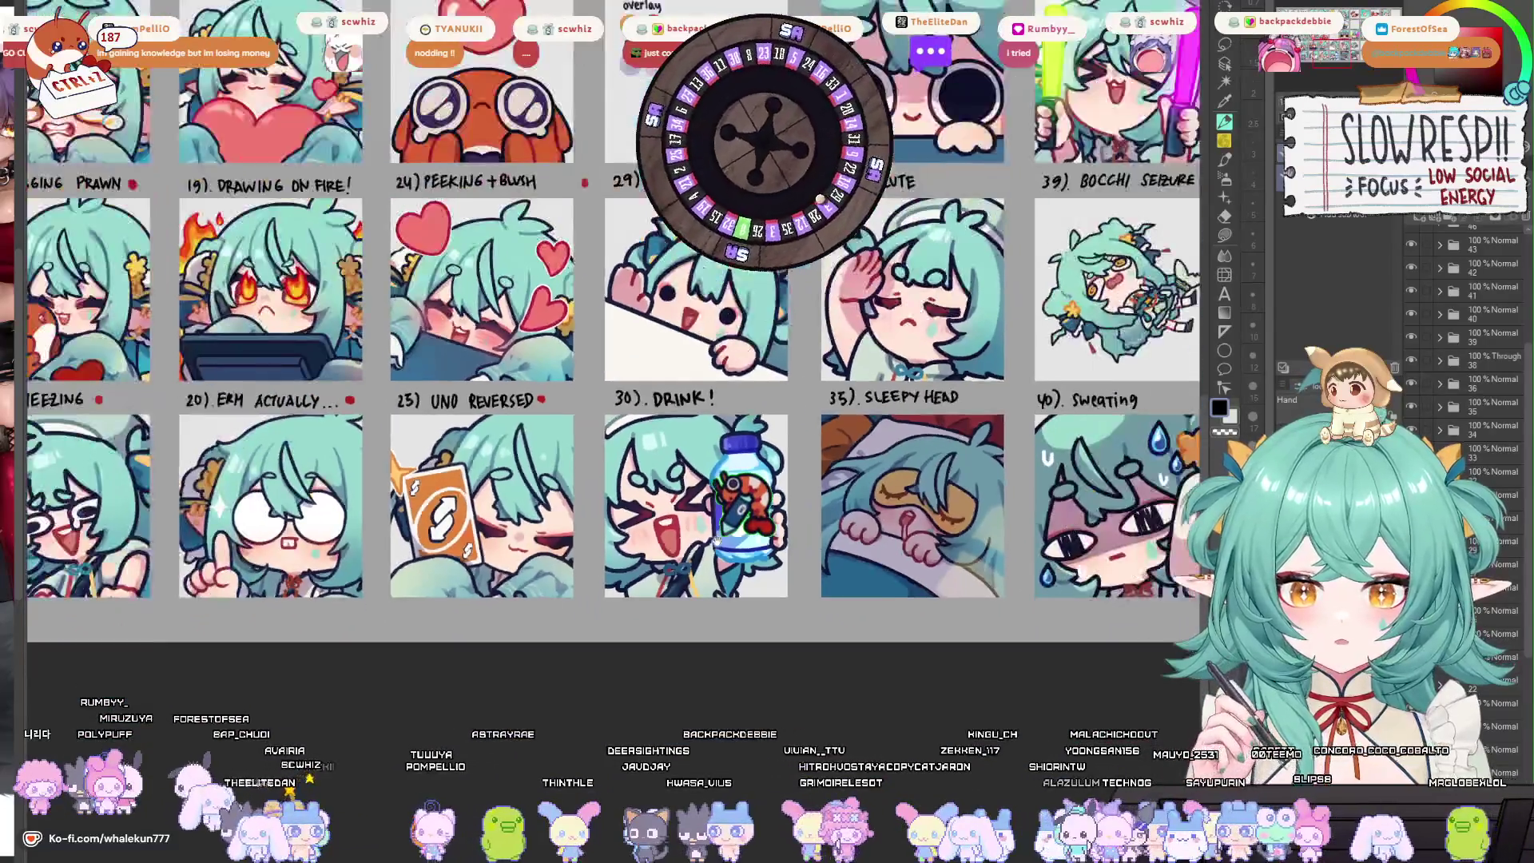
{"action": "scroll", "coordinate": [717, 541], "scroll_direction": "down", "scroll_amount": 3}
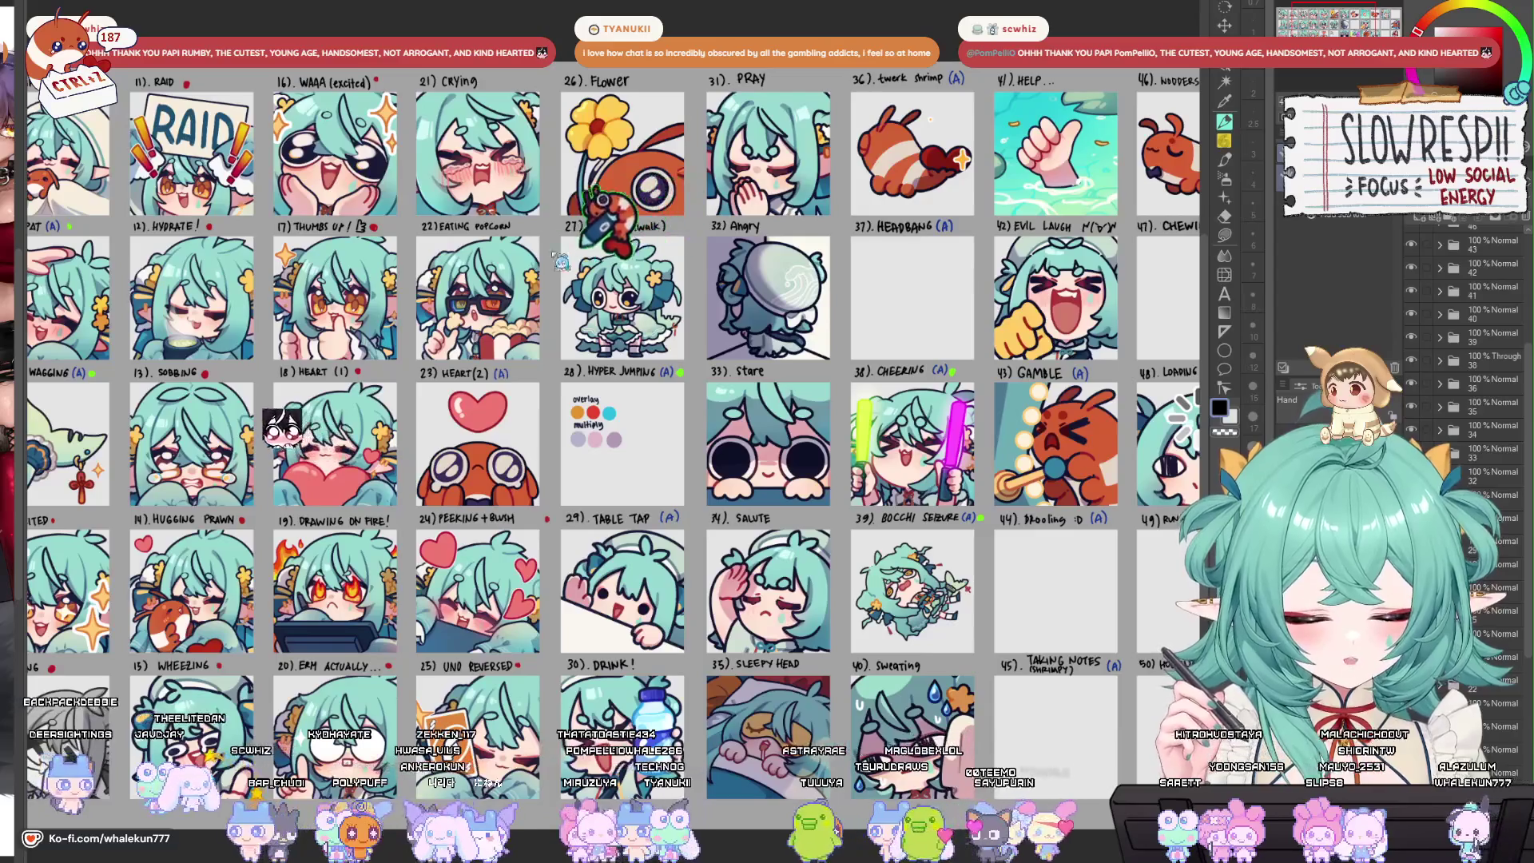
Switch to the About Me panel file and zoom in on the character's face and bat.
{"action": "key", "text": "ctrl+Tab"}
{"action": "scroll", "coordinate": [615, 344], "scroll_direction": "up", "scroll_amount": 5}
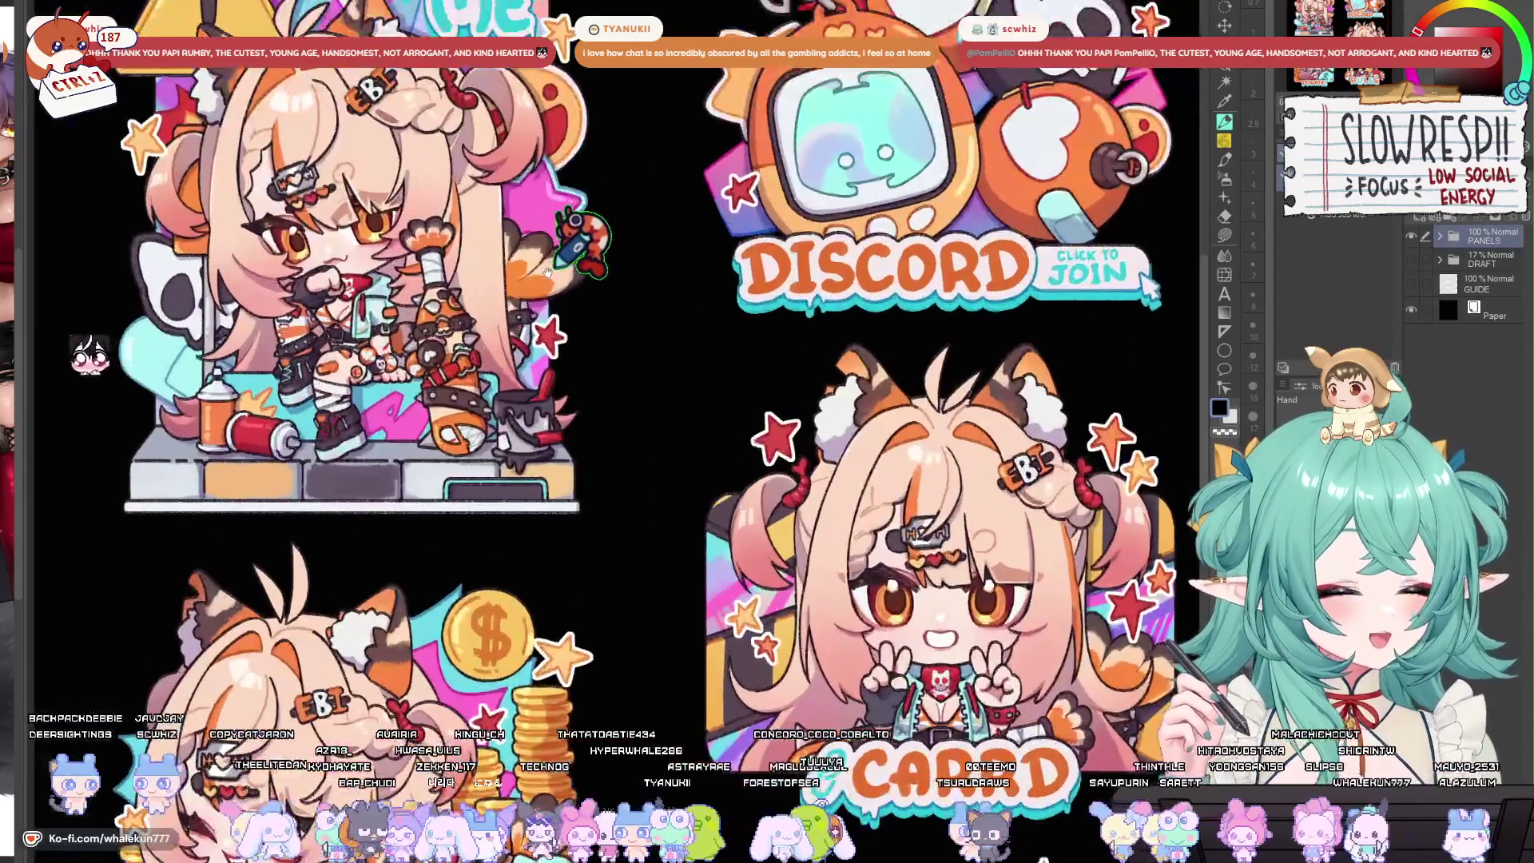
{"action": "scroll", "coordinate": [680, 417], "scroll_direction": "up", "scroll_amount": 5}
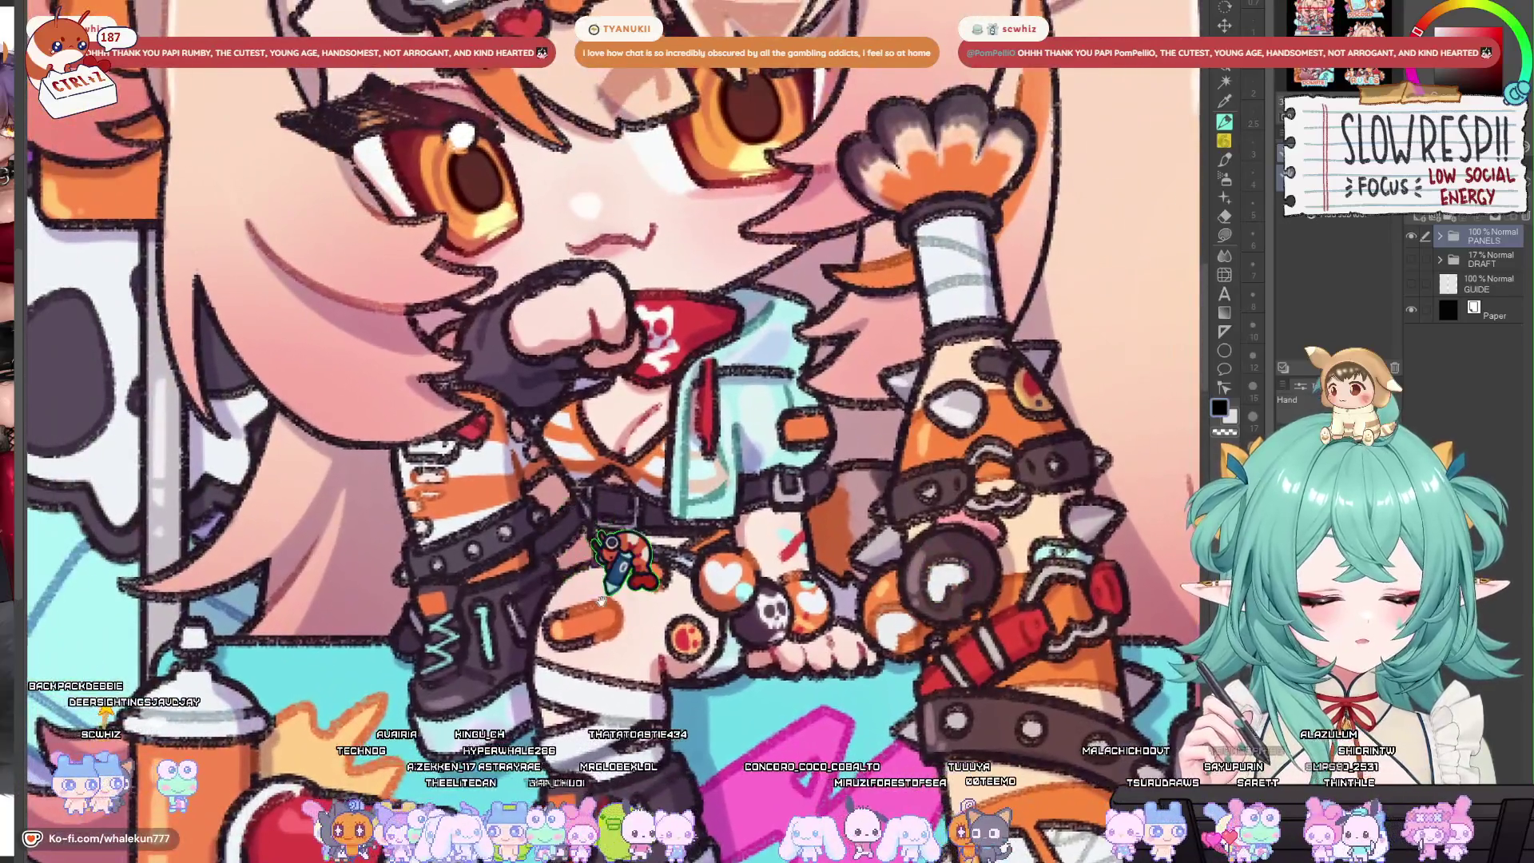
{"action": "left_click_drag", "start_coordinate": [593, 590], "coordinate": [563, 466]}
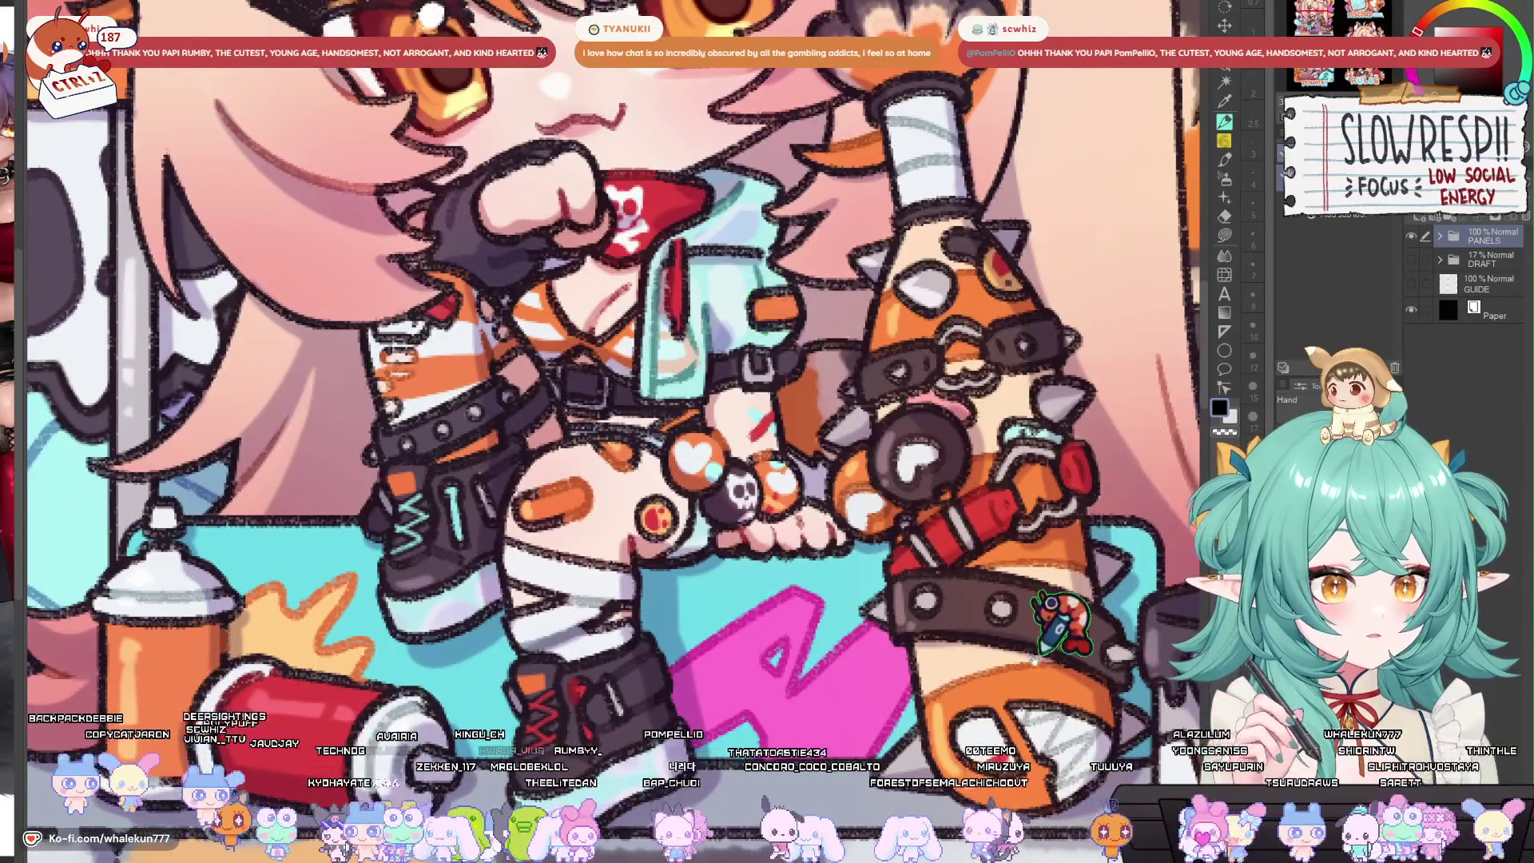
{"action": "scroll", "coordinate": [1098, 635], "scroll_direction": "down", "scroll_amount": 10}
{"action": "scroll", "coordinate": [1099, 635], "scroll_direction": "down", "scroll_amount": 6}
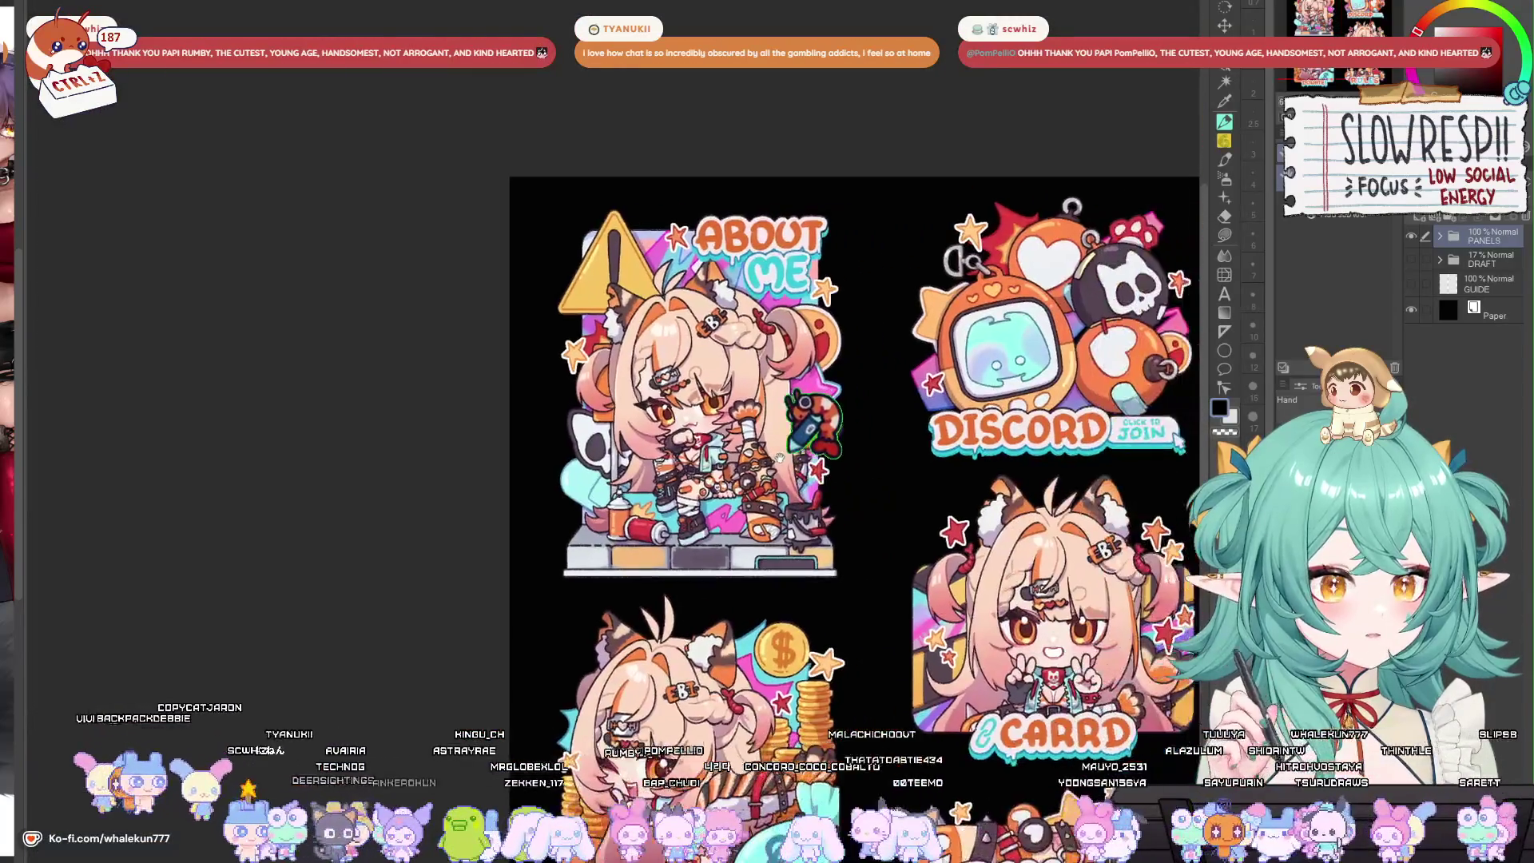
{"action": "scroll", "coordinate": [769, 374], "scroll_direction": "up", "scroll_amount": 3}
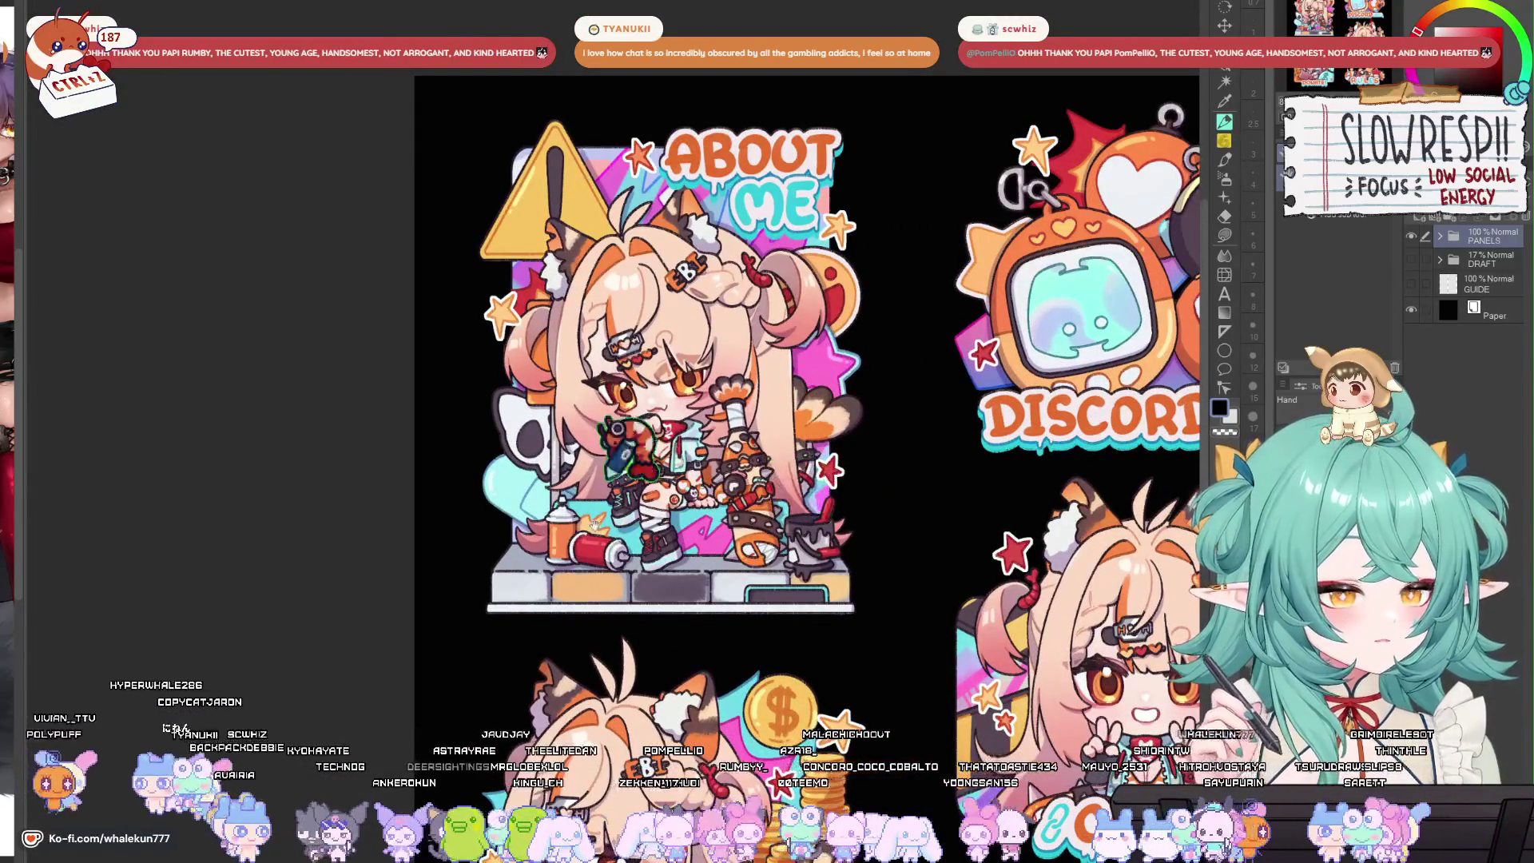
{"action": "scroll", "coordinate": [723, 545], "scroll_direction": "up", "scroll_amount": 4}
{"action": "scroll", "coordinate": [723, 545], "scroll_direction": "up", "scroll_amount": 1}
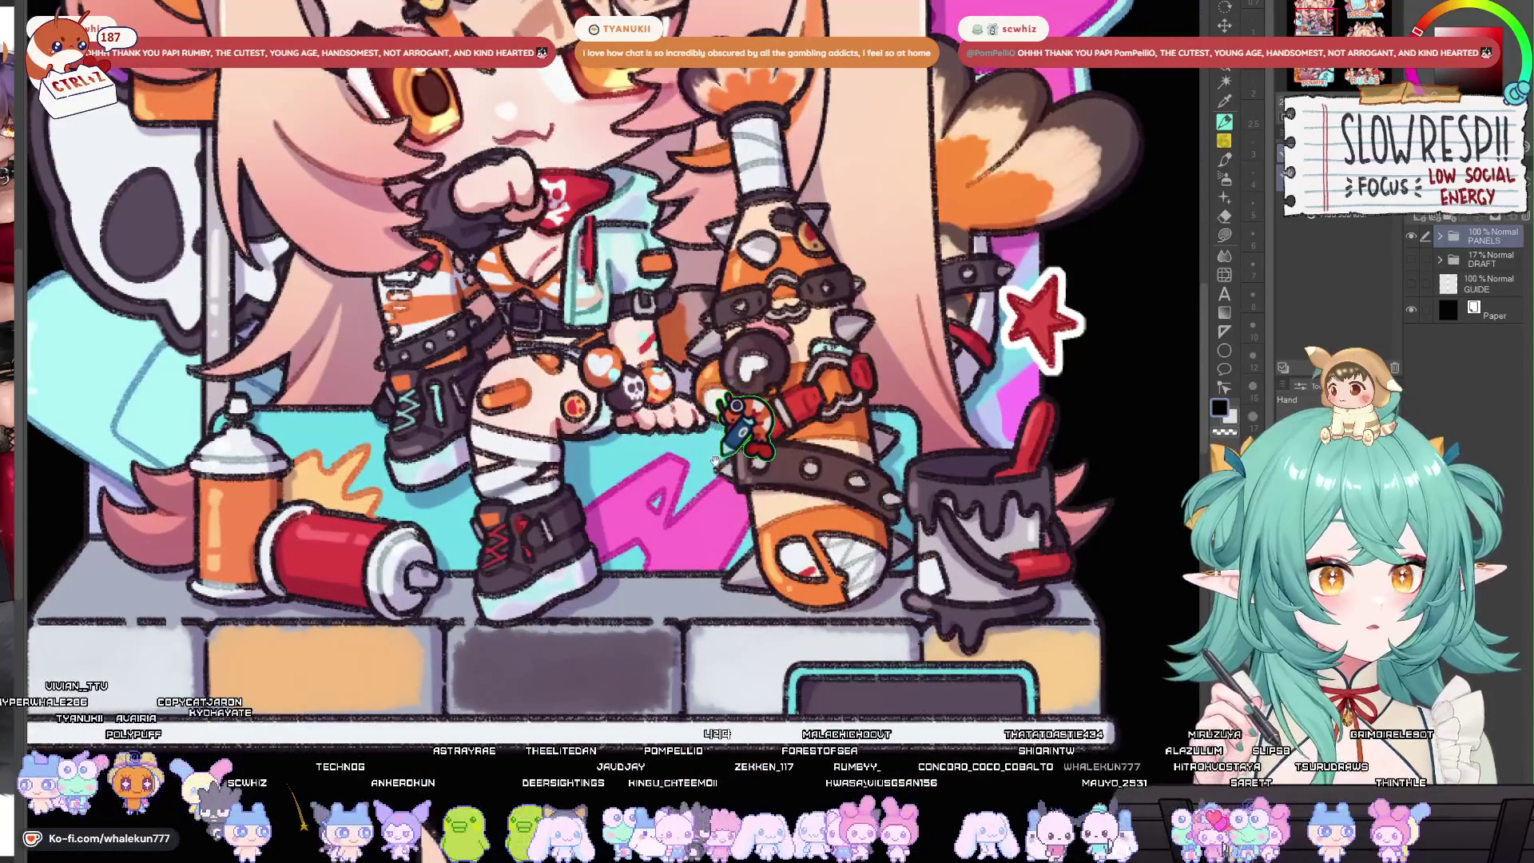
{"action": "scroll", "coordinate": [701, 457], "scroll_direction": "down", "scroll_amount": 4}
{"action": "scroll", "coordinate": [700, 457], "scroll_direction": "down", "scroll_amount": 2}
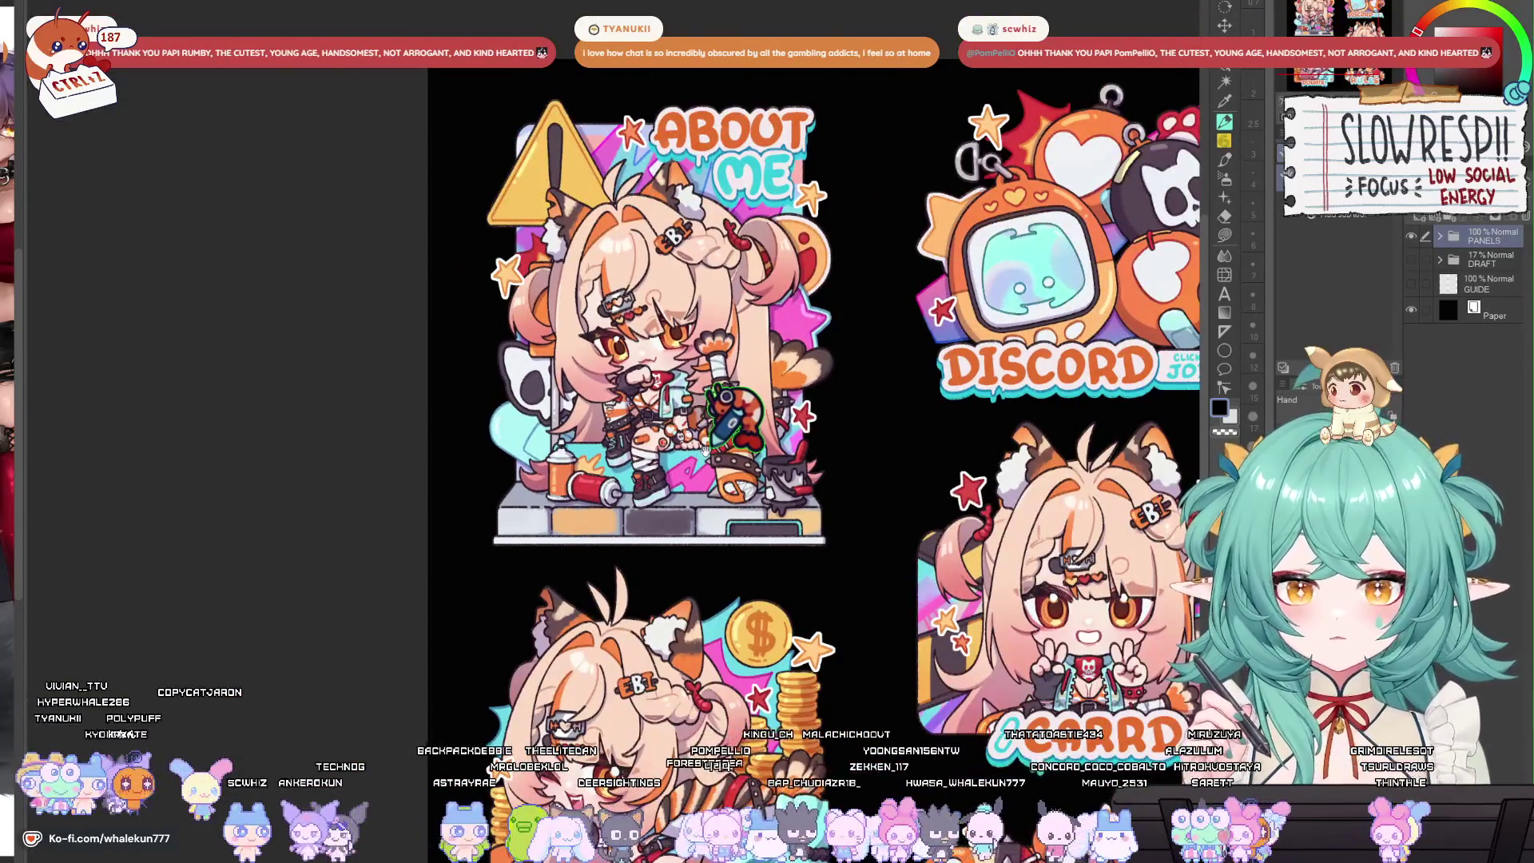
Centre the About Me and Discord pieces, then the Carrd artwork.
{"action": "left_click_drag", "start_coordinate": [706, 450], "coordinate": [570, 497]}
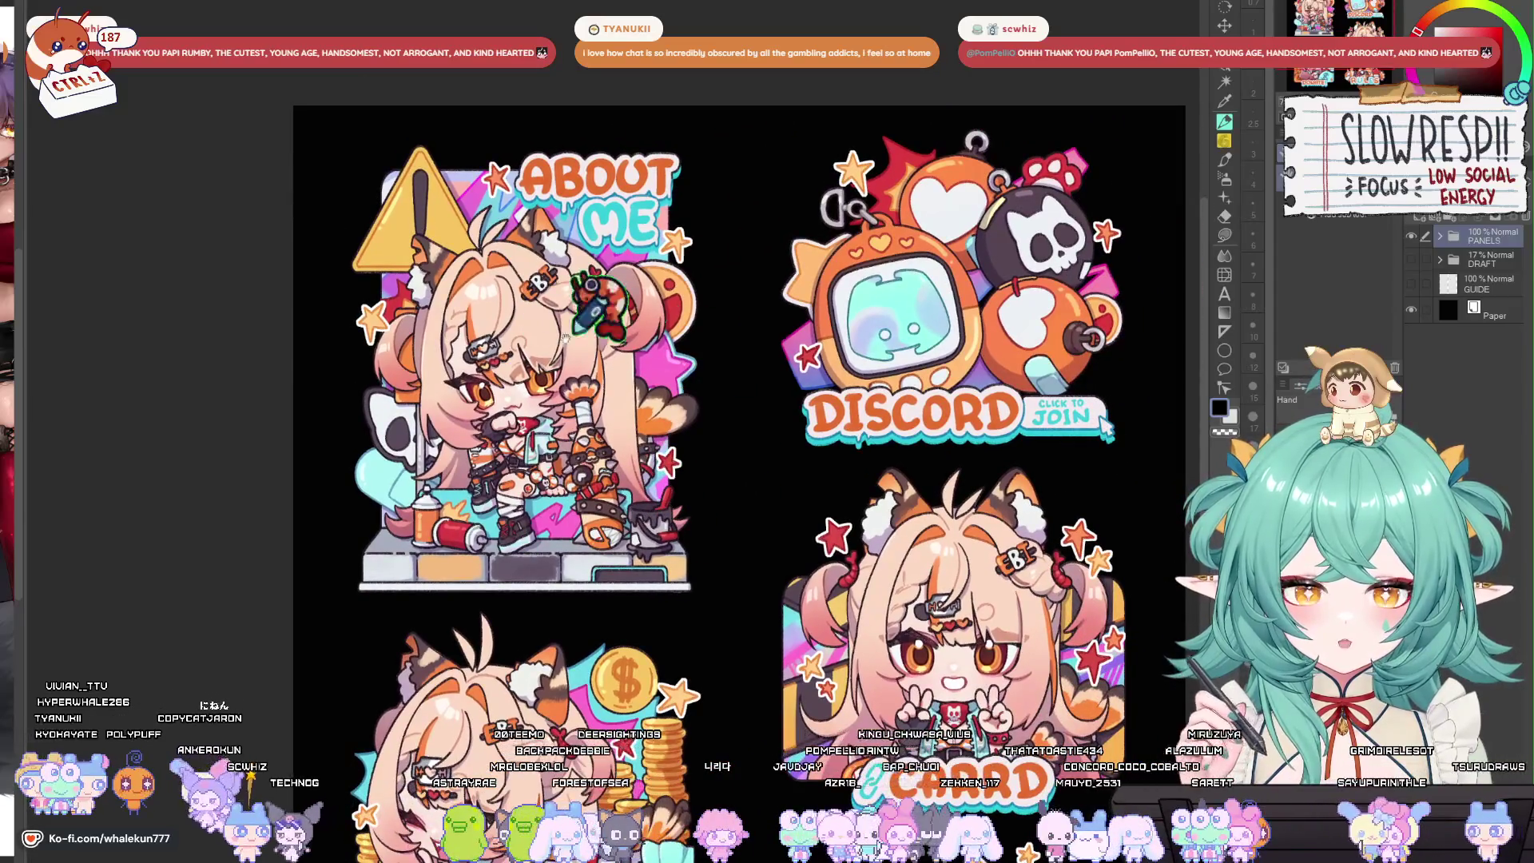
{"action": "scroll", "coordinate": [598, 512], "scroll_direction": "up", "scroll_amount": 2}
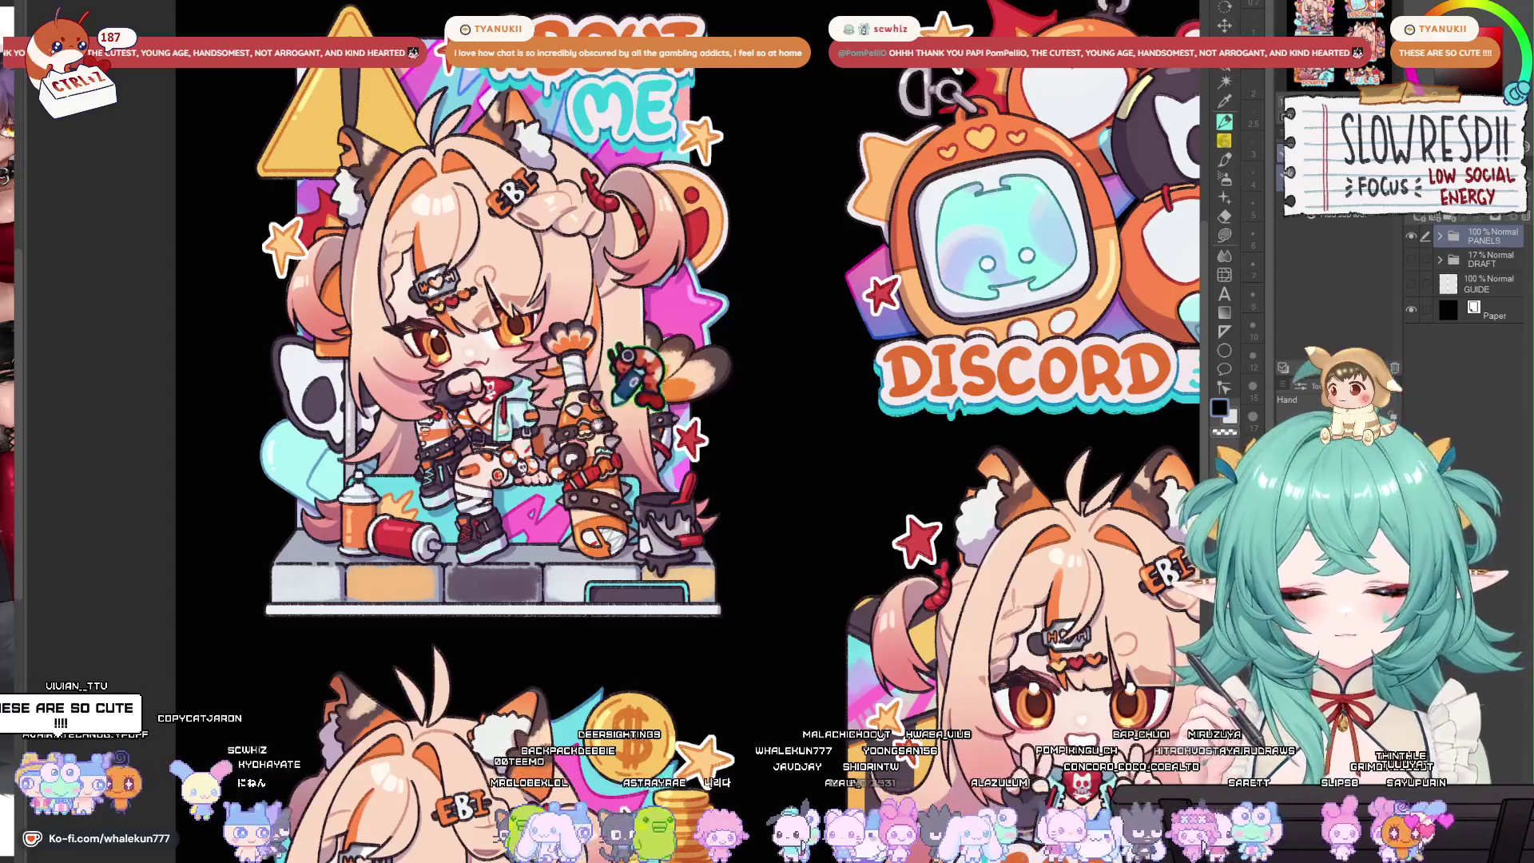
{"action": "scroll", "coordinate": [613, 525], "scroll_direction": "down", "scroll_amount": 1}
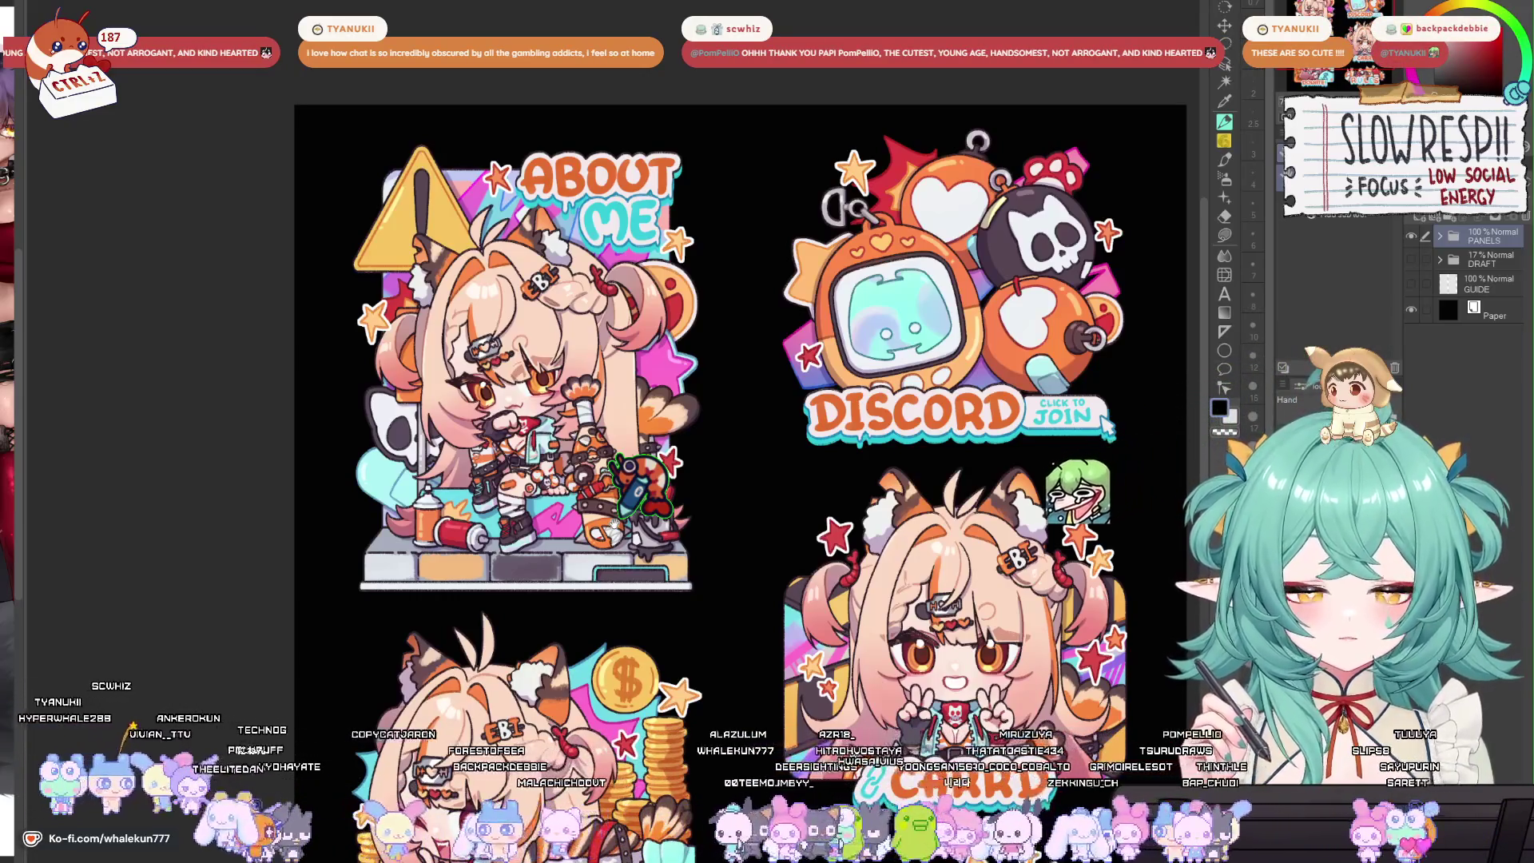
{"action": "scroll", "coordinate": [528, 228], "scroll_direction": "up", "scroll_amount": 2}
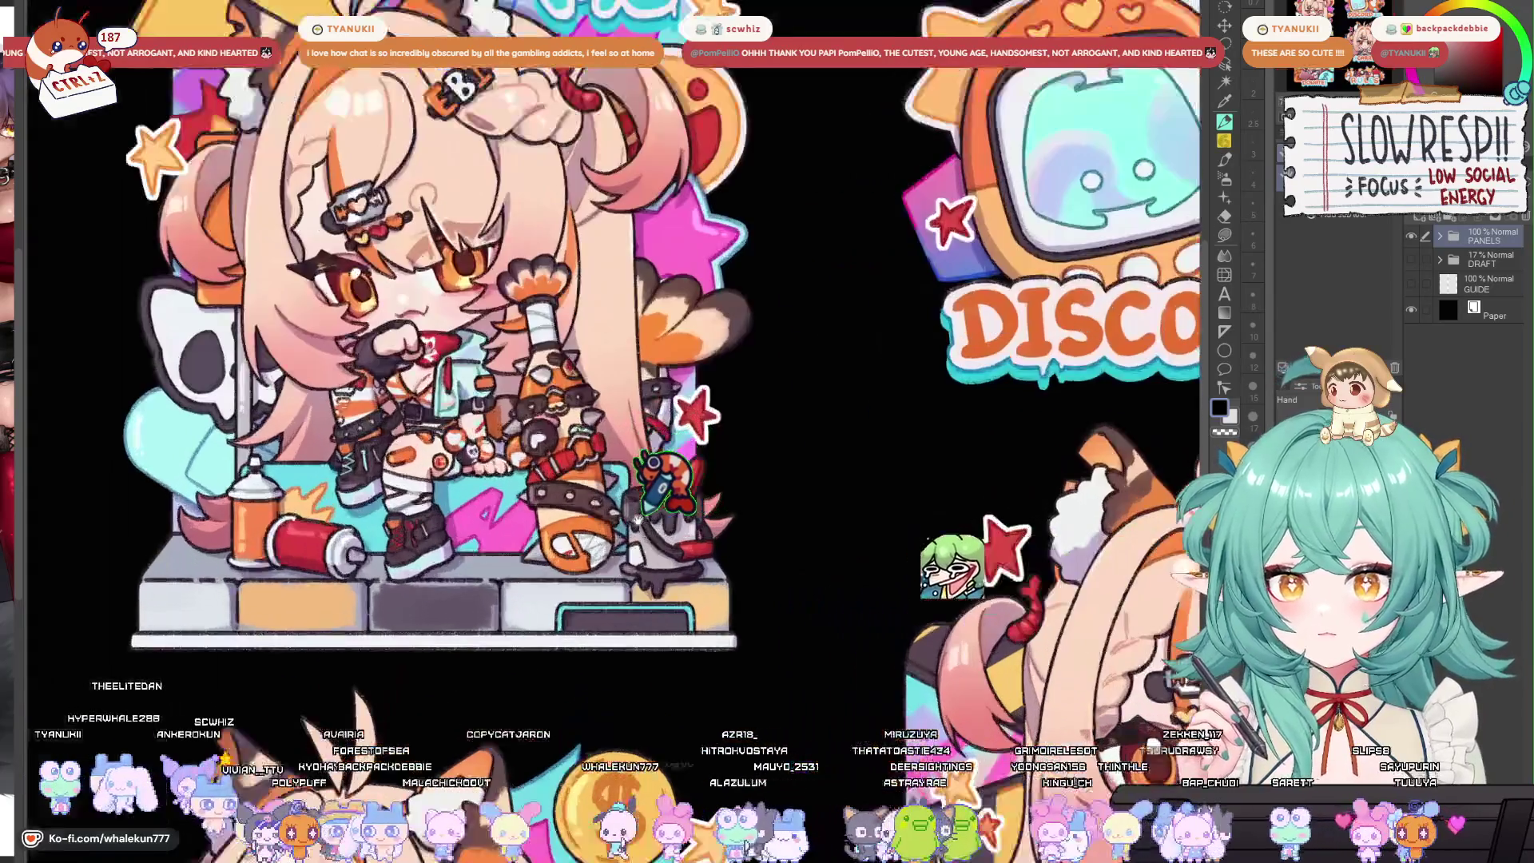
{"action": "scroll", "coordinate": [496, 256], "scroll_direction": "up", "scroll_amount": 1}
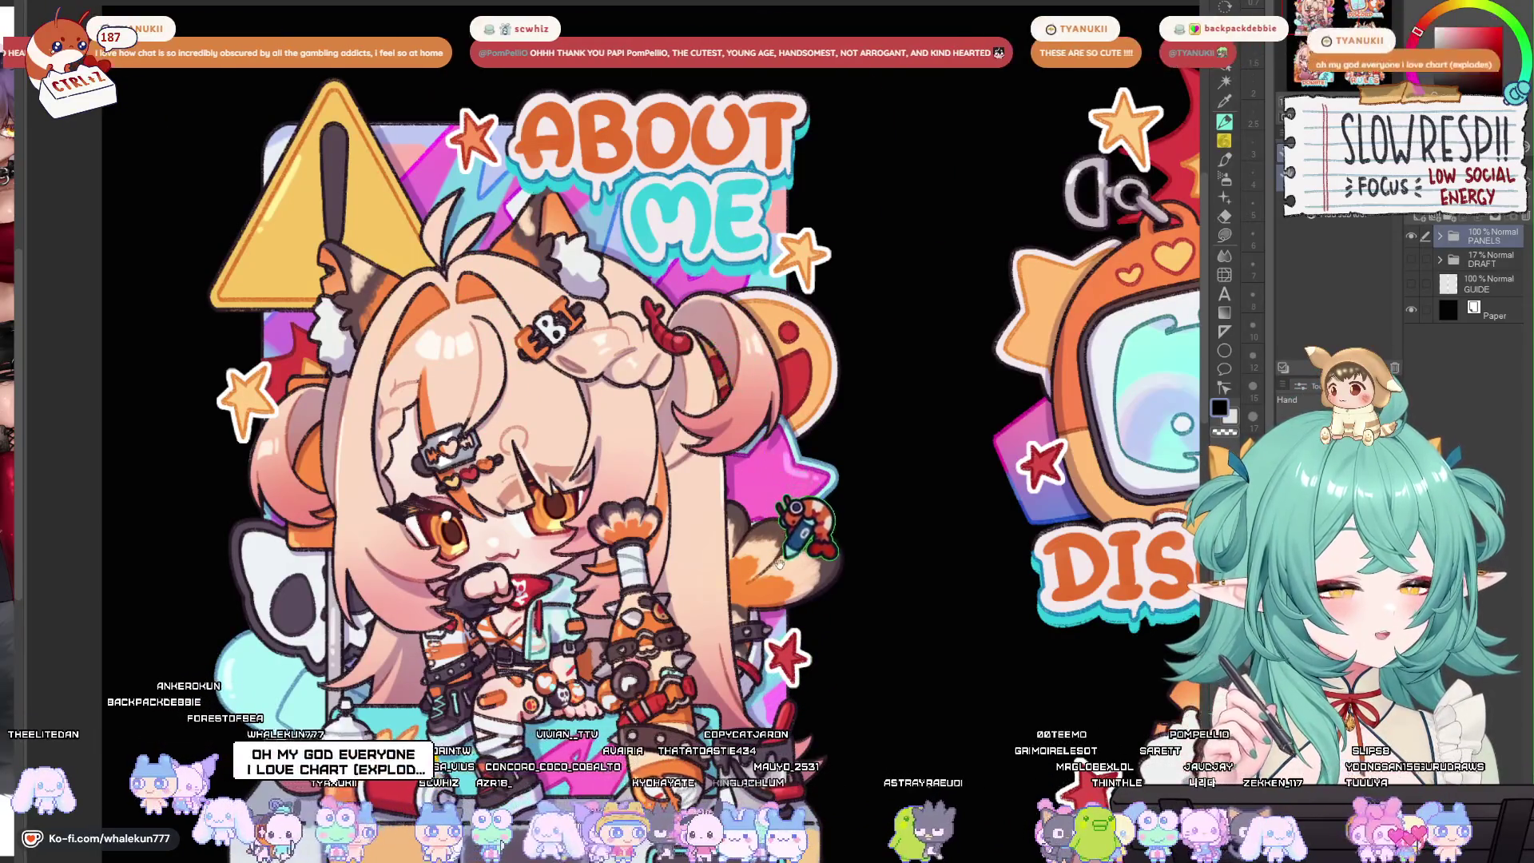
{"action": "scroll", "coordinate": [683, 364], "scroll_direction": "down", "scroll_amount": 4}
{"action": "scroll", "coordinate": [775, 480], "scroll_direction": "up", "scroll_amount": 5}
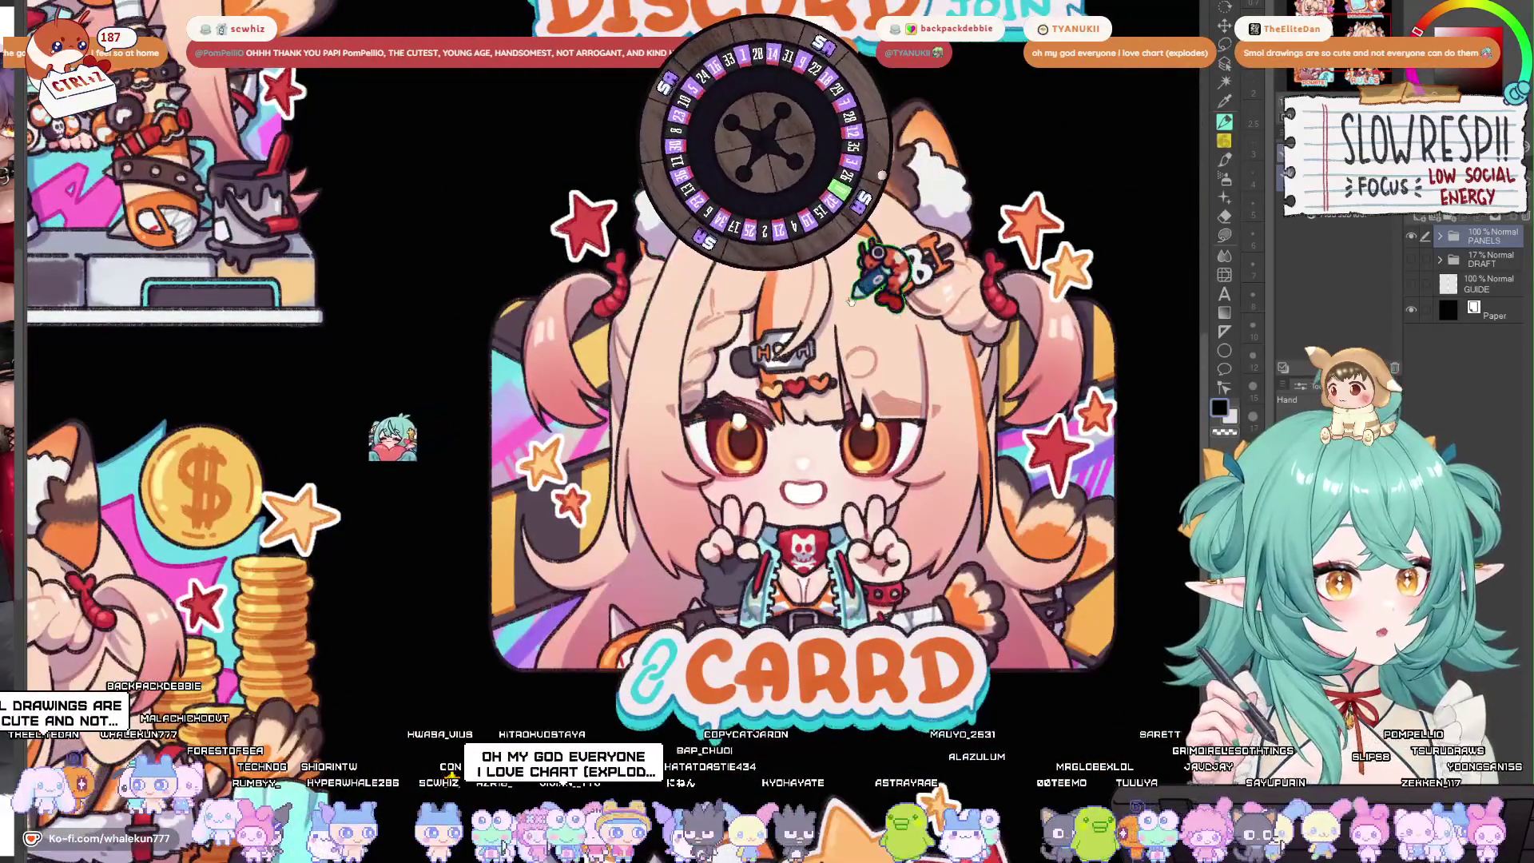
{"action": "mouse_move", "coordinate": [867, 407]}
{"action": "left_mouse_down"}
{"action": "mouse_move", "coordinate": [747, 363]}
{"action": "mouse_move", "coordinate": [867, 472]}
{"action": "left_mouse_up"}
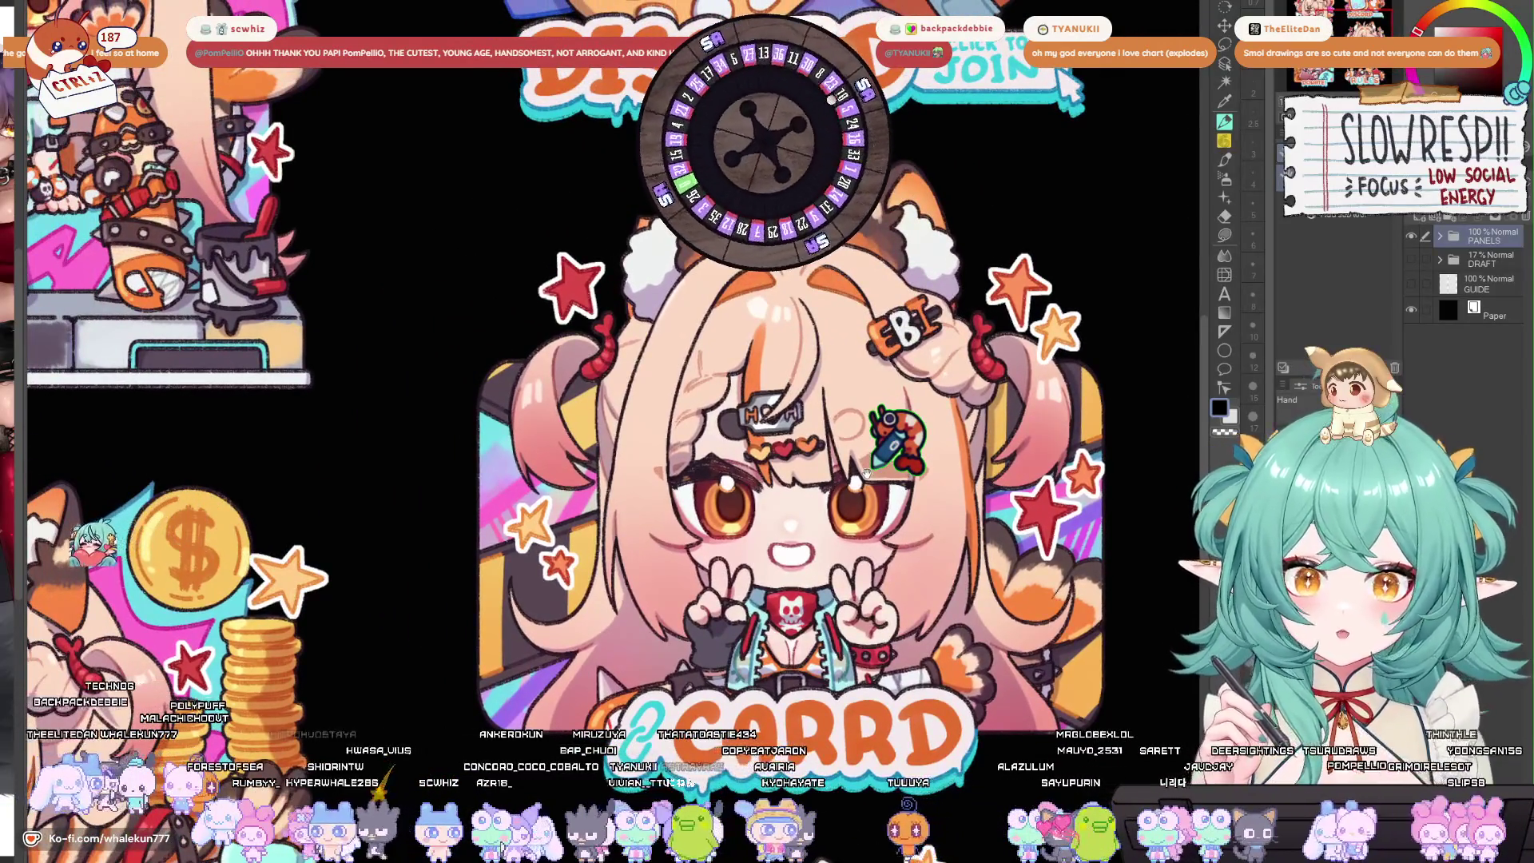
Pan over to the Rules and Donate artwork to review them.
{"action": "scroll", "coordinate": [867, 472], "scroll_direction": "down", "scroll_amount": 5}
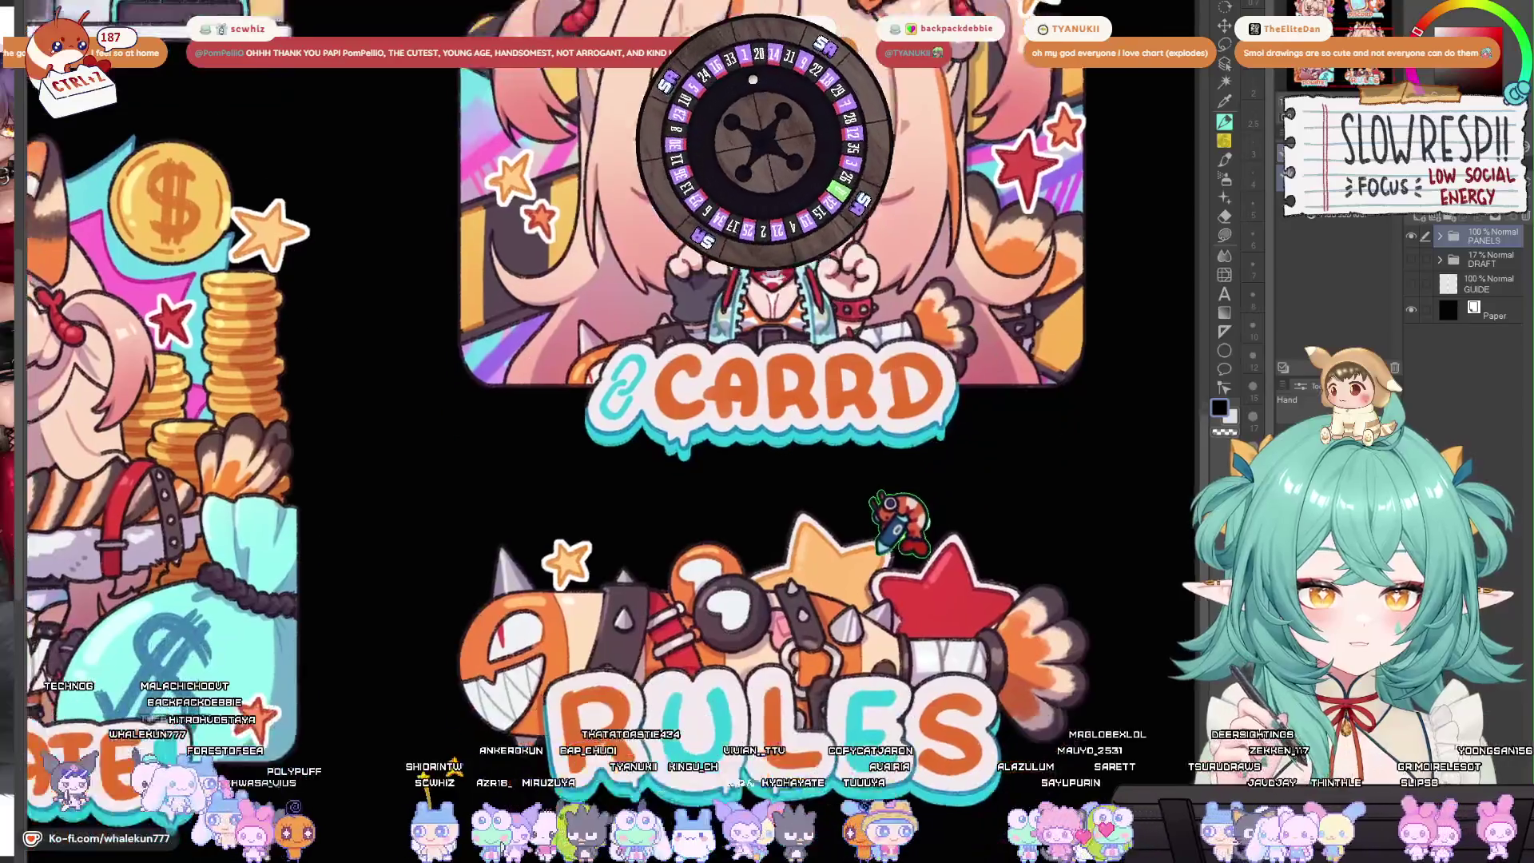
{"action": "left_click_drag", "start_coordinate": [873, 557], "coordinate": [946, 497]}
{"action": "left_click_drag", "start_coordinate": [560, 411], "coordinate": [897, 484]}
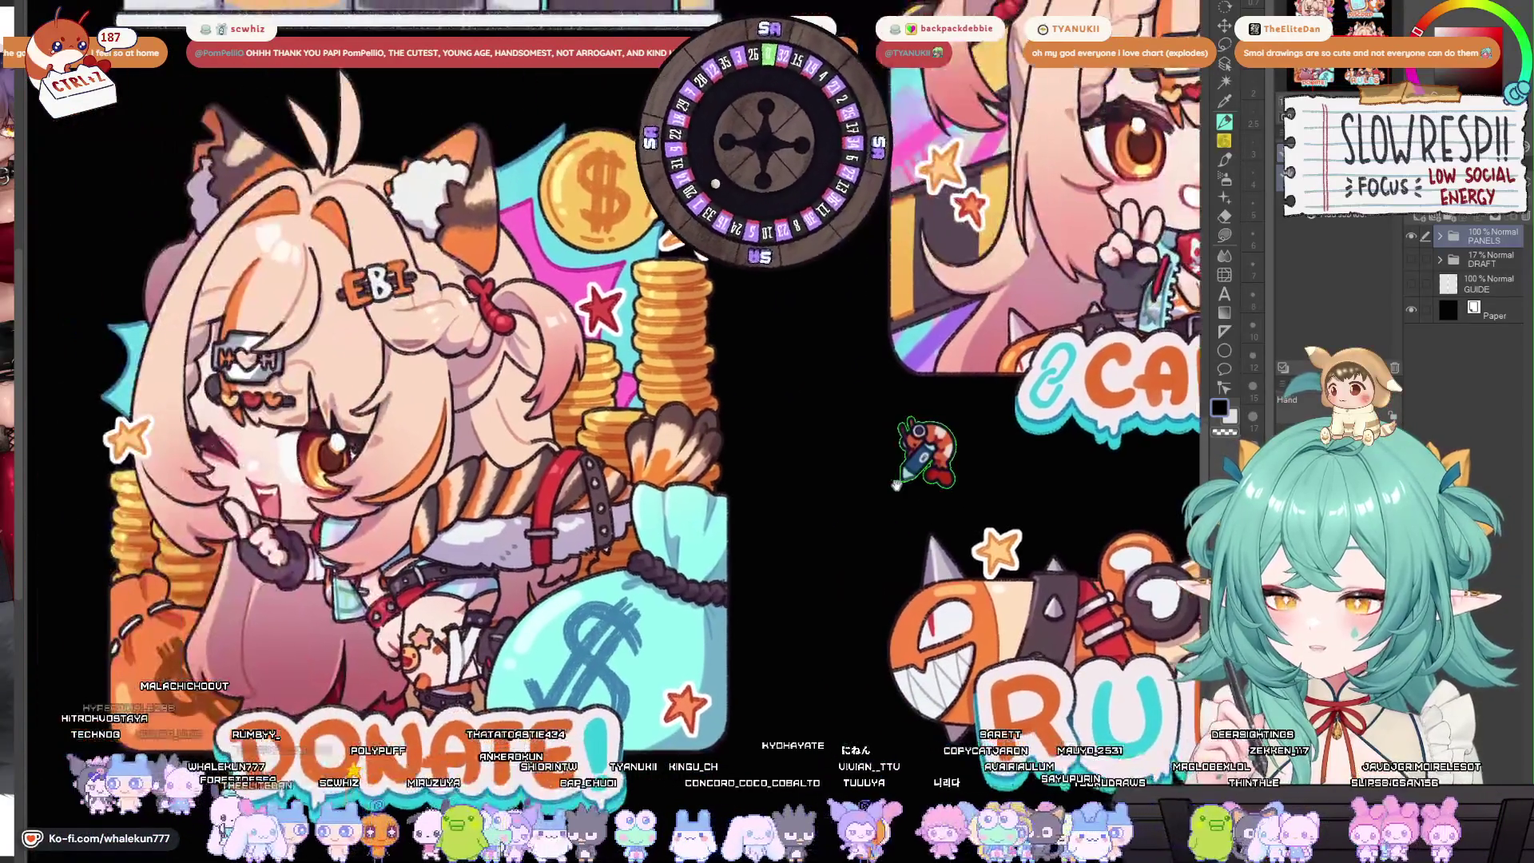
{"action": "left_click_drag", "start_coordinate": [756, 467], "coordinate": [823, 479]}
{"action": "scroll", "coordinate": [712, 469], "scroll_direction": "down", "scroll_amount": 1}
{"action": "scroll", "coordinate": [712, 470], "scroll_direction": "up", "scroll_amount": 1}
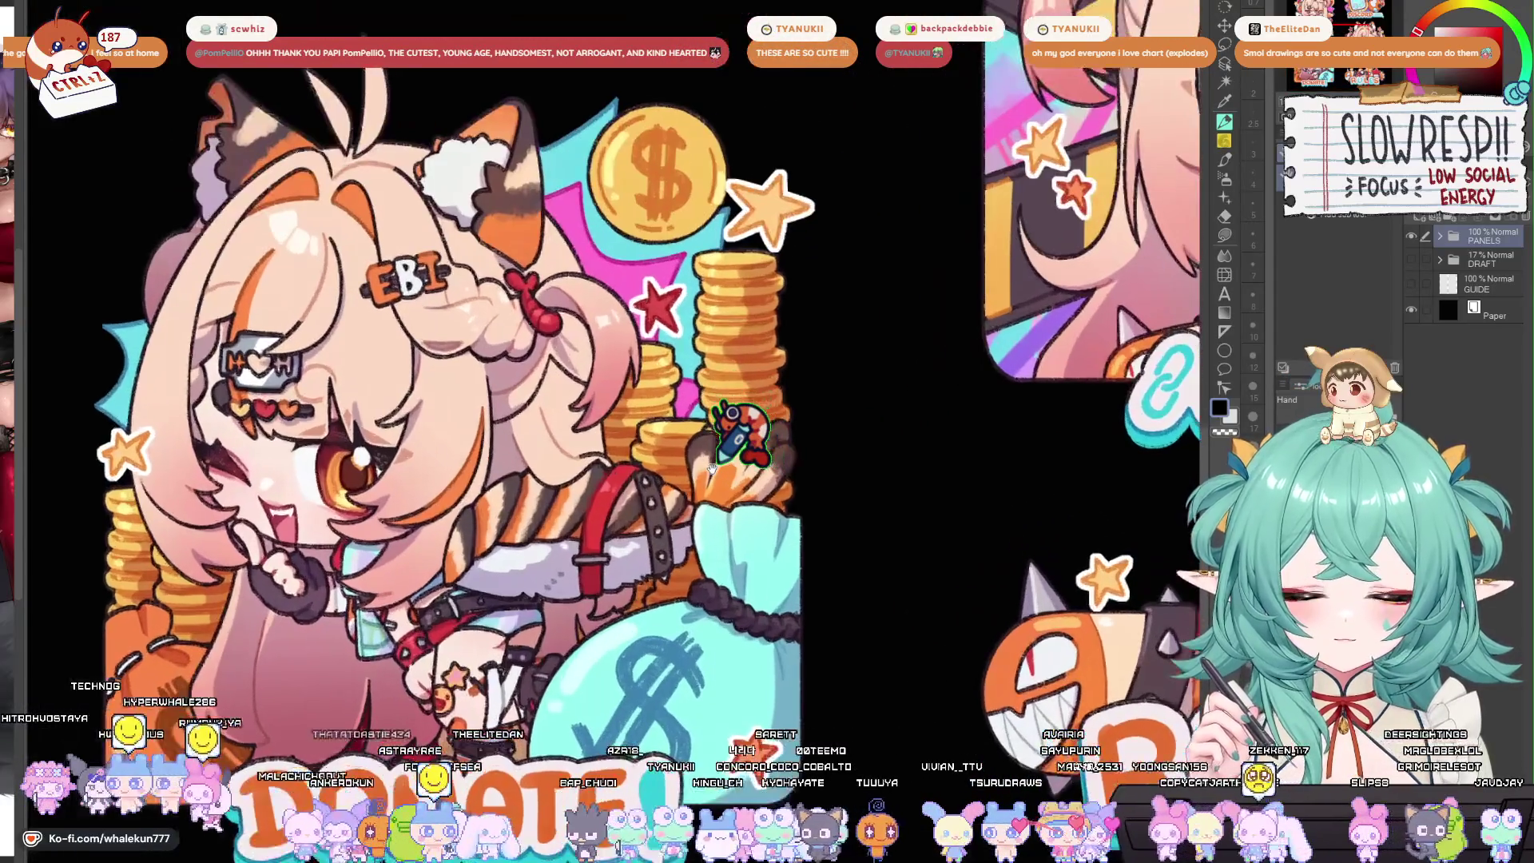
{"action": "scroll", "coordinate": [712, 470], "scroll_direction": "down", "scroll_amount": 1}
{"action": "scroll", "coordinate": [712, 469], "scroll_direction": "down", "scroll_amount": 2}
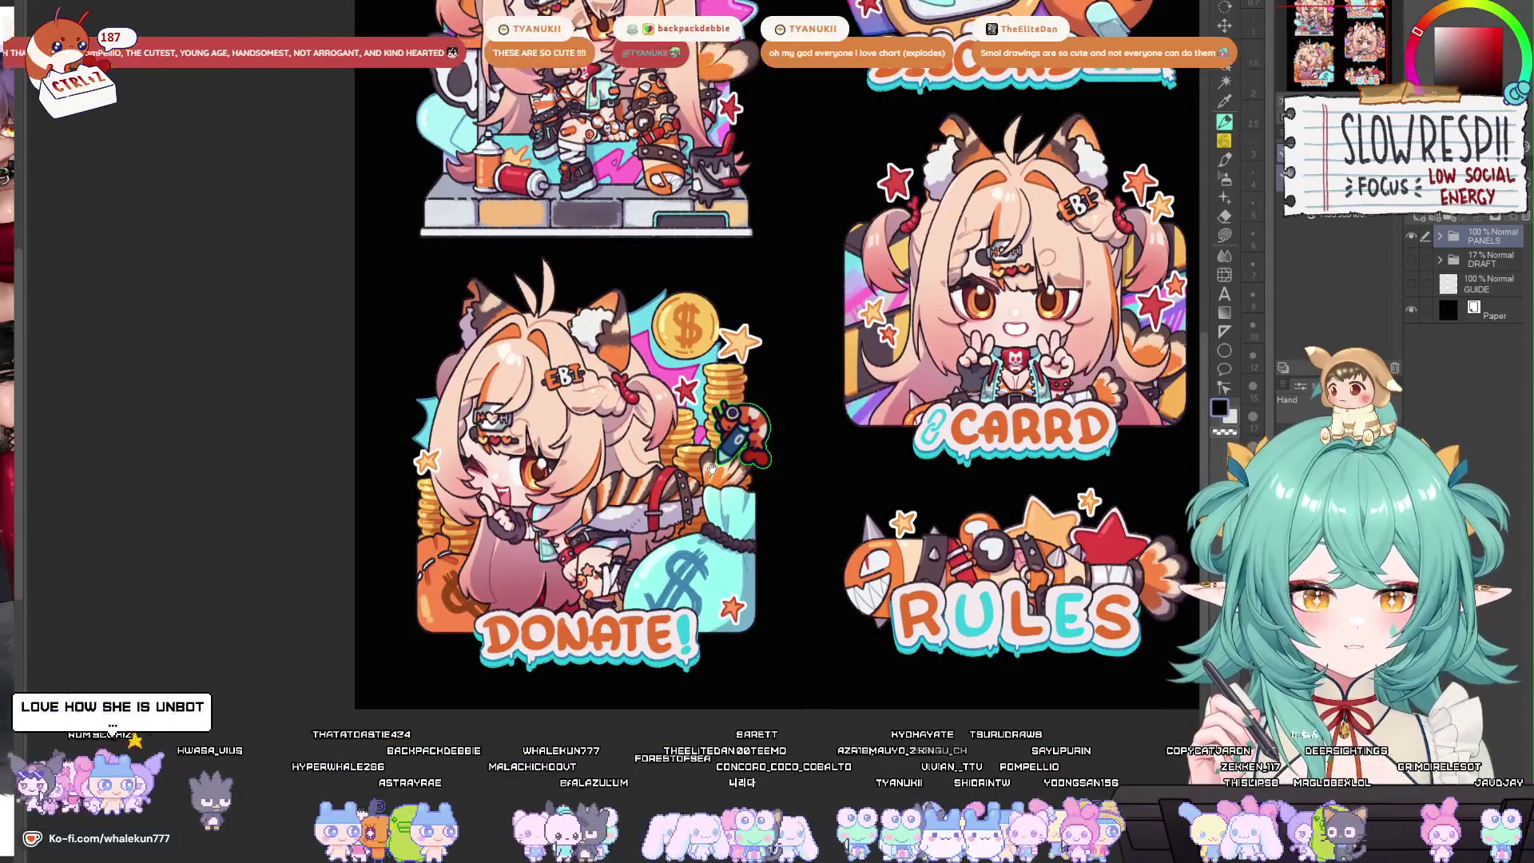
{"action": "scroll", "coordinate": [712, 470], "scroll_direction": "up", "scroll_amount": 3}
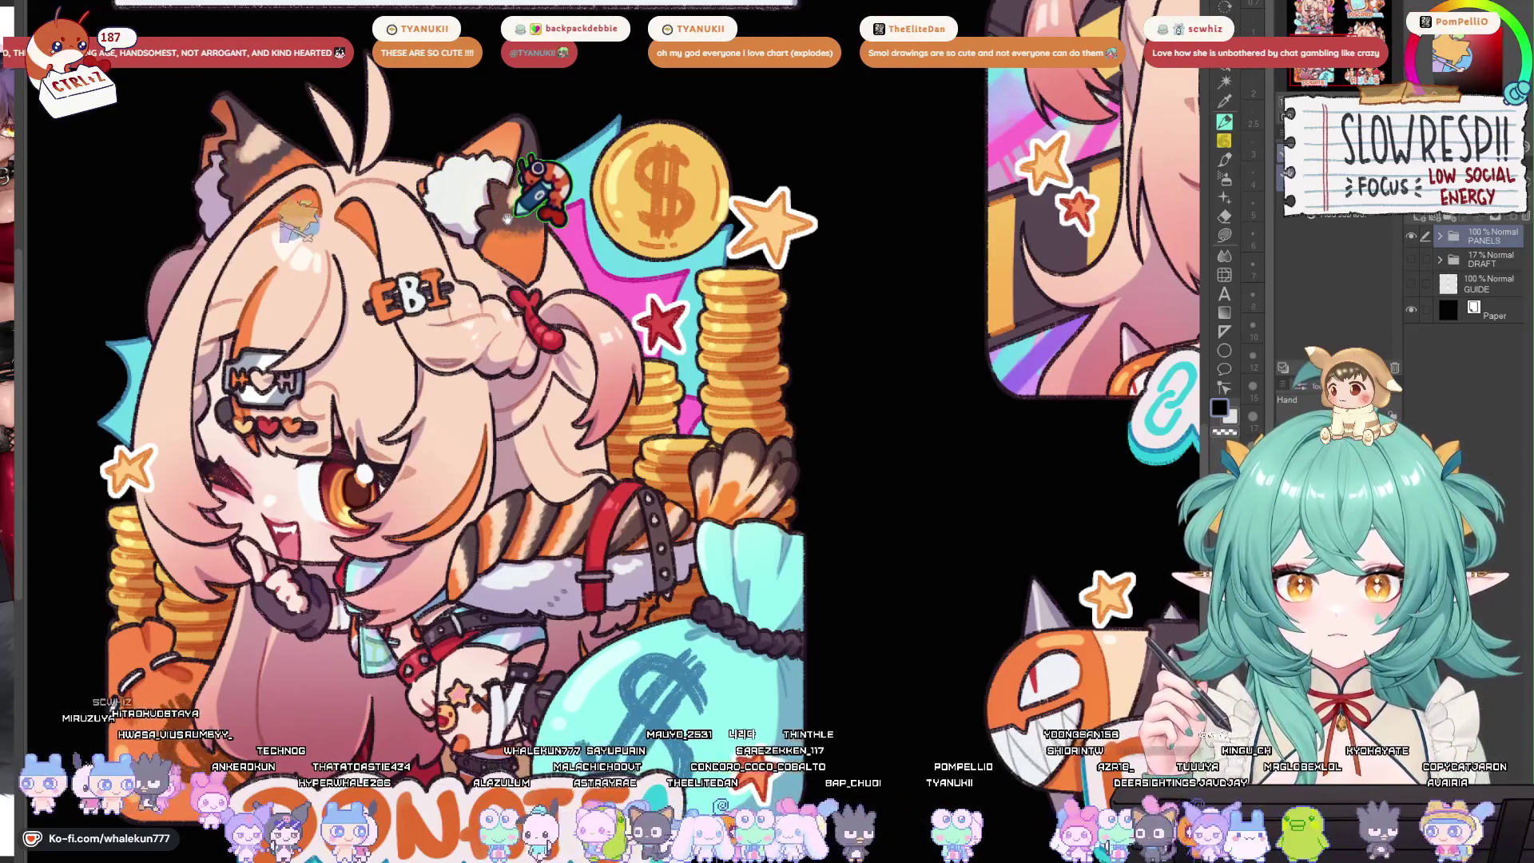
Cycle document tabs past the emote sheet back to the chibi line-art file.
{"action": "key", "text": "ctrl+Tab"}
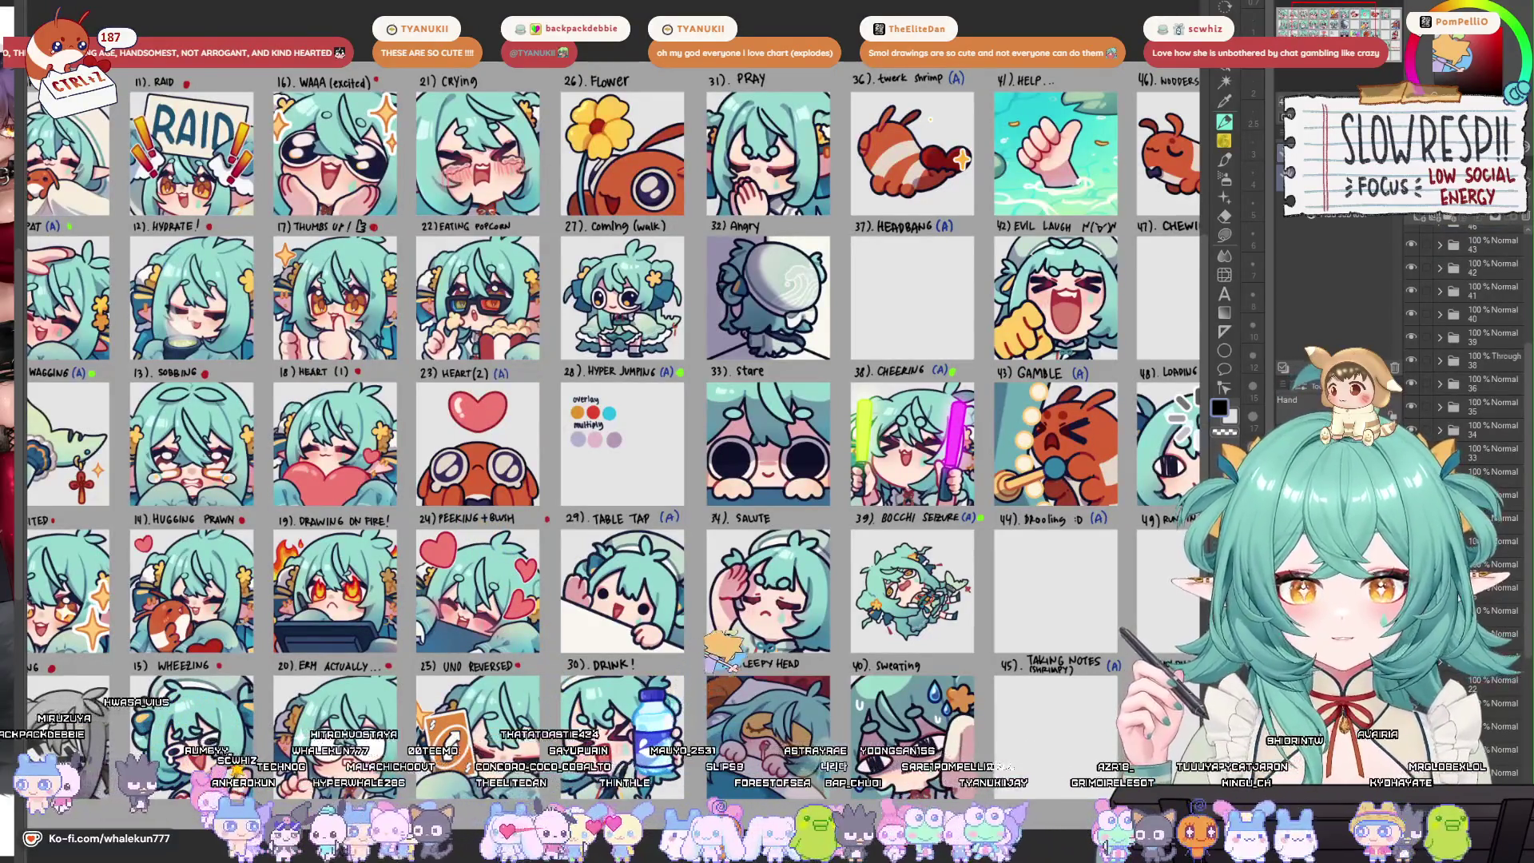
{"action": "key", "text": "ctrl+Tab"}
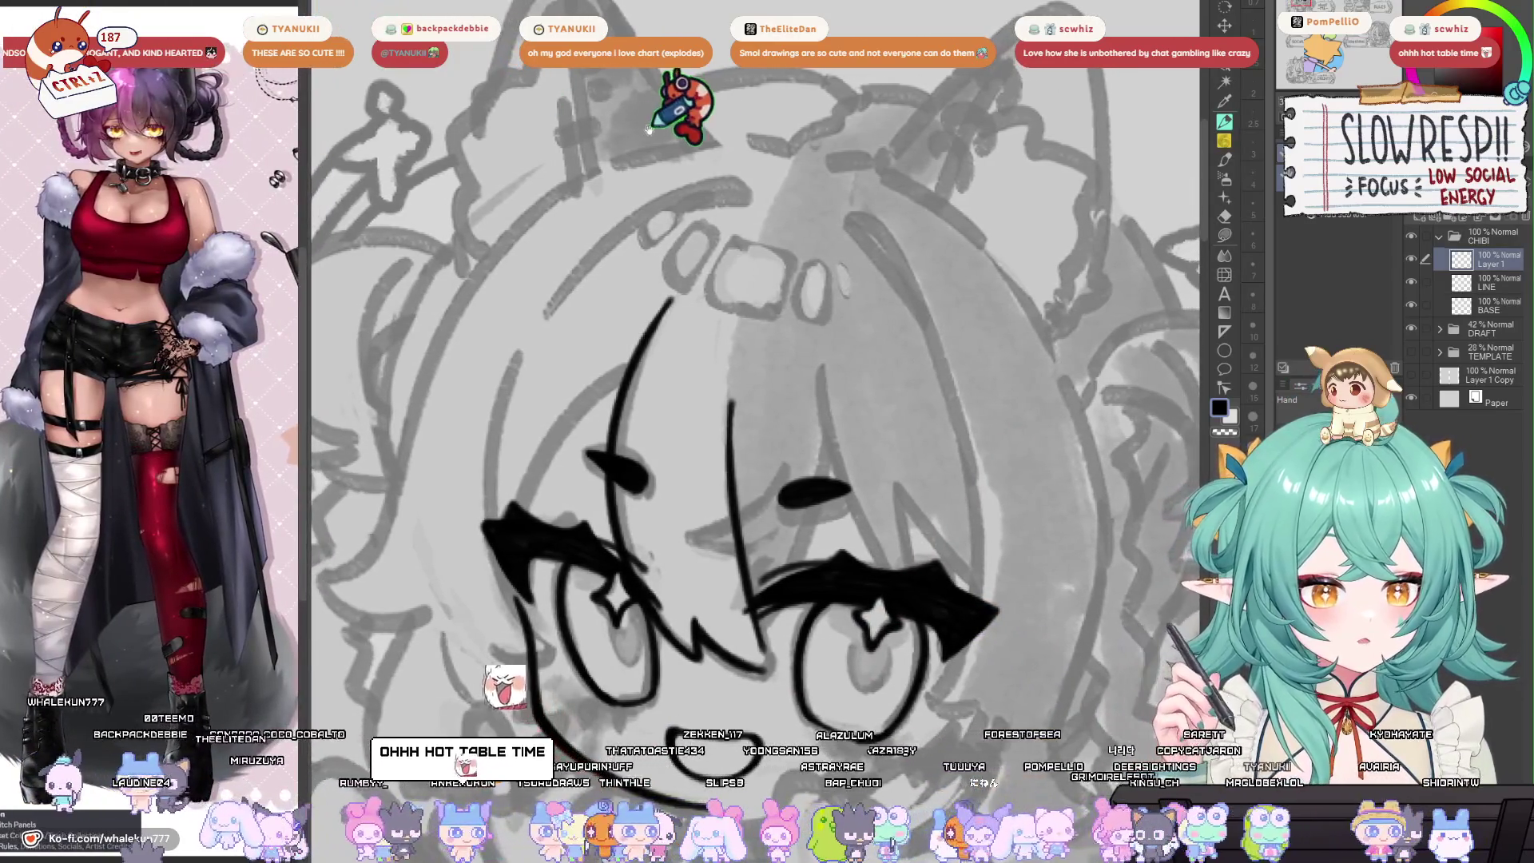
{"action": "left_click_drag", "start_coordinate": [749, 147], "coordinate": [825, 162]}
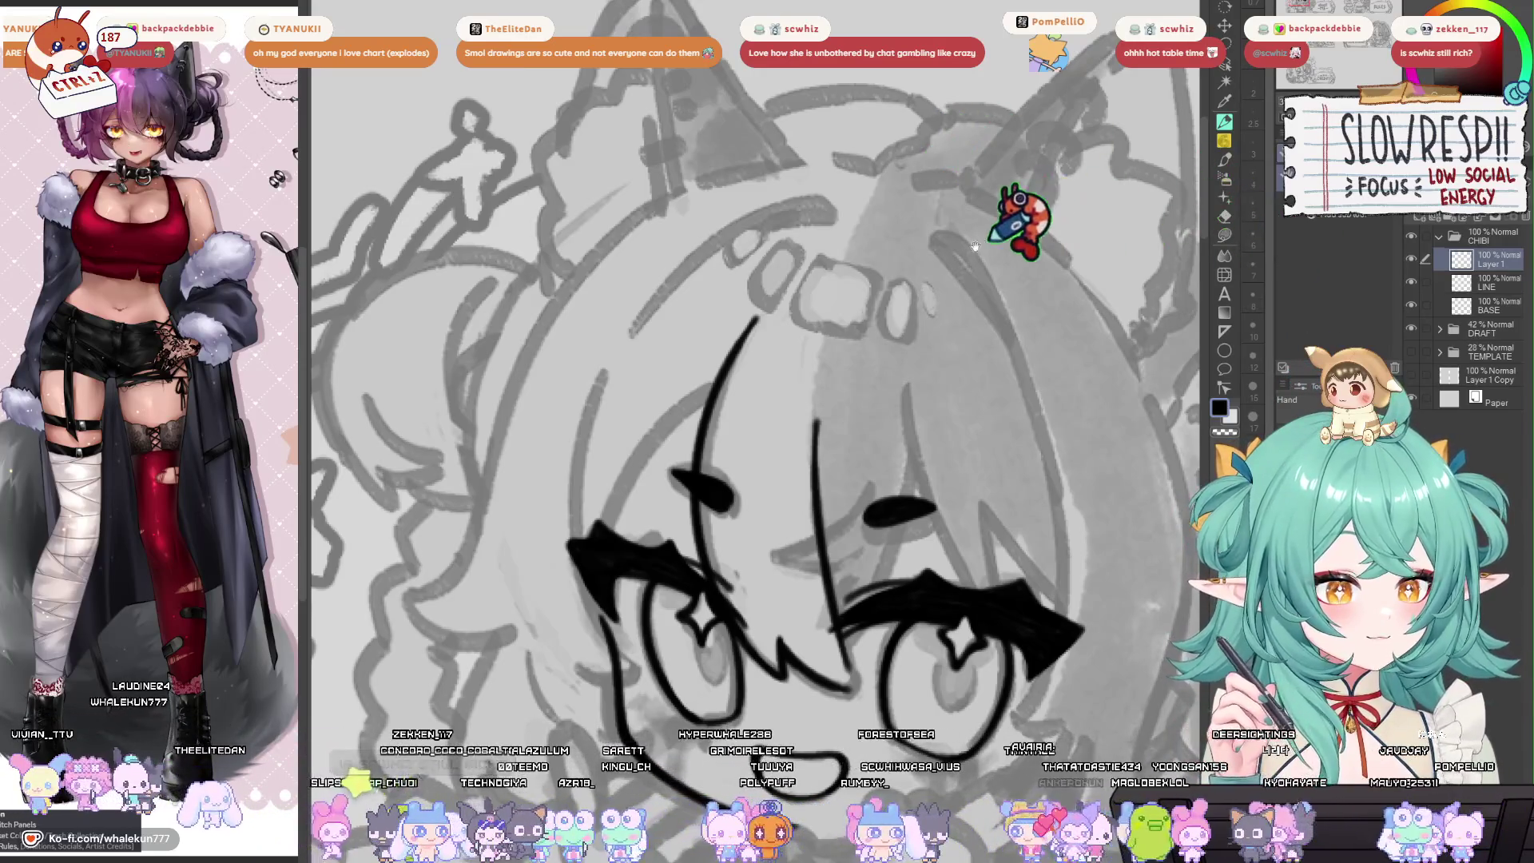
{"action": "mouse_move", "coordinate": [1028, 212]}
{"action": "left_mouse_down"}
{"action": "mouse_move", "coordinate": [1045, 189]}
{"action": "mouse_move", "coordinate": [1008, 175]}
{"action": "mouse_move", "coordinate": [1027, 191]}
{"action": "left_mouse_up"}
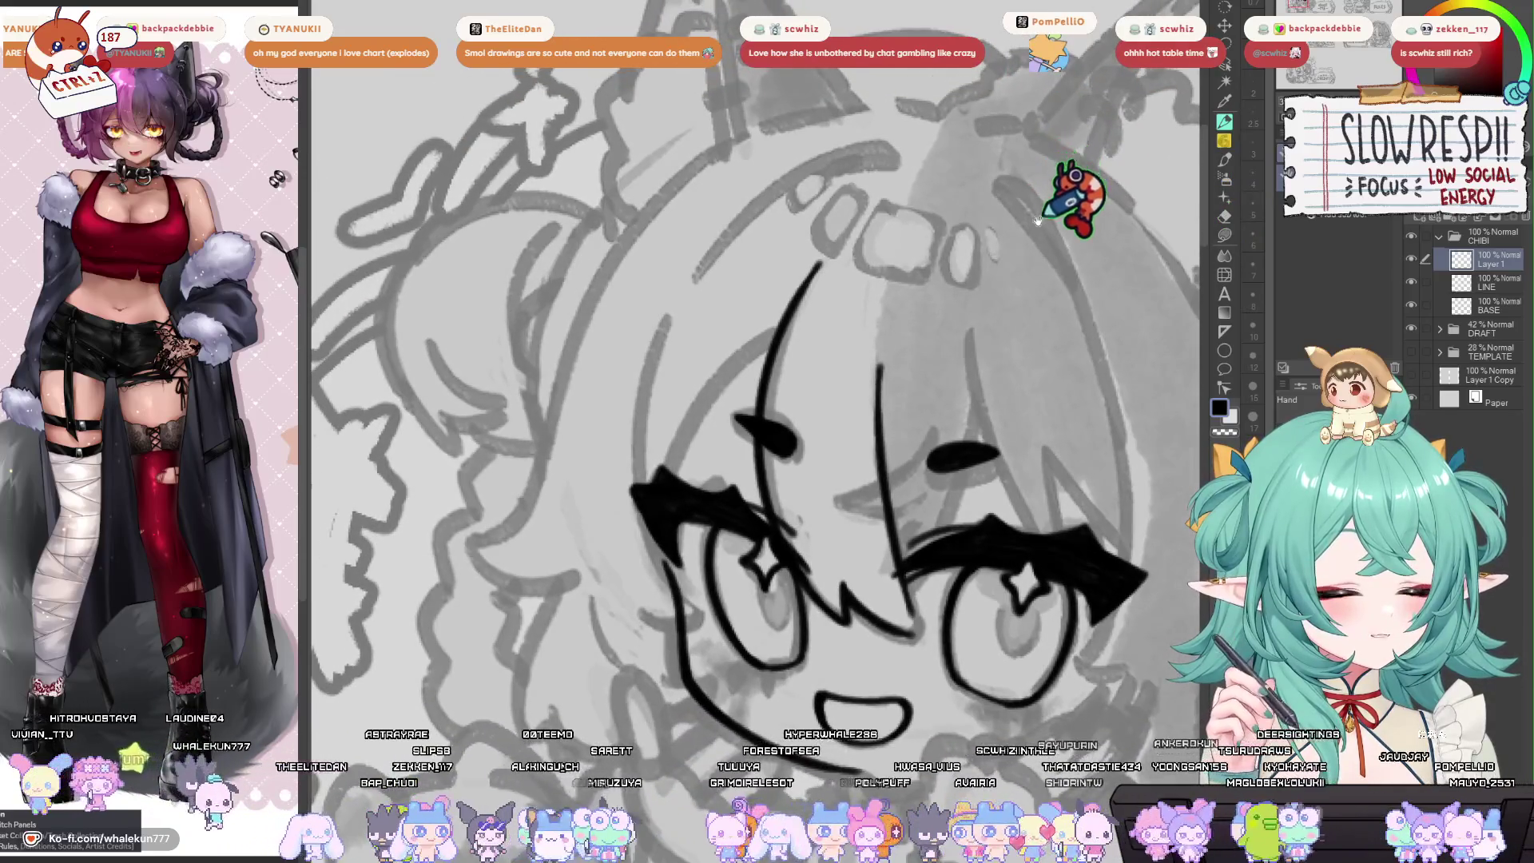
{"action": "key", "text": "ctrl+minus"}
{"action": "left_click_drag", "start_coordinate": [961, 251], "coordinate": [959, 251]}
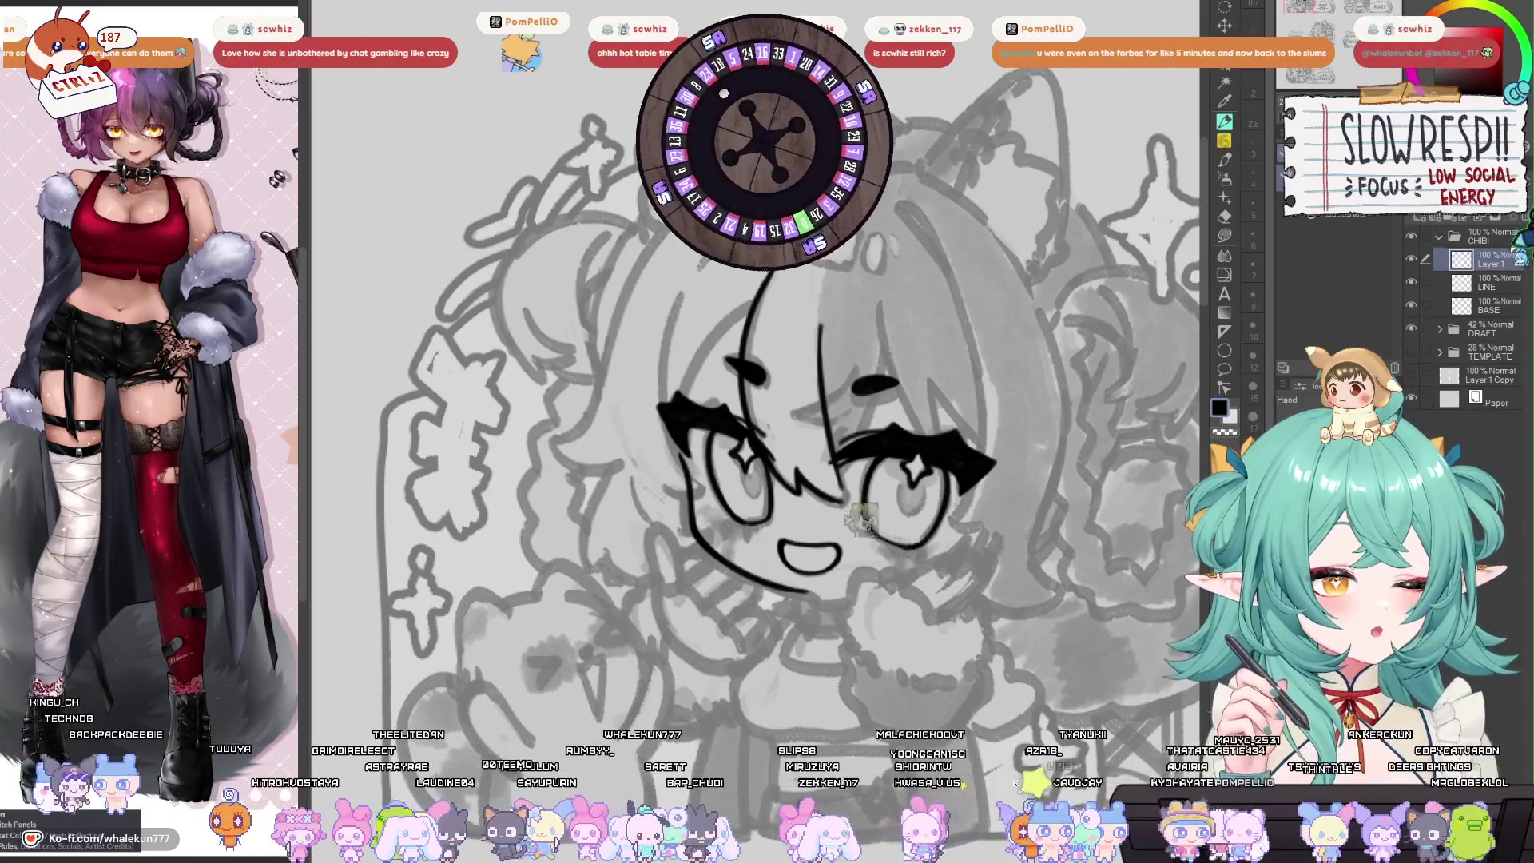
{"action": "mouse_move", "coordinate": [981, 388]}
{"action": "left_mouse_down"}
{"action": "mouse_move", "coordinate": [931, 343]}
{"action": "mouse_move", "coordinate": [977, 422]}
{"action": "mouse_move", "coordinate": [983, 381]}
{"action": "mouse_move", "coordinate": [965, 384]}
{"action": "left_mouse_up"}
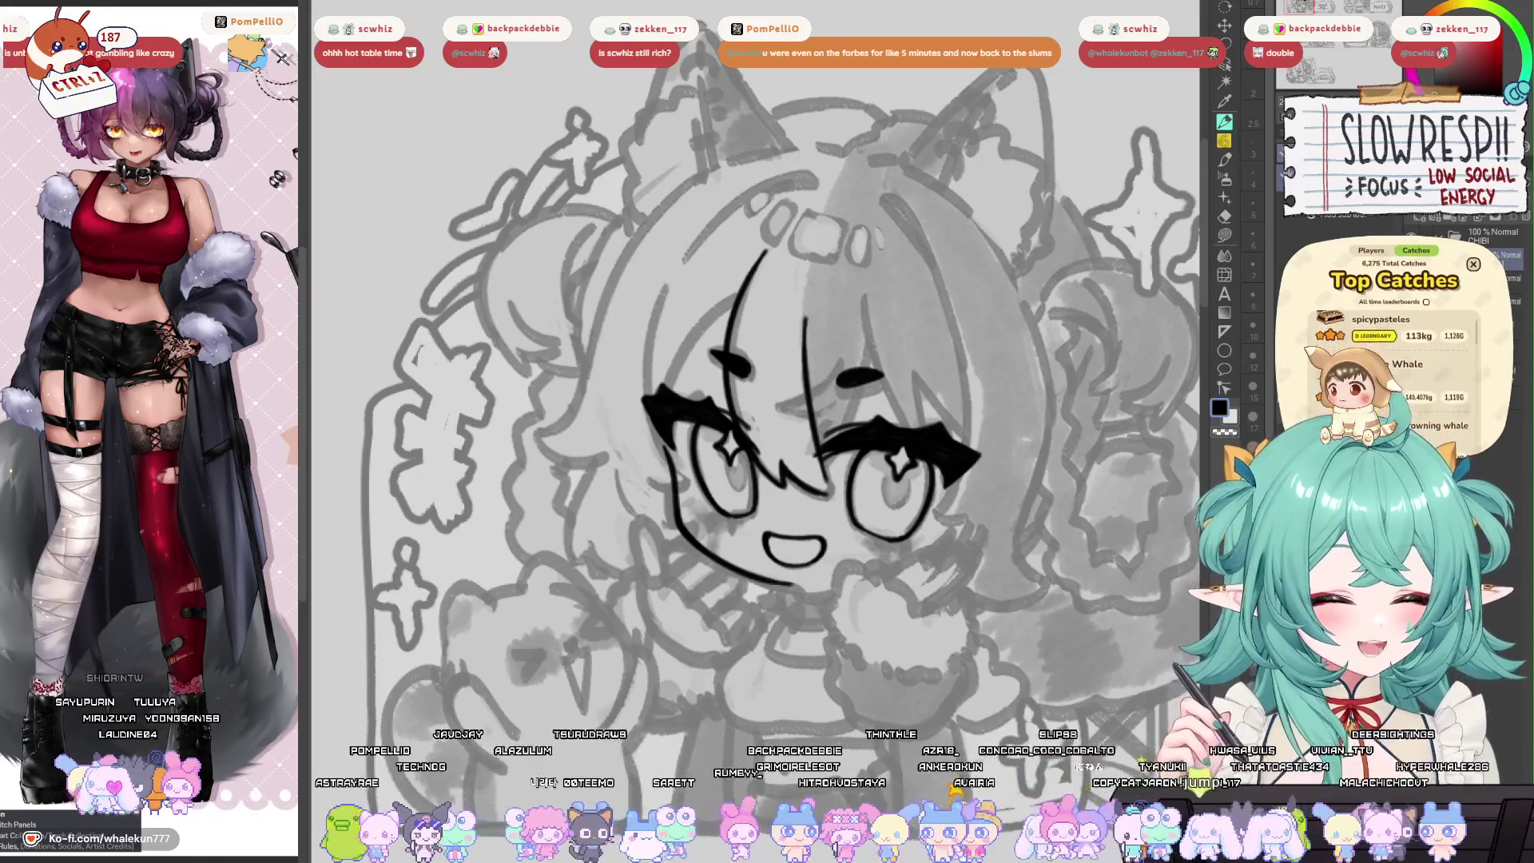
{"action": "left_click", "coordinate": [1474, 265]}
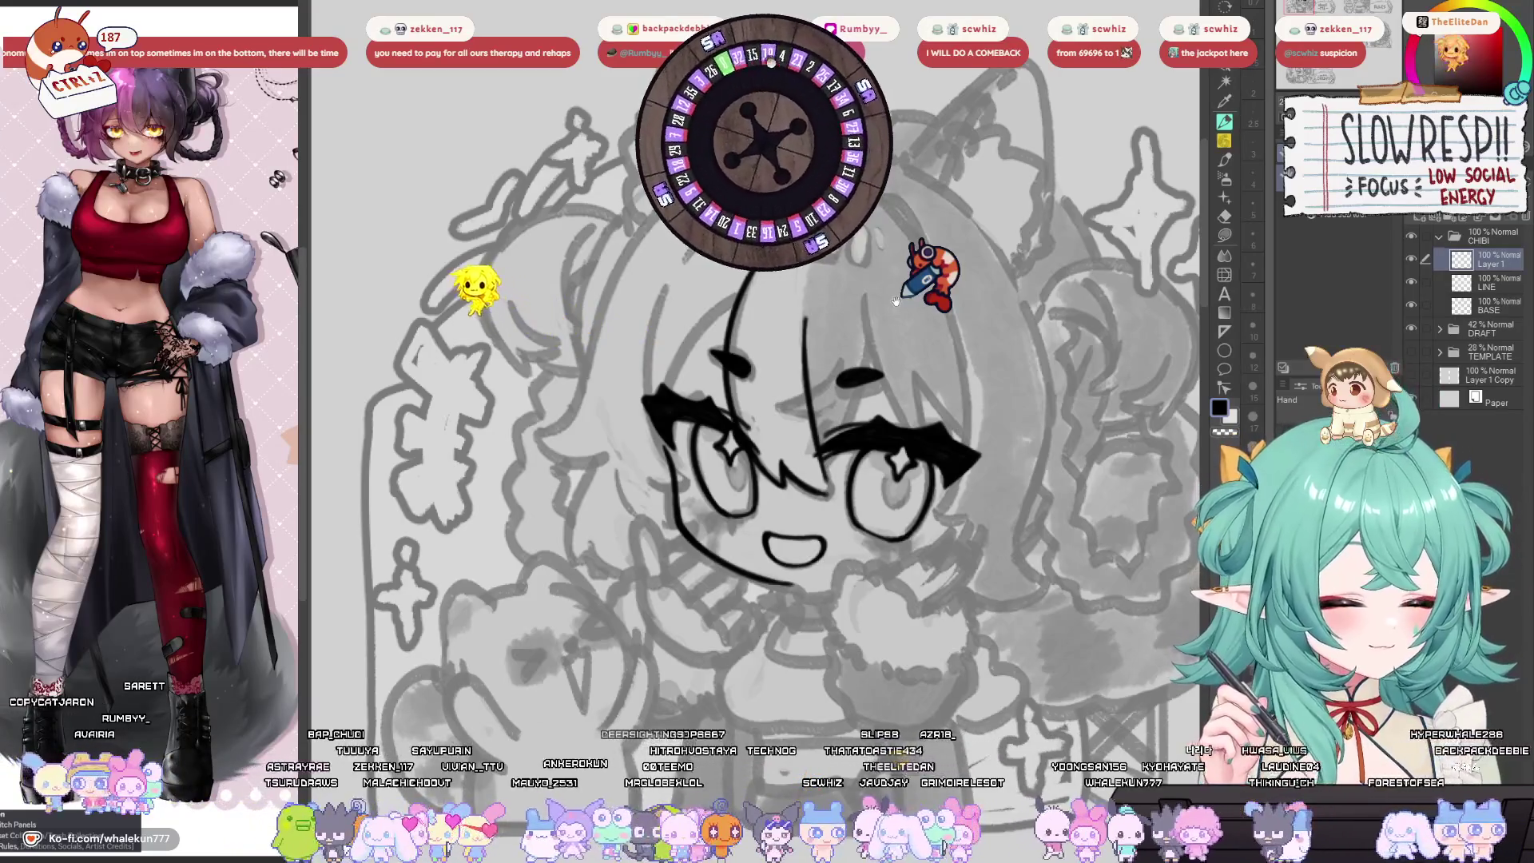
Select the SU Cream Pencil sub tool.
{"action": "left_click_drag", "start_coordinate": [795, 513], "coordinate": [811, 501]}
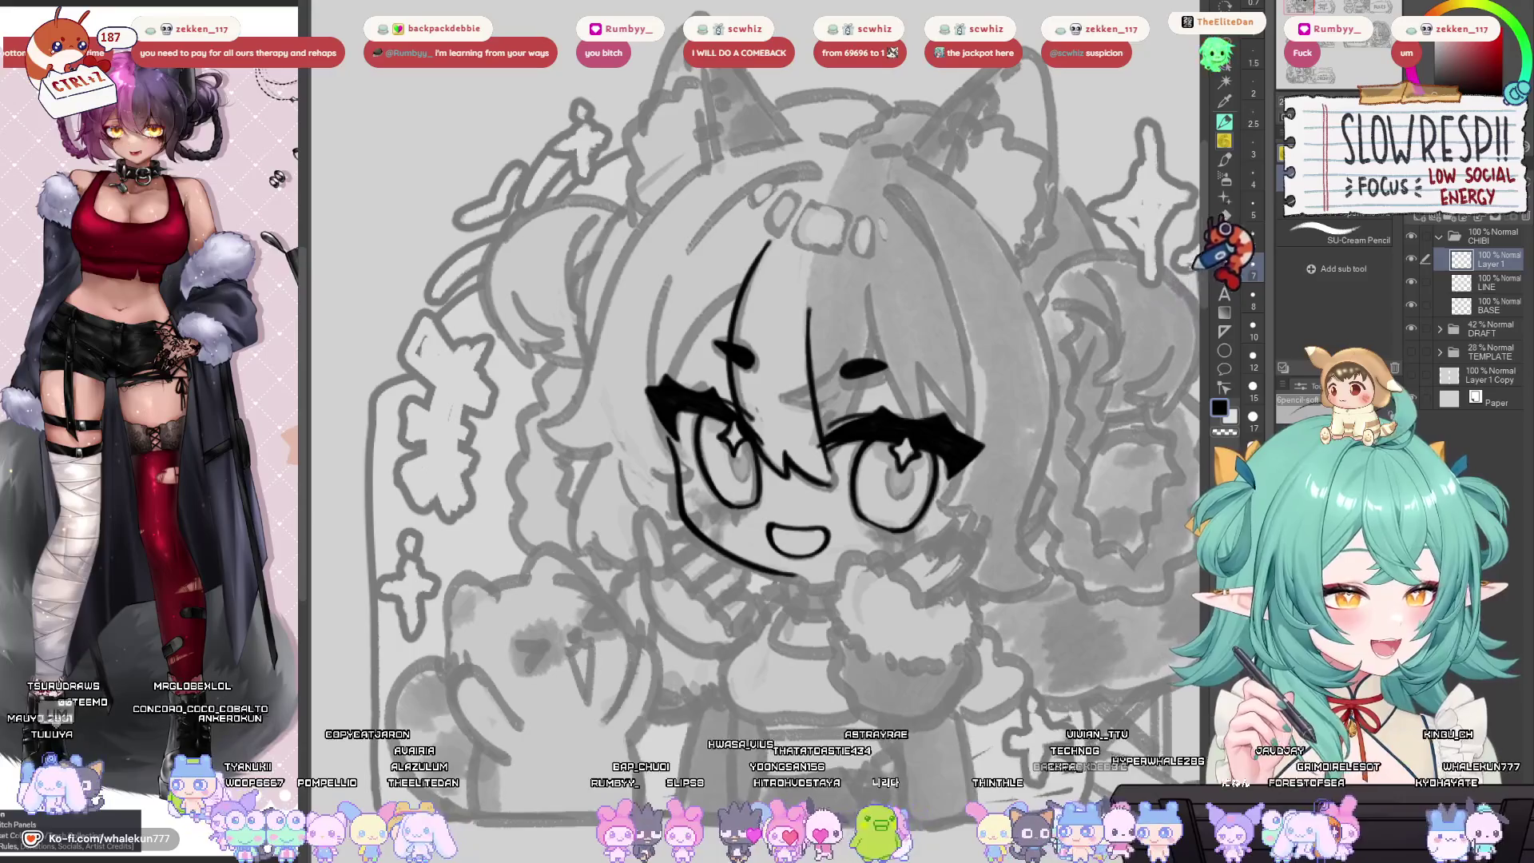
Zoom in and erase part of the right eyelash.
{"action": "left_click", "coordinate": [1223, 122]}
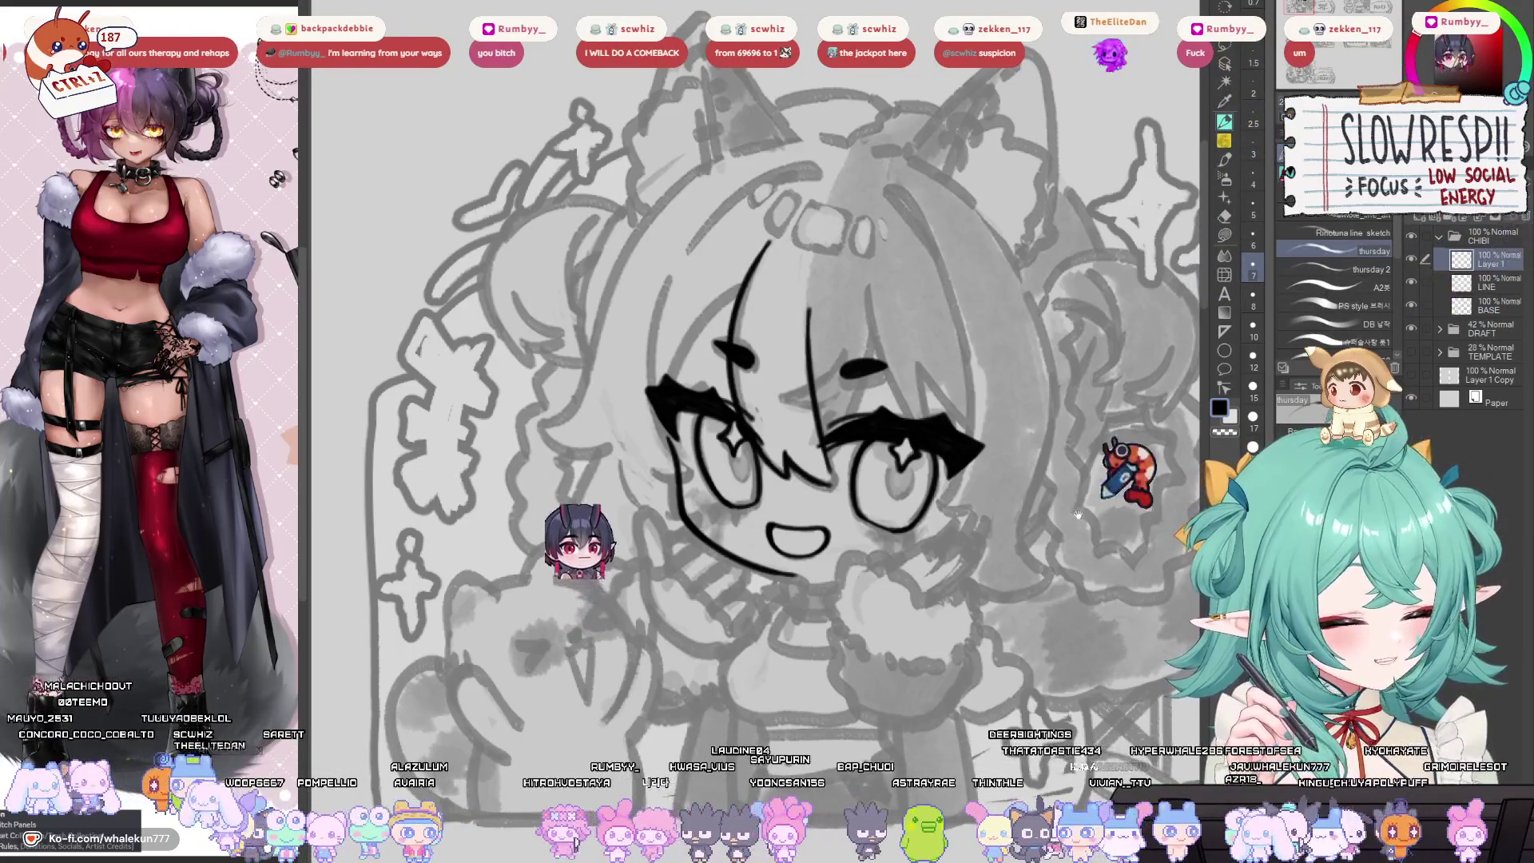
{"action": "scroll", "coordinate": [895, 509], "scroll_direction": "up", "scroll_amount": 3}
{"action": "left_click_drag", "start_coordinate": [895, 509], "coordinate": [891, 477]}
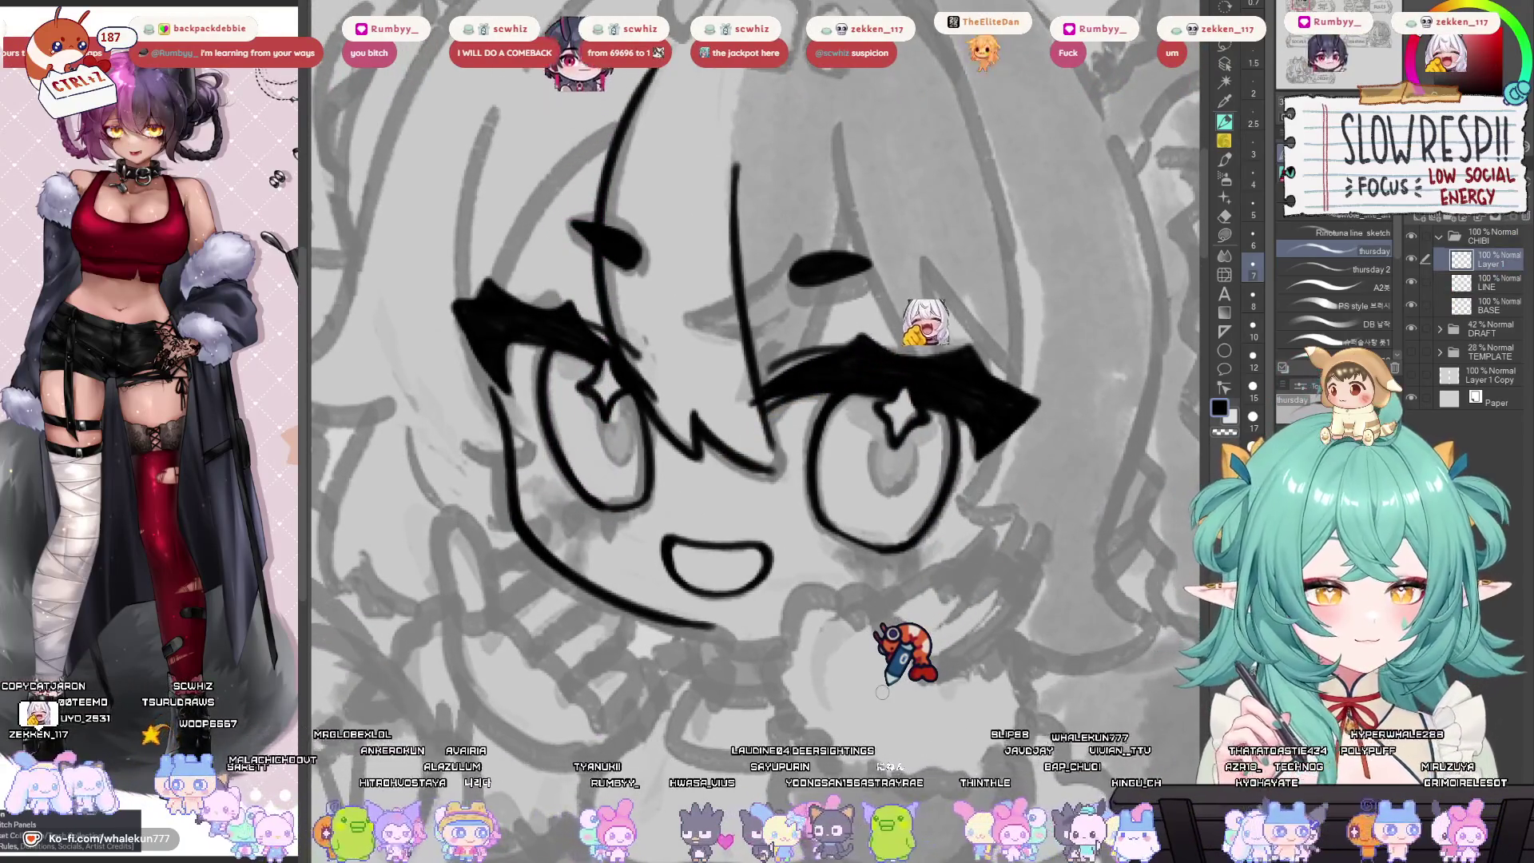
{"action": "mouse_move", "coordinate": [782, 763]}
{"action": "left_mouse_down"}
{"action": "mouse_move", "coordinate": [762, 723]}
{"action": "mouse_move", "coordinate": [779, 746]}
{"action": "left_mouse_up"}
{"action": "key", "text": "e"}
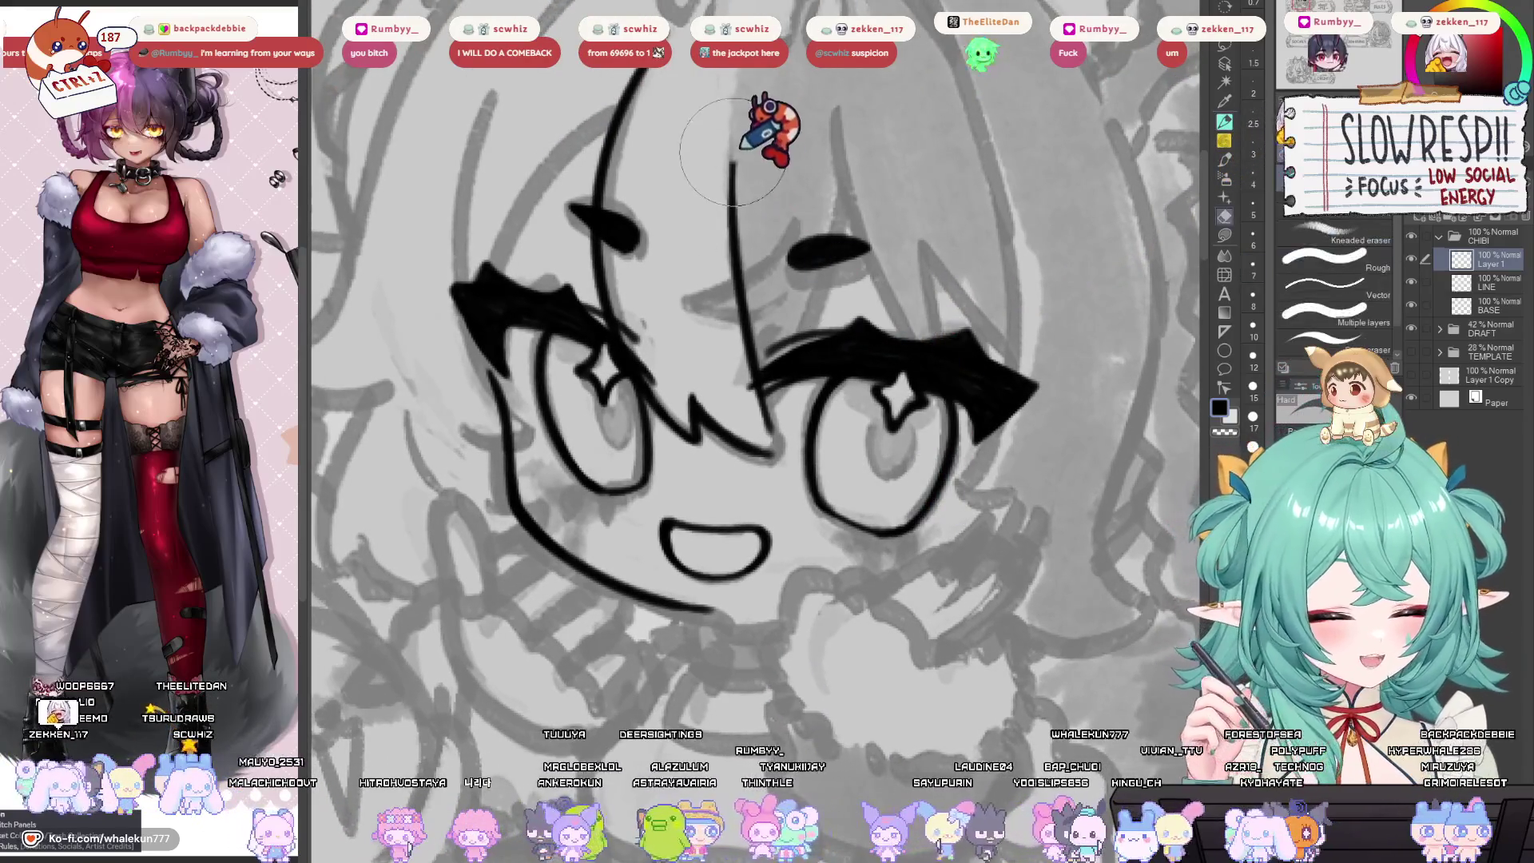
{"action": "mouse_move", "coordinate": [808, 353]}
{"action": "left_mouse_down"}
{"action": "mouse_move", "coordinate": [865, 337]}
{"action": "mouse_move", "coordinate": [799, 320]}
{"action": "mouse_move", "coordinate": [858, 353]}
{"action": "left_mouse_up"}
Ink a long hair strand down the forehead beside the right eye.
{"action": "key", "text": "p"}
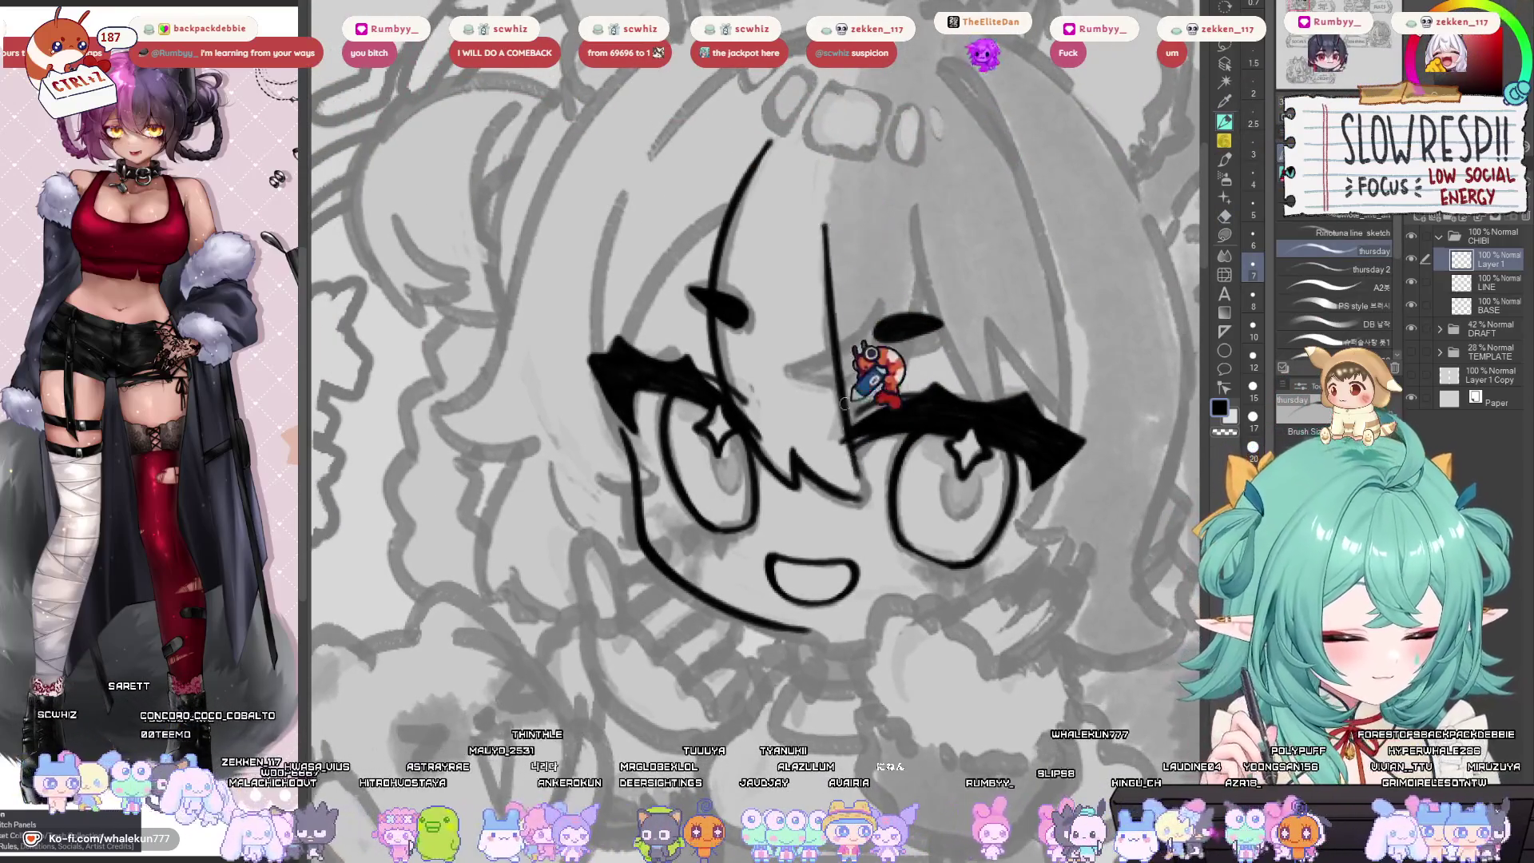
{"action": "left_click_drag", "start_coordinate": [829, 231], "coordinate": [849, 474]}
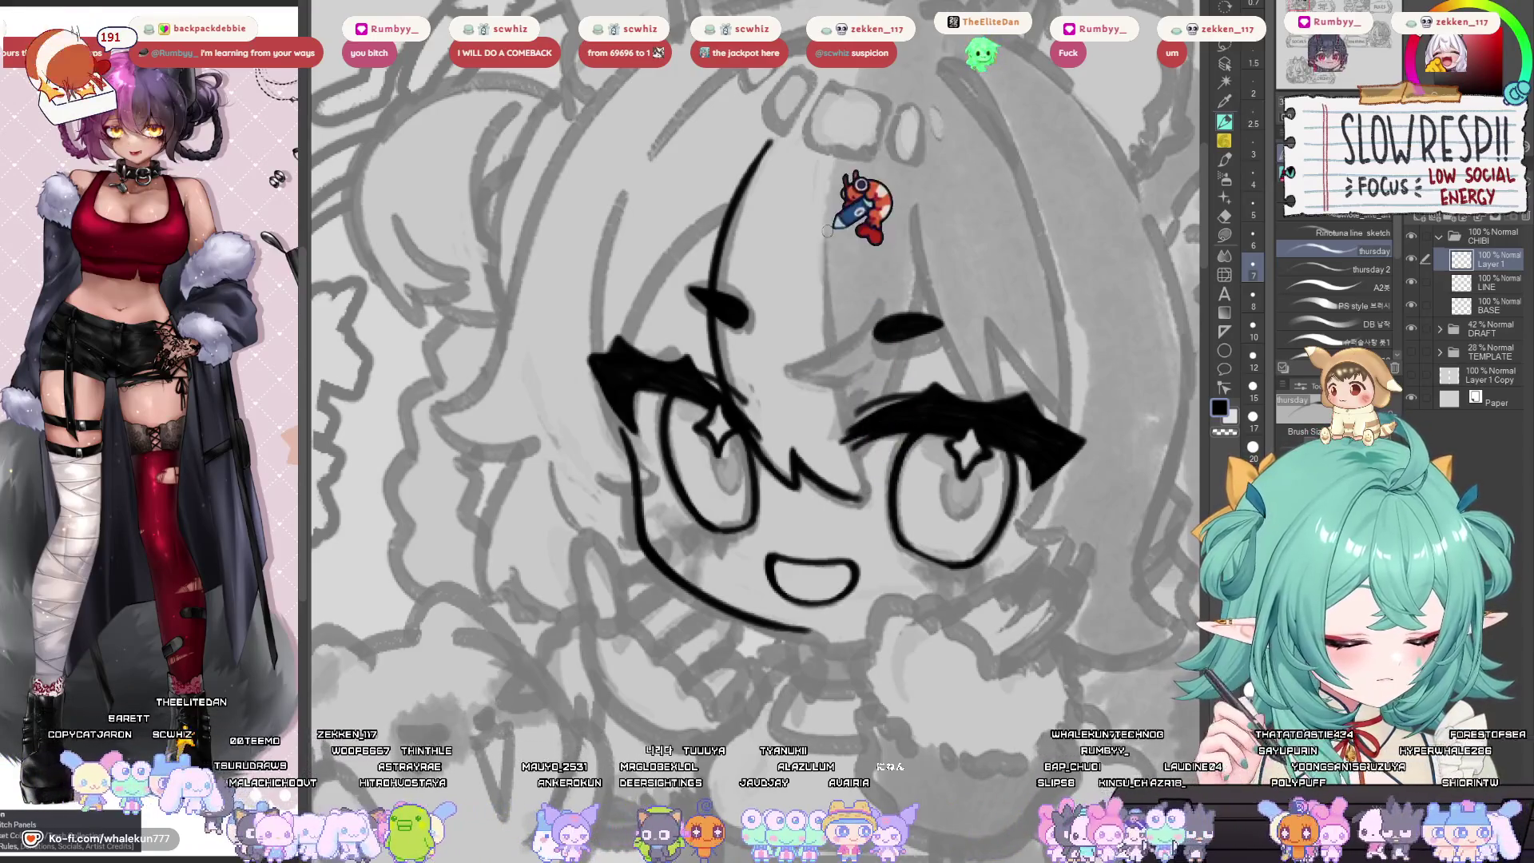
{"action": "left_click_drag", "start_coordinate": [845, 317], "coordinate": [847, 402]}
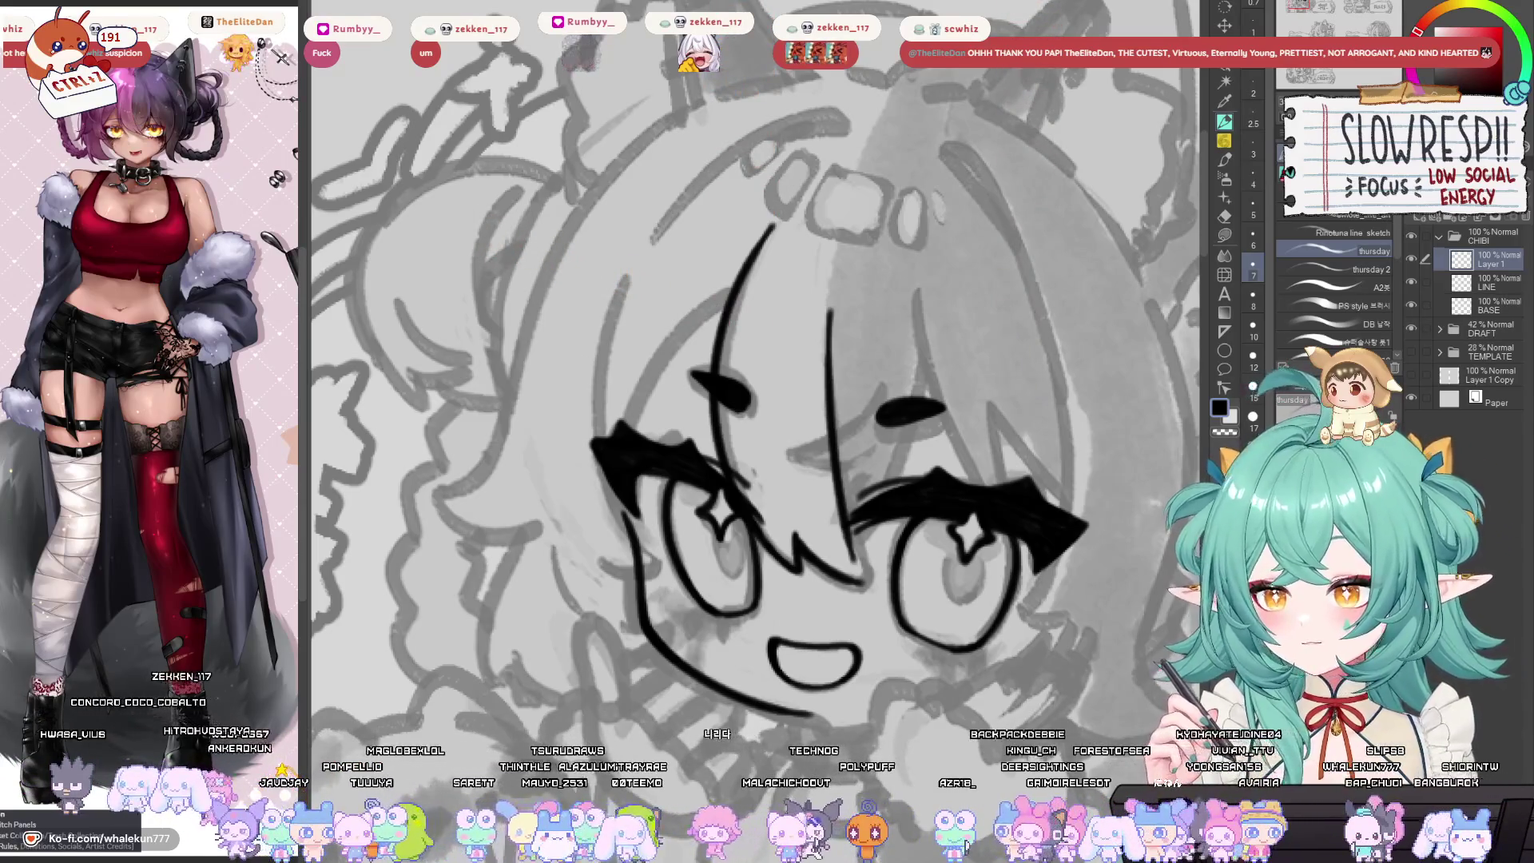
Replace the previous nose line with a thinner one.
{"action": "mouse_move", "coordinate": [941, 650]}
{"action": "left_mouse_down"}
{"action": "mouse_move", "coordinate": [898, 720]}
{"action": "mouse_move", "coordinate": [874, 606]}
{"action": "mouse_move", "coordinate": [976, 517]}
{"action": "left_mouse_up"}
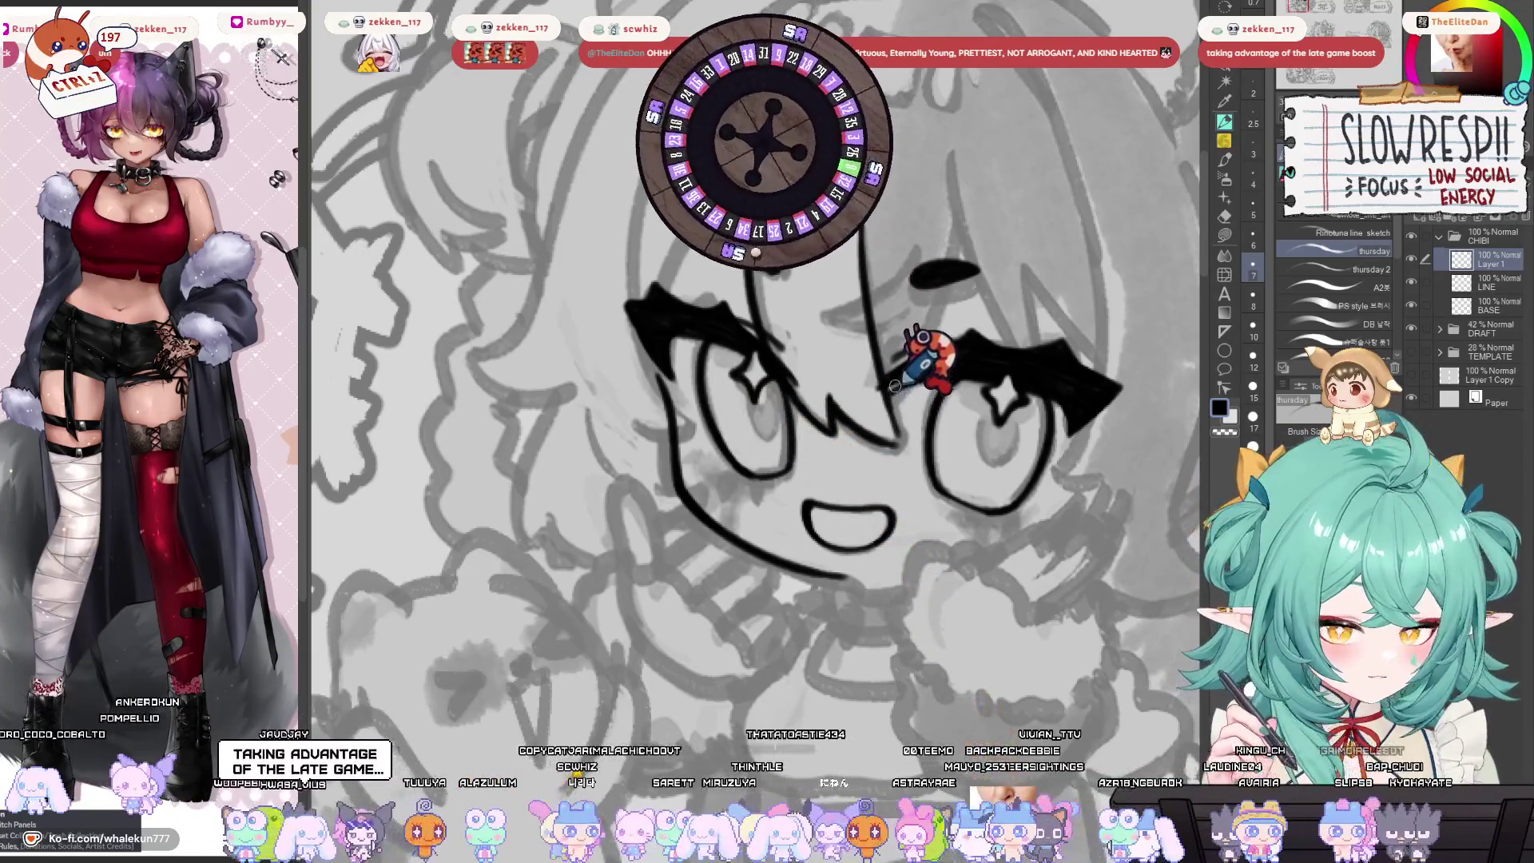
{"action": "left_click_drag", "start_coordinate": [895, 386], "coordinate": [914, 526]}
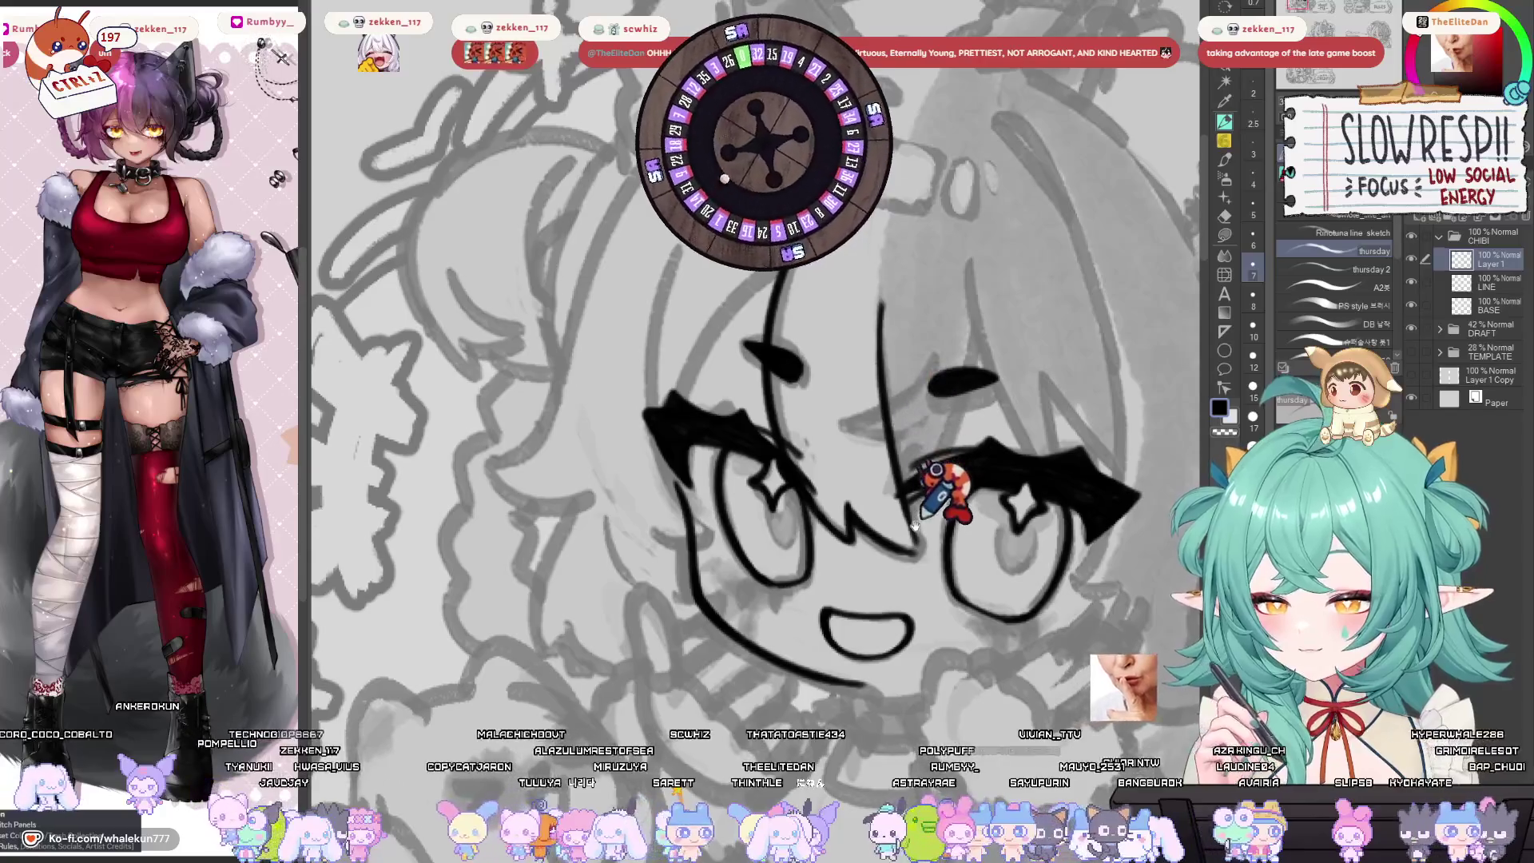
{"action": "scroll", "coordinate": [915, 525], "scroll_direction": "down", "scroll_amount": 3}
{"action": "scroll", "coordinate": [958, 375], "scroll_direction": "up", "scroll_amount": 4}
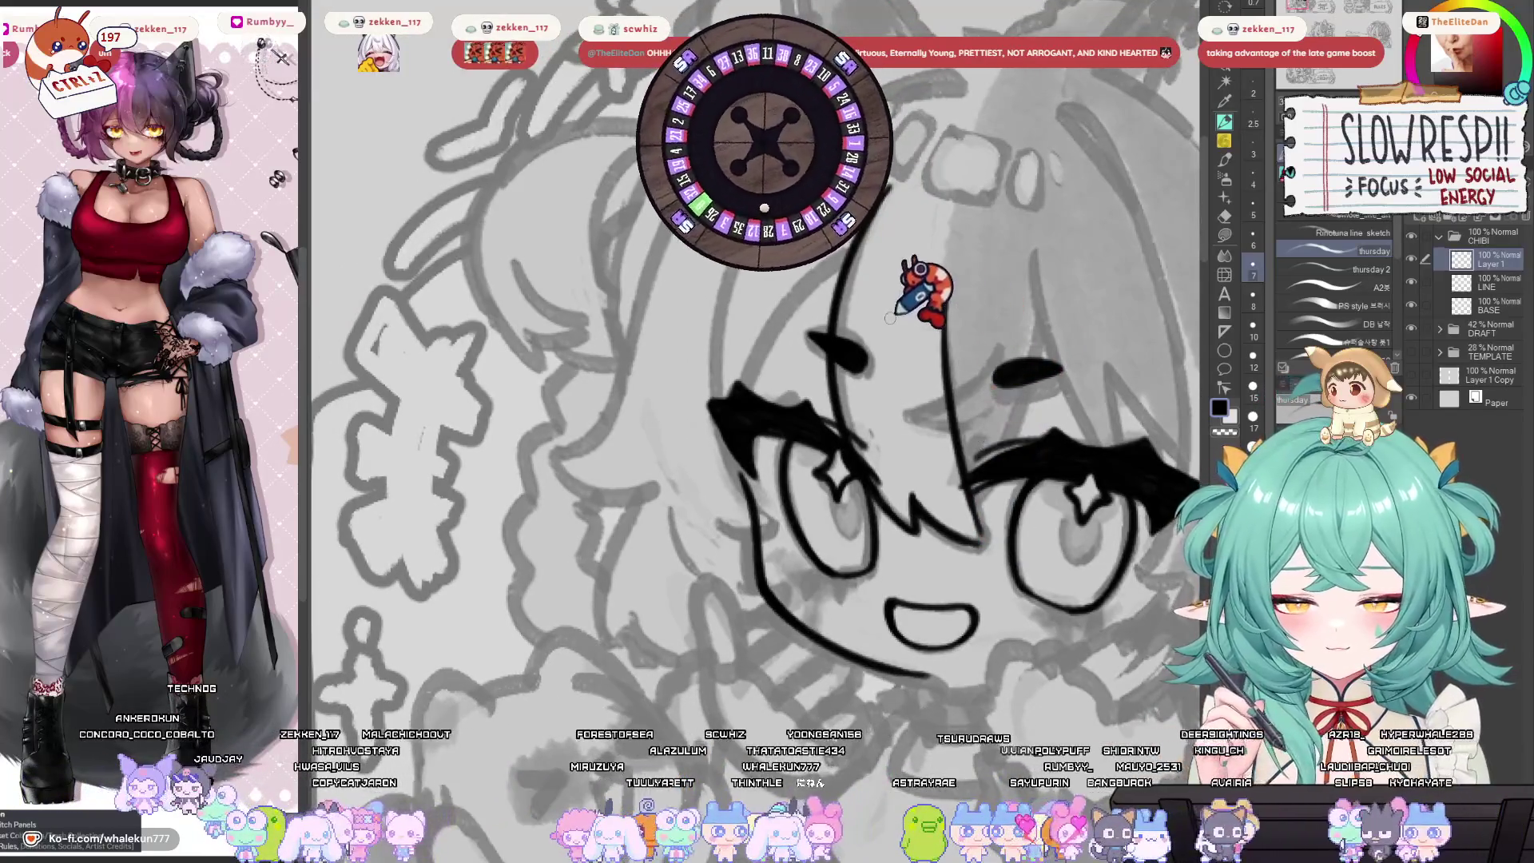
{"action": "key", "text": "ctrl+z"}
{"action": "left_click_drag", "start_coordinate": [947, 295], "coordinate": [973, 511]}
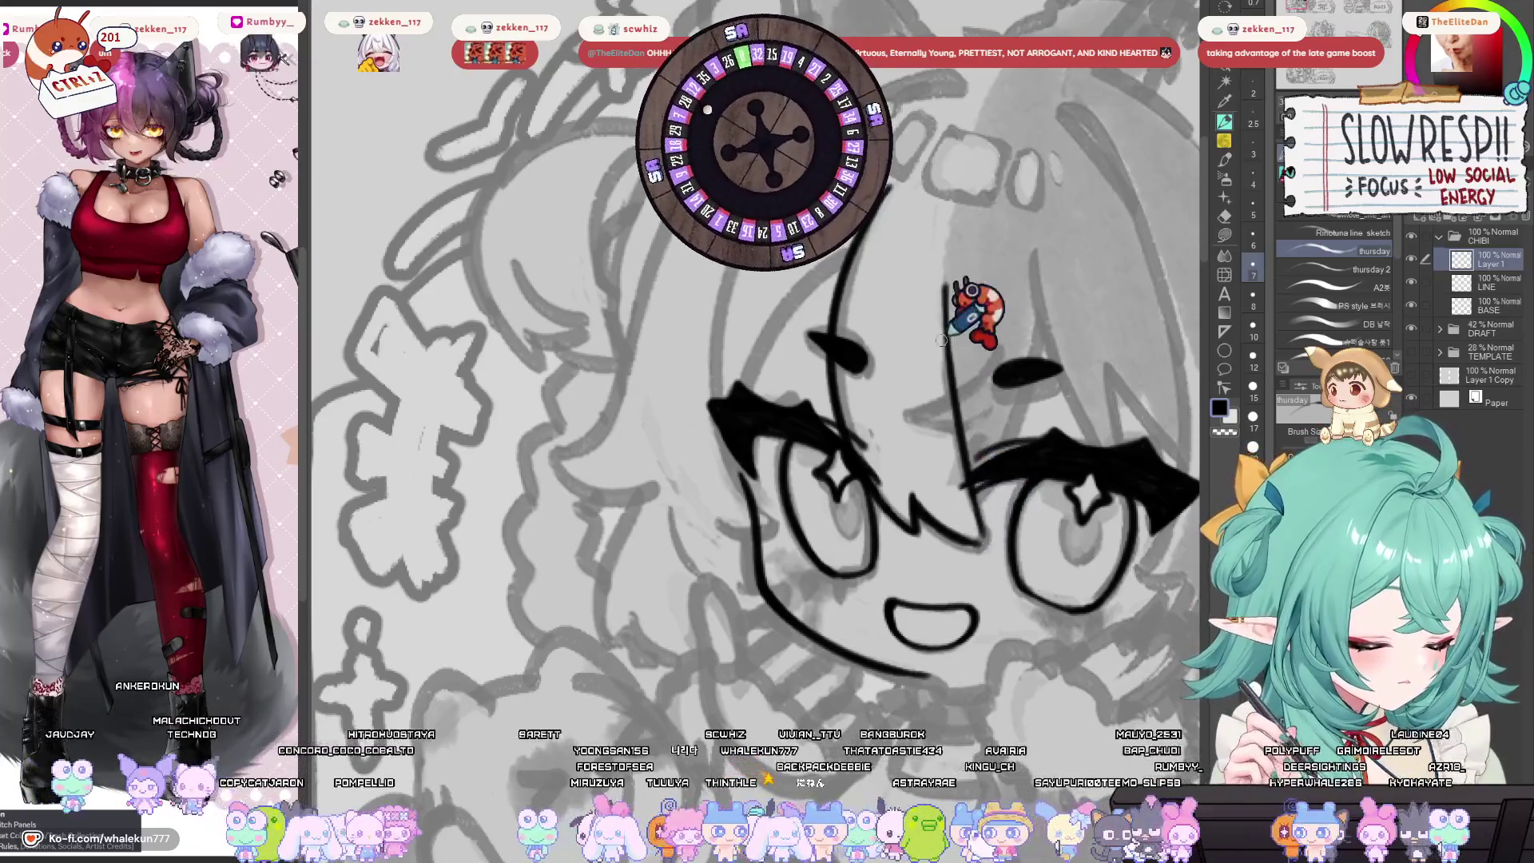
{"action": "mouse_move", "coordinate": [970, 308]}
{"action": "left_mouse_down"}
{"action": "mouse_move", "coordinate": [935, 503]}
{"action": "mouse_move", "coordinate": [699, 511]}
{"action": "left_mouse_up"}
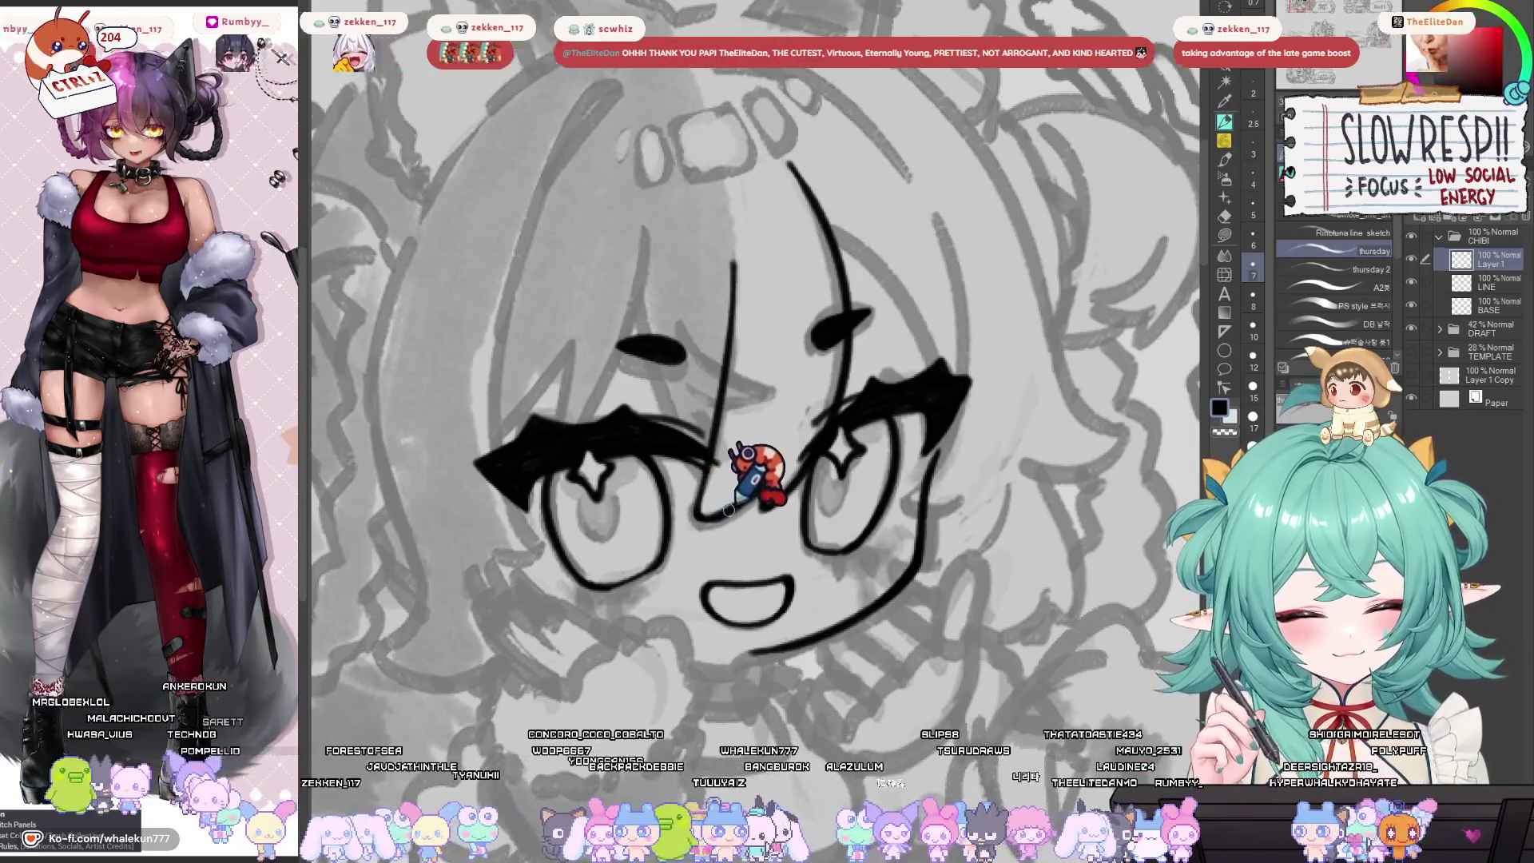
Draw an angular zigzag line joining the nose to the eye and mirror-check it.
{"action": "left_click_drag", "start_coordinate": [699, 513], "coordinate": [803, 464]}
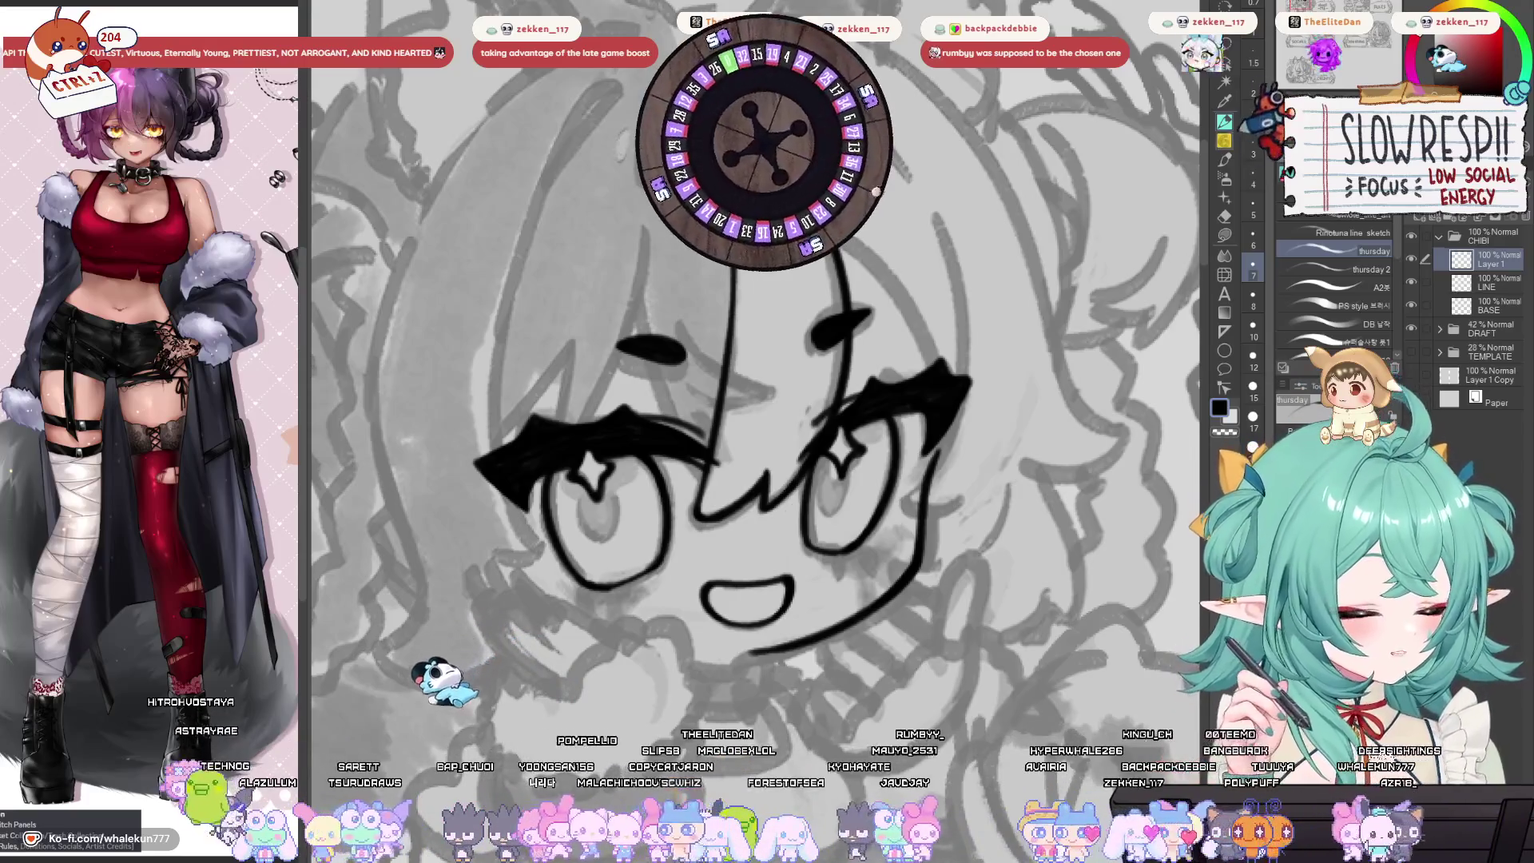
{"action": "left_click_drag", "start_coordinate": [985, 507], "coordinate": [992, 589]}
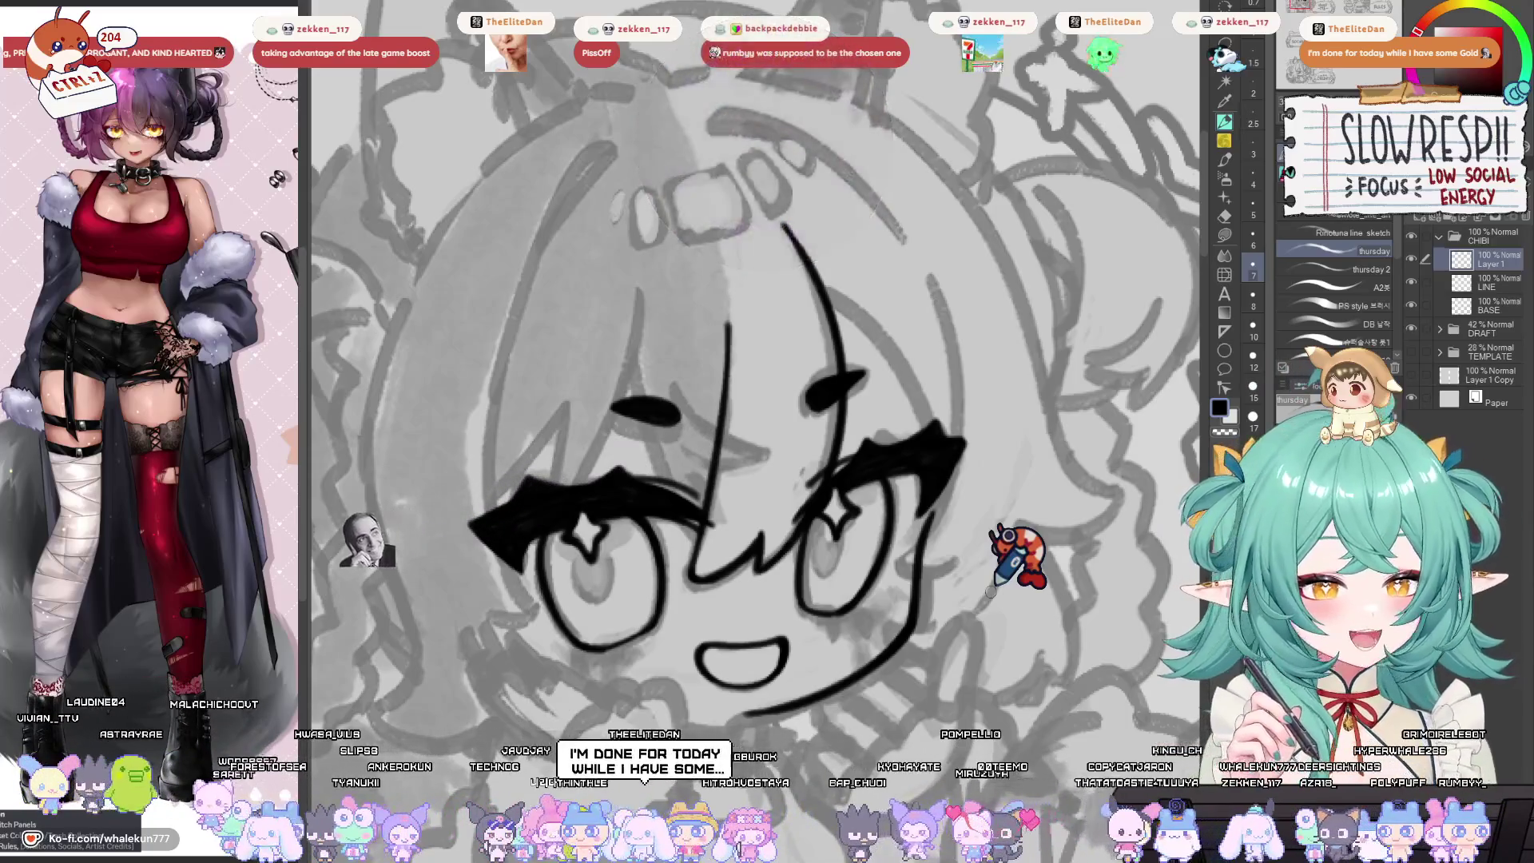
{"action": "mouse_move", "coordinate": [1048, 354]}
{"action": "left_mouse_down"}
{"action": "mouse_move", "coordinate": [993, 385]}
{"action": "mouse_move", "coordinate": [915, 646]}
{"action": "left_mouse_up"}
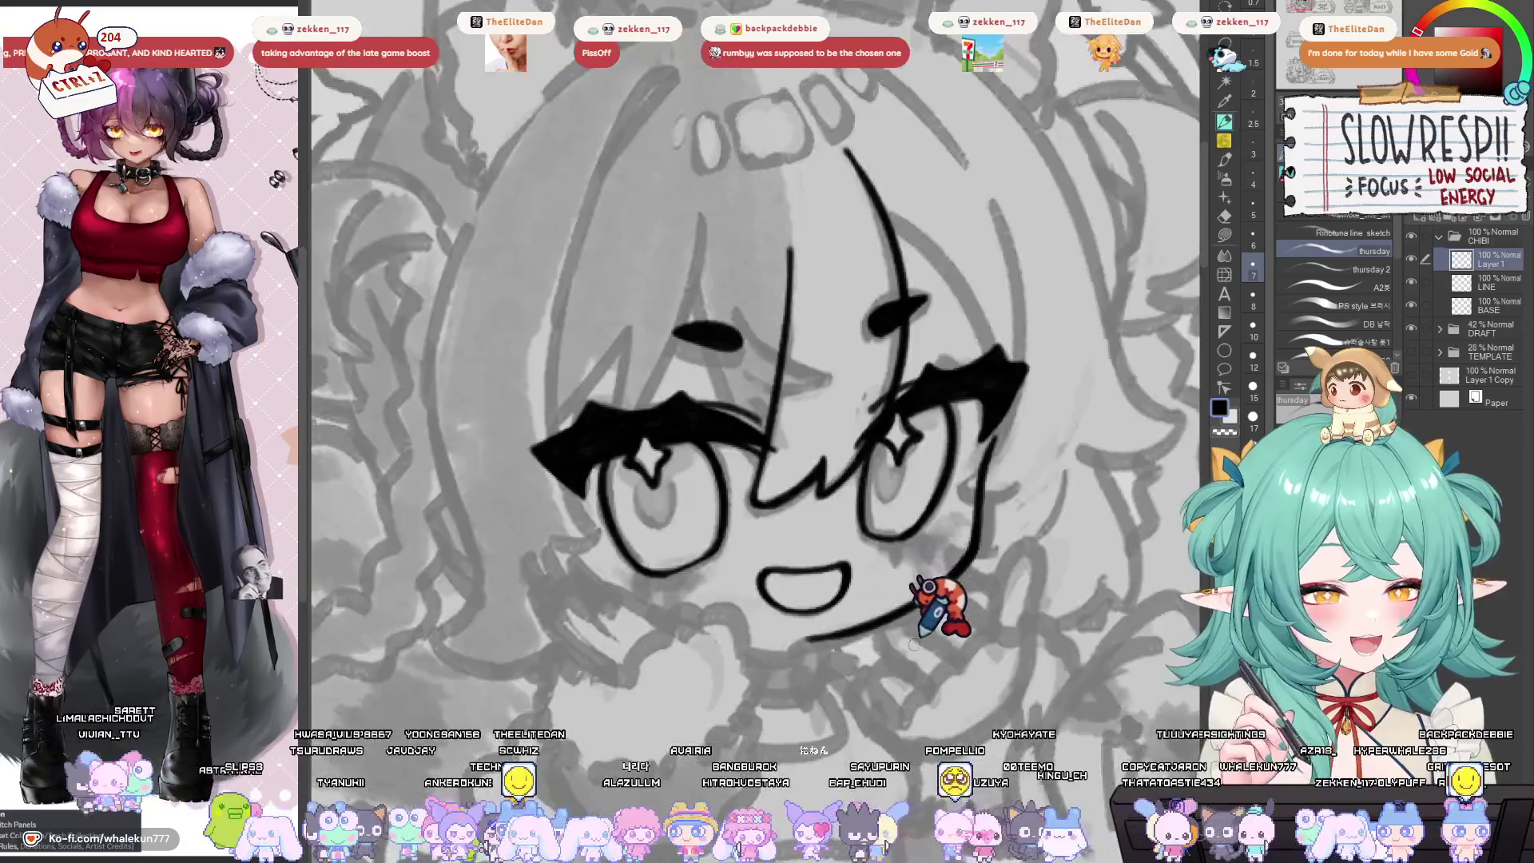
{"action": "scroll", "coordinate": [967, 655], "scroll_direction": "up", "scroll_amount": 1}
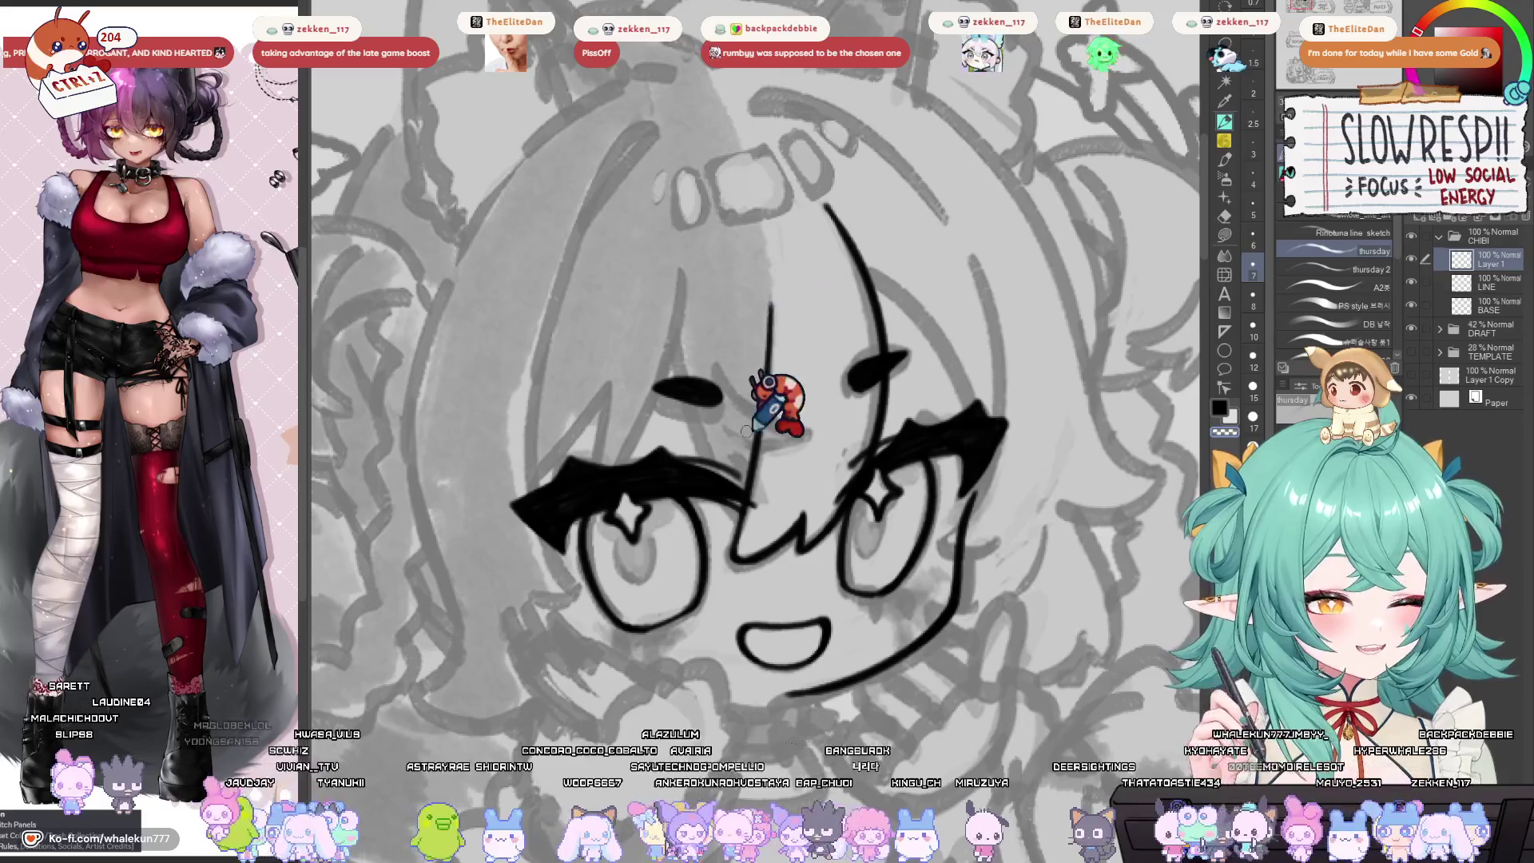
{"action": "mouse_move", "coordinate": [742, 433]}
{"action": "left_mouse_down"}
{"action": "mouse_move", "coordinate": [761, 376]}
{"action": "mouse_move", "coordinate": [663, 352]}
{"action": "mouse_move", "coordinate": [635, 272]}
{"action": "left_mouse_up"}
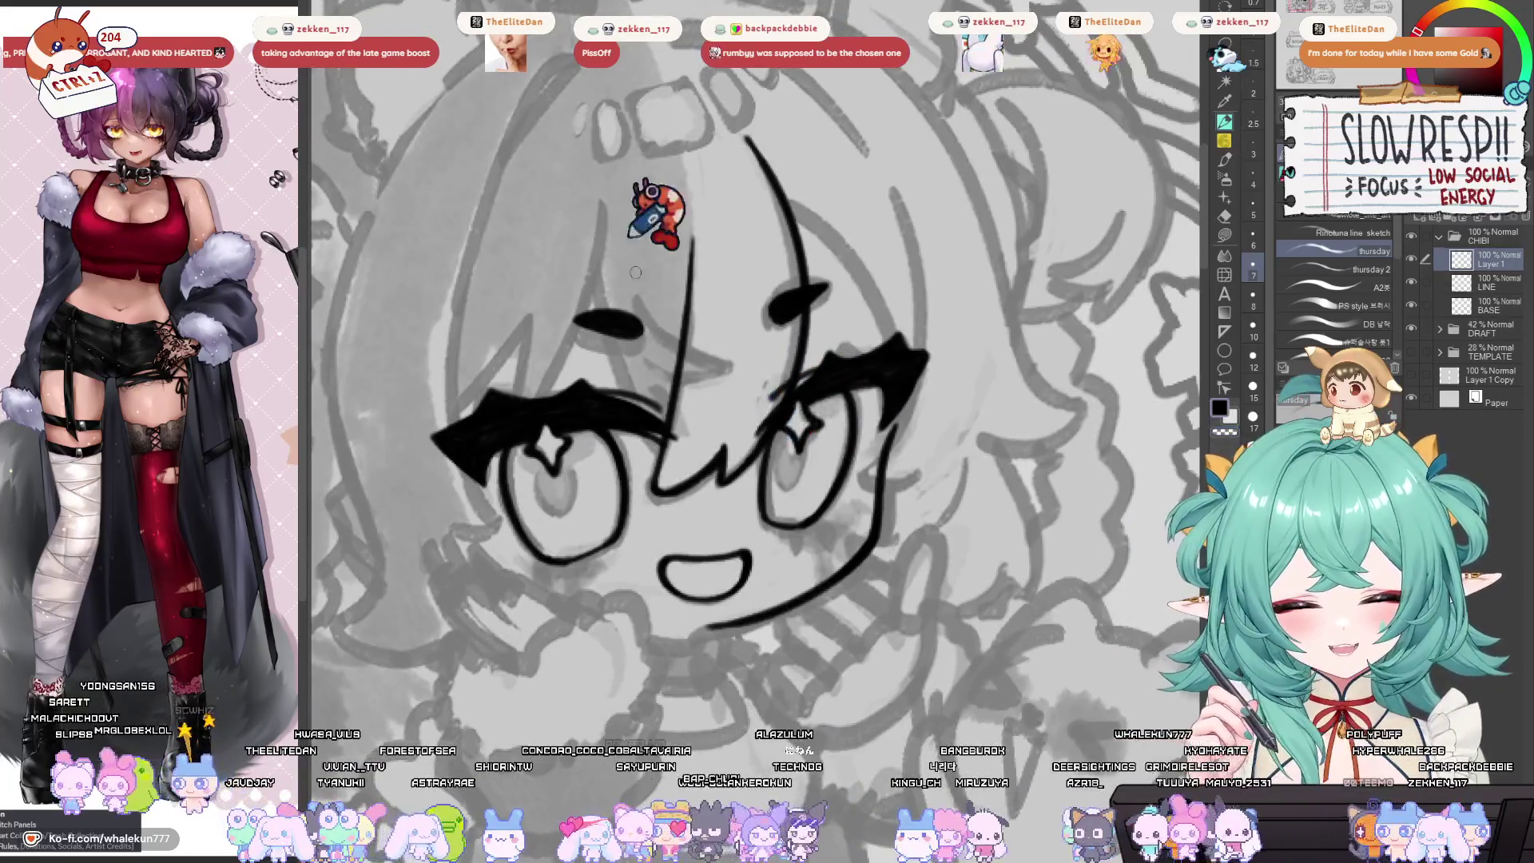
{"action": "key", "text": "h"}
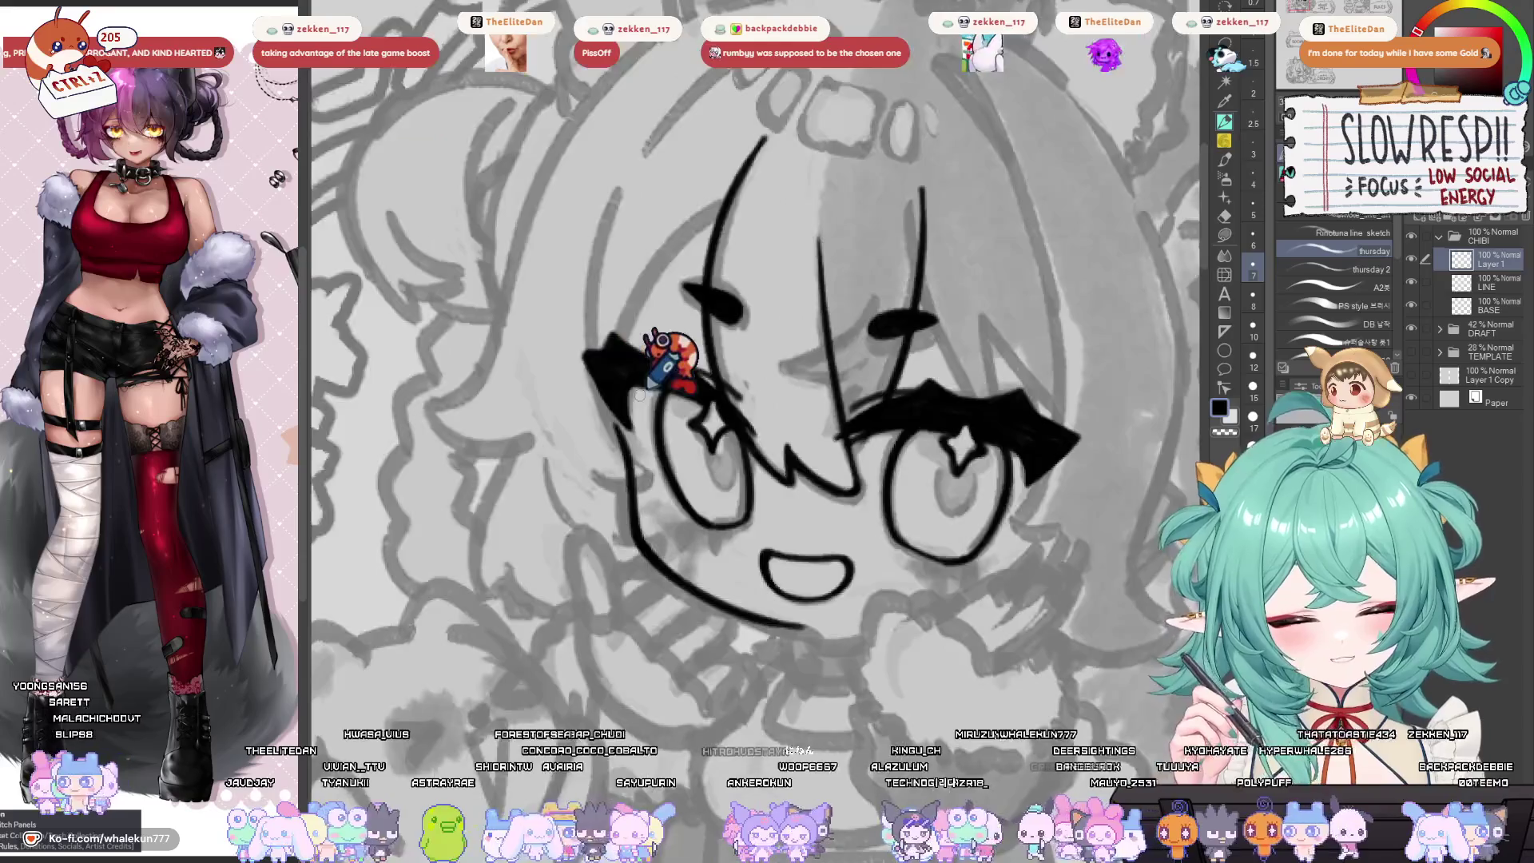
{"action": "key", "text": "h"}
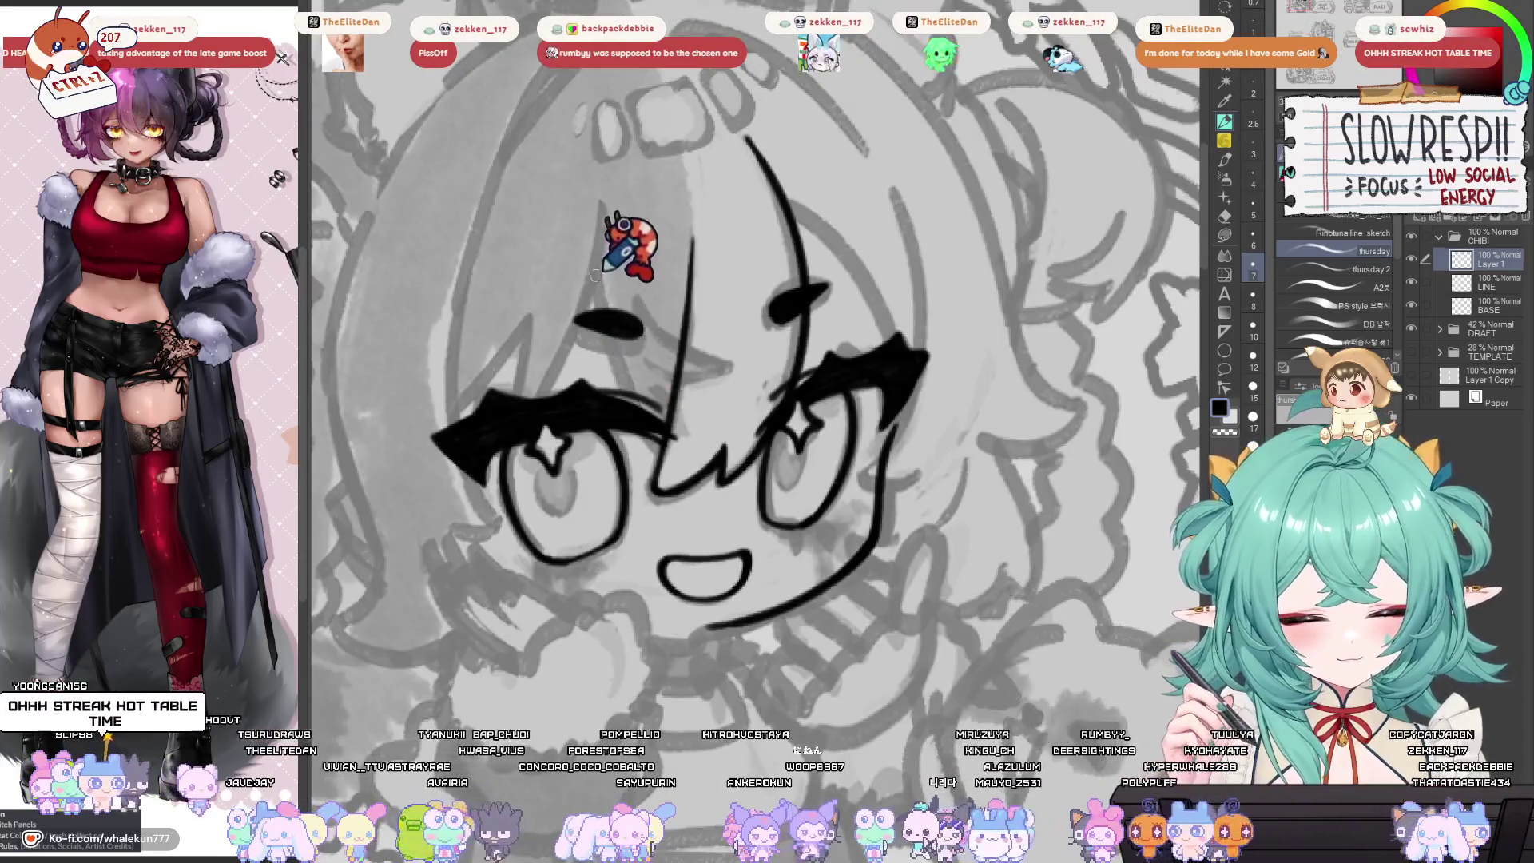
Add a short line by the brow, undoing the longer trial strokes.
{"action": "key", "text": "ctrl+z"}
{"action": "left_click_drag", "start_coordinate": [595, 272], "coordinate": [630, 397]}
{"action": "key", "text": "ctrl+z"}
{"action": "key", "text": "ctrl+z"}
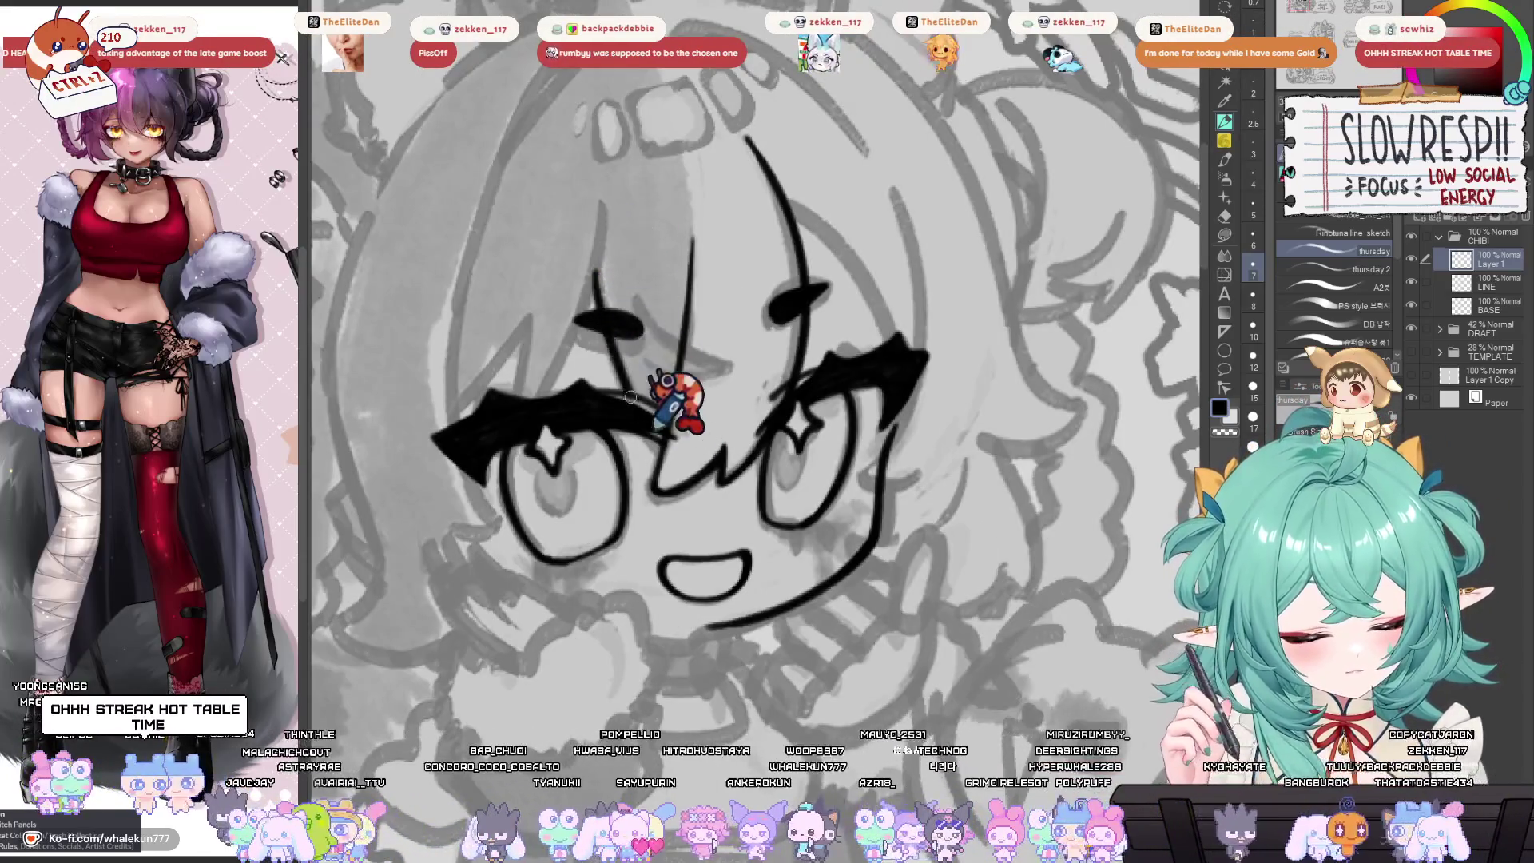
{"action": "mouse_move", "coordinate": [593, 208]}
{"action": "left_mouse_down"}
{"action": "mouse_move", "coordinate": [635, 404]}
{"action": "mouse_move", "coordinate": [895, 419]}
{"action": "mouse_move", "coordinate": [931, 552]}
{"action": "mouse_move", "coordinate": [910, 597]}
{"action": "left_mouse_up"}
{"action": "key", "text": "ctrl+z"}
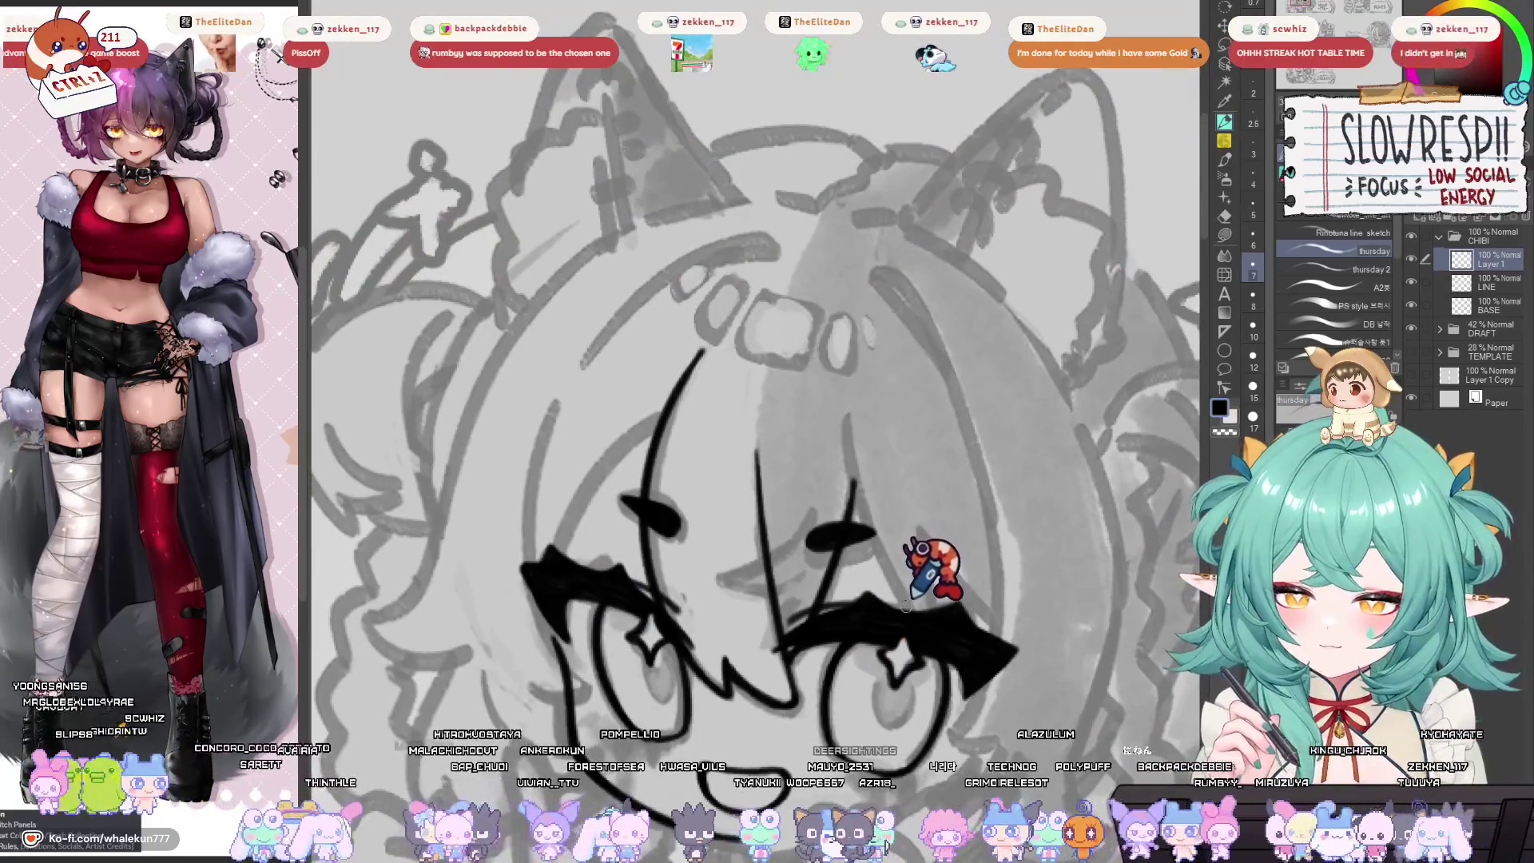
{"action": "key", "text": "h"}
{"action": "key", "text": "h"}
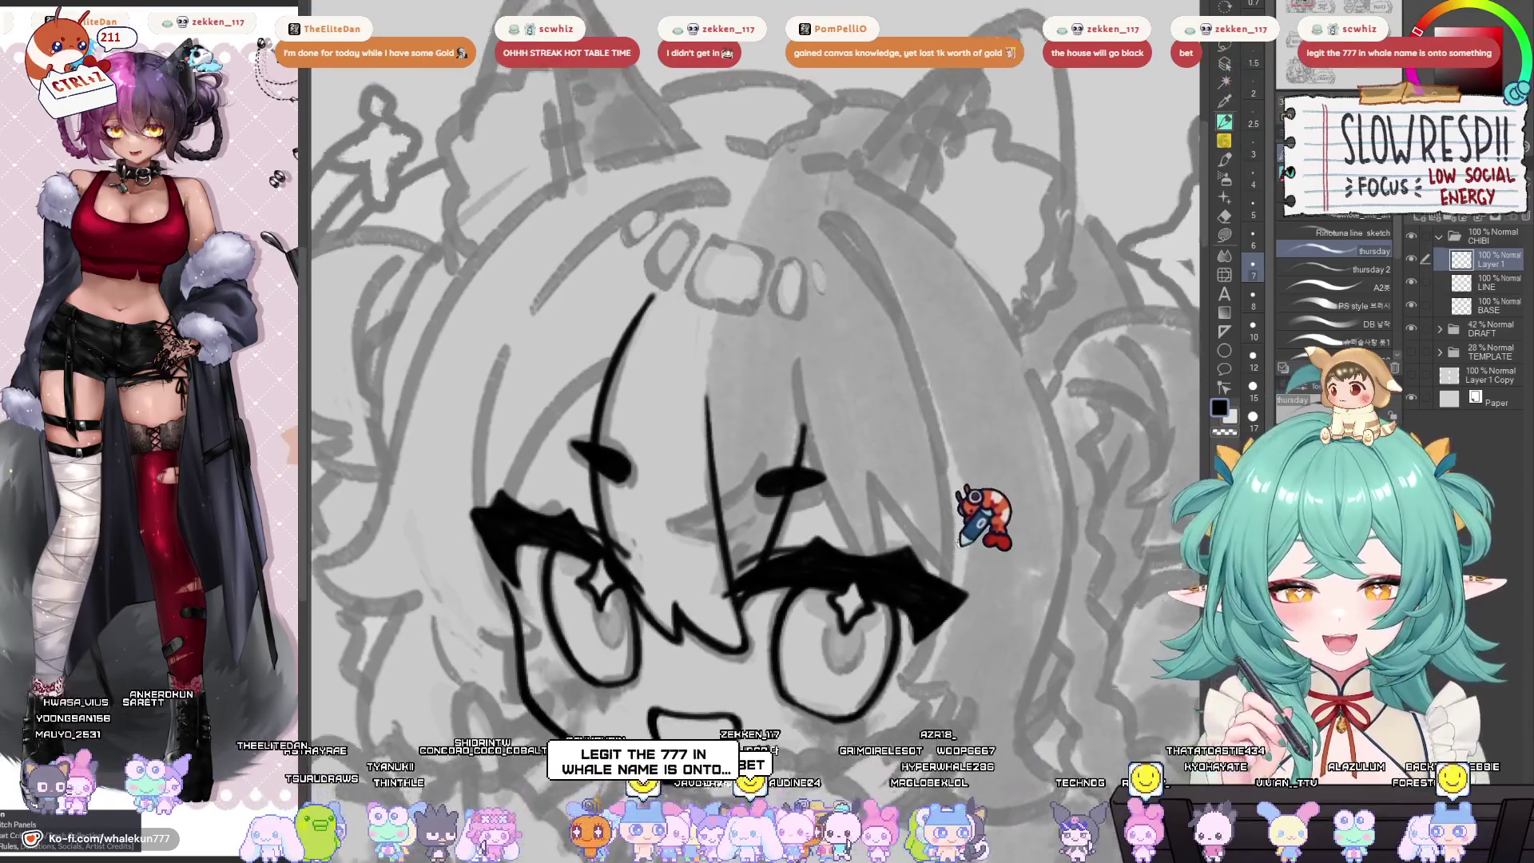
{"action": "mouse_move", "coordinate": [943, 710]}
{"action": "left_mouse_down"}
{"action": "mouse_move", "coordinate": [958, 531]}
{"action": "mouse_move", "coordinate": [976, 583]}
{"action": "left_mouse_up"}
{"action": "left_click_drag", "start_coordinate": [730, 438], "coordinate": [749, 434]}
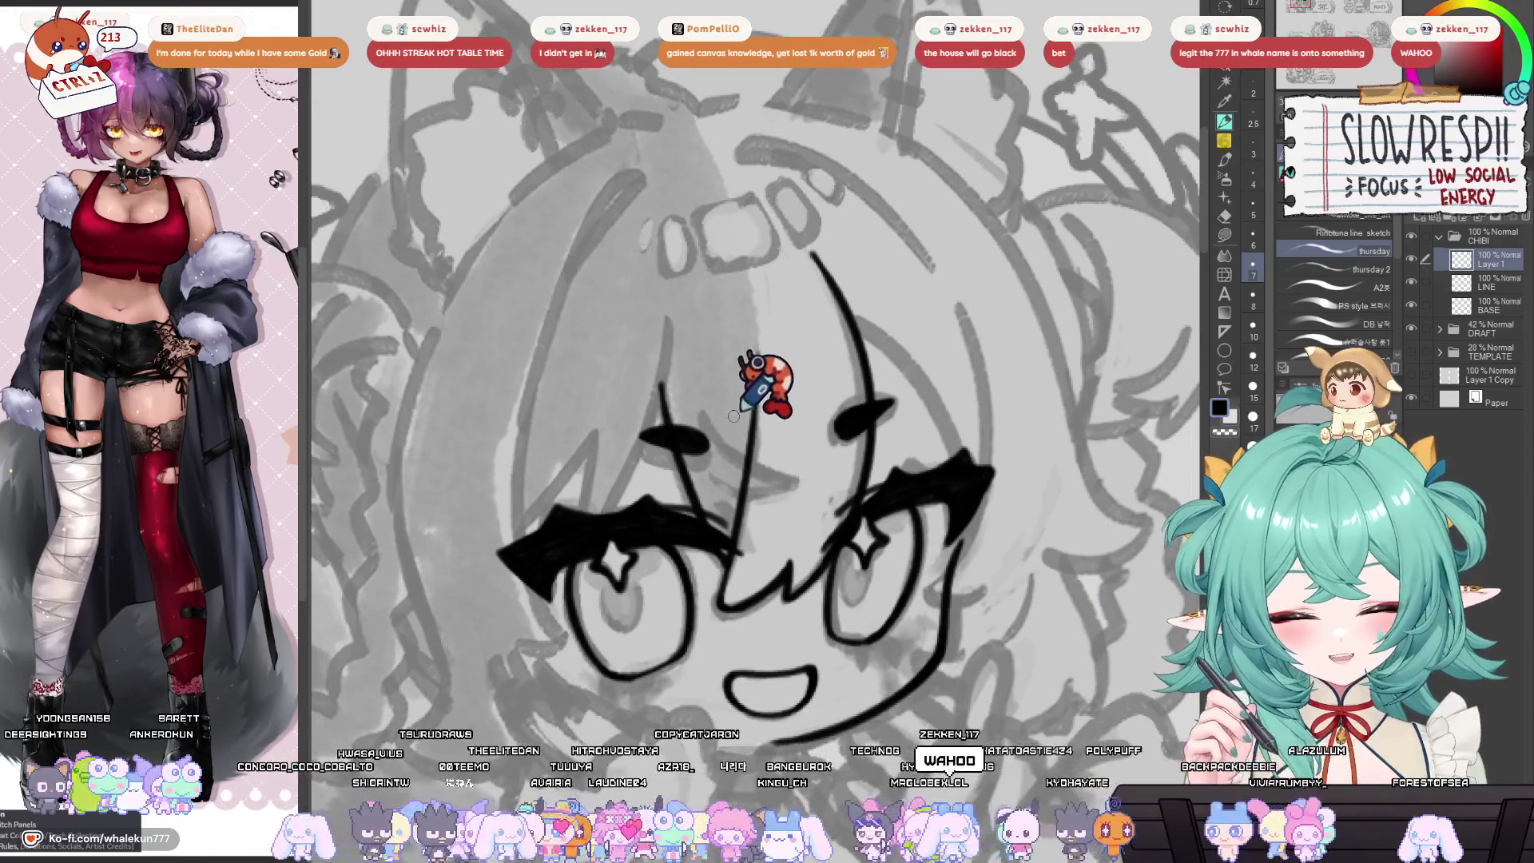
{"action": "mouse_move", "coordinate": [698, 367]}
{"action": "left_mouse_down"}
{"action": "mouse_move", "coordinate": [926, 518]}
{"action": "mouse_move", "coordinate": [764, 509]}
{"action": "left_mouse_up"}
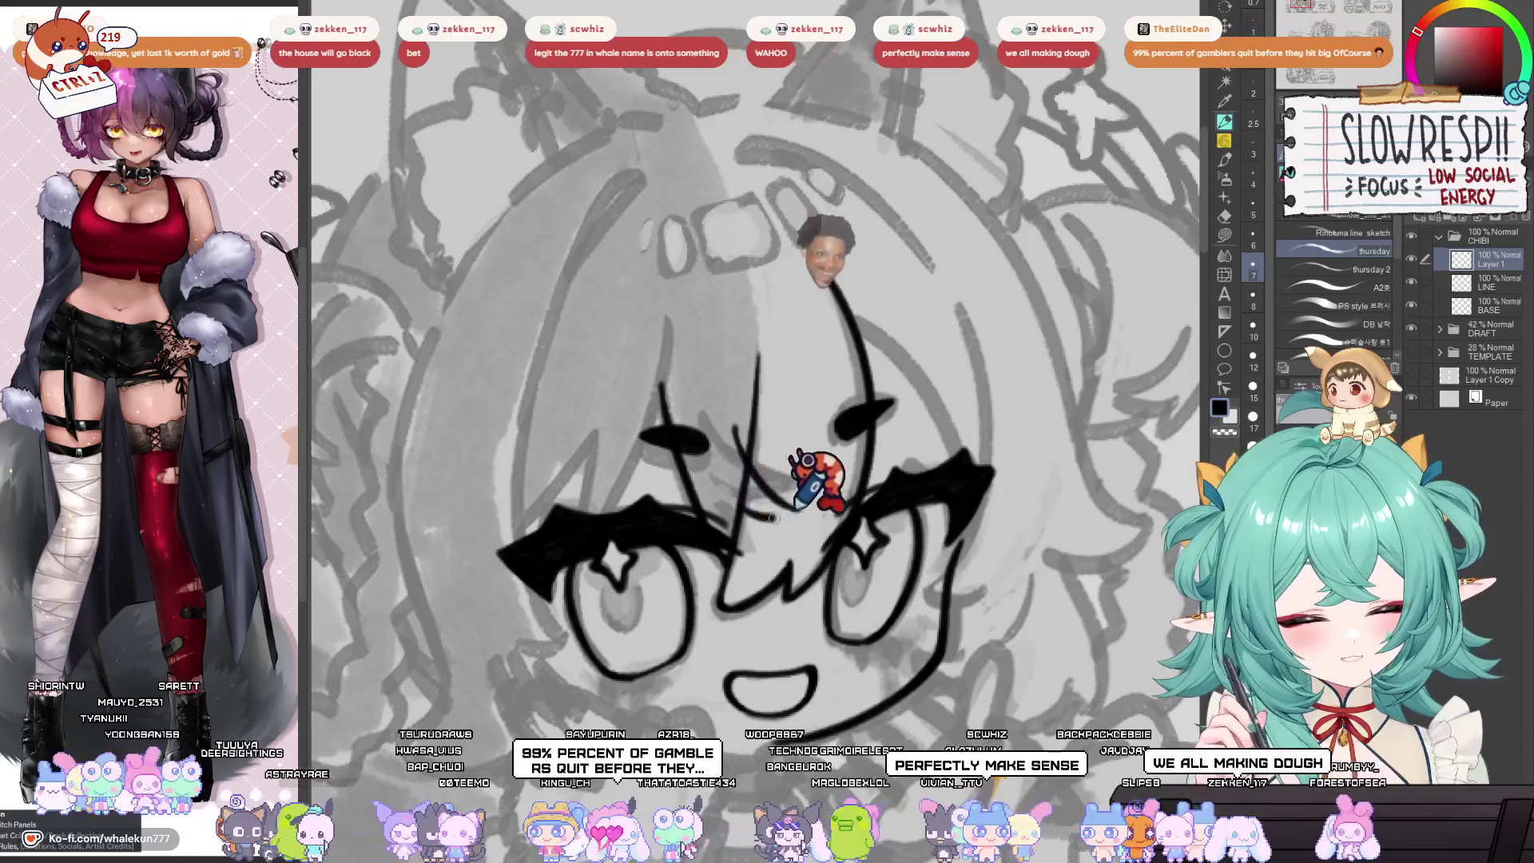
{"action": "left_click_drag", "start_coordinate": [753, 507], "coordinate": [777, 463]}
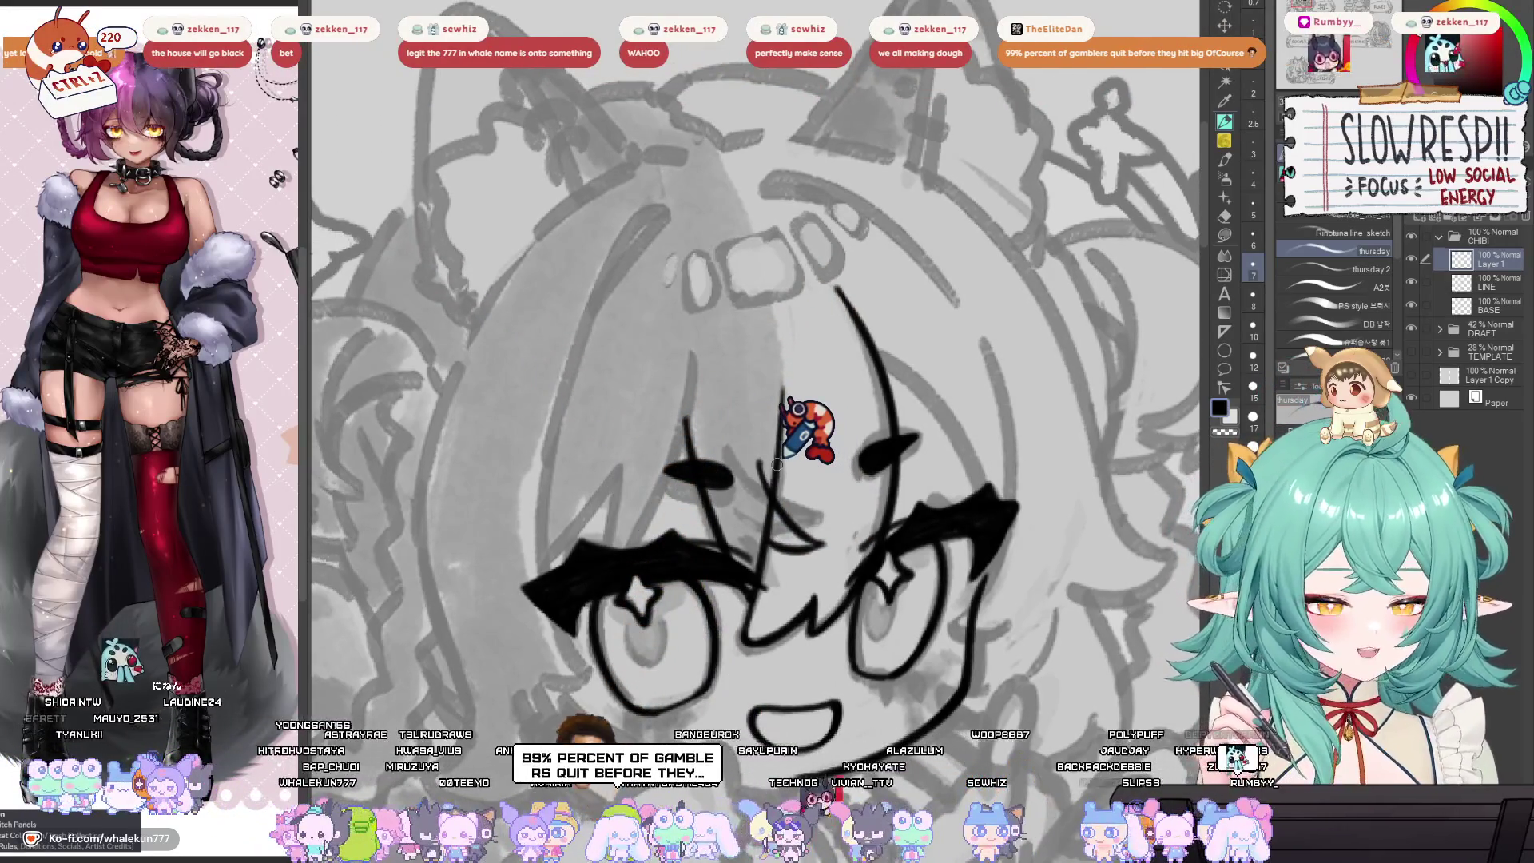
{"action": "key", "text": "e"}
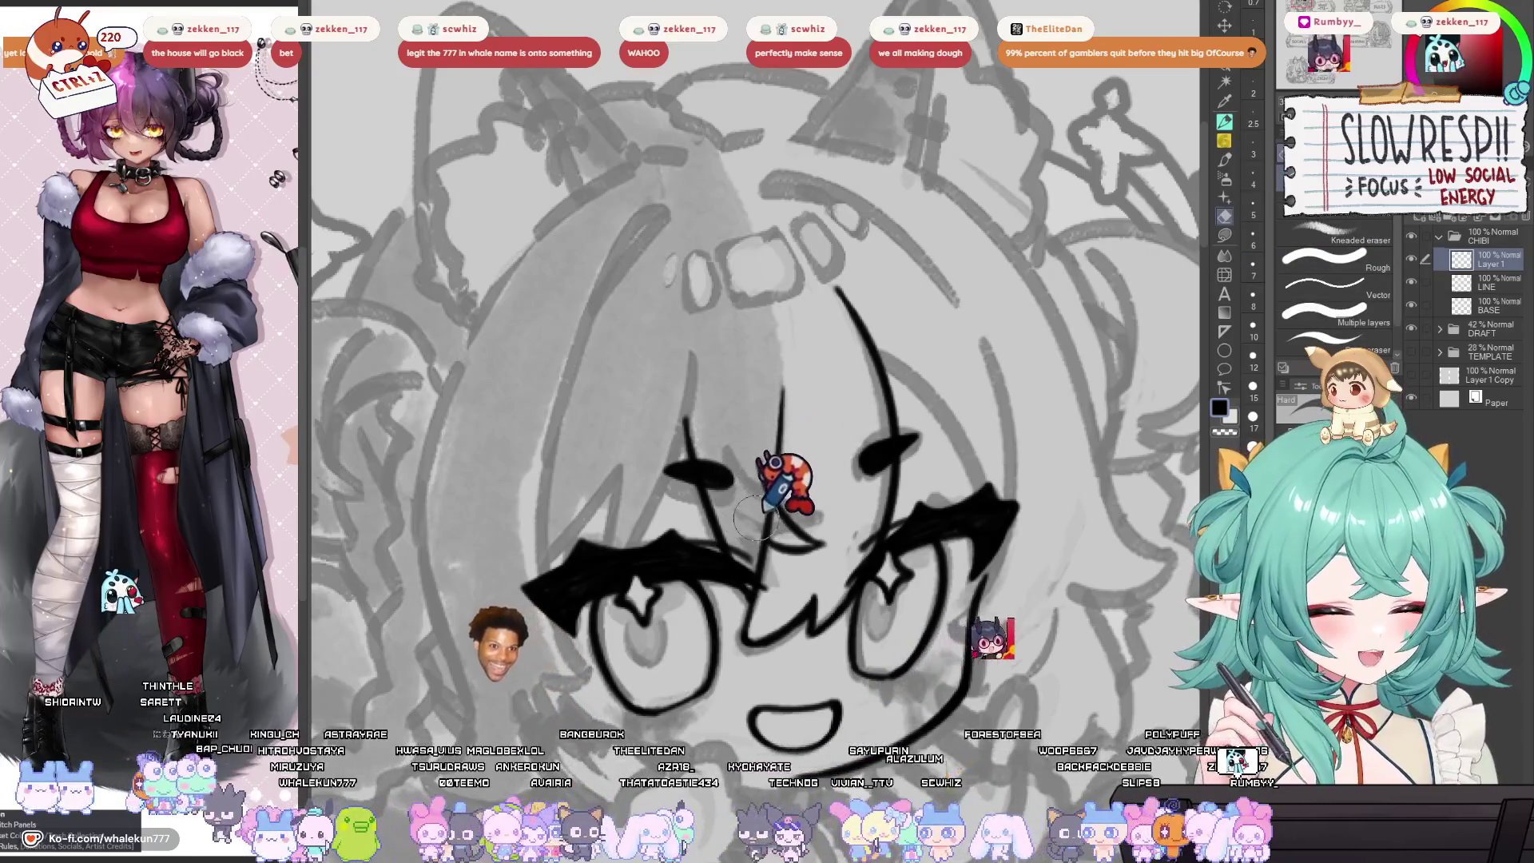
{"action": "mouse_move", "coordinate": [754, 514]}
{"action": "left_mouse_down"}
{"action": "mouse_move", "coordinate": [757, 464]}
{"action": "mouse_move", "coordinate": [858, 493]}
{"action": "left_mouse_up"}
{"action": "scroll", "coordinate": [895, 432], "scroll_direction": "up", "scroll_amount": 2}
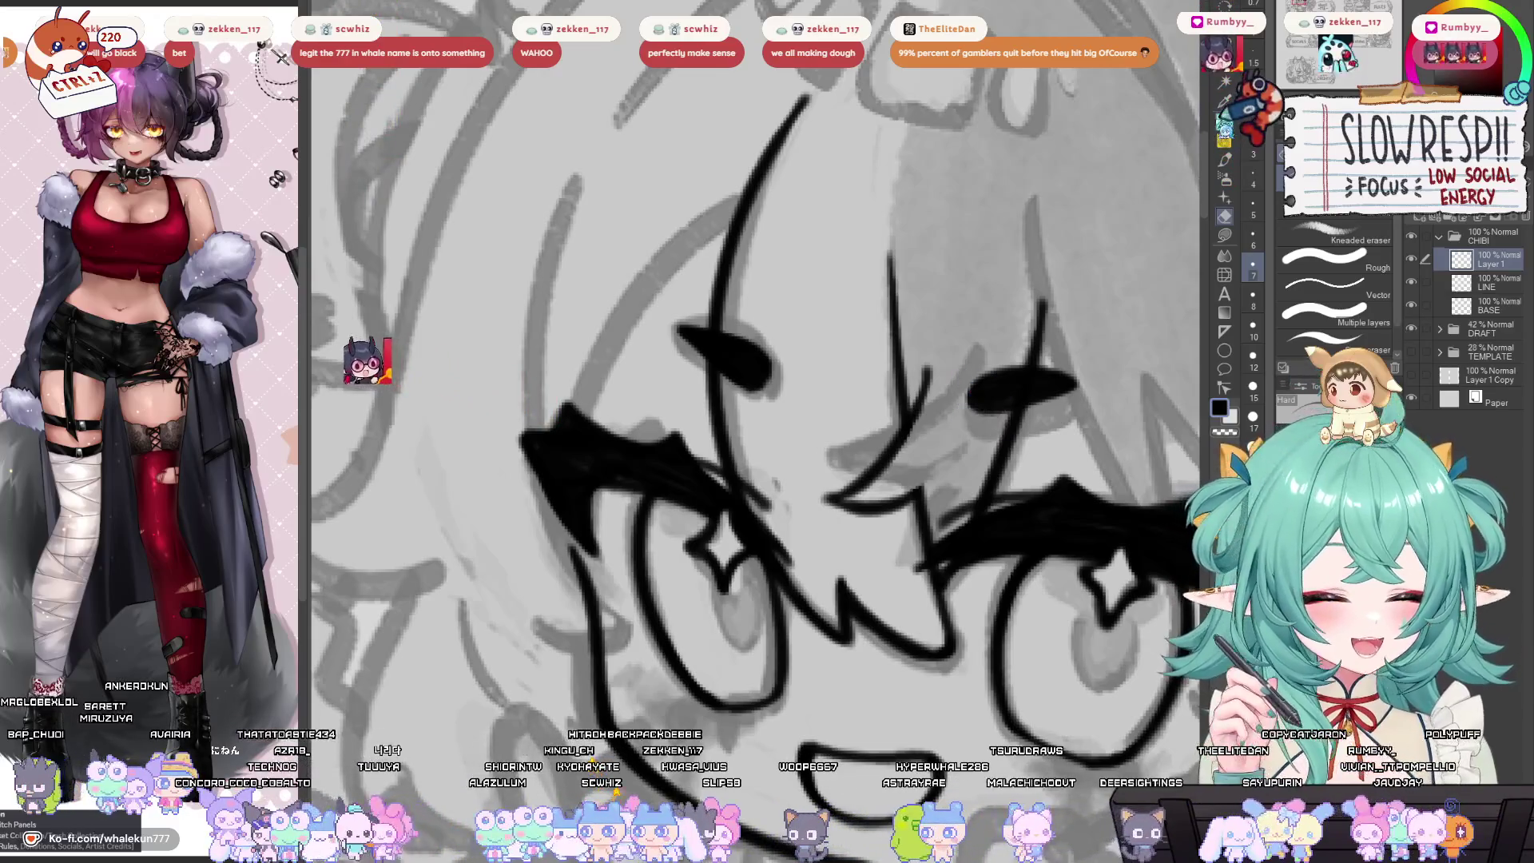
{"action": "key", "text": "p"}
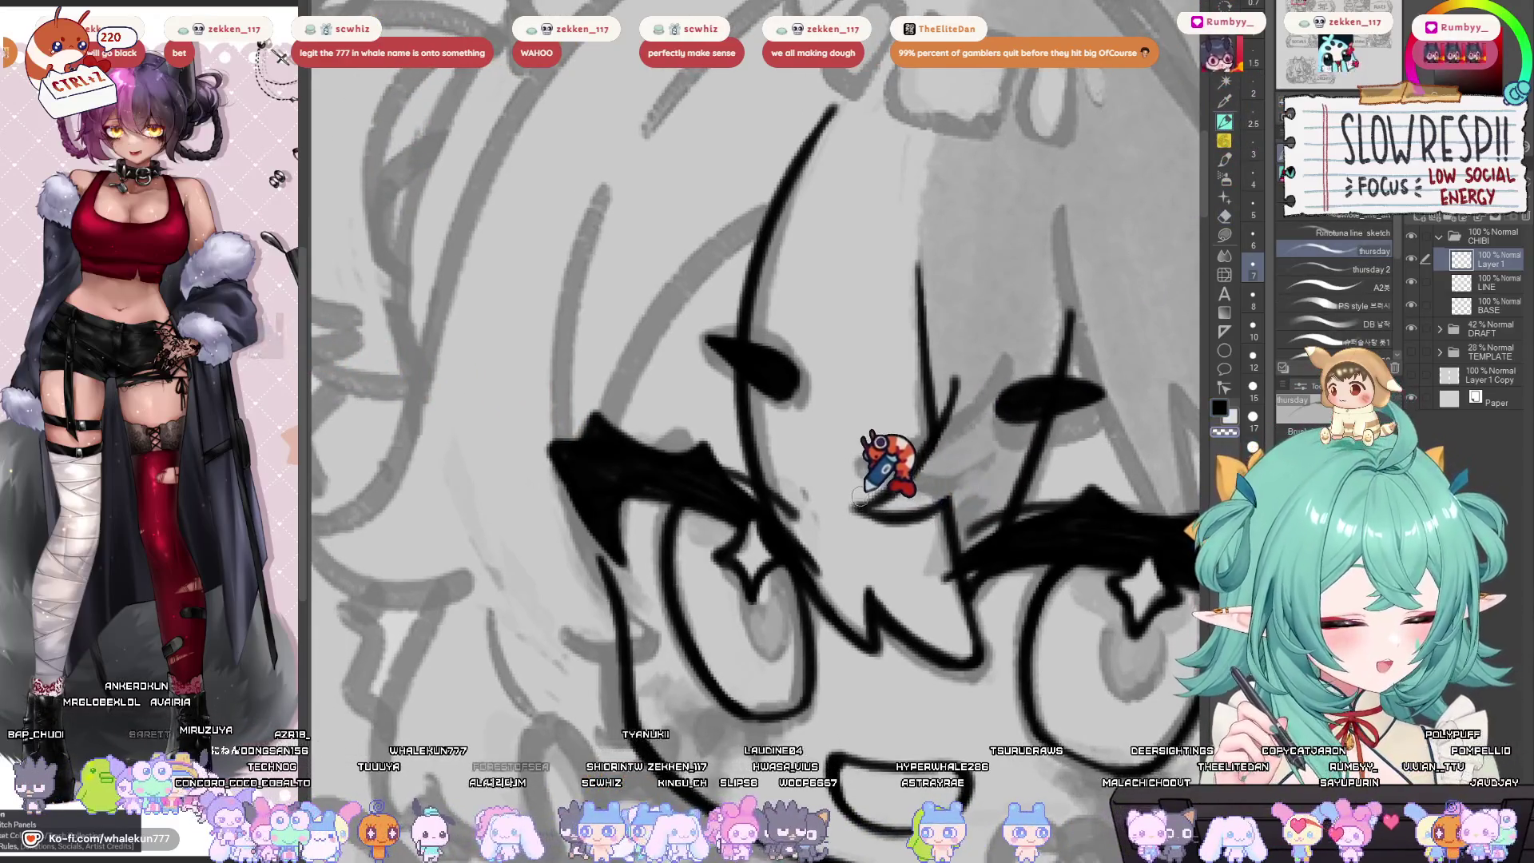
{"action": "key", "text": "minus"}
{"action": "key", "text": "minus"}
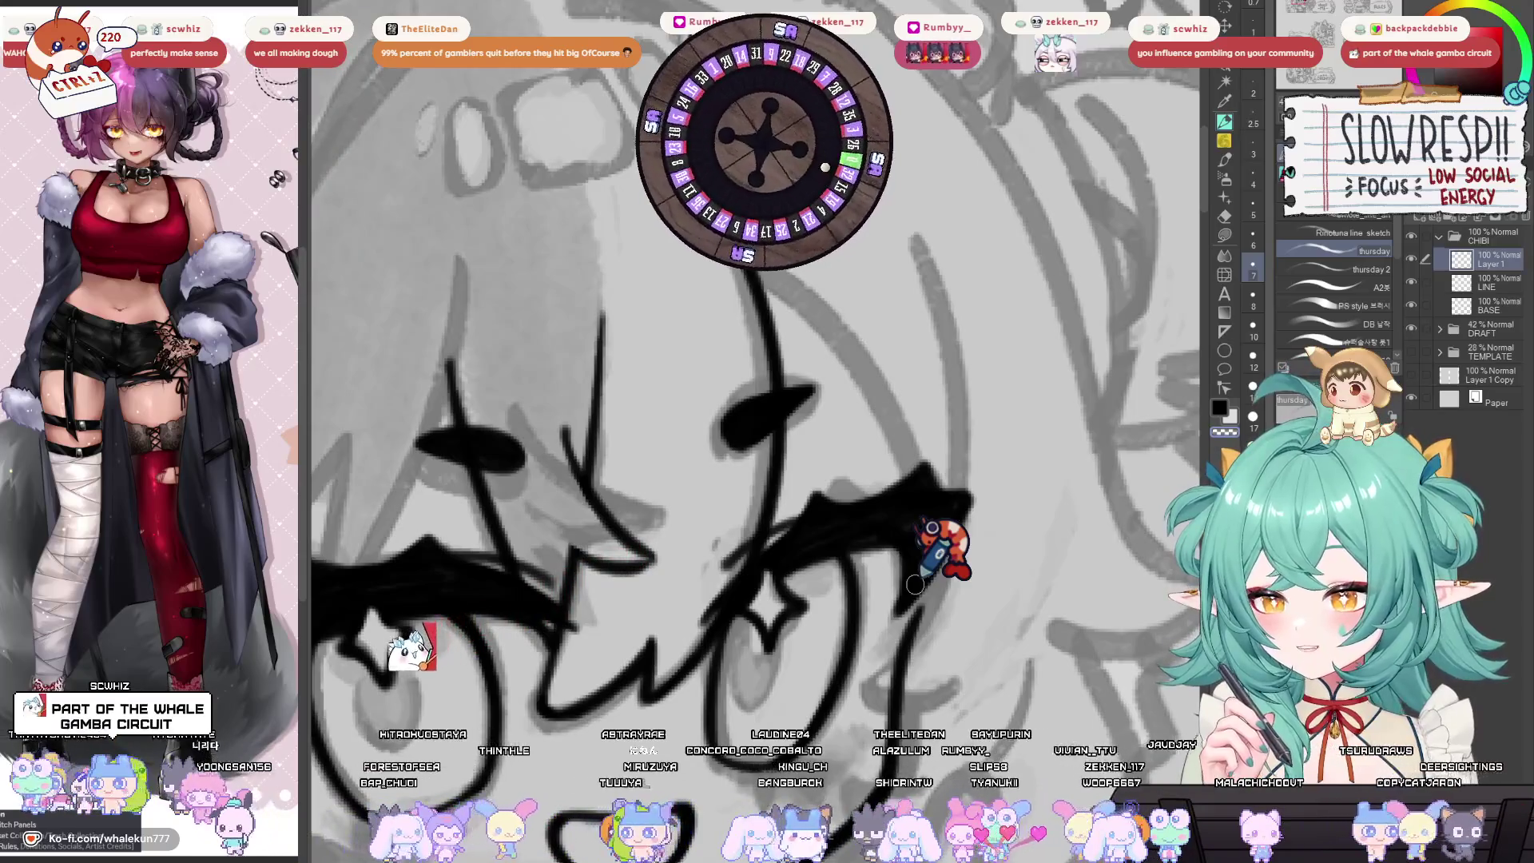
{"action": "scroll", "coordinate": [915, 584], "scroll_direction": "down", "scroll_amount": 2}
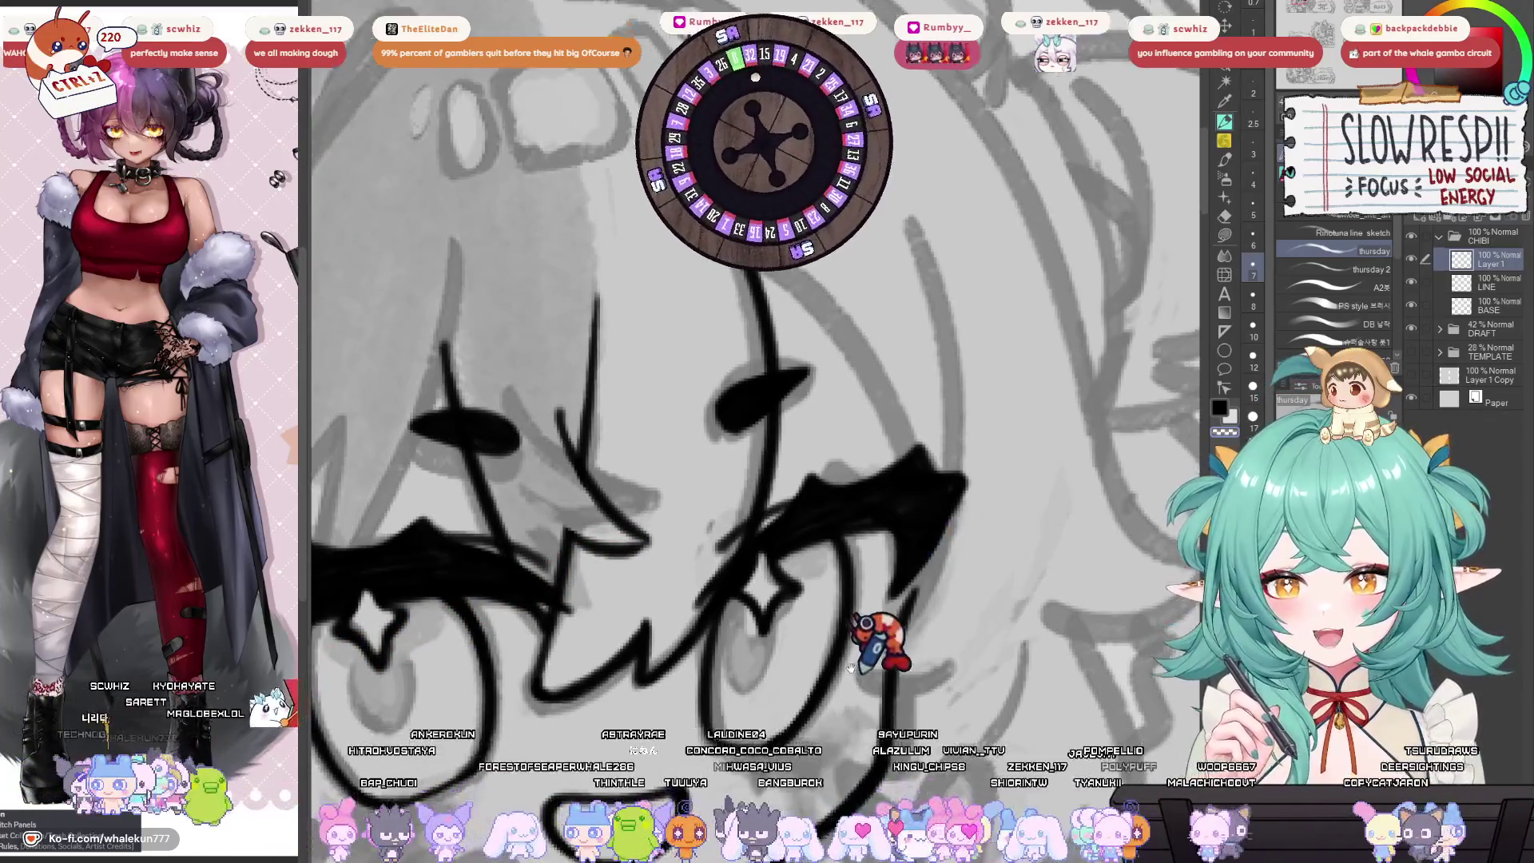
{"action": "scroll", "coordinate": [866, 751], "scroll_direction": "left", "scroll_amount": 5}
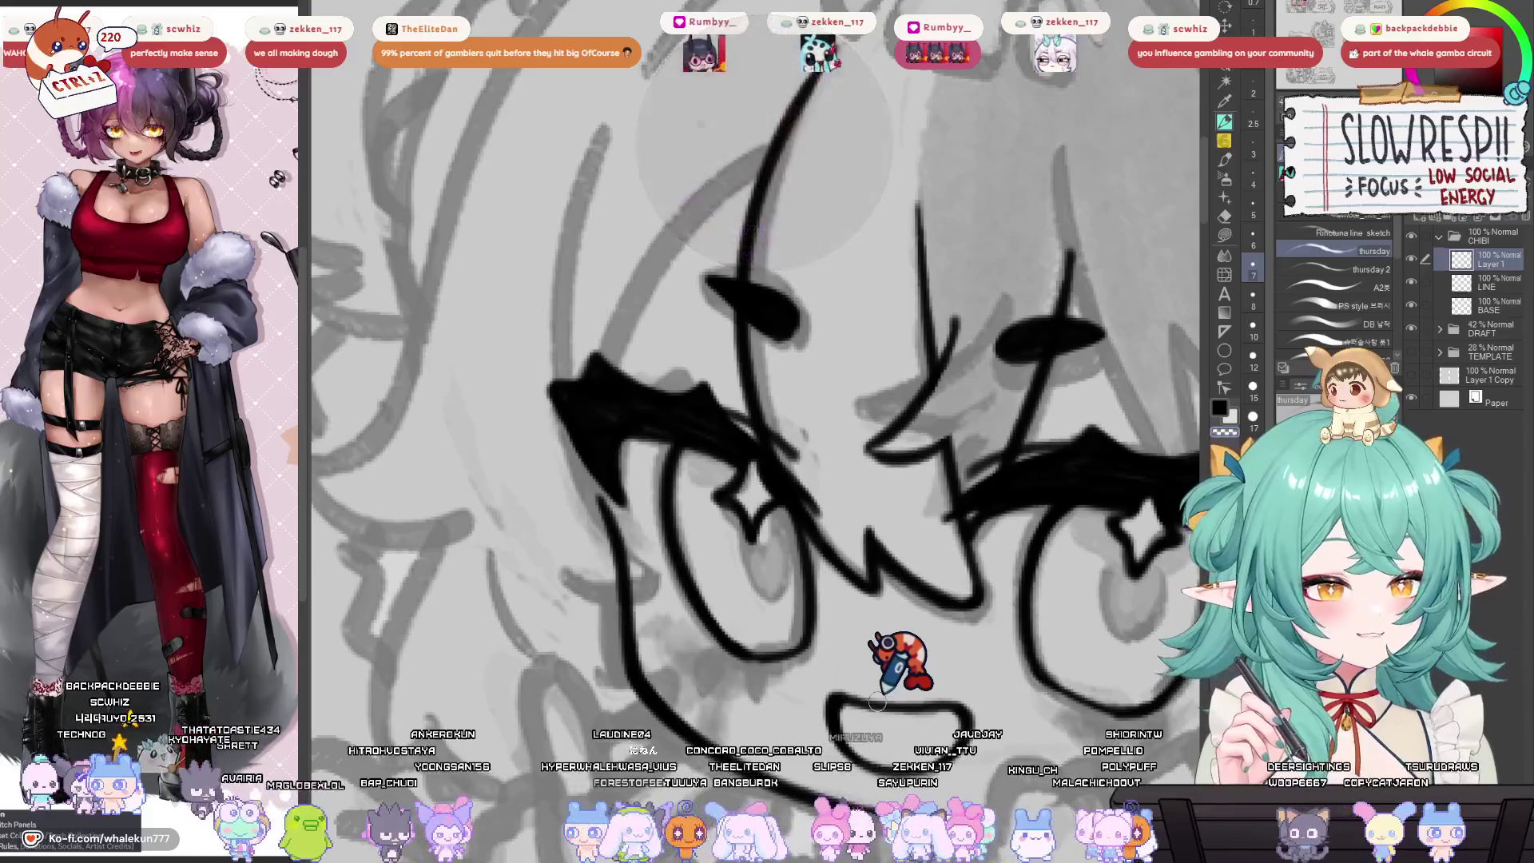
{"action": "scroll", "coordinate": [877, 703], "scroll_direction": "right", "scroll_amount": 5}
{"action": "scroll", "coordinate": [877, 701], "scroll_direction": "left", "scroll_amount": 5}
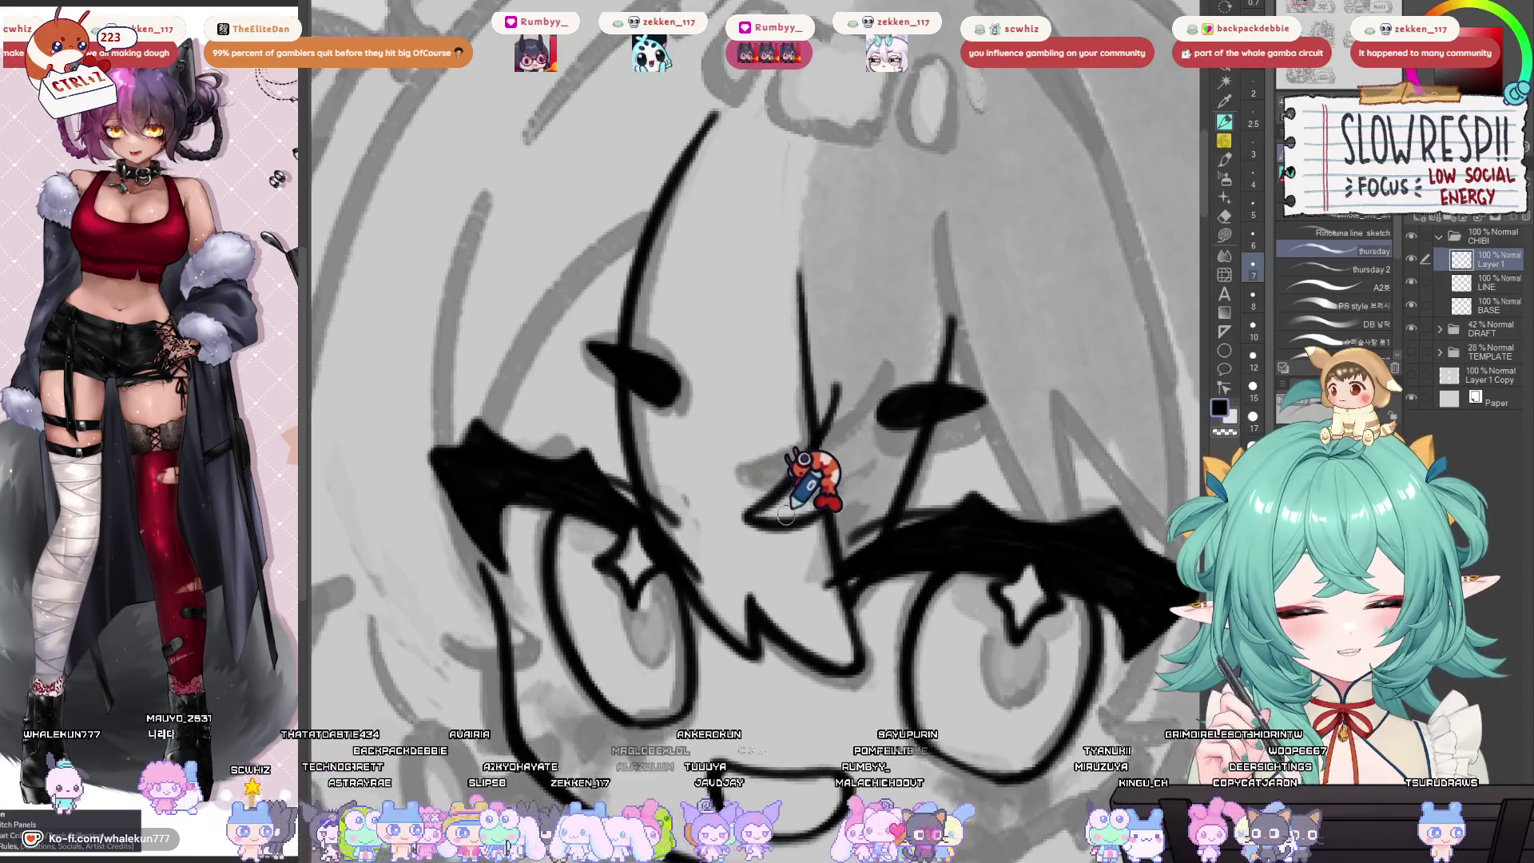
{"action": "left_click_drag", "start_coordinate": [751, 512], "coordinate": [764, 559]}
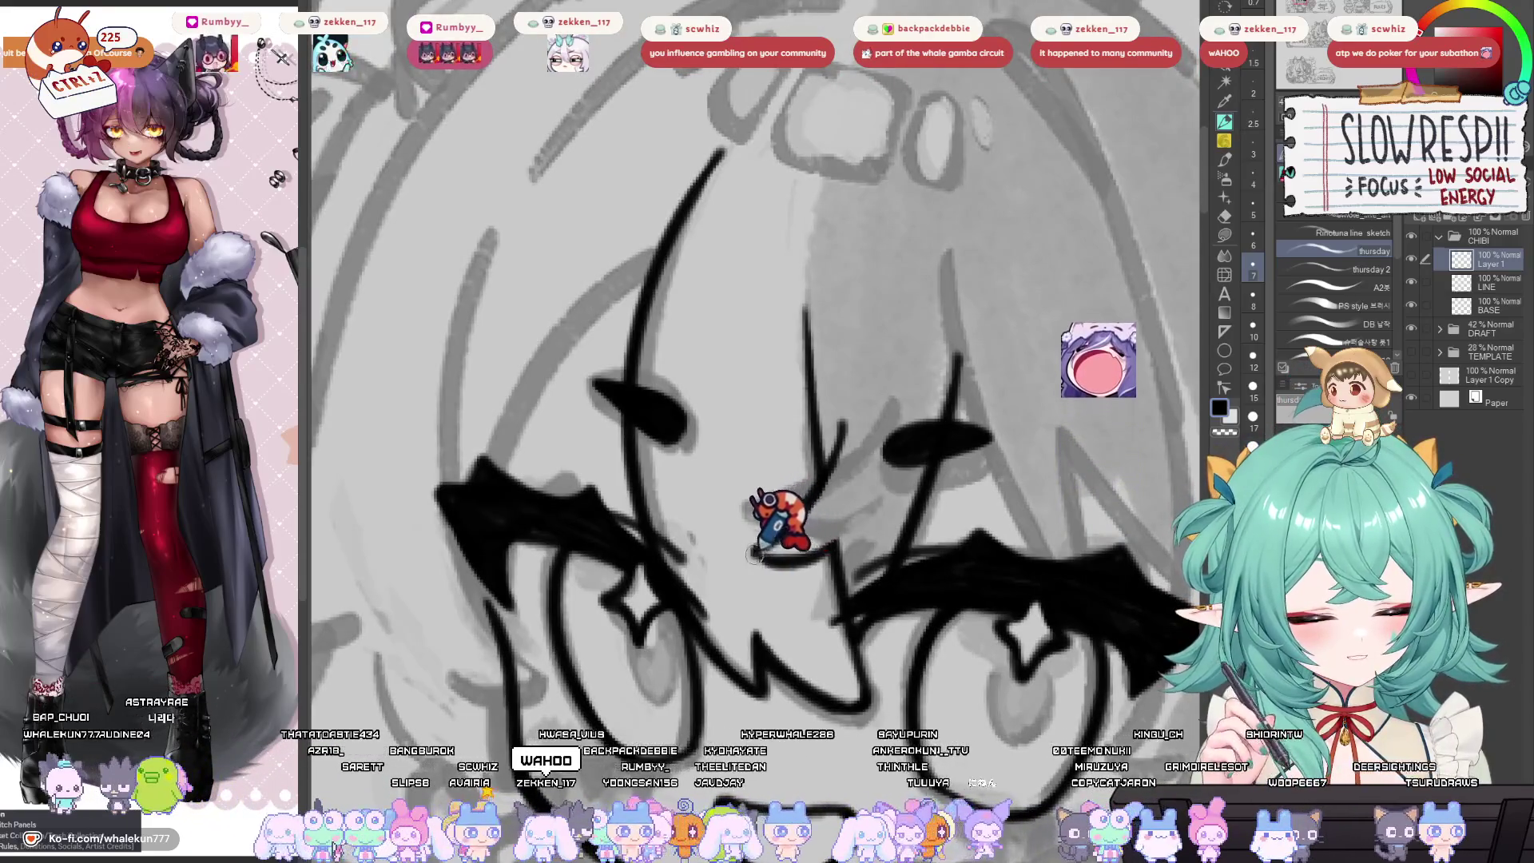
{"action": "mouse_move", "coordinate": [775, 531]}
{"action": "left_mouse_down"}
{"action": "mouse_move", "coordinate": [751, 567]}
{"action": "mouse_move", "coordinate": [775, 563]}
{"action": "left_mouse_up"}
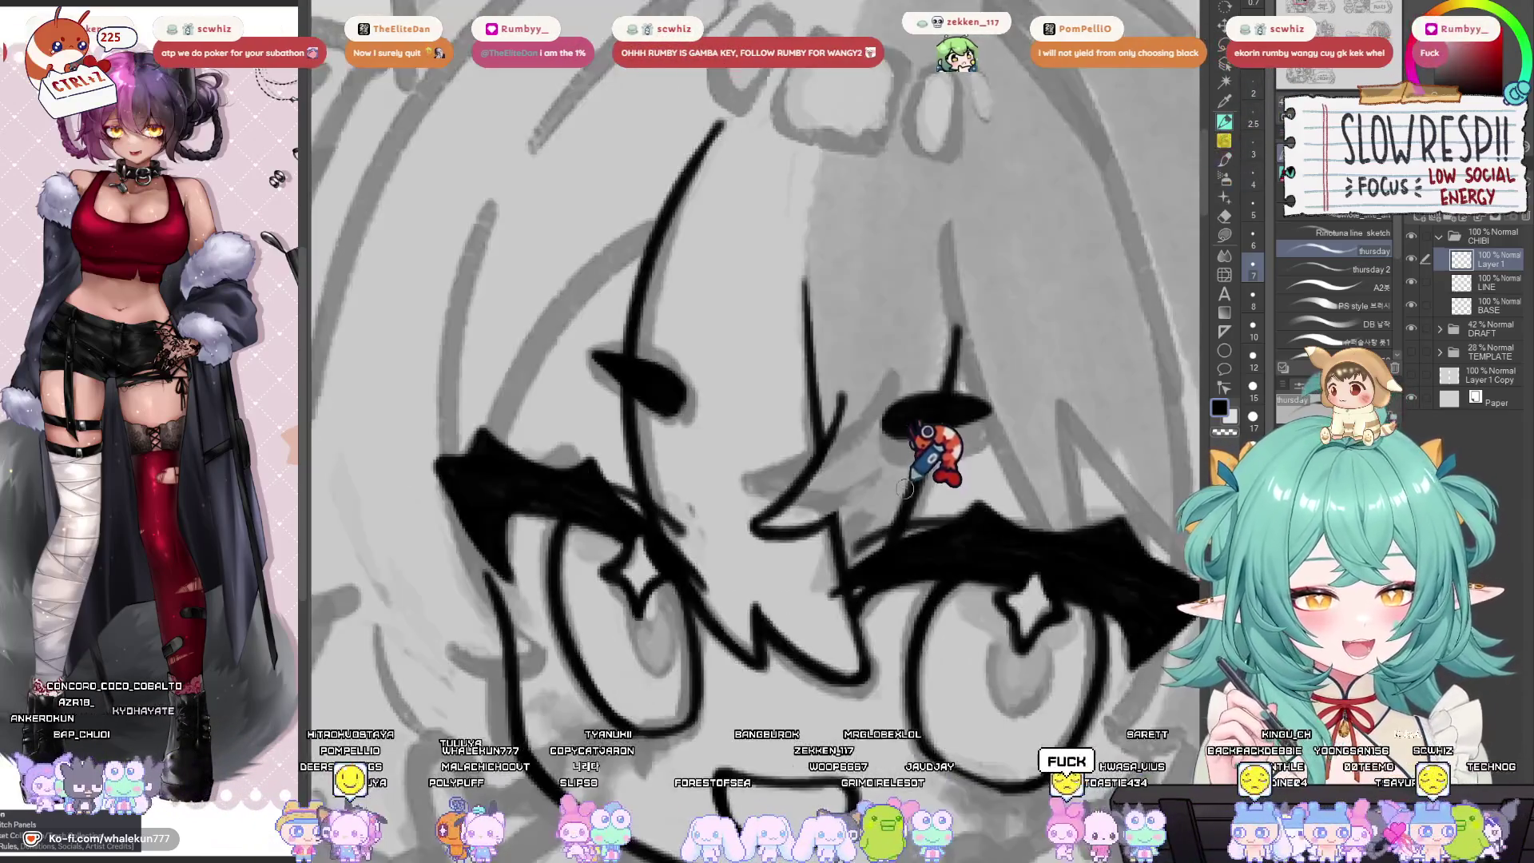
Frame the face and ink one long stroke down the left side of the chibi's face.
{"action": "left_click_drag", "start_coordinate": [873, 615], "coordinate": [909, 631]}
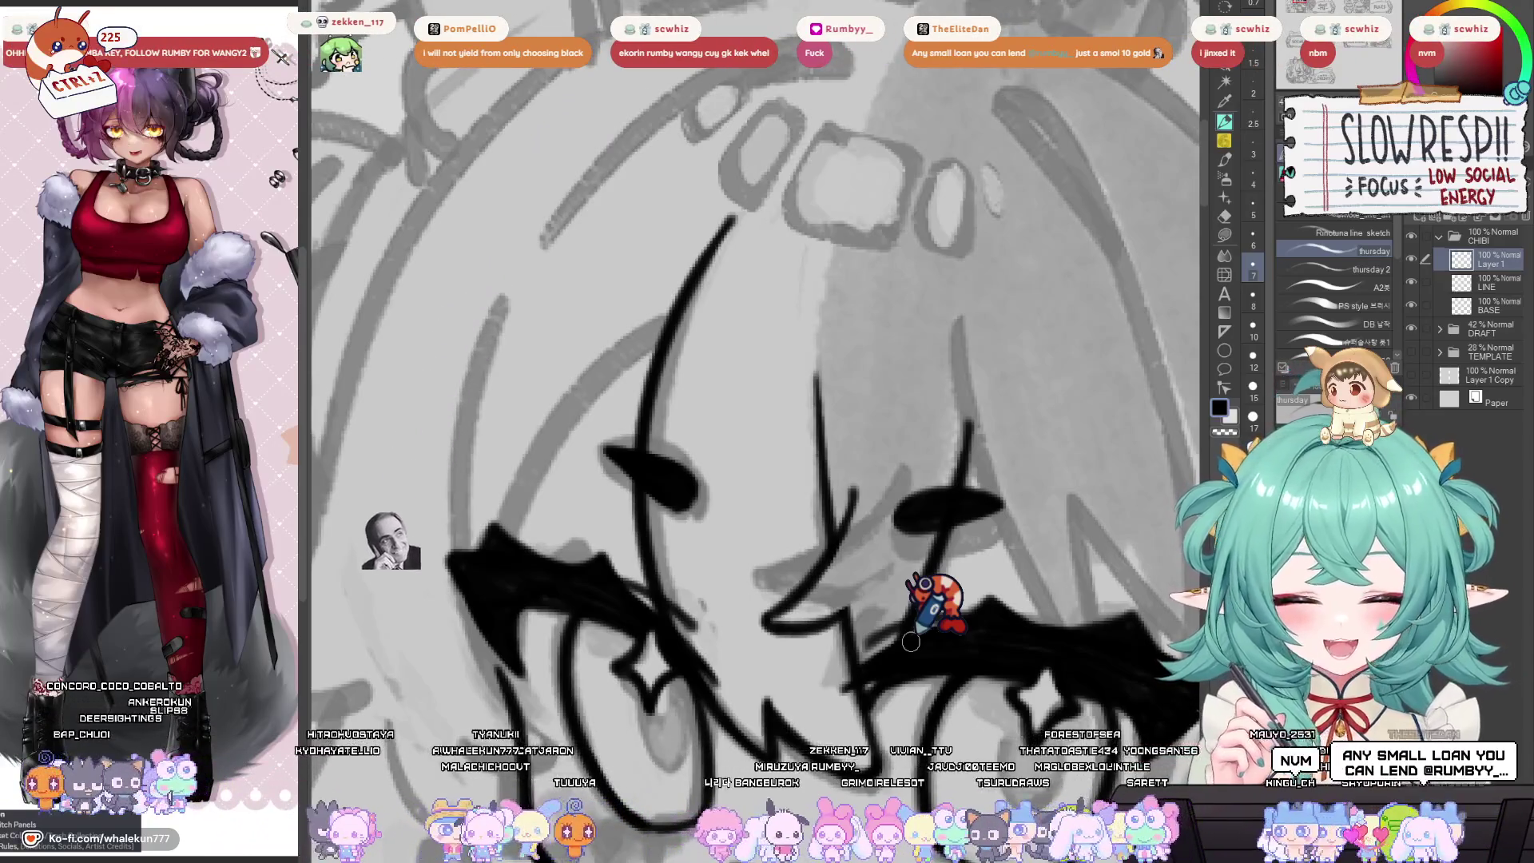
{"action": "left_click_drag", "start_coordinate": [1154, 269], "coordinate": [1133, 247]}
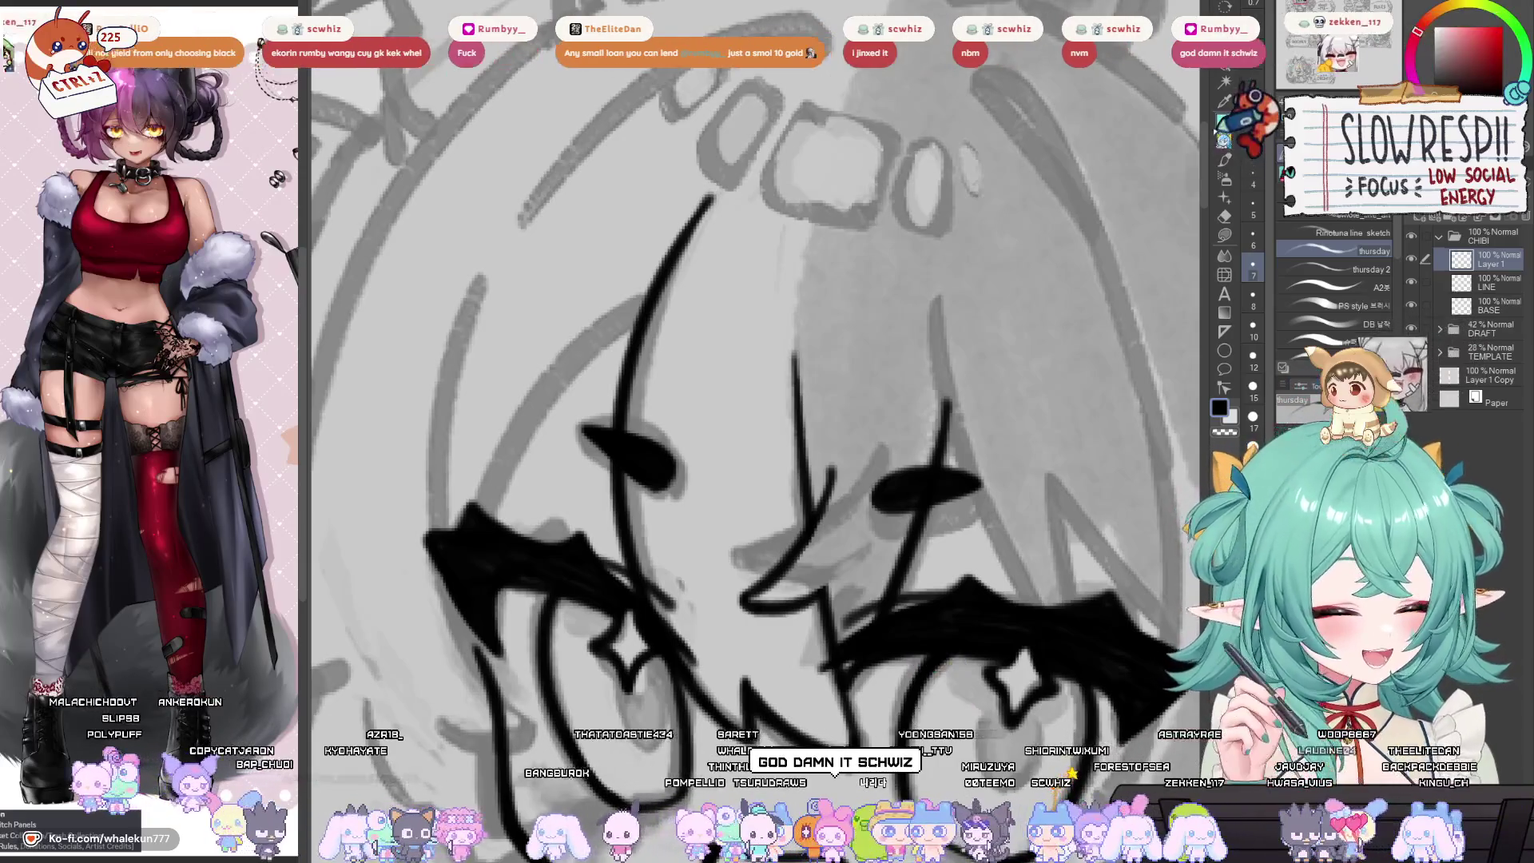
{"action": "mouse_move", "coordinate": [972, 456]}
{"action": "left_mouse_down"}
{"action": "mouse_move", "coordinate": [855, 276]}
{"action": "mouse_move", "coordinate": [867, 292]}
{"action": "mouse_move", "coordinate": [877, 281]}
{"action": "mouse_move", "coordinate": [942, 444]}
{"action": "mouse_move", "coordinate": [986, 476]}
{"action": "left_mouse_up"}
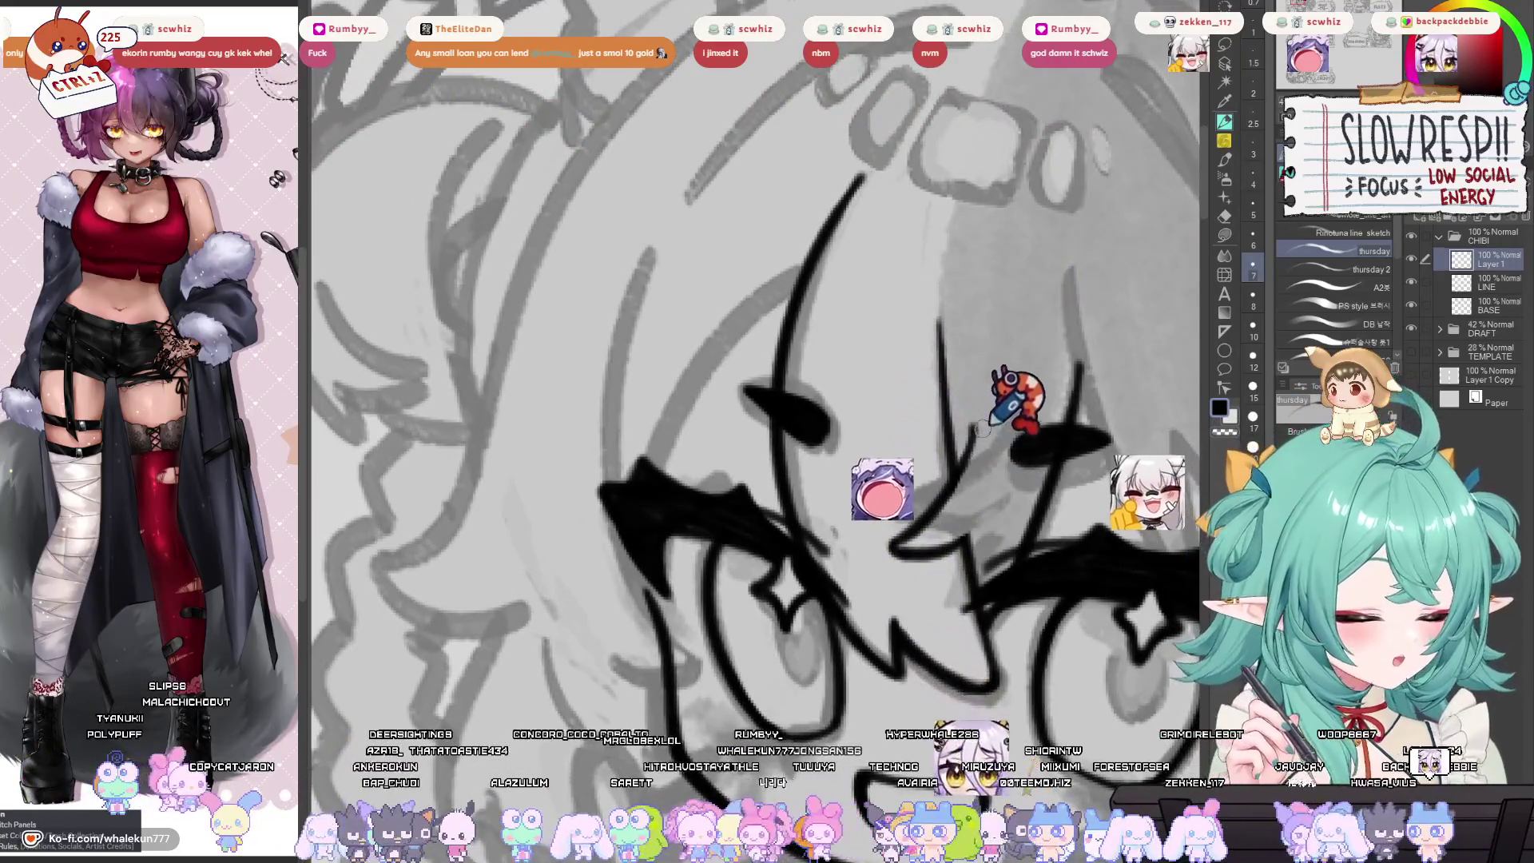
{"action": "mouse_move", "coordinate": [979, 464]}
{"action": "left_mouse_down"}
{"action": "mouse_move", "coordinate": [917, 502]}
{"action": "mouse_move", "coordinate": [935, 655]}
{"action": "mouse_move", "coordinate": [935, 371]}
{"action": "mouse_move", "coordinate": [878, 550]}
{"action": "left_mouse_up"}
{"action": "scroll", "coordinate": [831, 415], "scroll_direction": "up", "scroll_amount": 1}
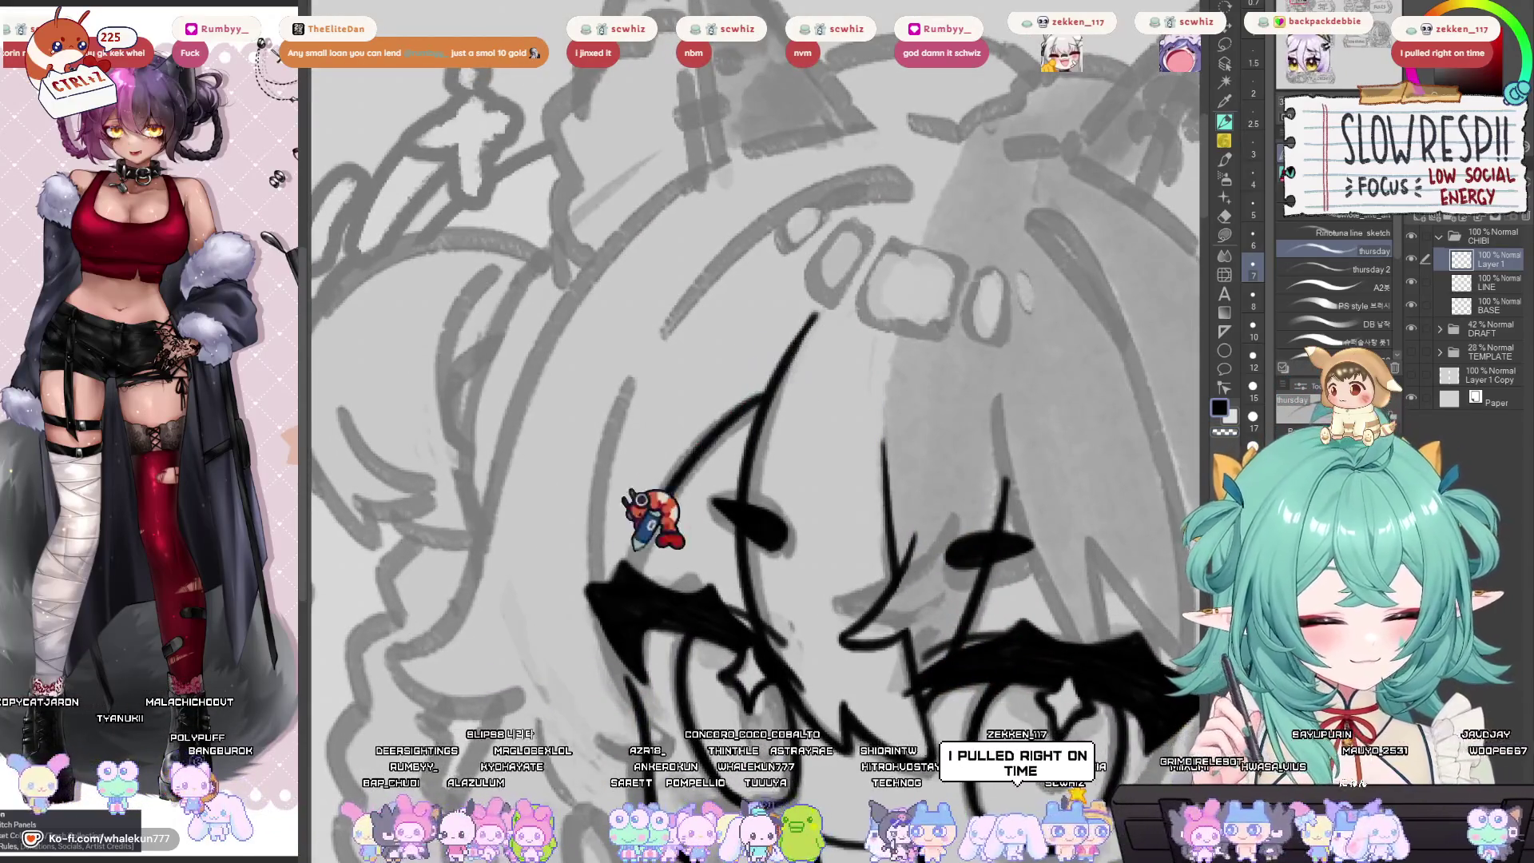
{"action": "left_click_drag", "start_coordinate": [697, 475], "coordinate": [711, 584]}
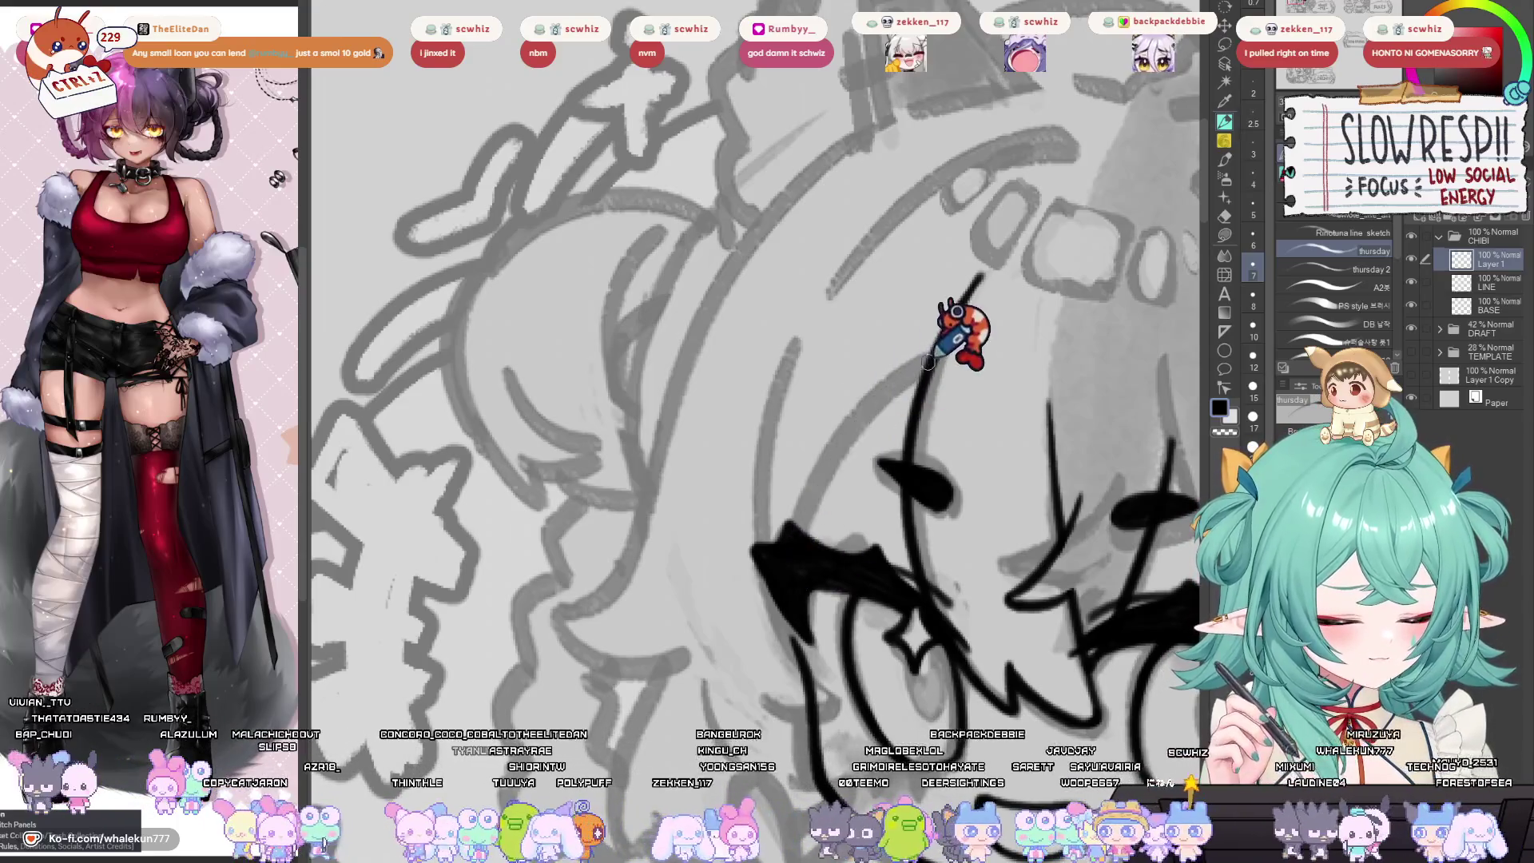
{"action": "left_click_drag", "start_coordinate": [979, 275], "coordinate": [797, 557]}
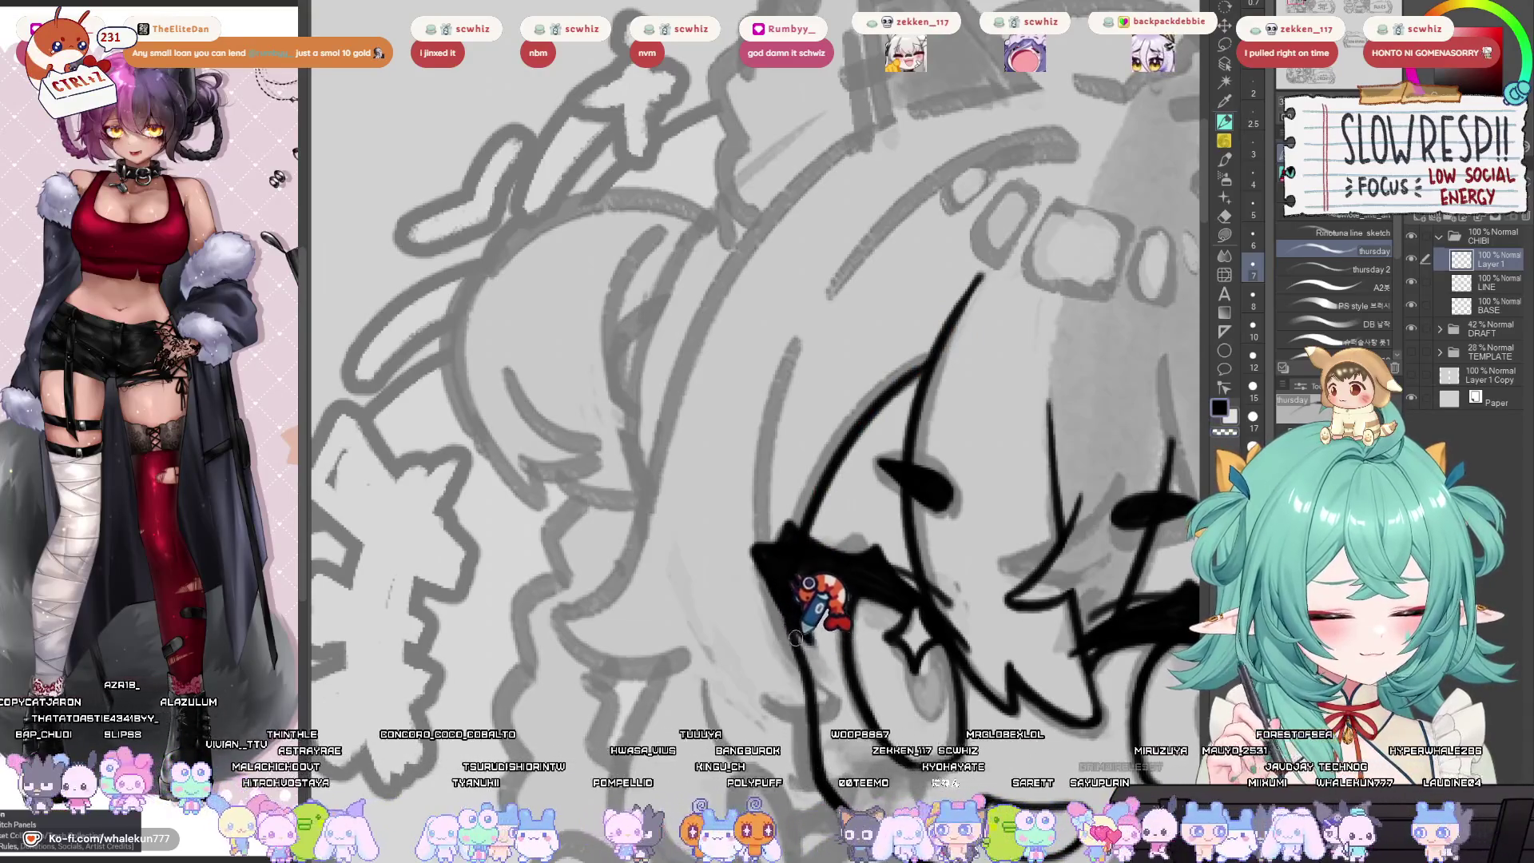
{"action": "scroll", "coordinate": [831, 631], "scroll_direction": "down", "scroll_amount": 3}
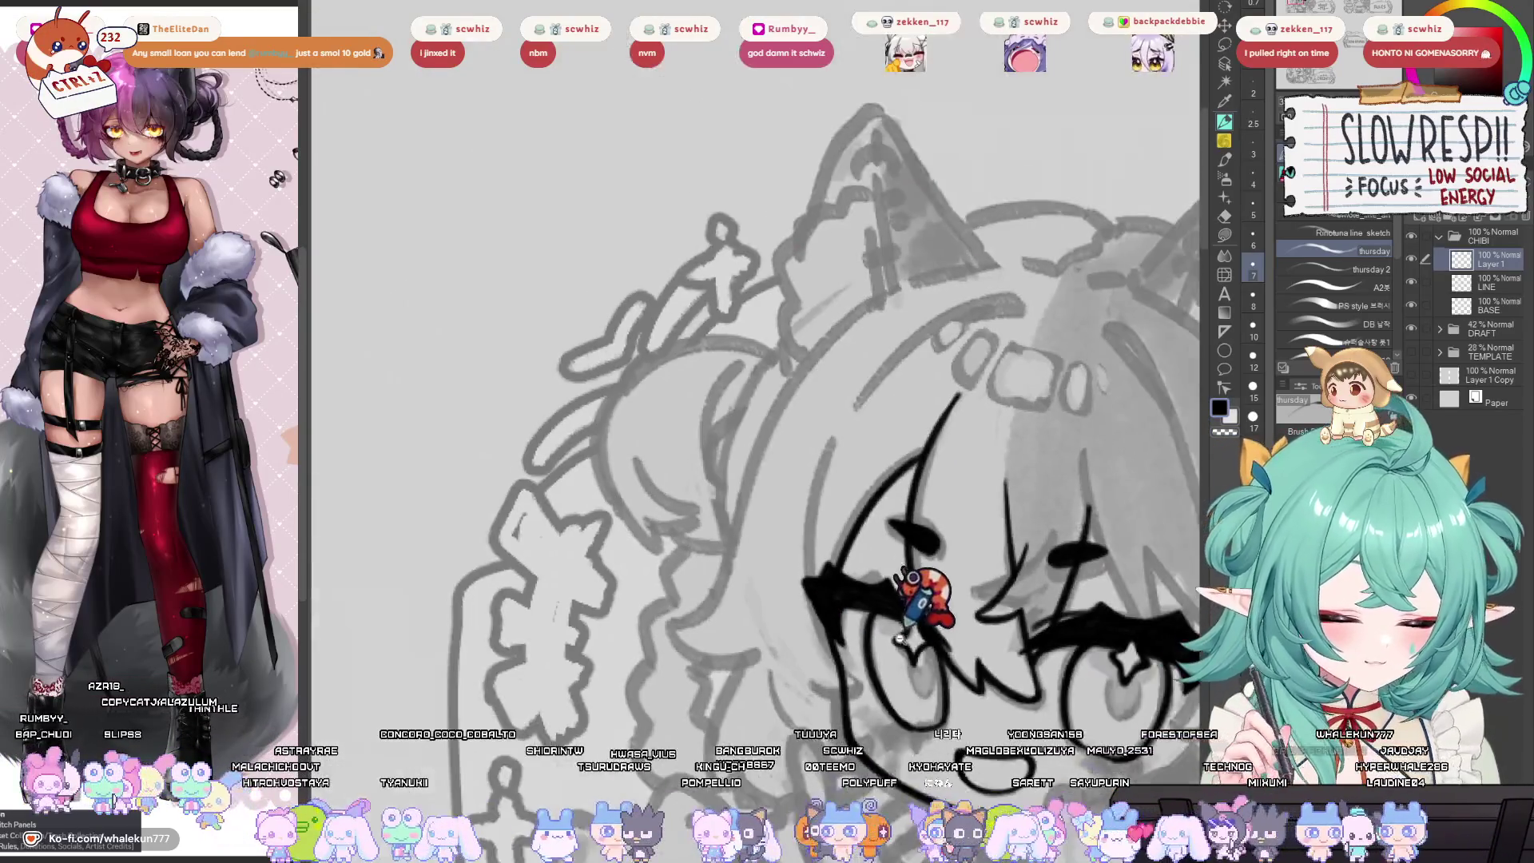
Pan to the cat ears and top of the head, then centre the inked face.
{"action": "mouse_move", "coordinate": [912, 577]}
{"action": "left_mouse_down"}
{"action": "mouse_move", "coordinate": [729, 558]}
{"action": "mouse_move", "coordinate": [732, 438]}
{"action": "left_mouse_up"}
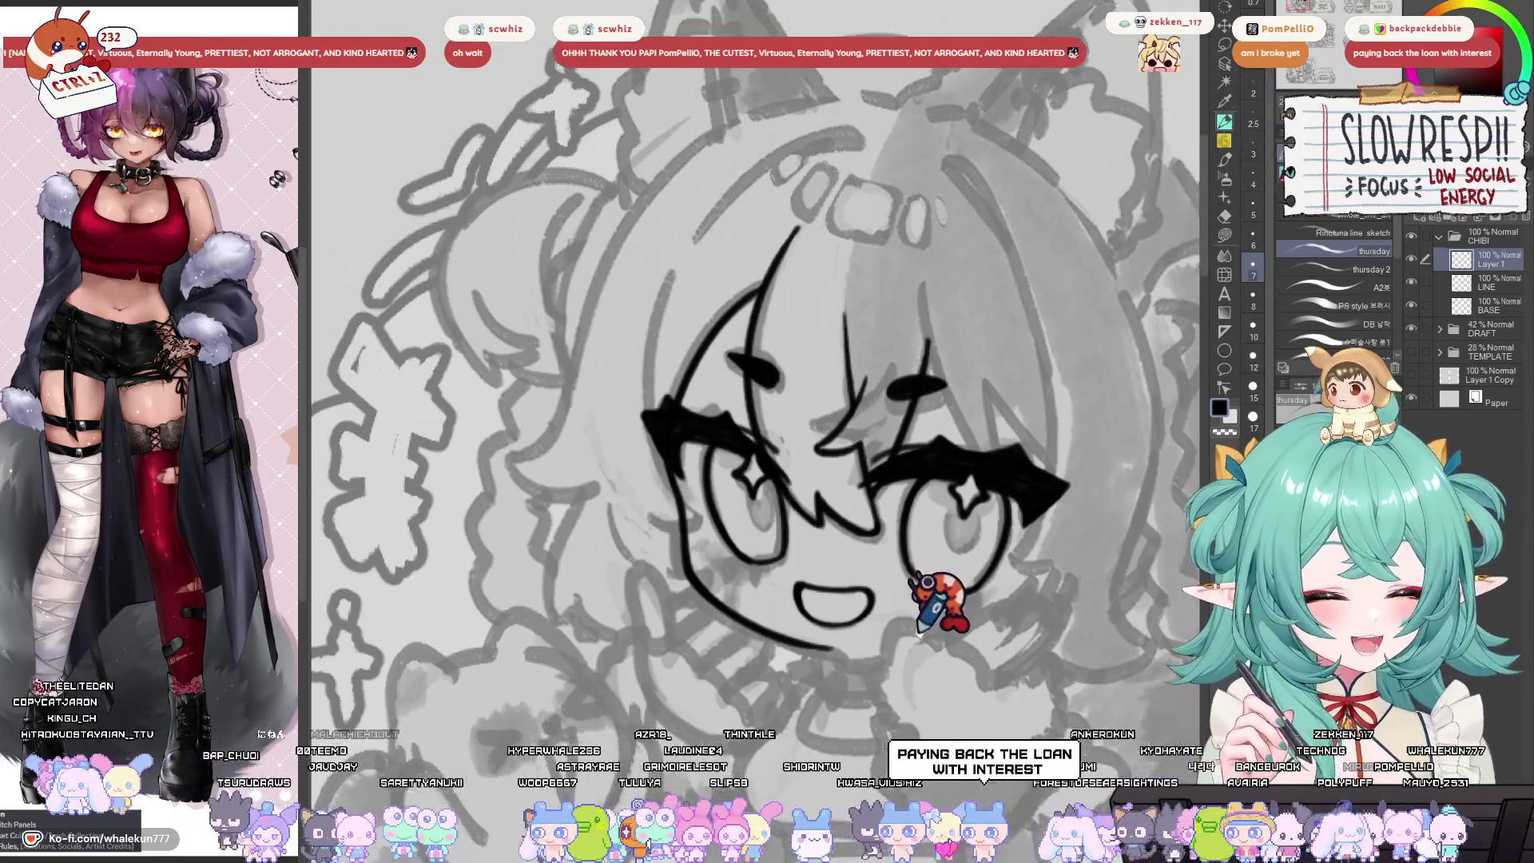
{"action": "mouse_move", "coordinate": [935, 607]}
{"action": "left_mouse_down"}
{"action": "mouse_move", "coordinate": [943, 687]}
{"action": "mouse_move", "coordinate": [995, 615]}
{"action": "mouse_move", "coordinate": [734, 424]}
{"action": "mouse_move", "coordinate": [807, 433]}
{"action": "left_mouse_up"}
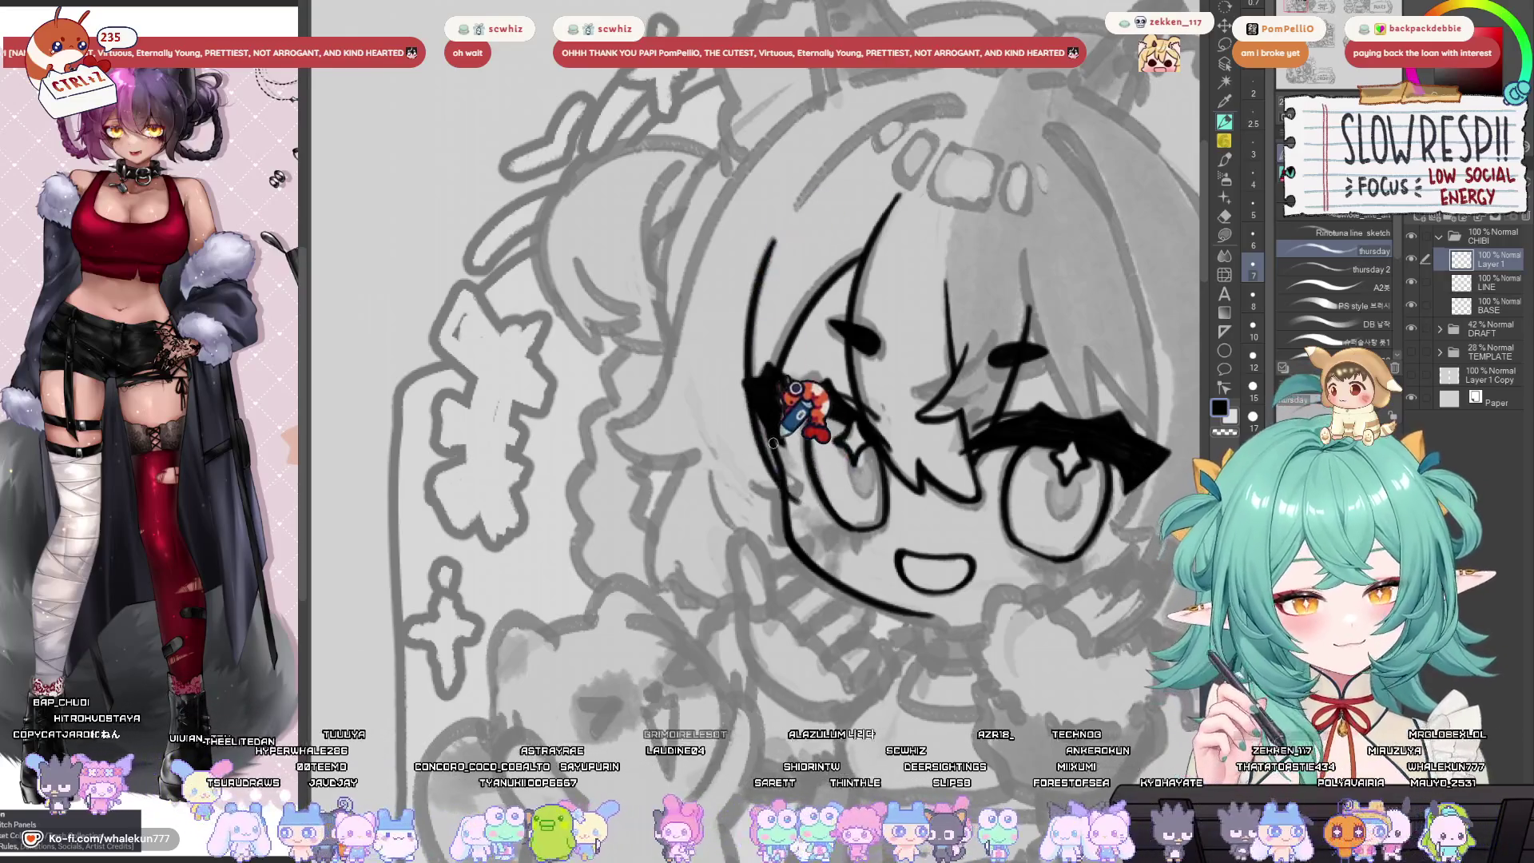
{"action": "key", "text": "h"}
{"action": "key", "text": "h"}
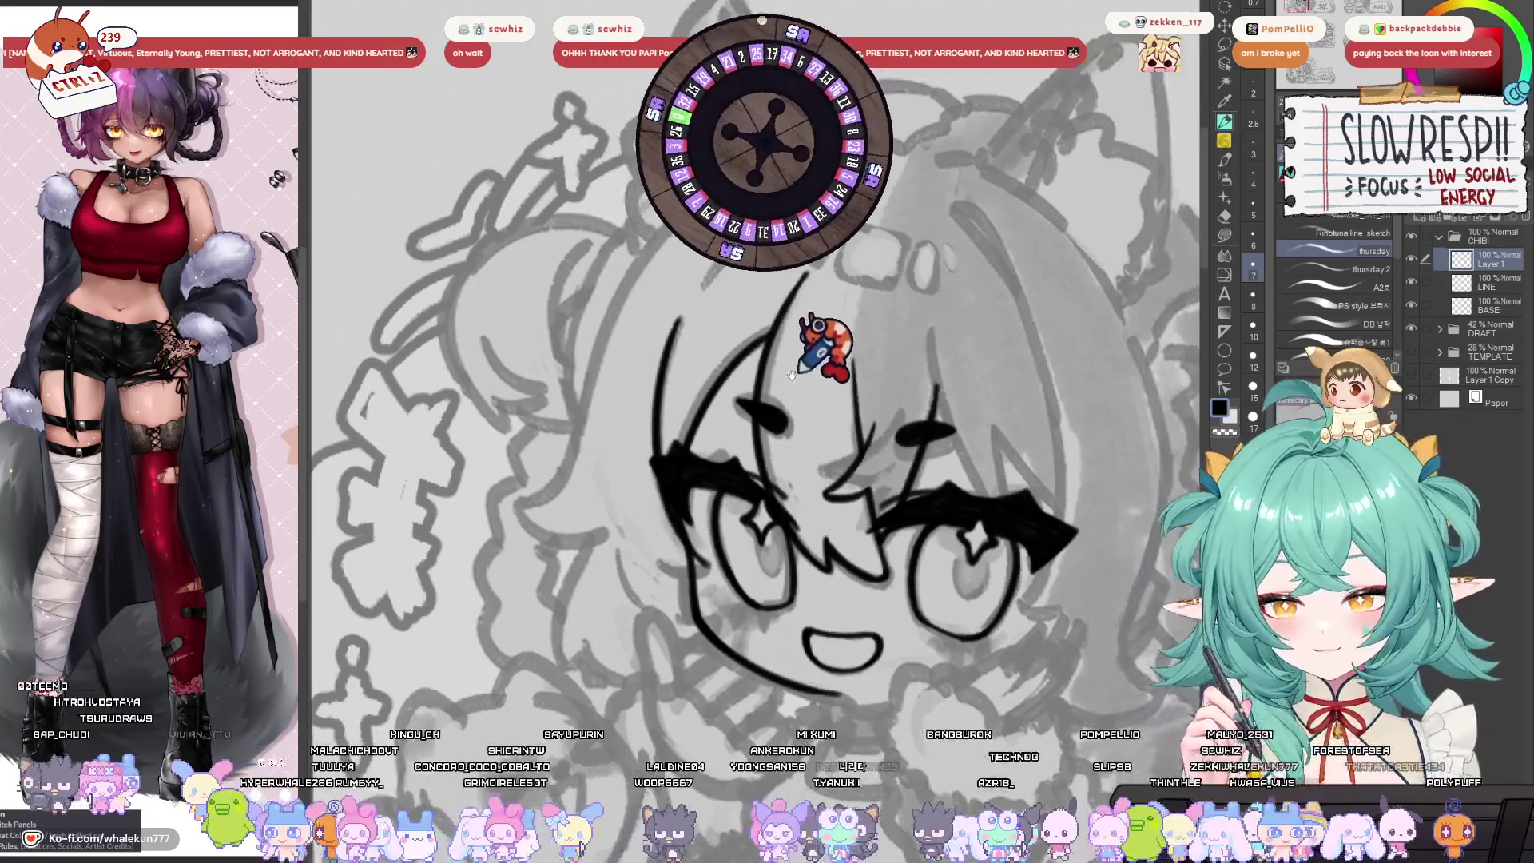
{"action": "key", "text": "h"}
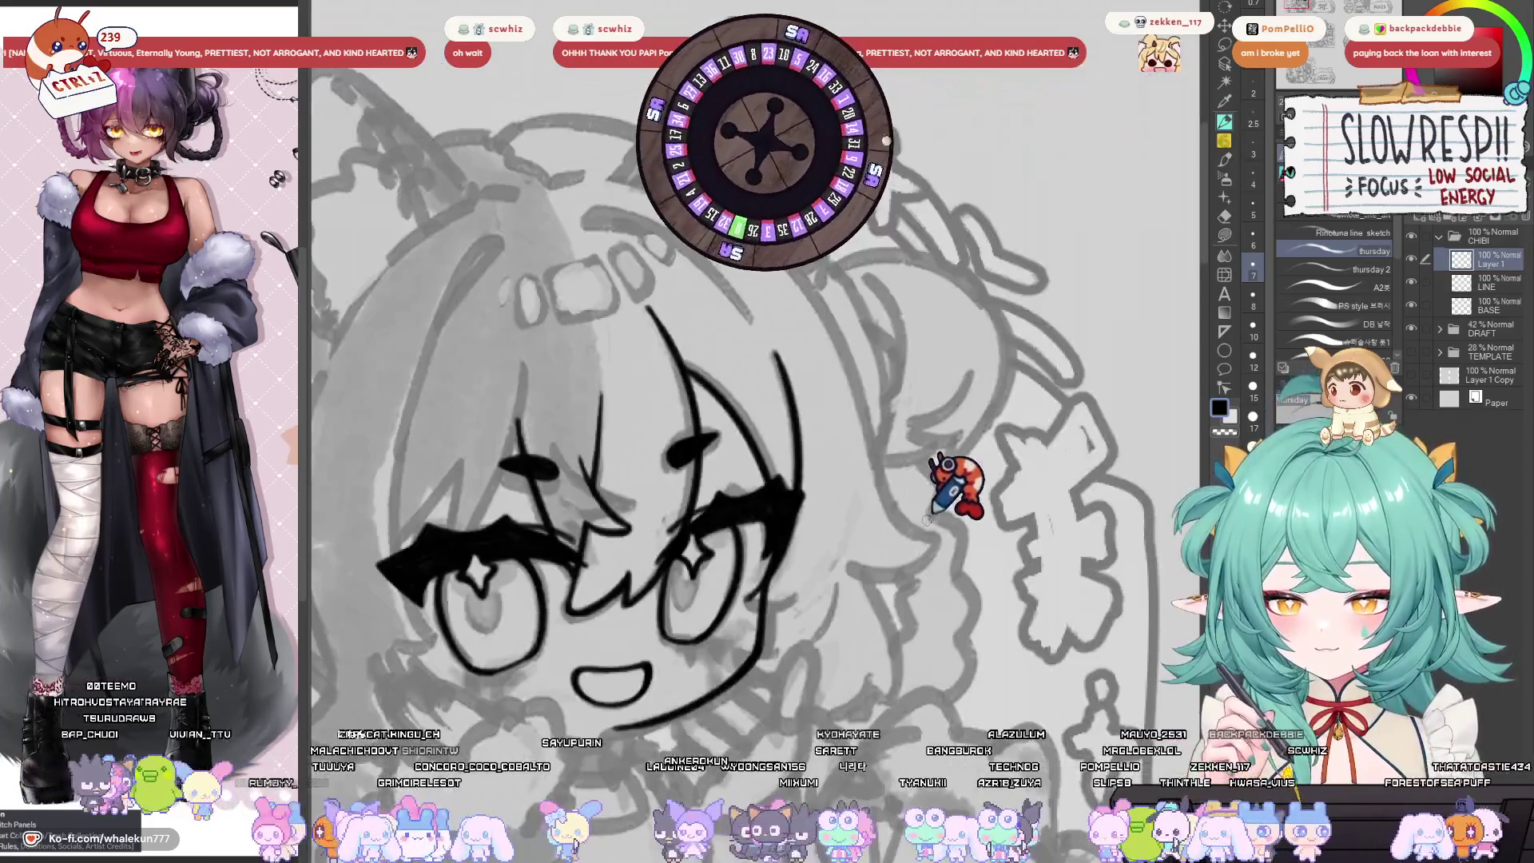
{"action": "left_click_drag", "start_coordinate": [927, 521], "coordinate": [919, 394]}
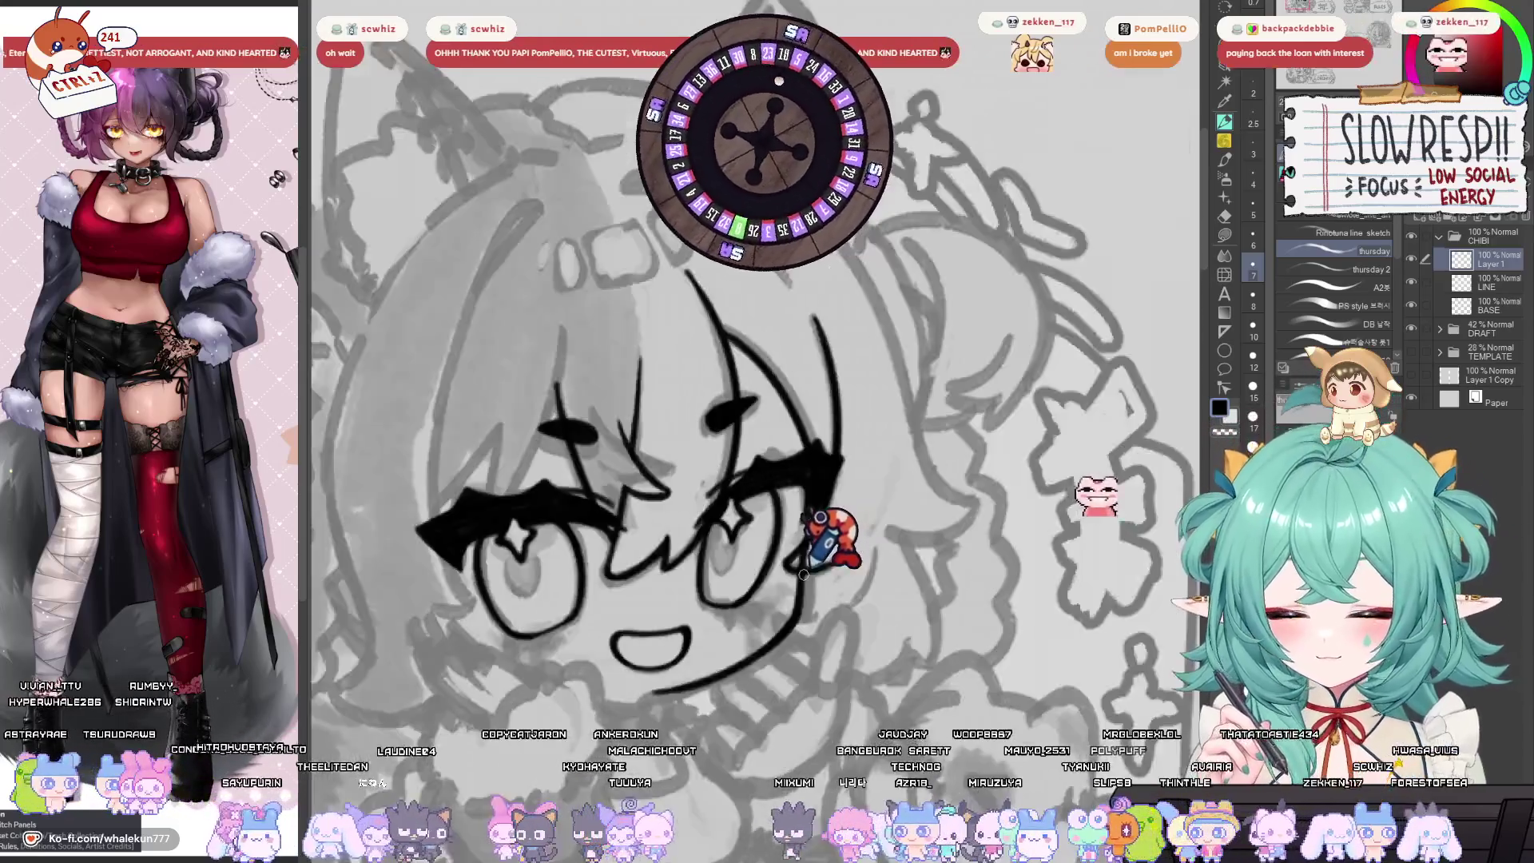
{"action": "left_click_drag", "start_coordinate": [804, 573], "coordinate": [778, 626]}
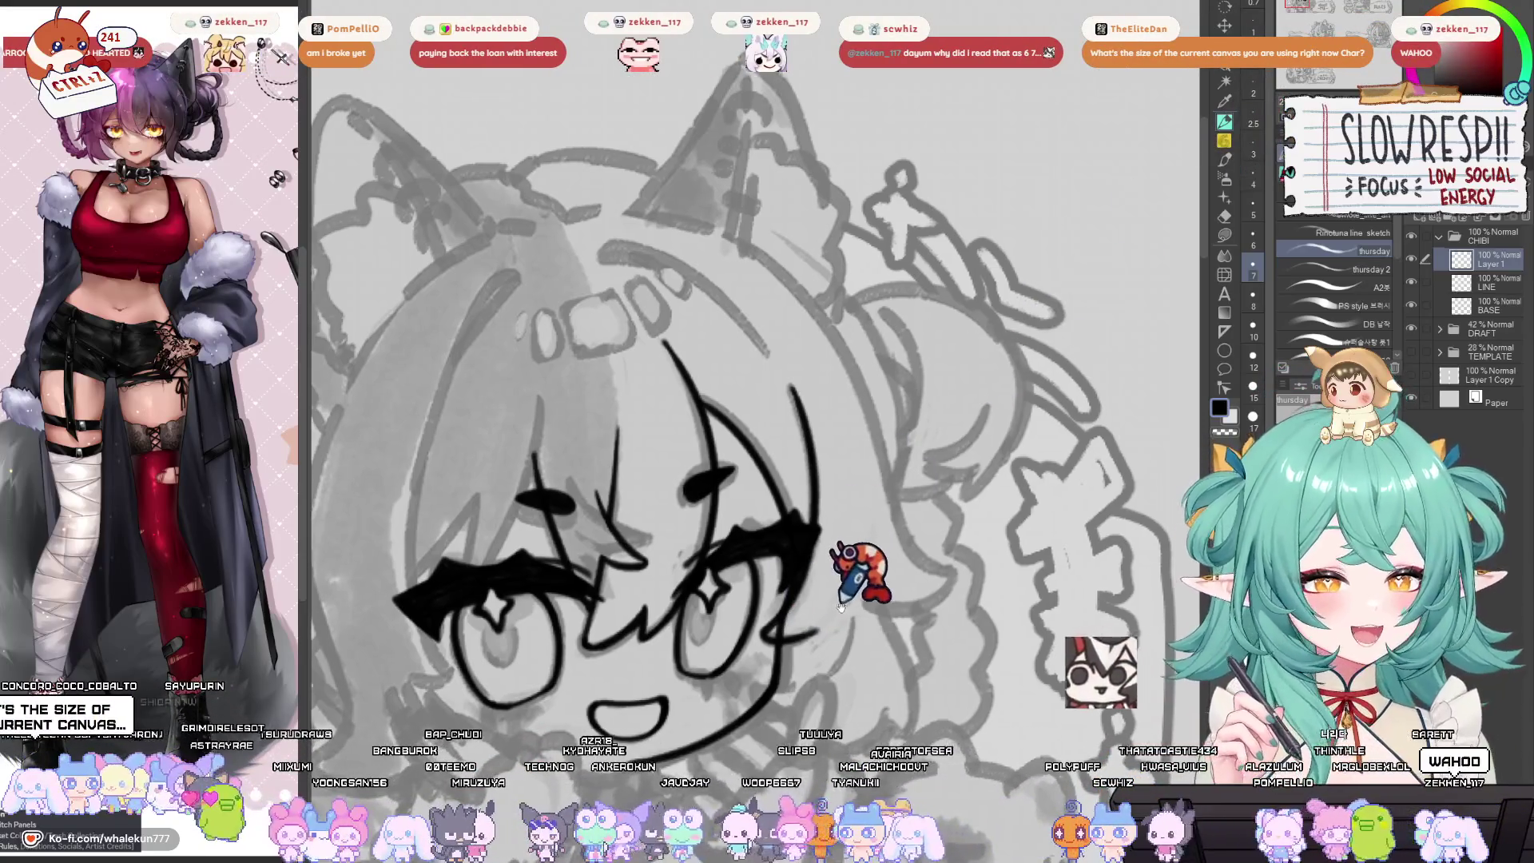
{"action": "left_click_drag", "start_coordinate": [820, 628], "coordinate": [854, 623]}
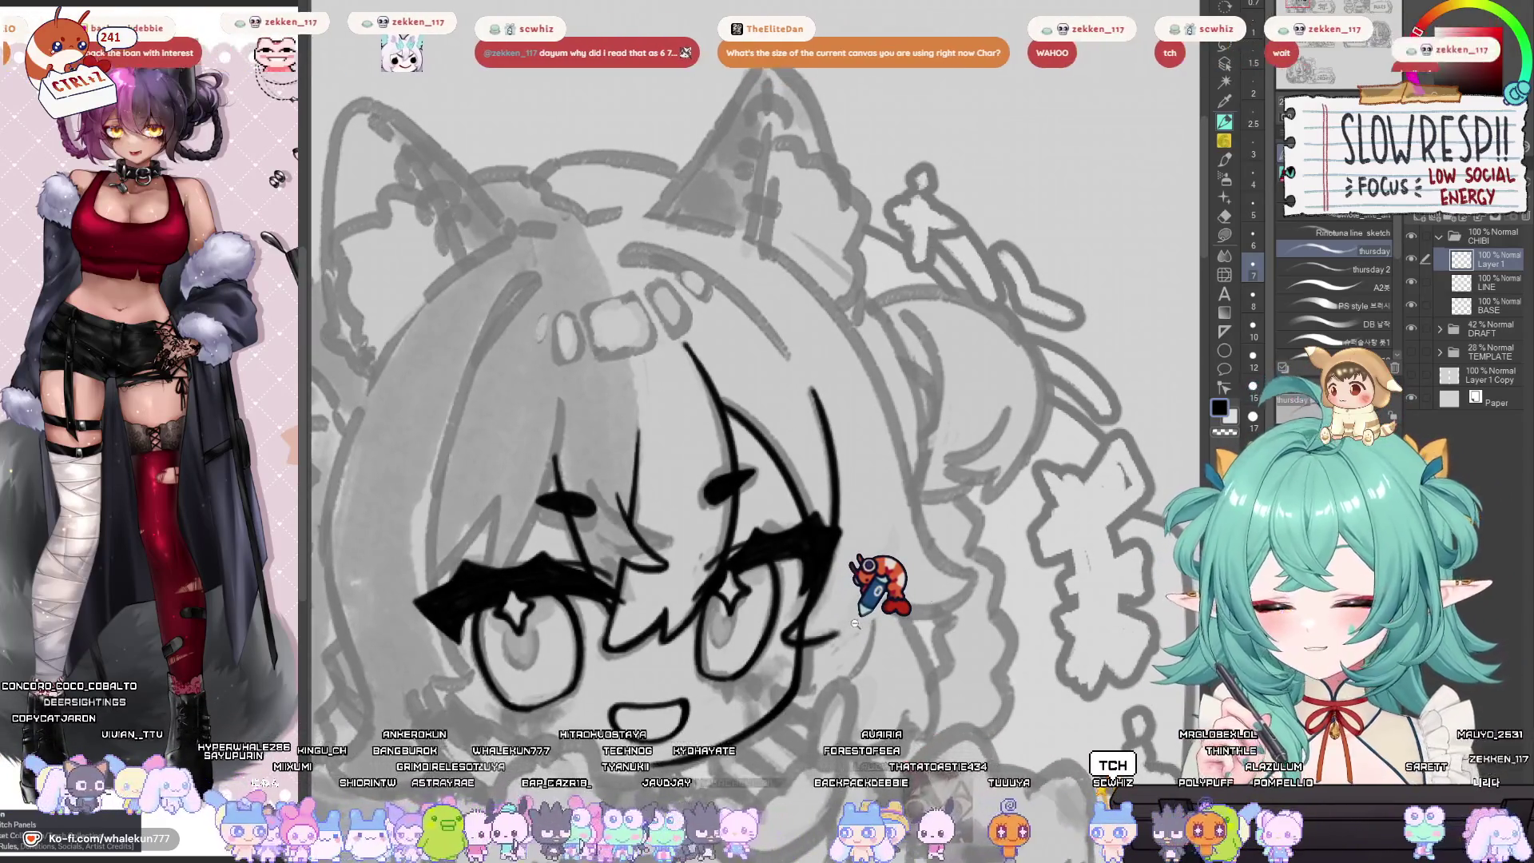
{"action": "scroll", "coordinate": [853, 623], "scroll_direction": "down", "scroll_amount": 5}
{"action": "scroll", "coordinate": [827, 714], "scroll_direction": "down", "scroll_amount": 2}
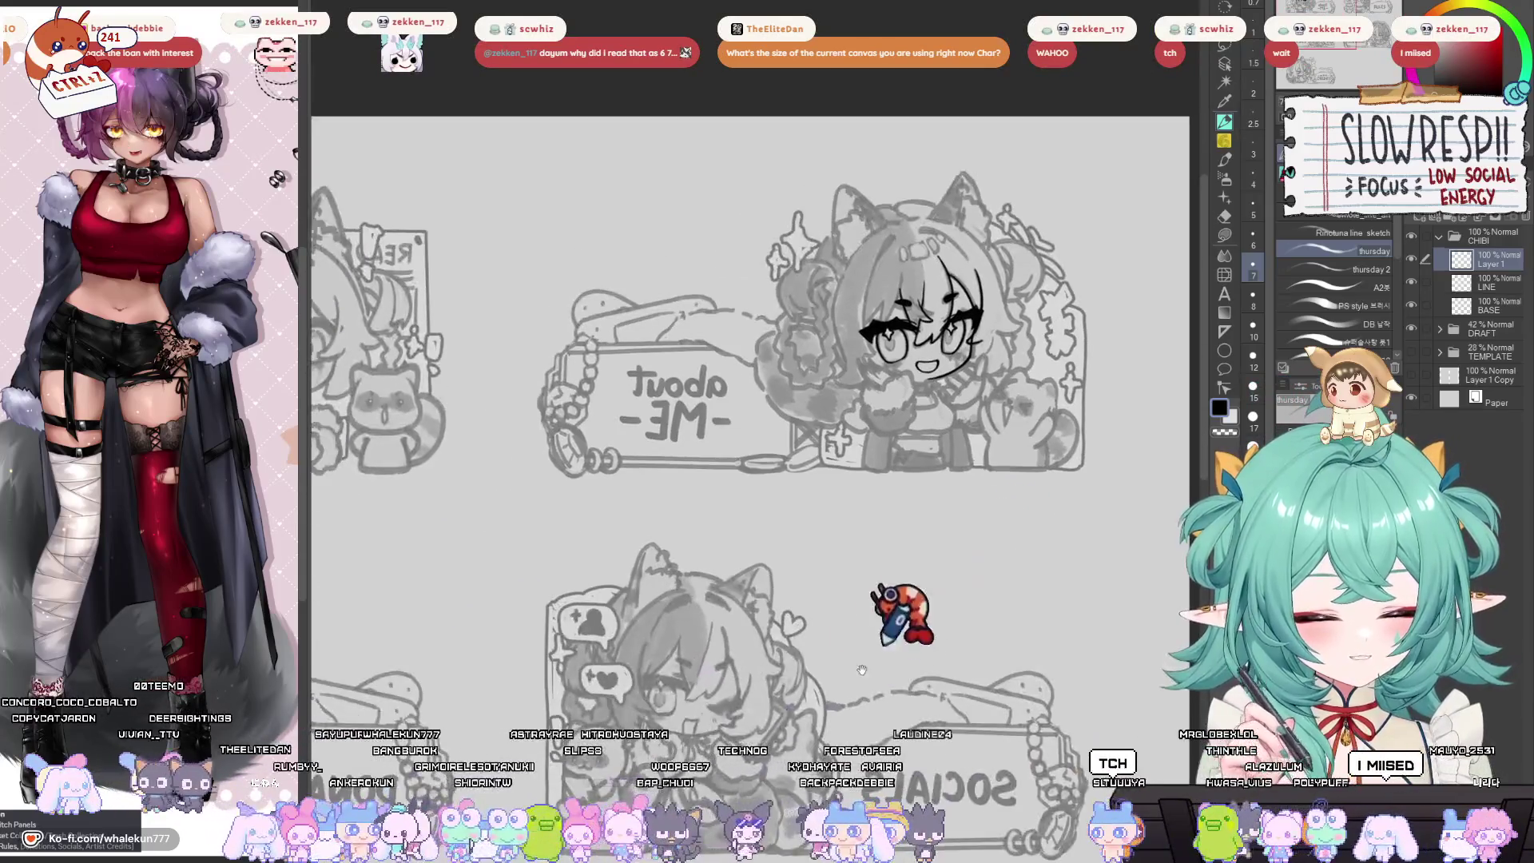
Restore the unflipped view and fit the whole five-panel page in view.
{"action": "key", "text": "h"}
{"action": "mouse_move", "coordinate": [818, 721]}
{"action": "left_mouse_down"}
{"action": "mouse_move", "coordinate": [887, 724]}
{"action": "mouse_move", "coordinate": [911, 703]}
{"action": "mouse_move", "coordinate": [997, 713]}
{"action": "left_mouse_up"}
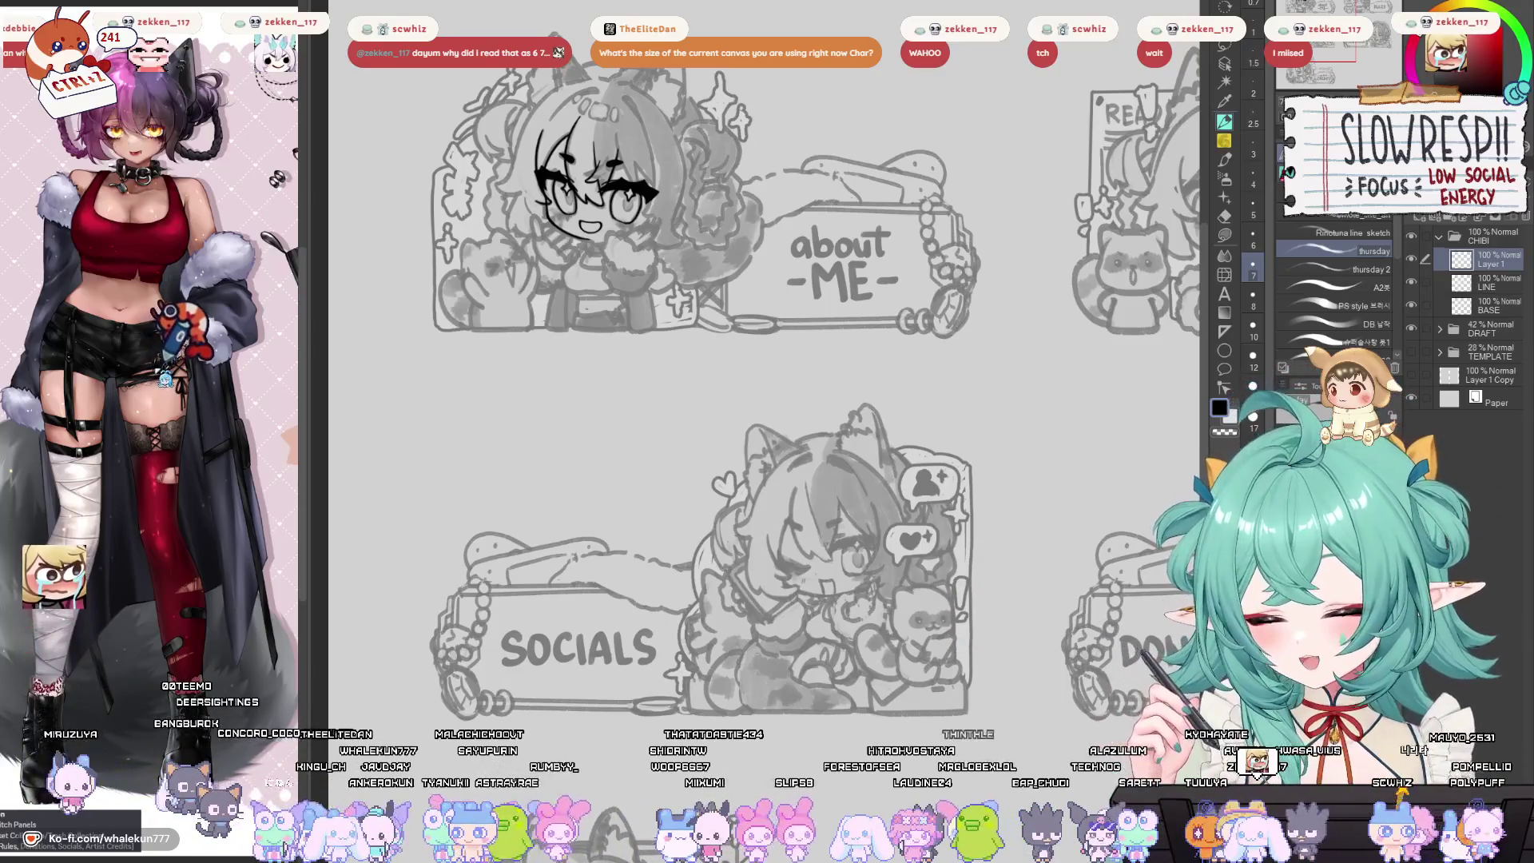
{"action": "key", "text": "Tab"}
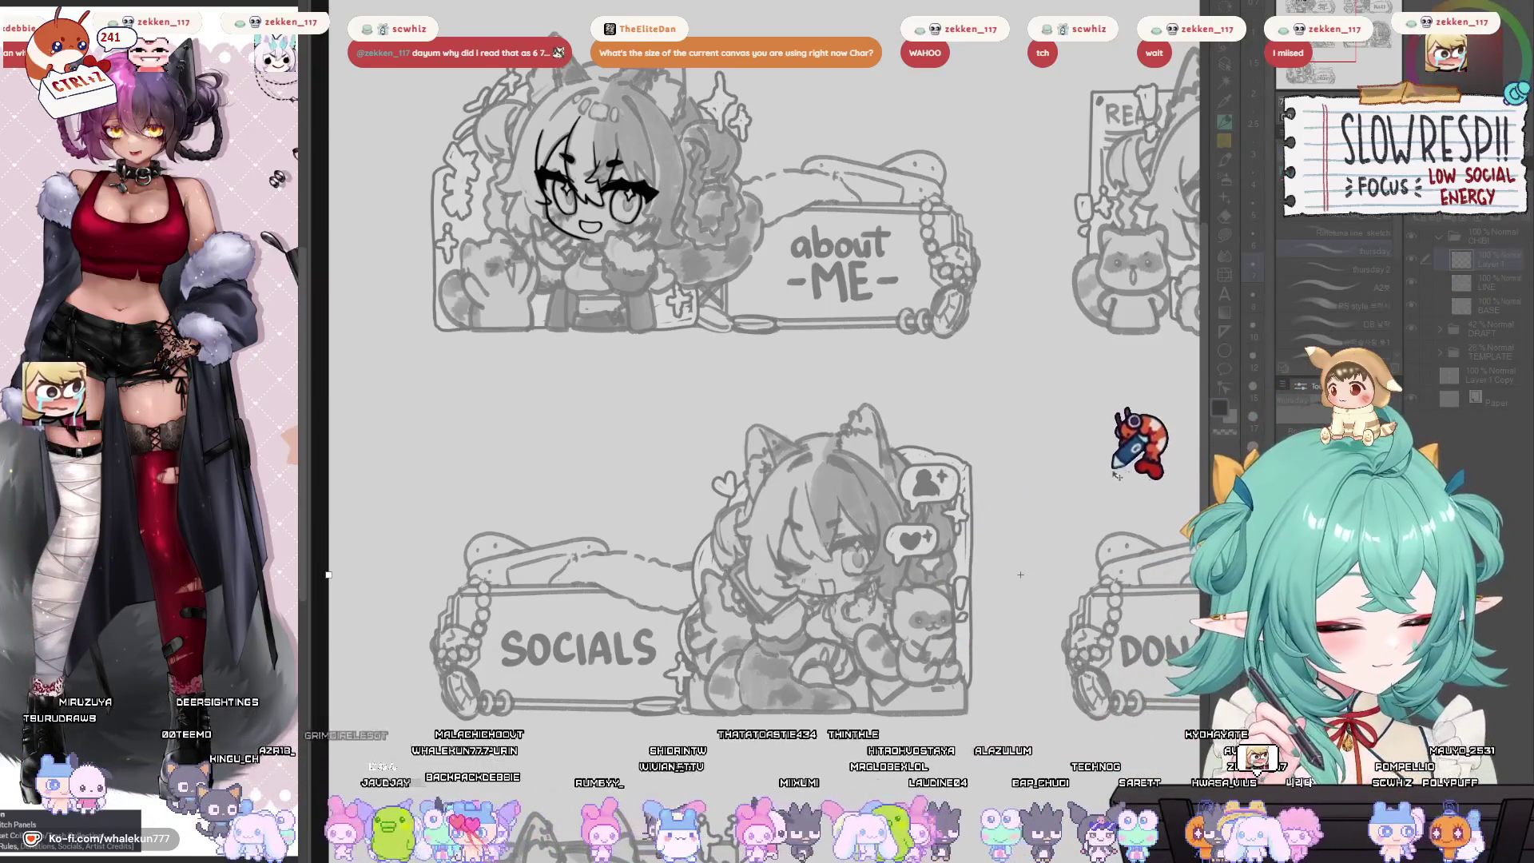
{"action": "key", "text": "Tab"}
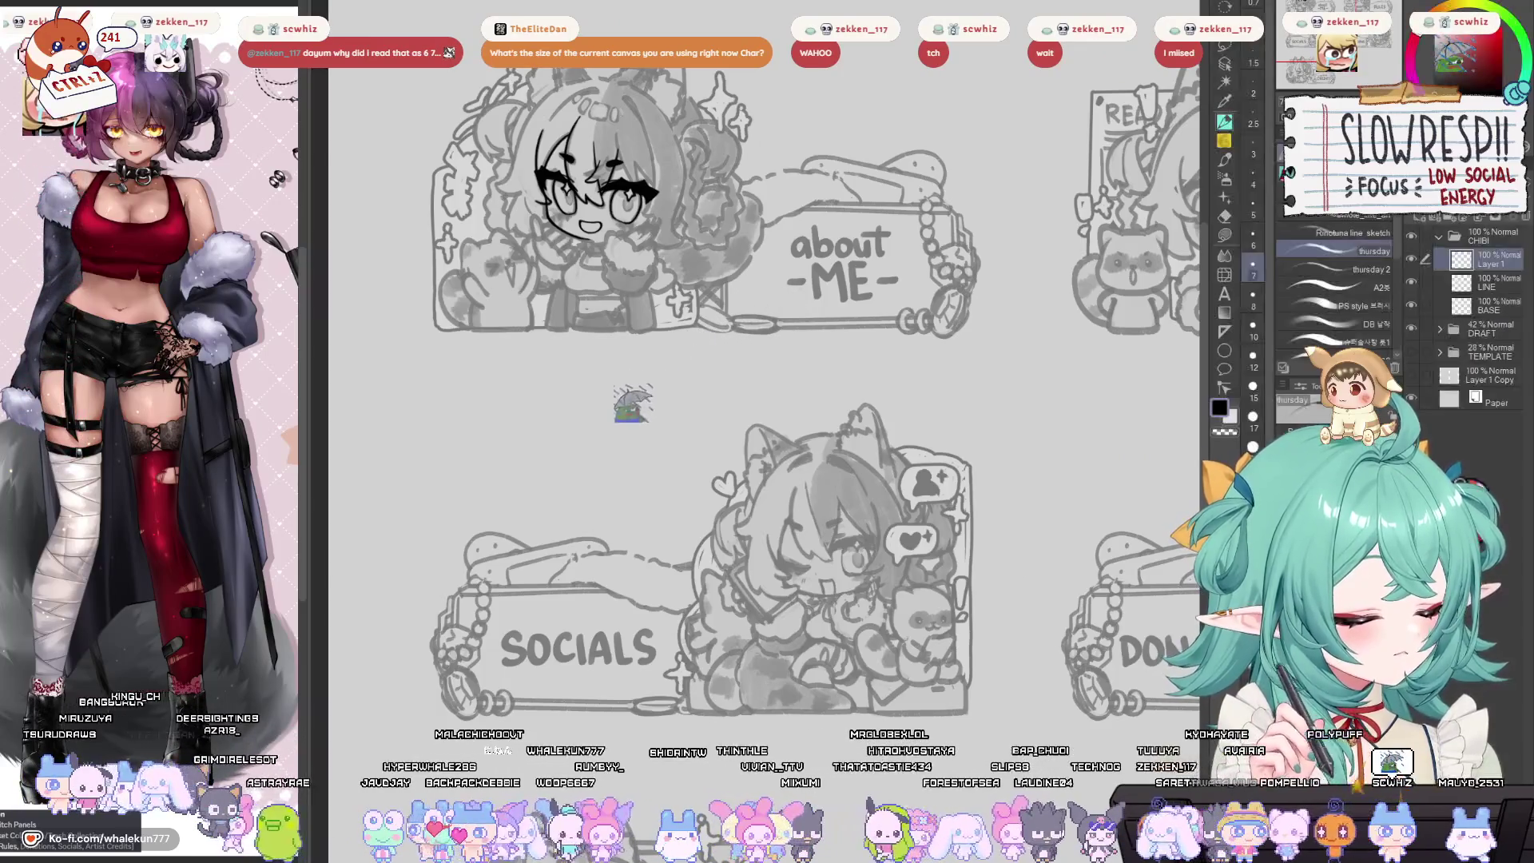
{"action": "key", "text": "ctrl+0"}
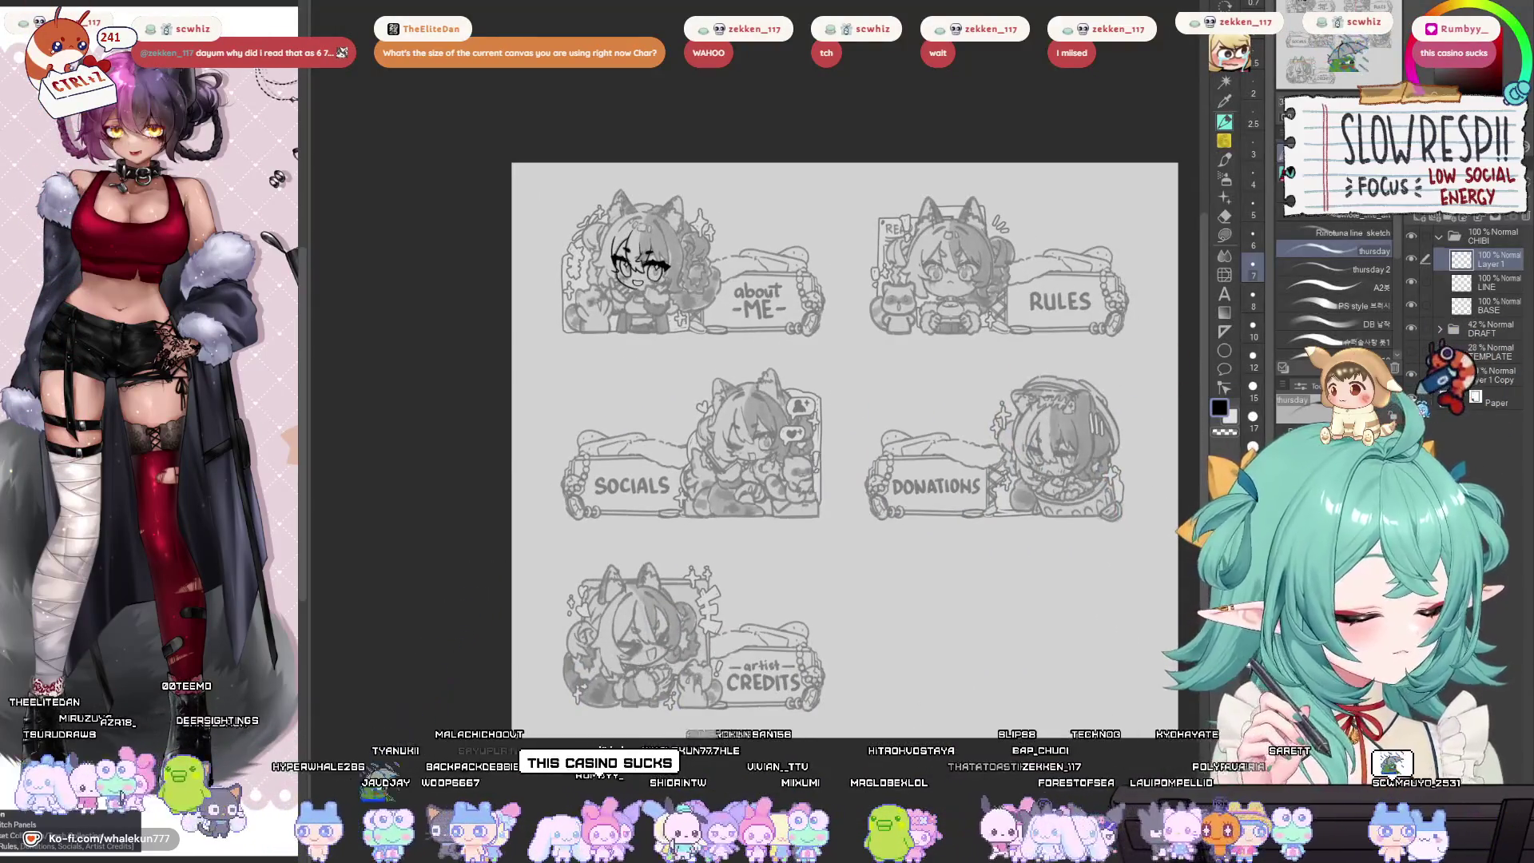
{"action": "mouse_move", "coordinate": [918, 480]}
{"action": "left_mouse_down"}
{"action": "mouse_move", "coordinate": [822, 452]}
{"action": "mouse_move", "coordinate": [856, 291]}
{"action": "mouse_move", "coordinate": [942, 308]}
{"action": "mouse_move", "coordinate": [926, 356]}
{"action": "left_mouse_up"}
{"action": "key", "text": "ctrl+0"}
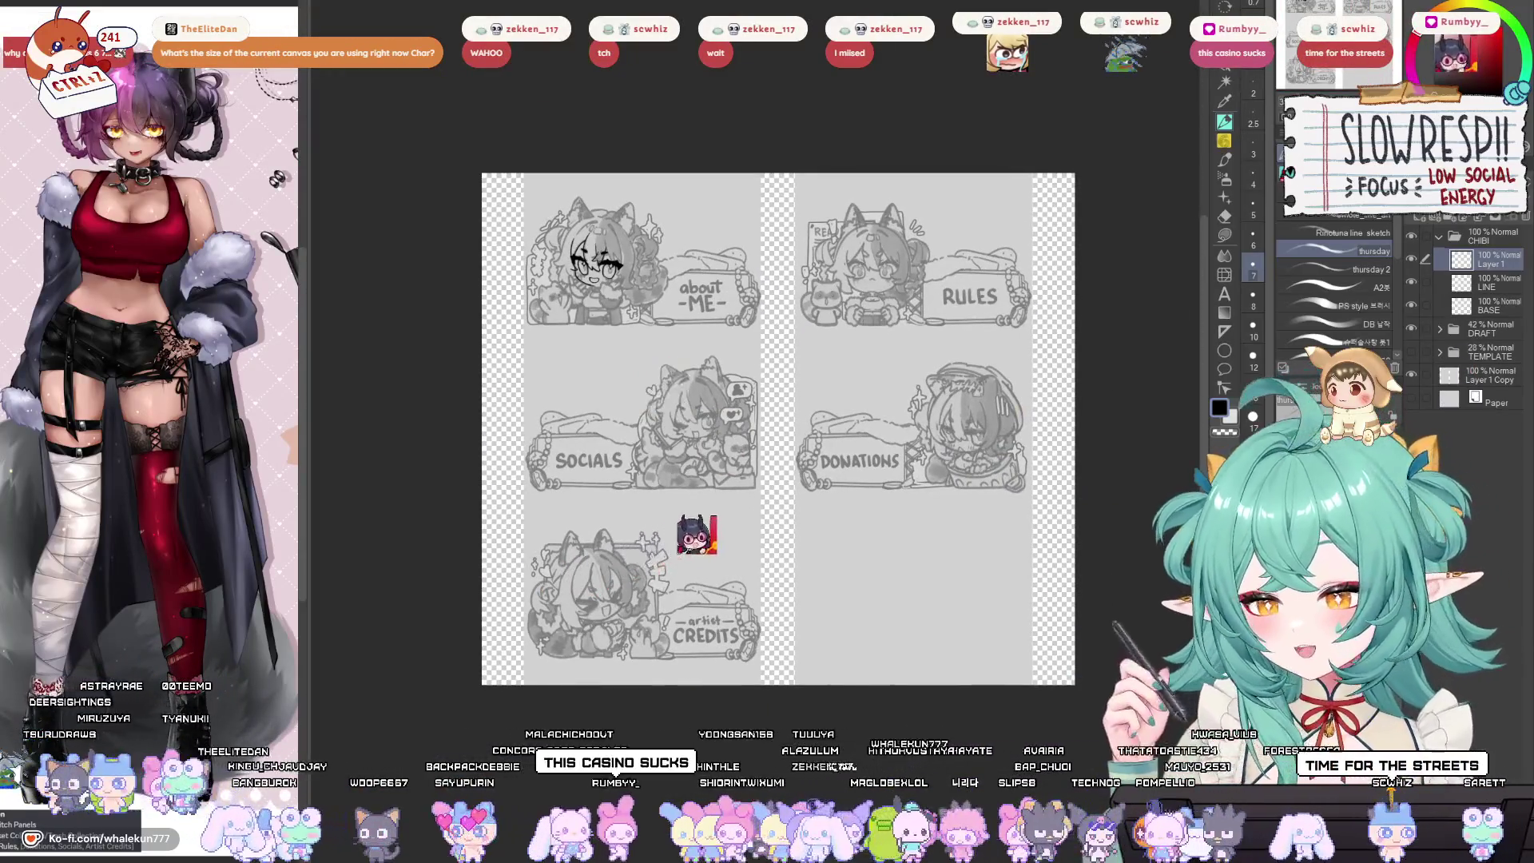
Try squeezing the layer into the canvas's left half, then revert it to full width.
{"action": "key", "text": "ctrl+t"}
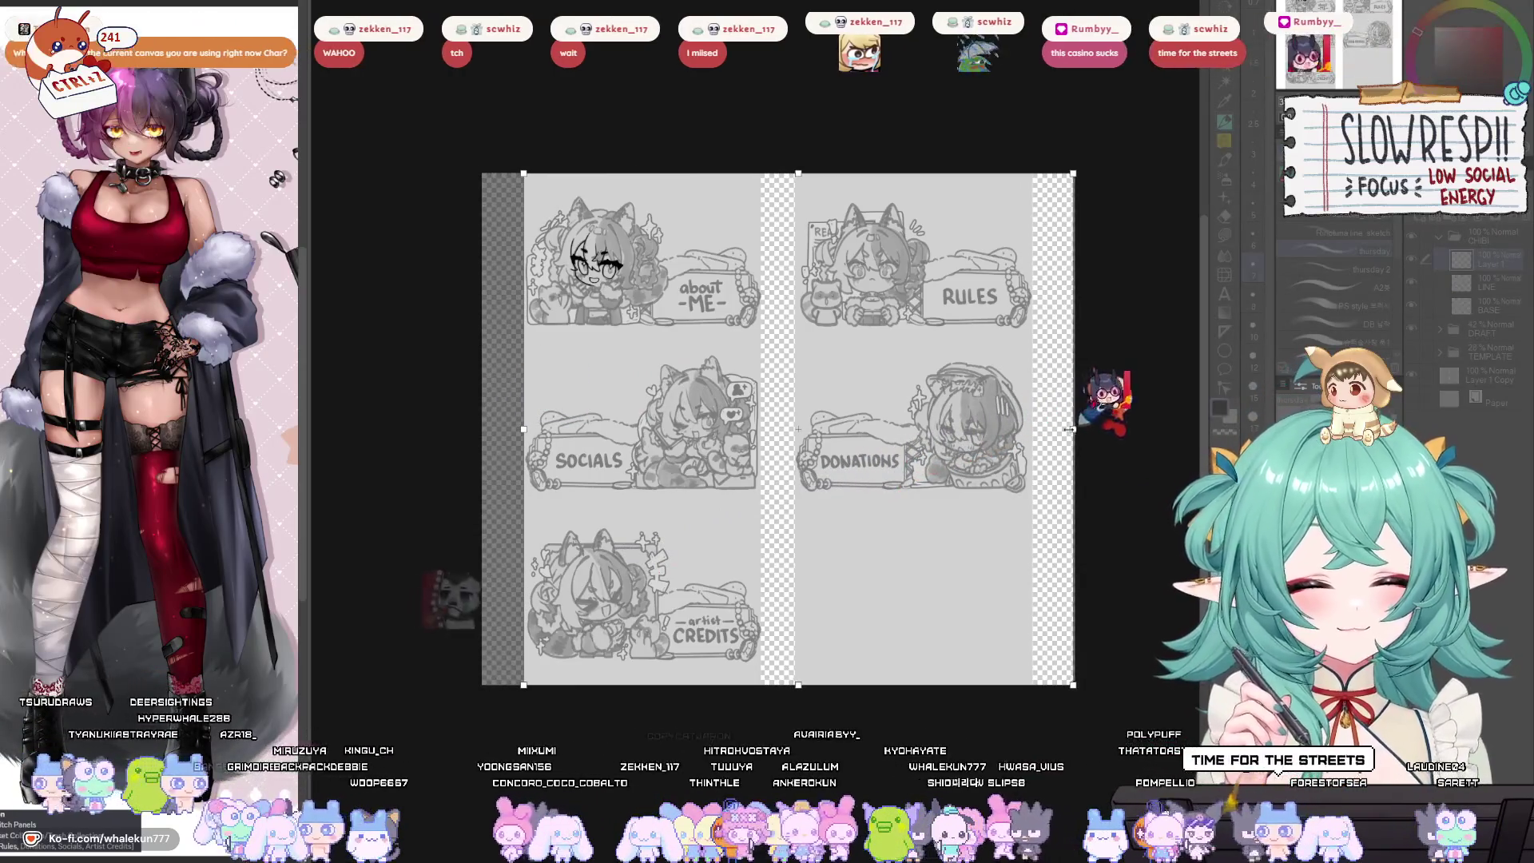
{"action": "mouse_move", "coordinate": [1074, 429]}
{"action": "left_mouse_down"}
{"action": "mouse_move", "coordinate": [757, 429]}
{"action": "mouse_move", "coordinate": [762, 479]}
{"action": "left_mouse_up"}
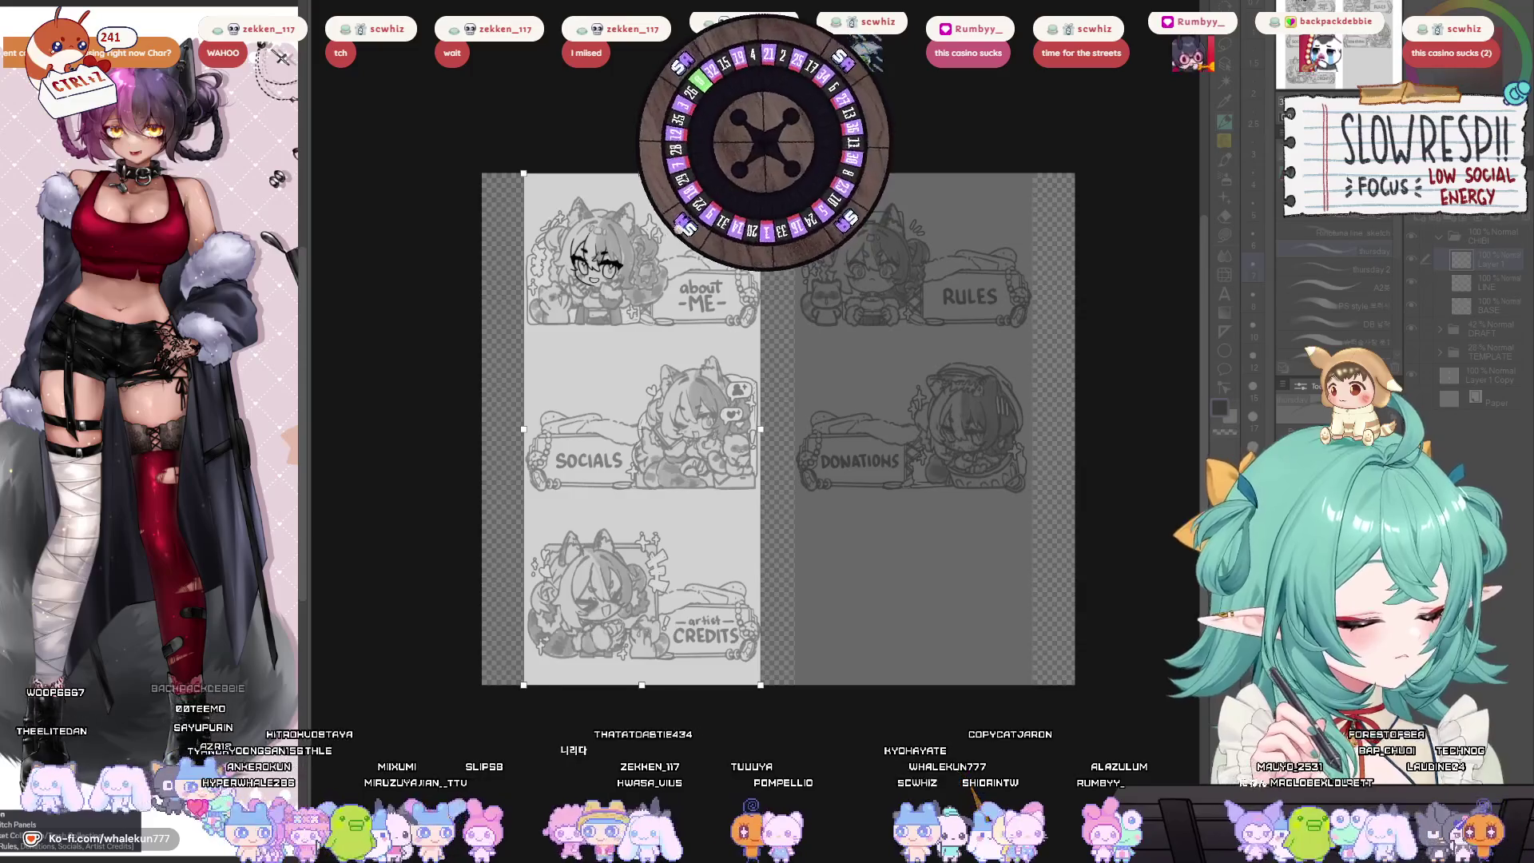
{"action": "key", "text": "ctrl+d"}
{"action": "key", "text": "Return"}
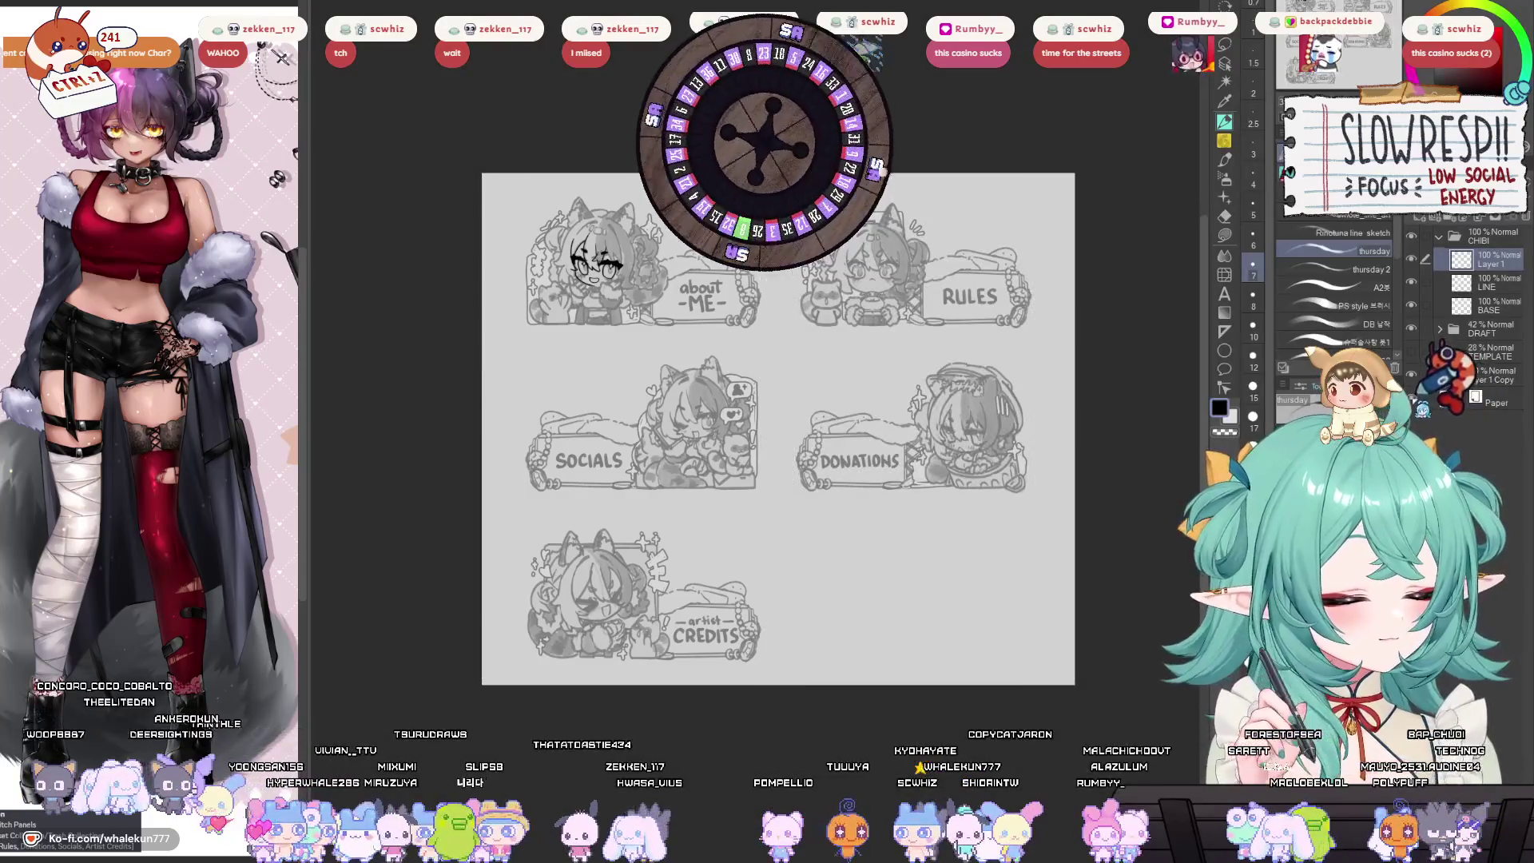
Zoom in past the about ME panel and centre the chibi's face.
{"action": "scroll", "coordinate": [910, 548], "scroll_direction": "up", "scroll_amount": 2}
{"action": "scroll", "coordinate": [879, 549], "scroll_direction": "up", "scroll_amount": 2}
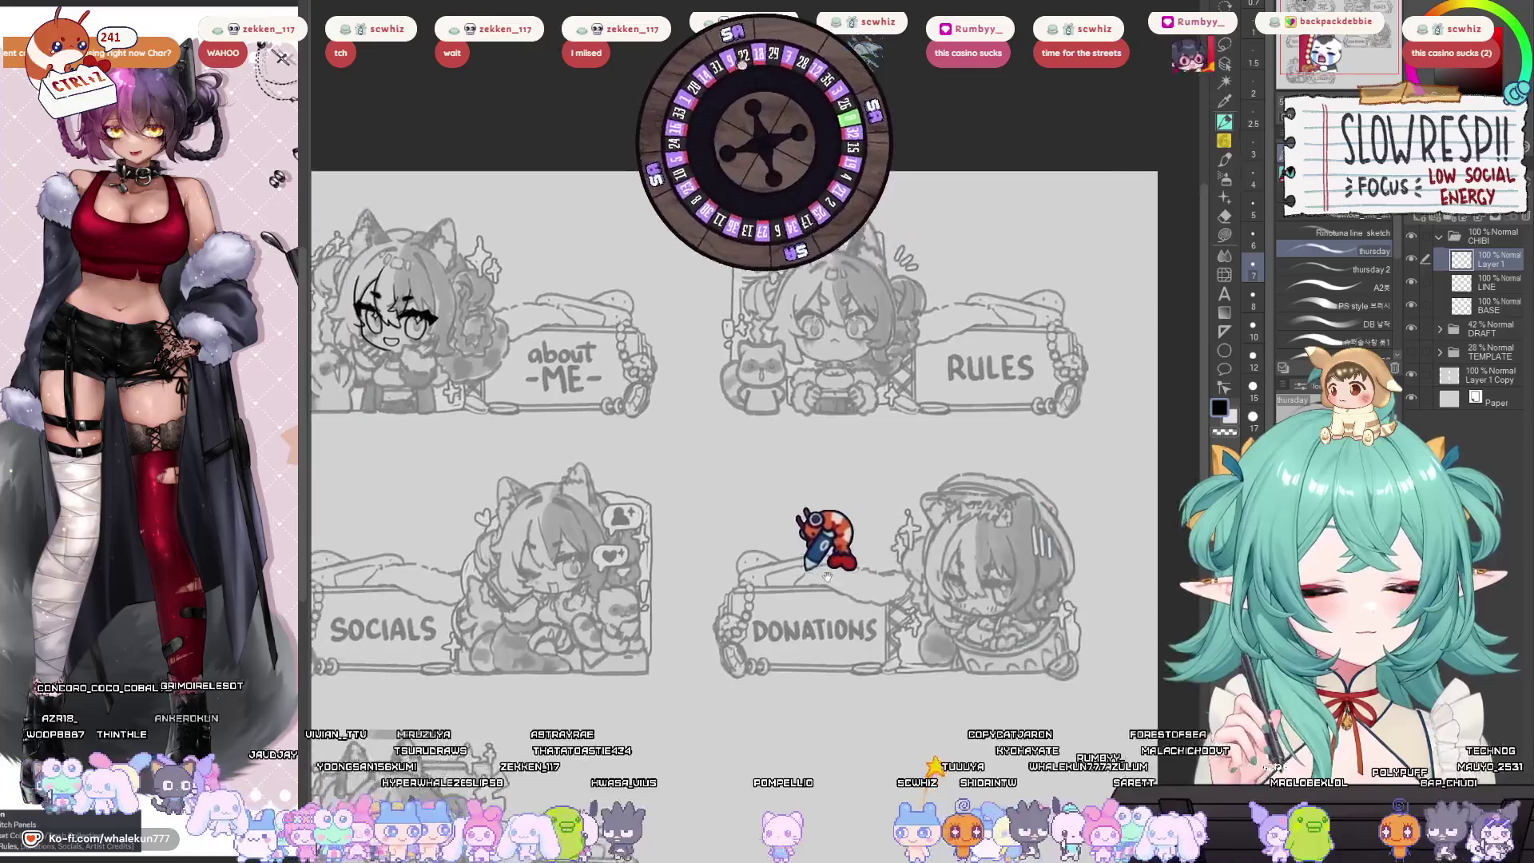
{"action": "scroll", "coordinate": [807, 553], "scroll_direction": "up", "scroll_amount": 3}
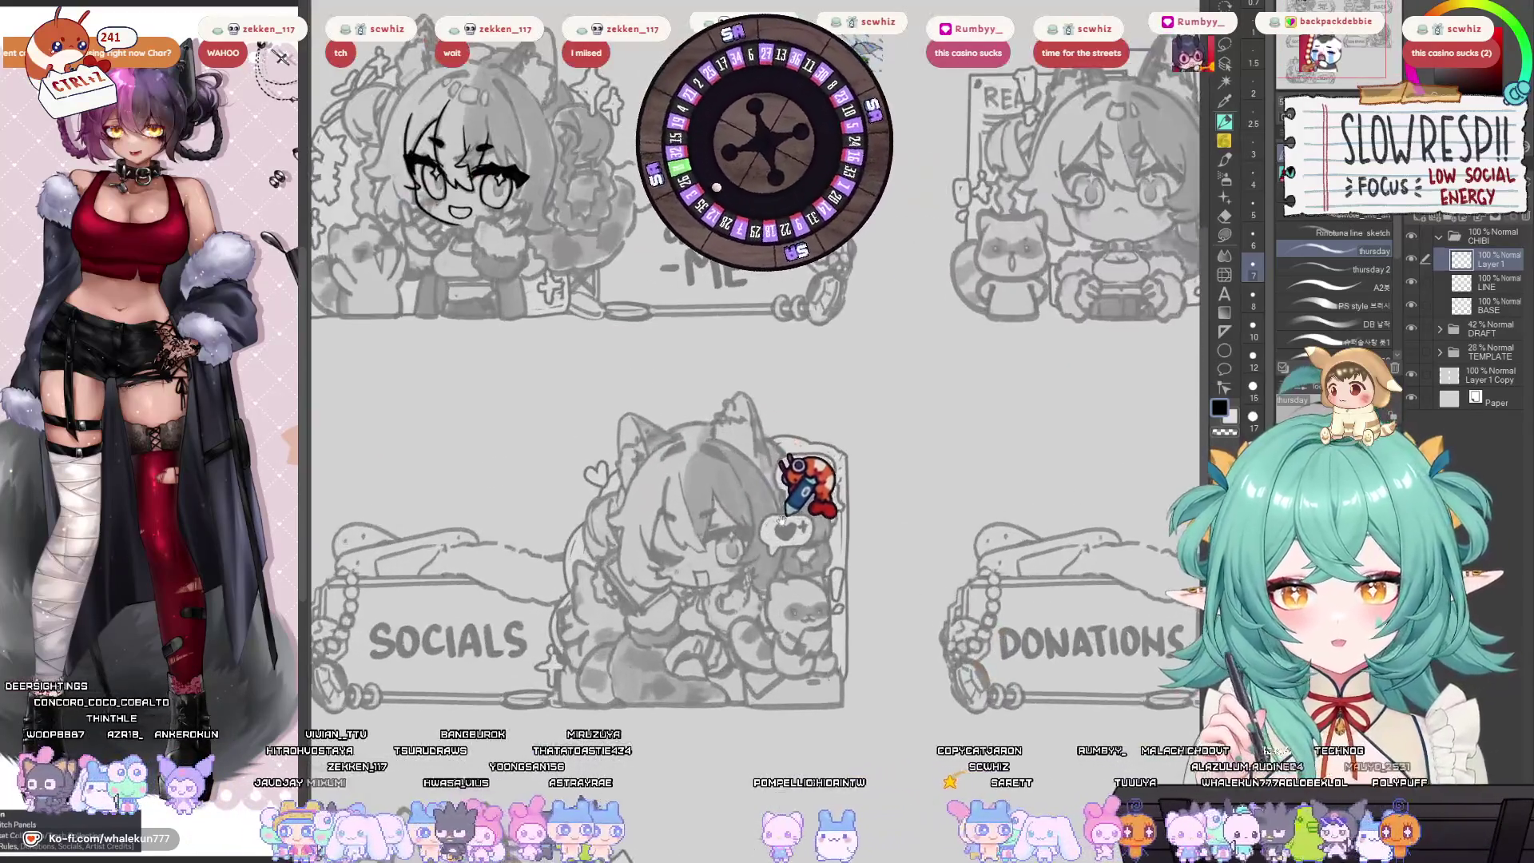
{"action": "left_click_drag", "start_coordinate": [782, 521], "coordinate": [807, 649]}
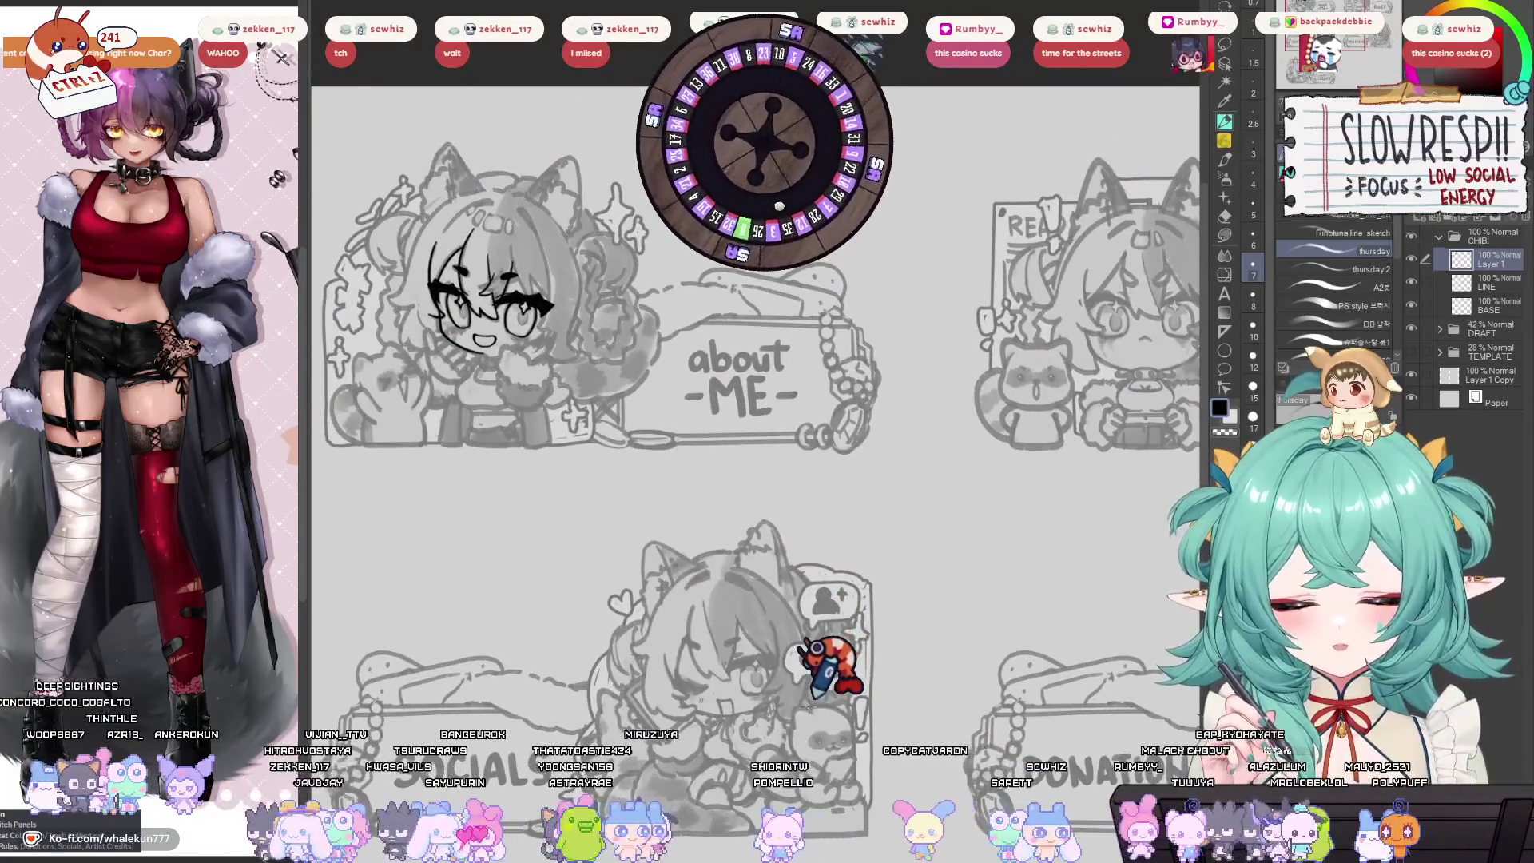
{"action": "left_click_drag", "start_coordinate": [809, 706], "coordinate": [785, 700]}
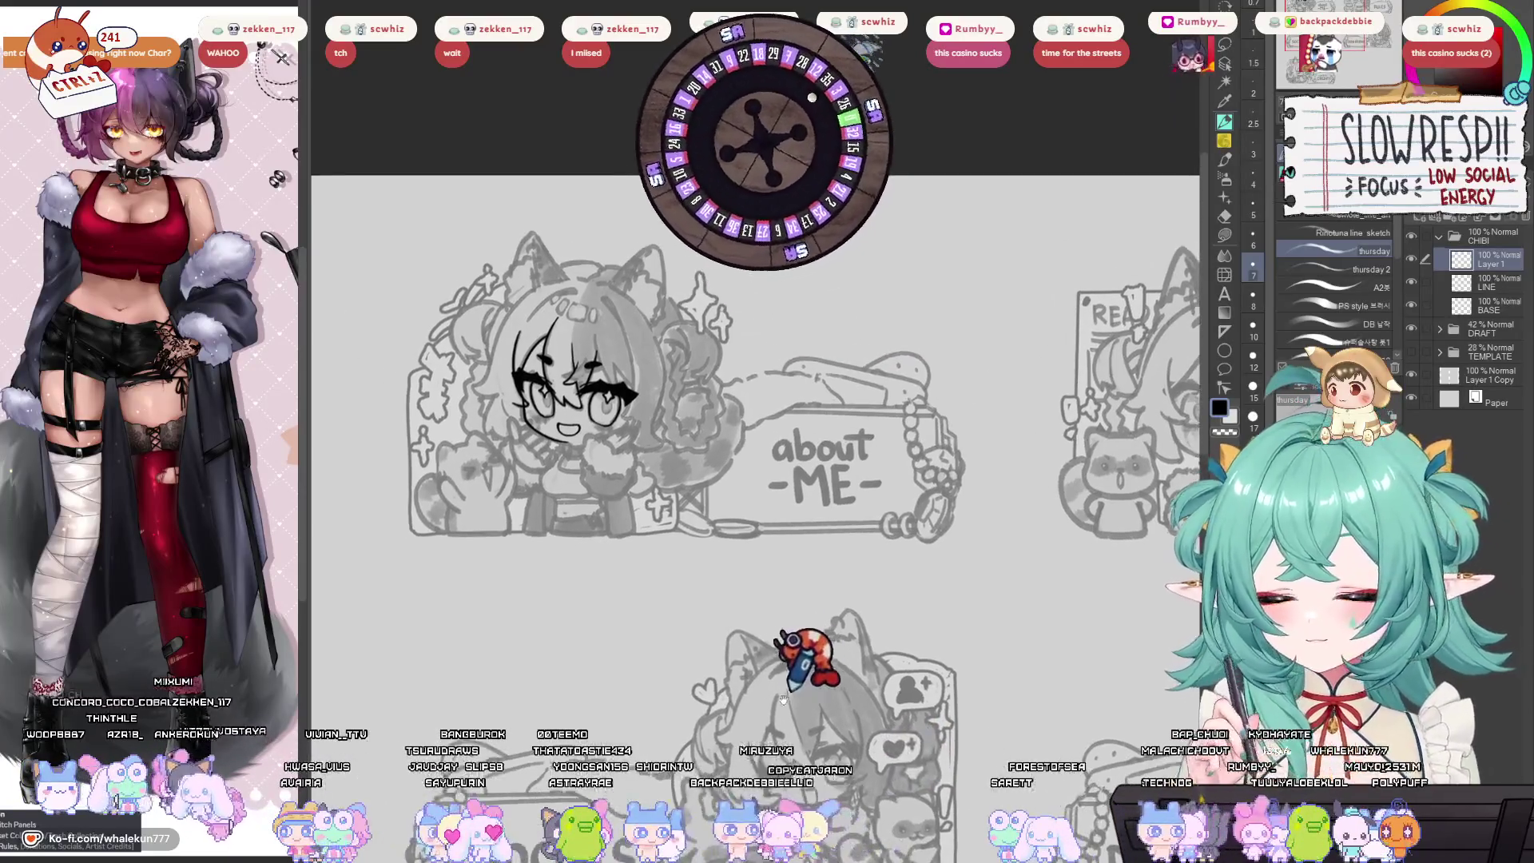
{"action": "left_click_drag", "start_coordinate": [775, 643], "coordinate": [810, 540]}
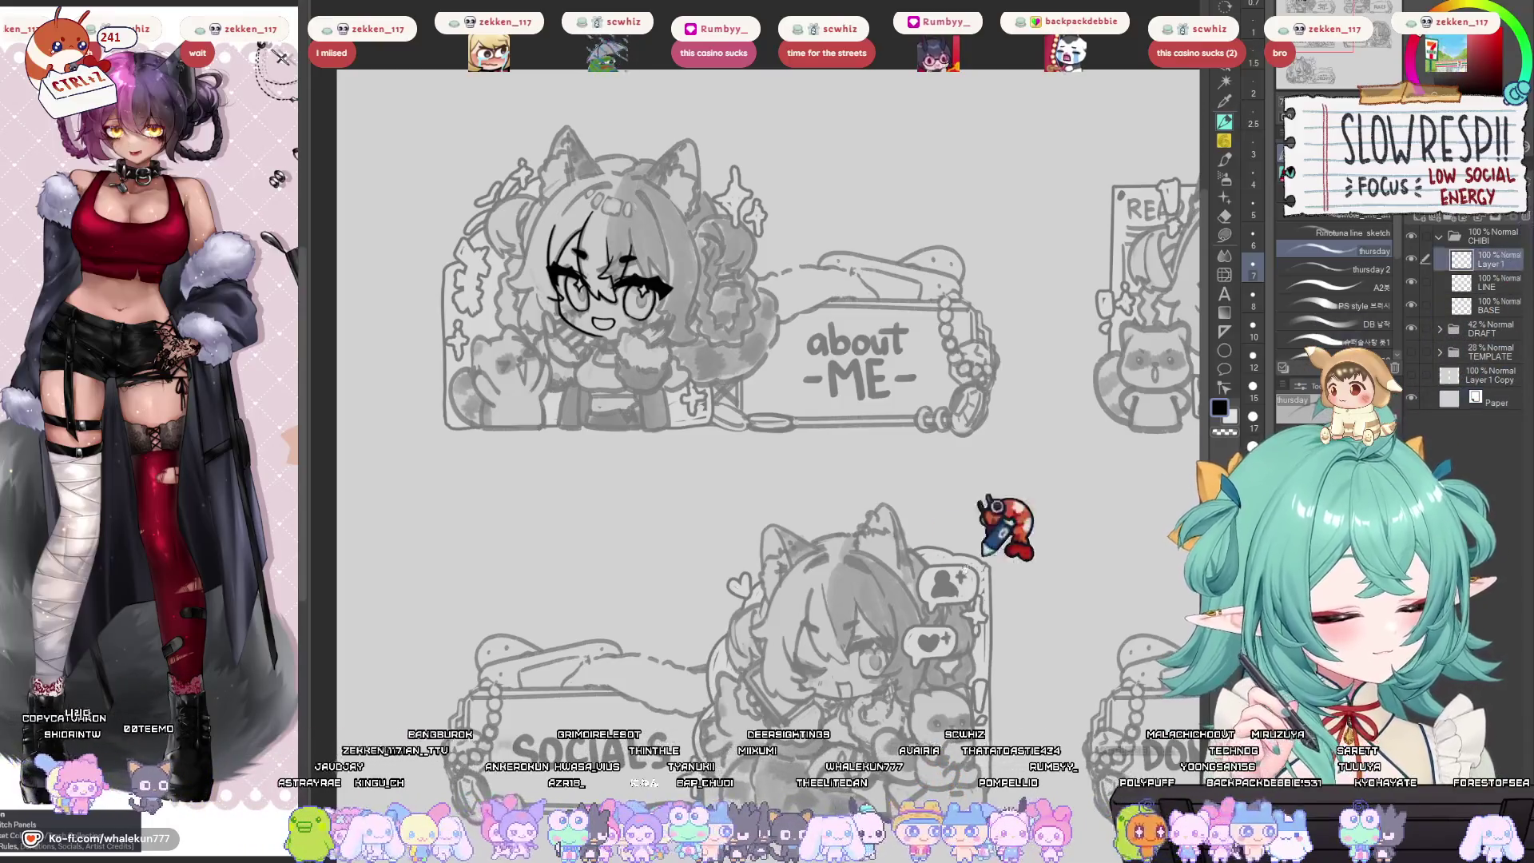
{"action": "mouse_move", "coordinate": [907, 615]}
{"action": "left_mouse_down"}
{"action": "mouse_move", "coordinate": [946, 583]}
{"action": "mouse_move", "coordinate": [887, 663]}
{"action": "left_mouse_up"}
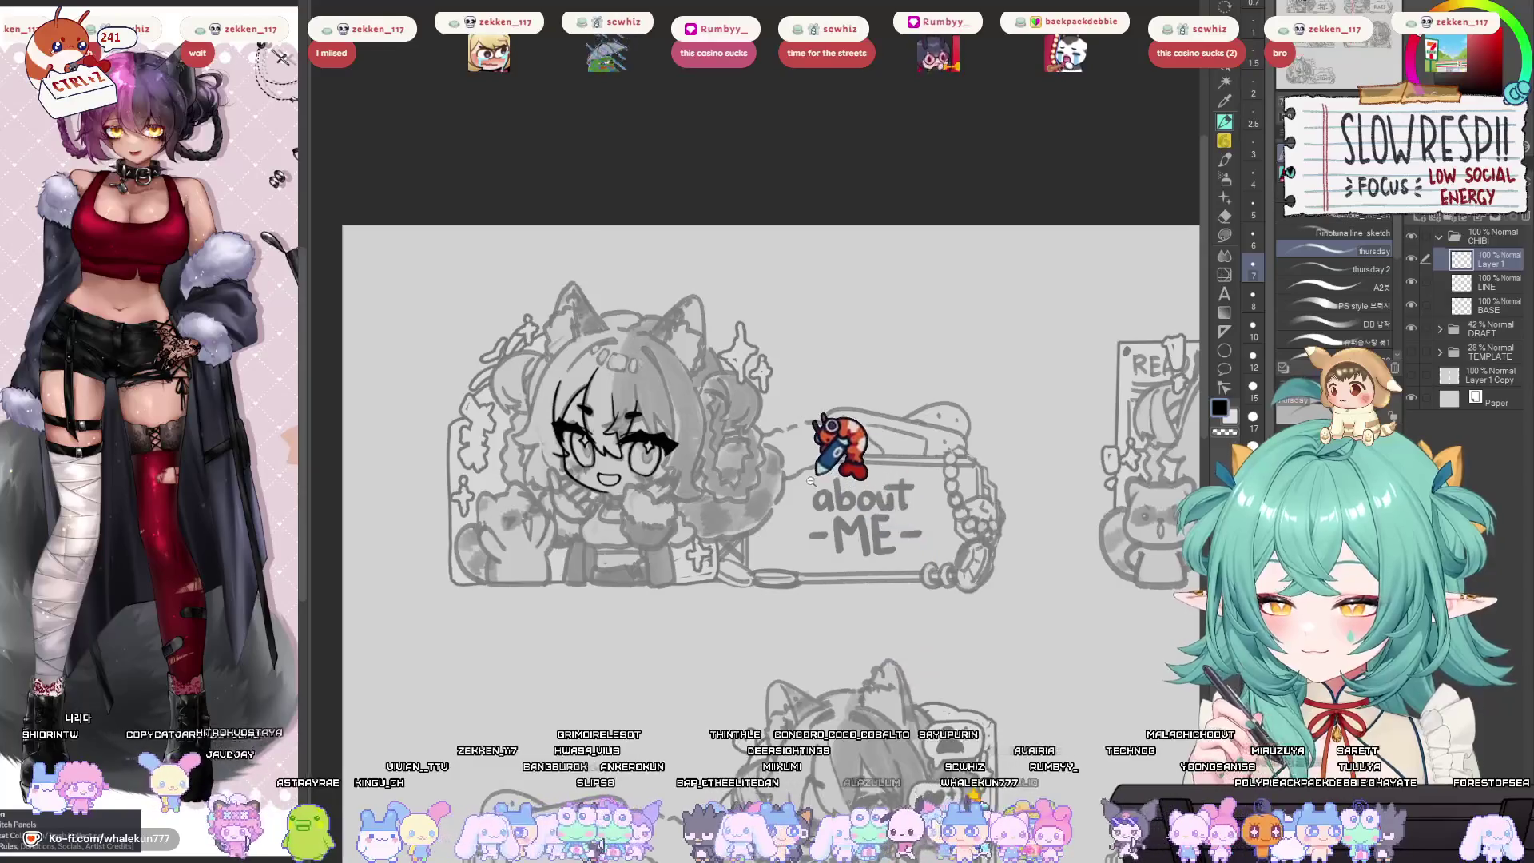
{"action": "scroll", "coordinate": [827, 460], "scroll_direction": "up", "scroll_amount": 3}
{"action": "left_click_drag", "start_coordinate": [787, 689], "coordinate": [870, 657]}
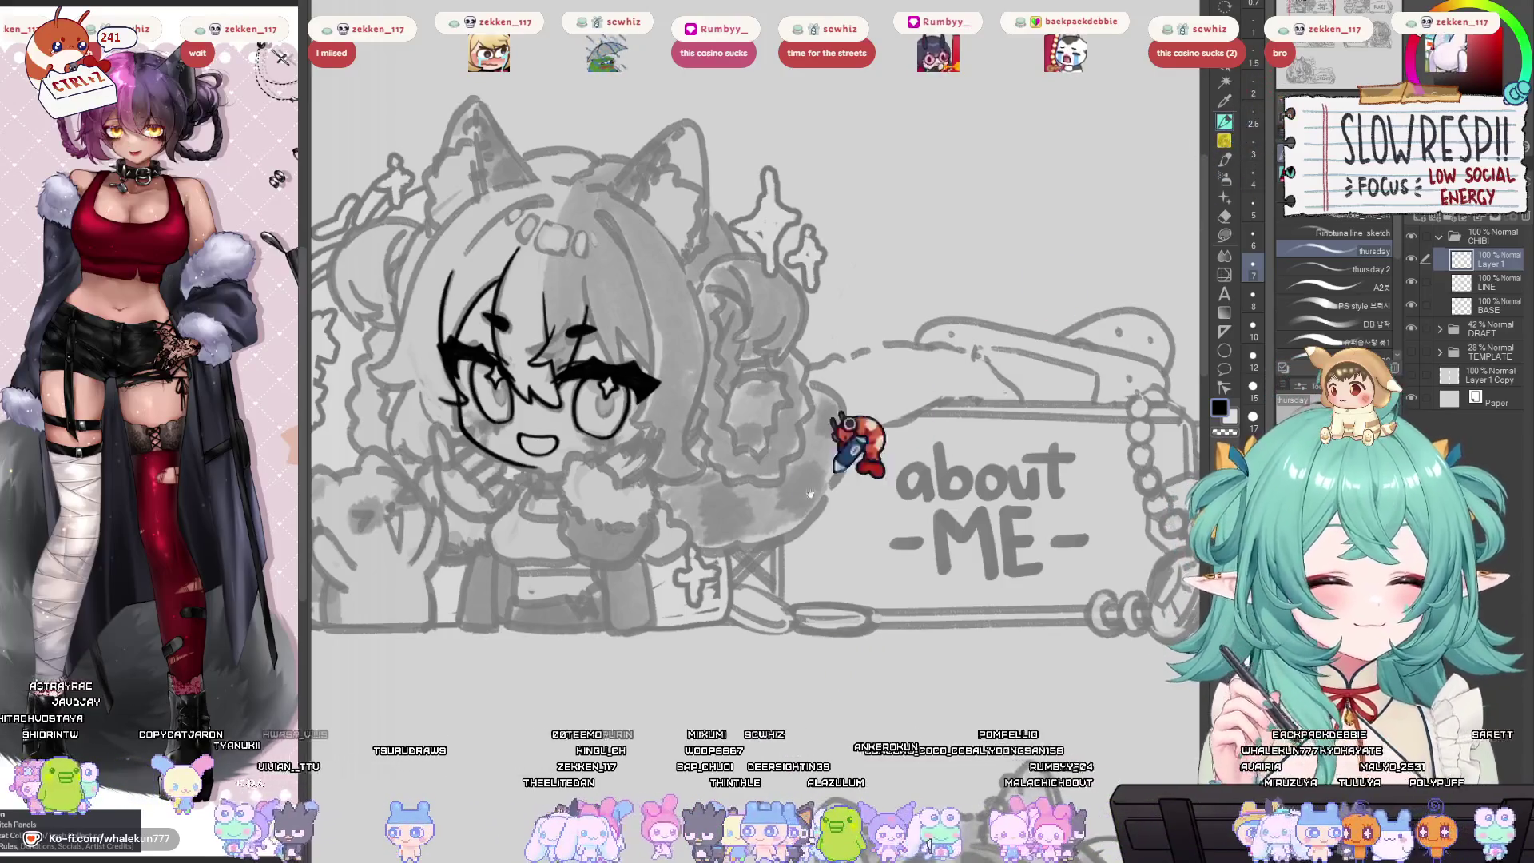
Raise the face in view and ink a short curve for the chibi's left cheek.
{"action": "scroll", "coordinate": [807, 480], "scroll_direction": "up", "scroll_amount": 4}
{"action": "scroll", "coordinate": [660, 393], "scroll_direction": "down", "scroll_amount": 1}
{"action": "scroll", "coordinate": [807, 392], "scroll_direction": "up", "scroll_amount": 3}
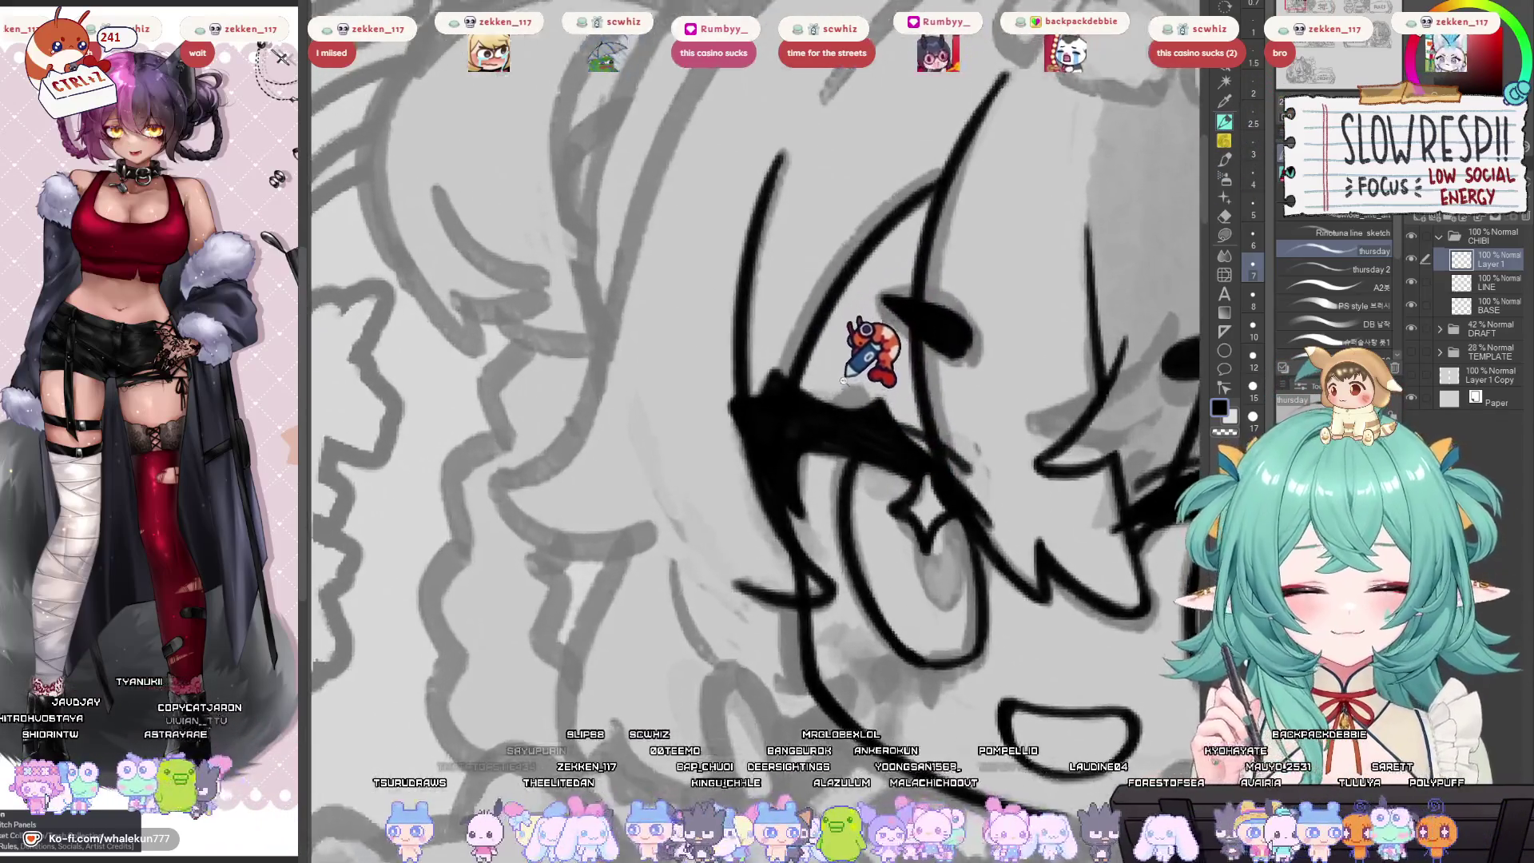
{"action": "scroll", "coordinate": [835, 392], "scroll_direction": "down", "scroll_amount": 3}
{"action": "scroll", "coordinate": [779, 392], "scroll_direction": "up", "scroll_amount": 2}
{"action": "left_click_drag", "start_coordinate": [775, 489], "coordinate": [771, 354]}
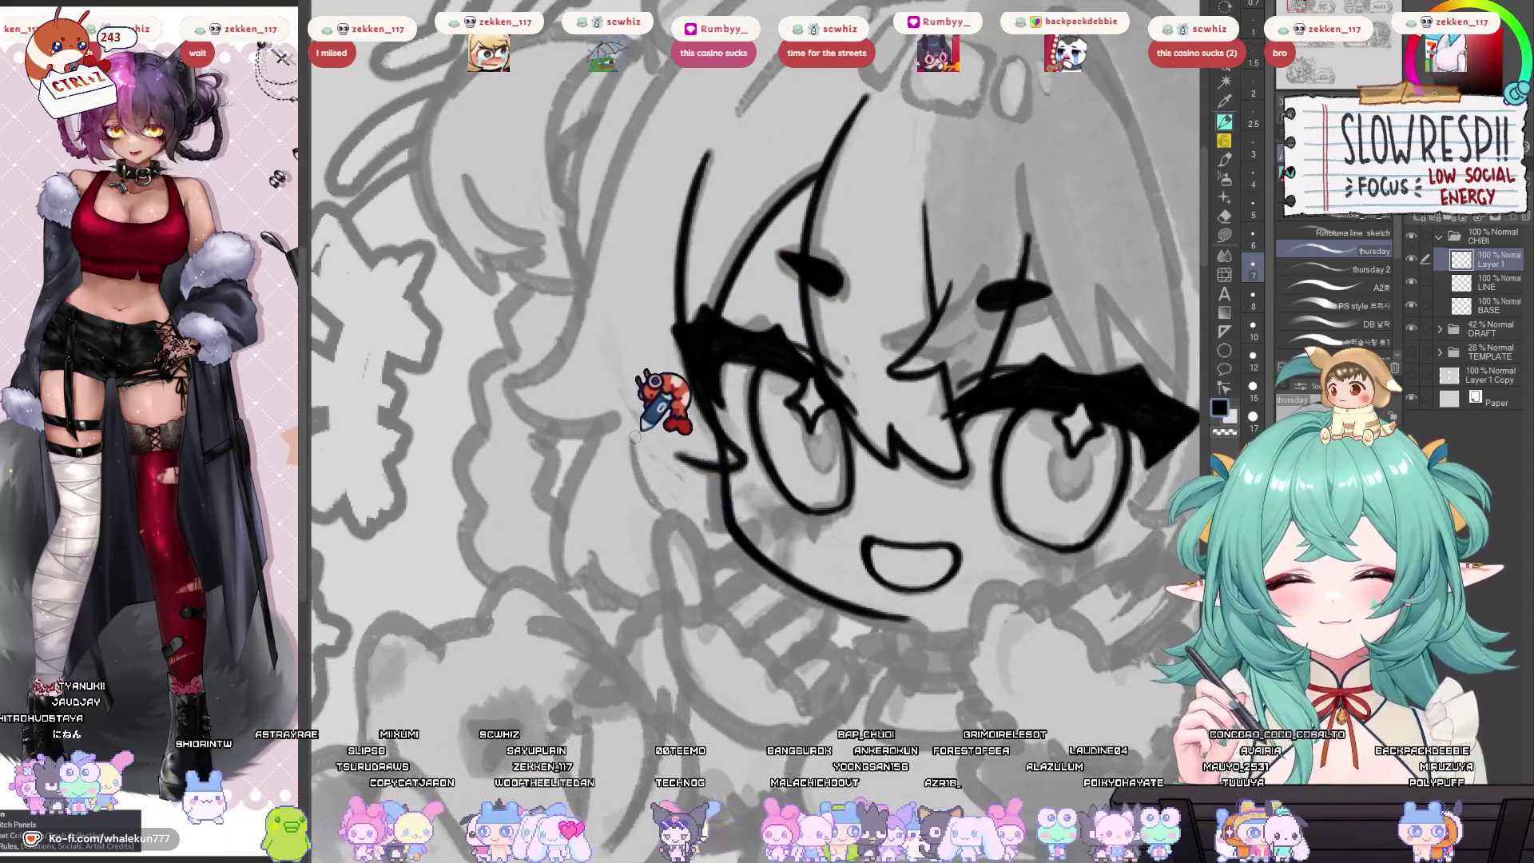
{"action": "mouse_move", "coordinate": [632, 444]}
{"action": "left_mouse_down"}
{"action": "mouse_move", "coordinate": [704, 520]}
{"action": "mouse_move", "coordinate": [684, 483]}
{"action": "mouse_move", "coordinate": [631, 474]}
{"action": "left_mouse_up"}
Scroll and pan around the face to review the new cheek line.
{"action": "scroll", "coordinate": [640, 497], "scroll_direction": "right", "scroll_amount": 5}
{"action": "scroll", "coordinate": [639, 497], "scroll_direction": "down", "scroll_amount": 2}
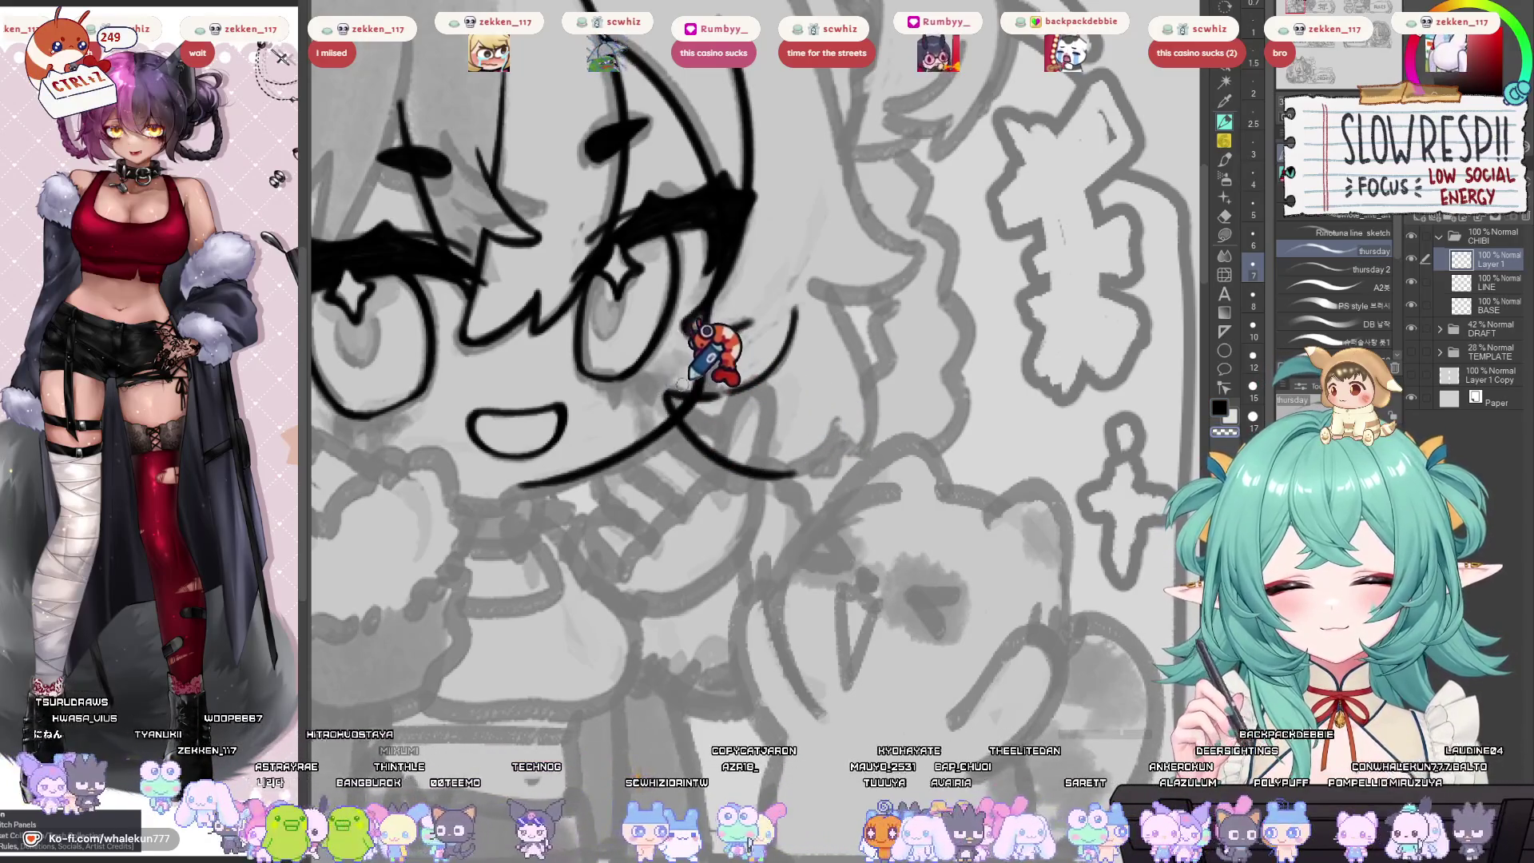
{"action": "scroll", "coordinate": [683, 383], "scroll_direction": "left", "scroll_amount": 6}
{"action": "scroll", "coordinate": [683, 383], "scroll_direction": "up", "scroll_amount": 3}
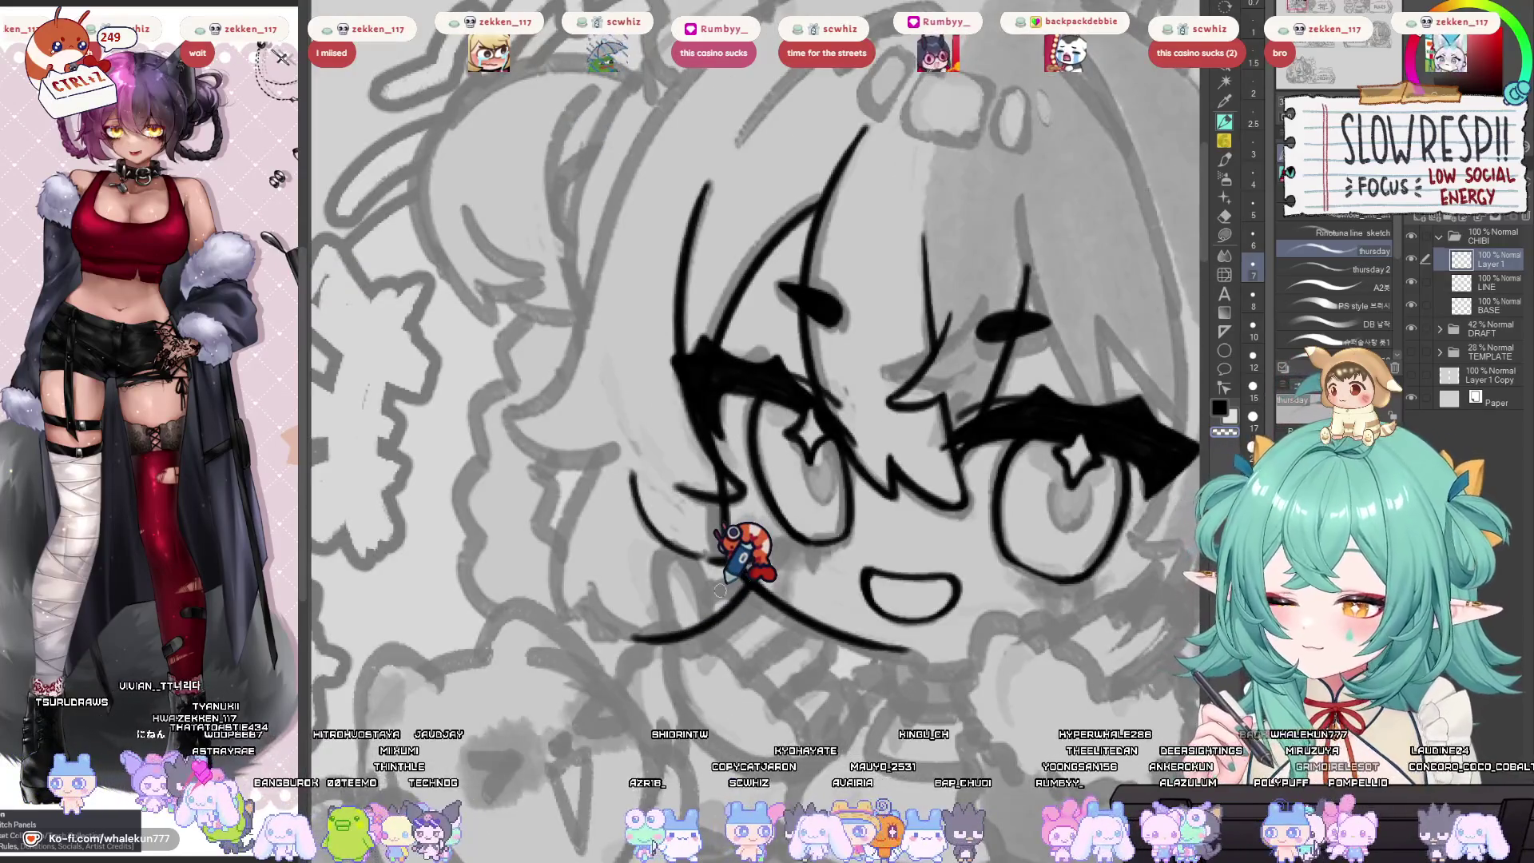
{"action": "scroll", "coordinate": [720, 590], "scroll_direction": "right", "scroll_amount": 2}
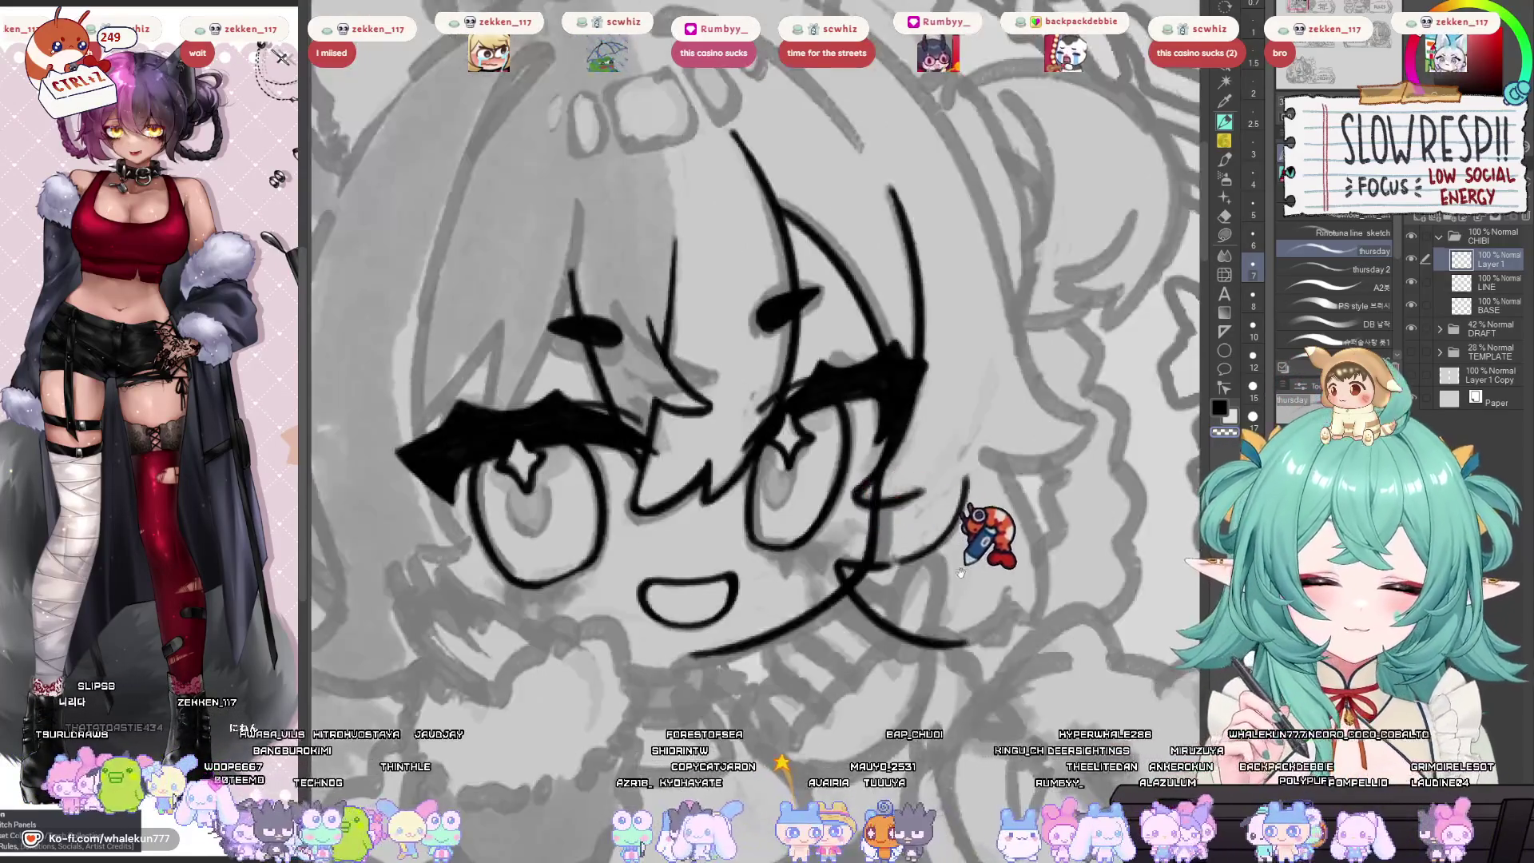
{"action": "scroll", "coordinate": [837, 653], "scroll_direction": "left", "scroll_amount": 4}
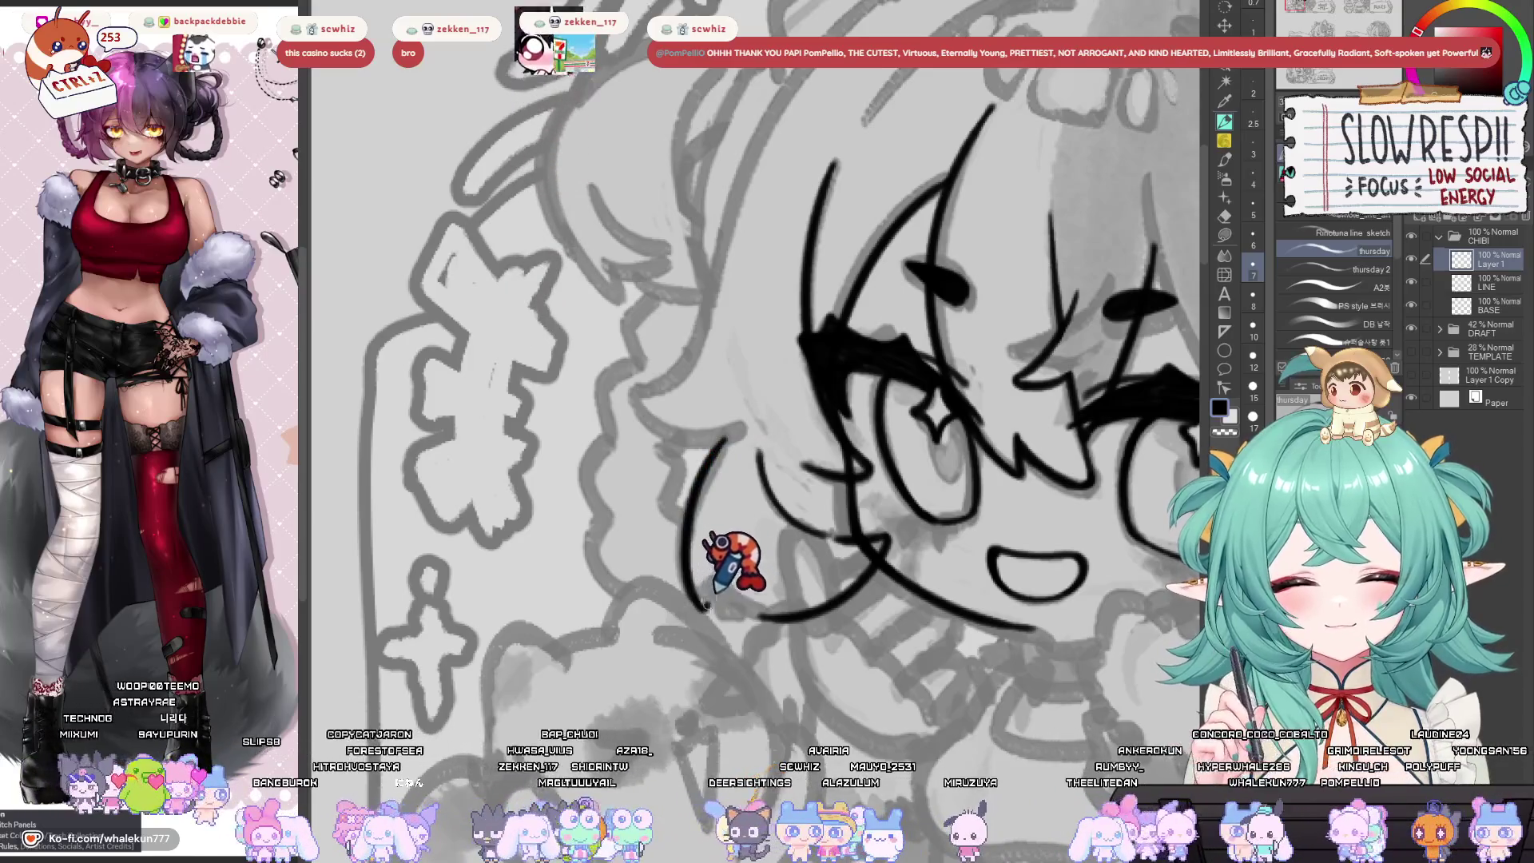
{"action": "left_click_drag", "start_coordinate": [770, 539], "coordinate": [705, 609]}
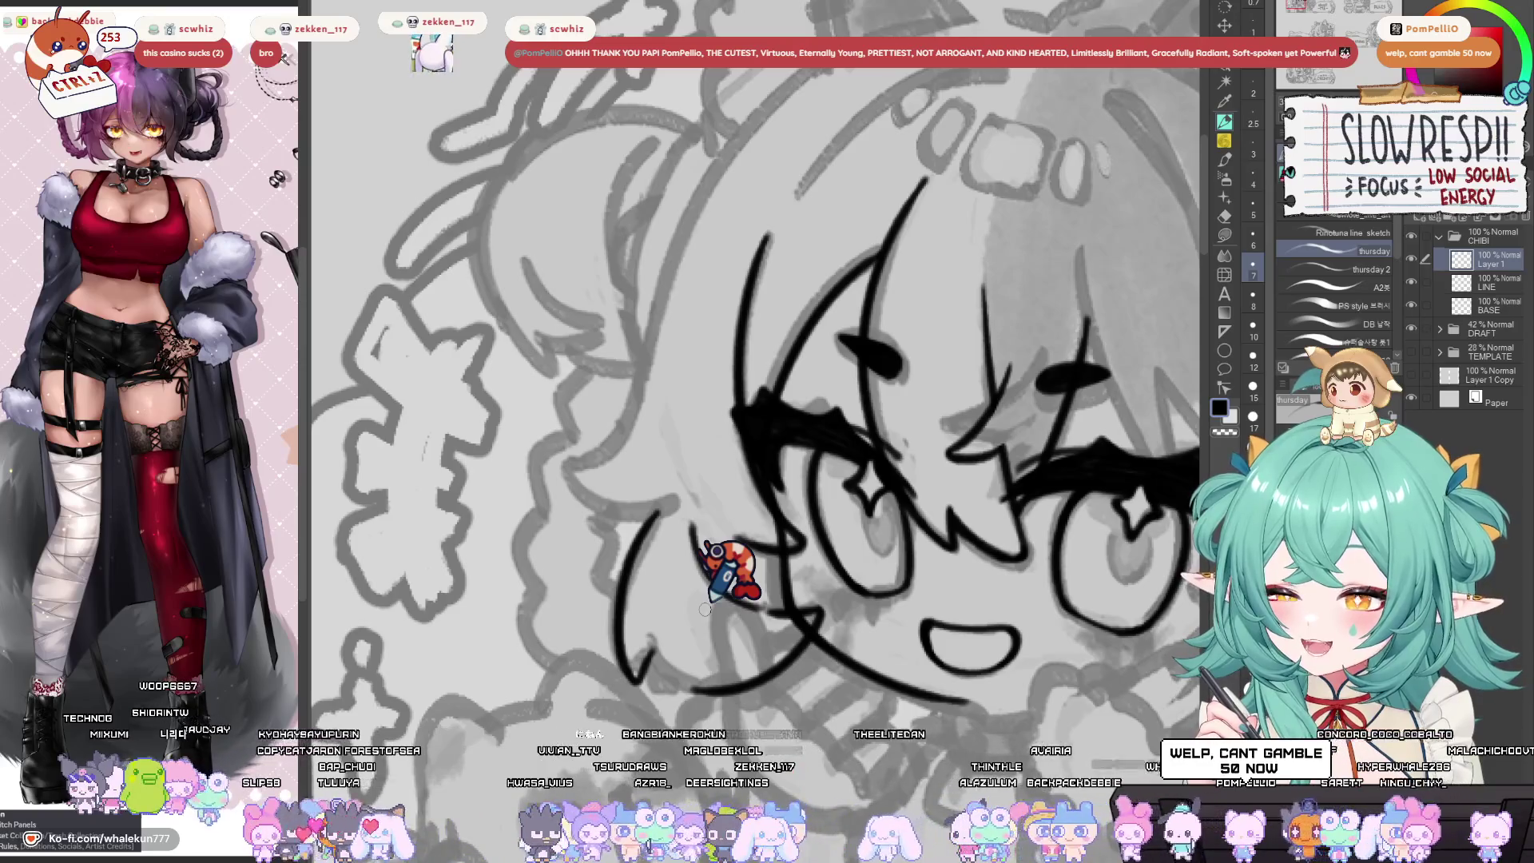
{"action": "scroll", "coordinate": [887, 551], "scroll_direction": "down", "scroll_amount": 2}
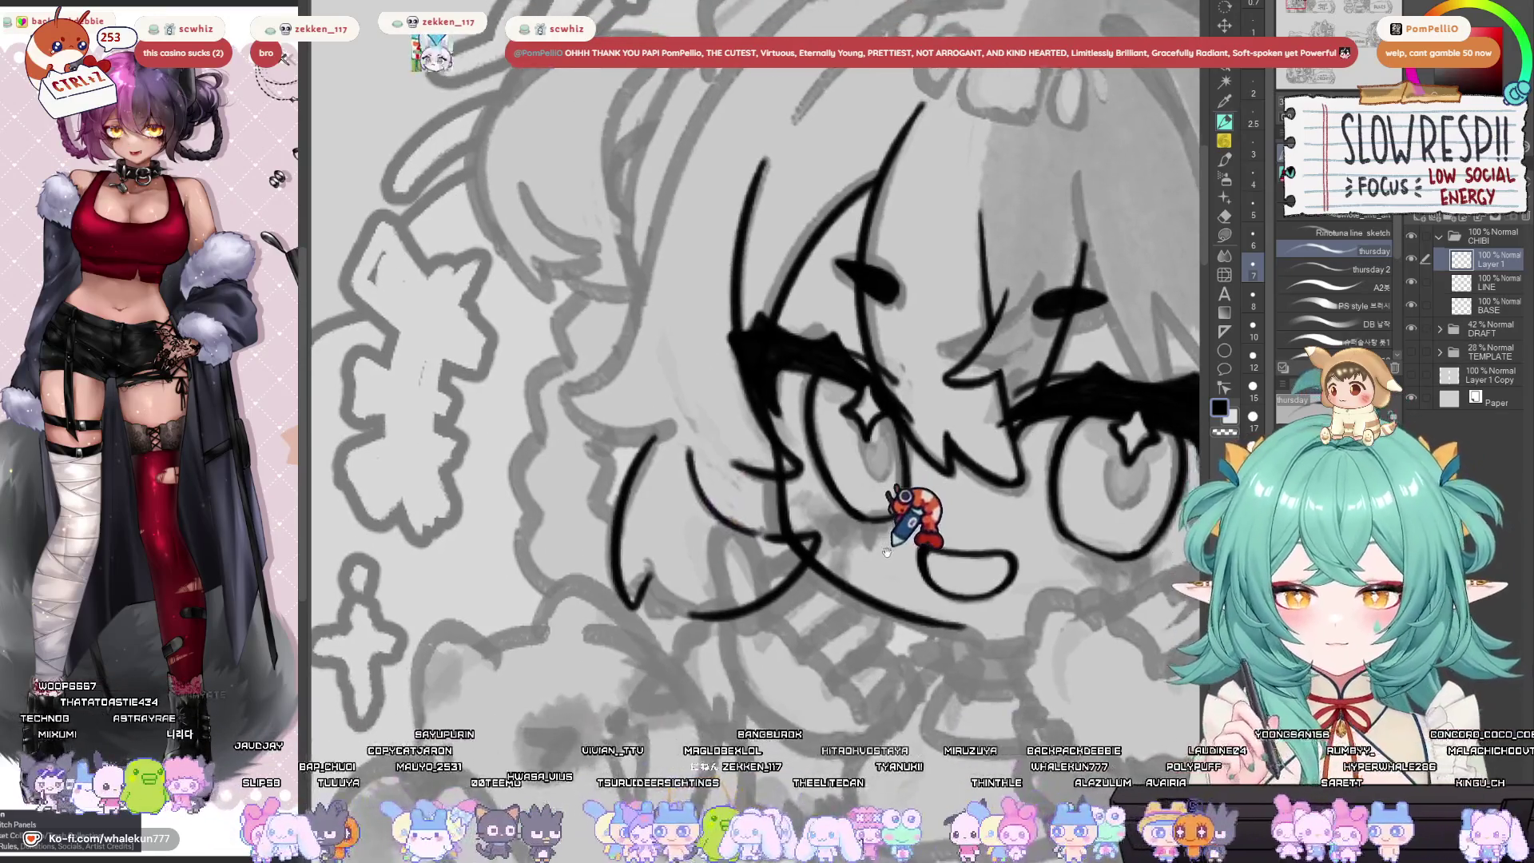
{"action": "scroll", "coordinate": [887, 552], "scroll_direction": "right", "scroll_amount": 5}
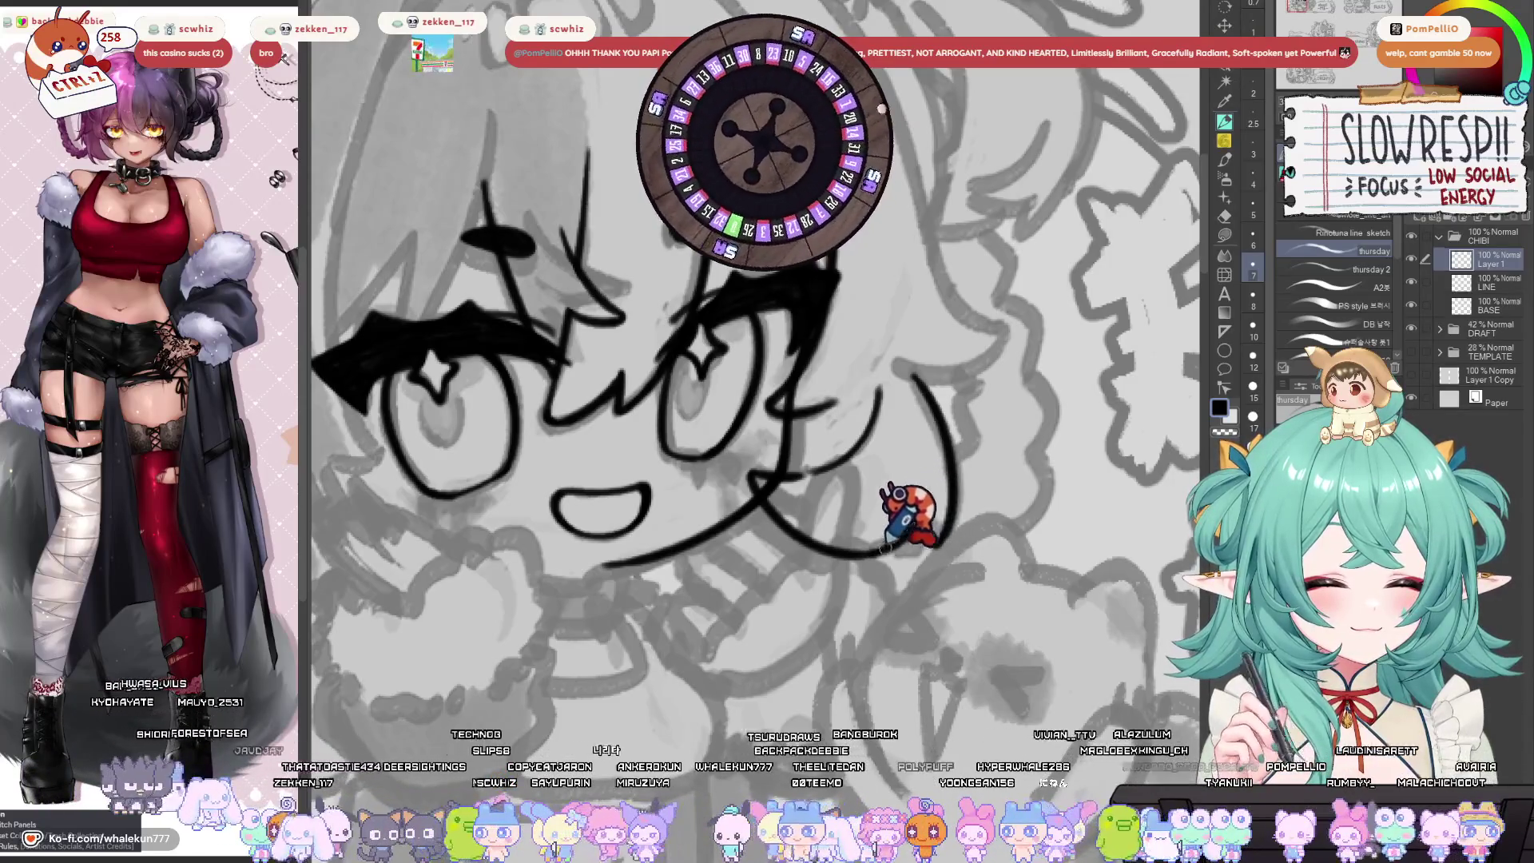
Mirror the canvas horizontally and reposition the face to check the cheek.
{"action": "key", "text": "h"}
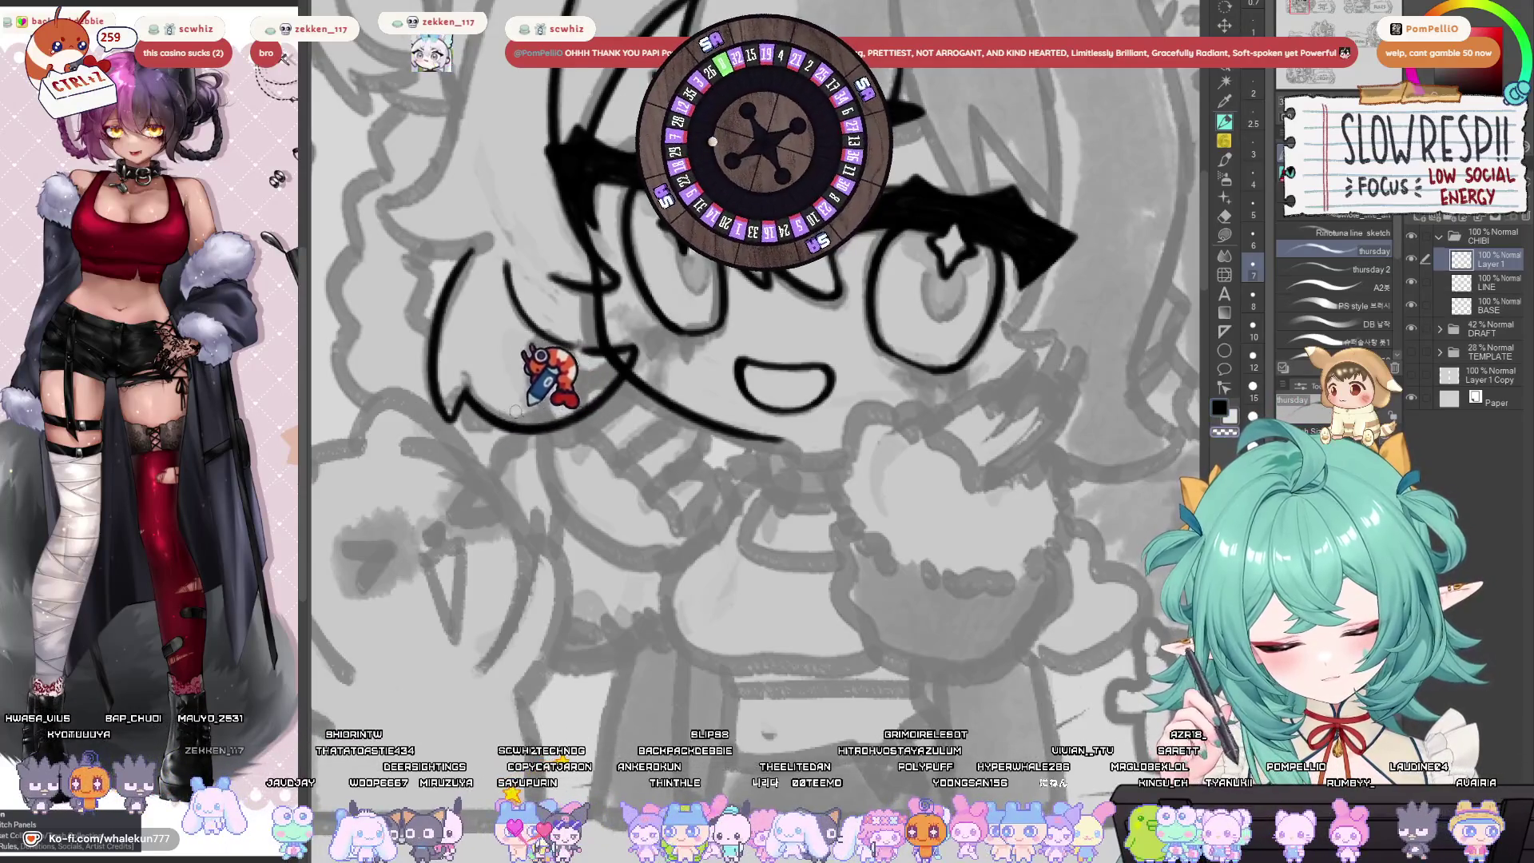
{"action": "mouse_move", "coordinate": [576, 375]}
{"action": "left_mouse_down"}
{"action": "mouse_move", "coordinate": [663, 356]}
{"action": "mouse_move", "coordinate": [739, 651]}
{"action": "left_mouse_up"}
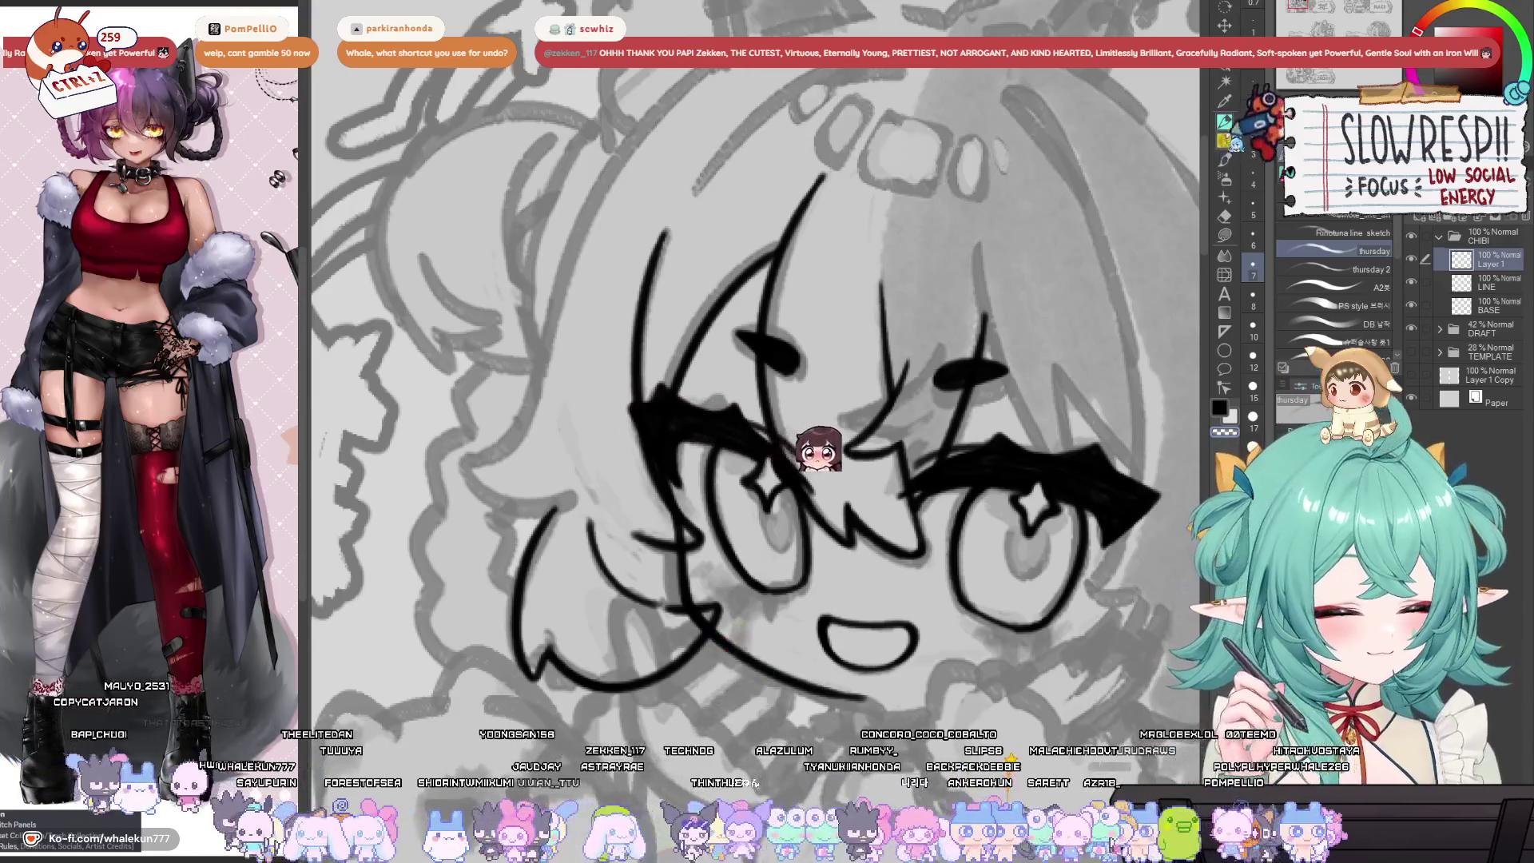
{"action": "mouse_move", "coordinate": [1048, 511]}
{"action": "left_mouse_down"}
{"action": "mouse_move", "coordinate": [1017, 549]}
{"action": "mouse_move", "coordinate": [1026, 637]}
{"action": "mouse_move", "coordinate": [1122, 646]}
{"action": "left_mouse_up"}
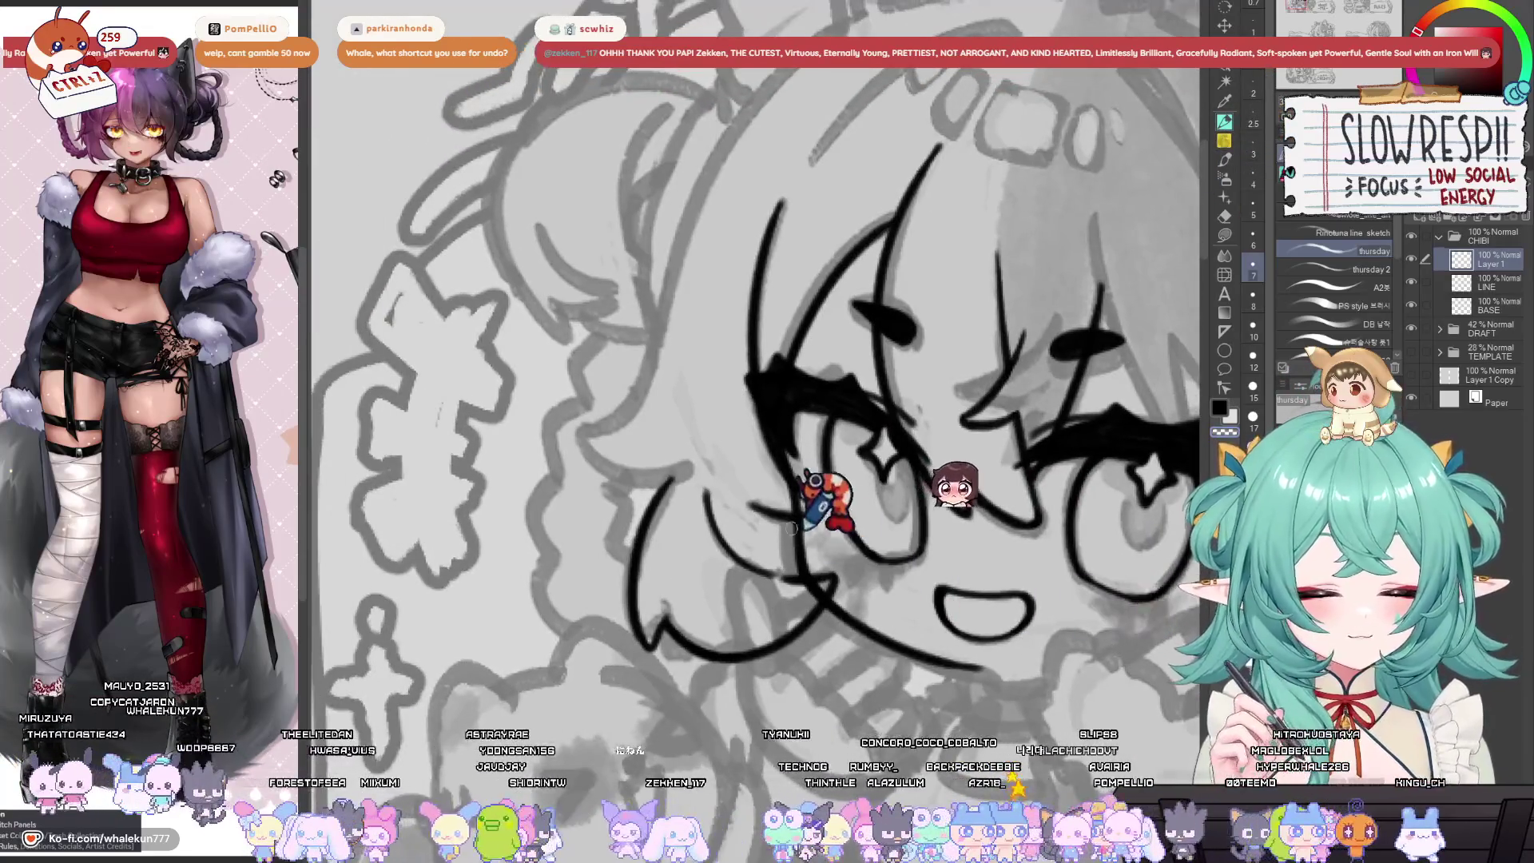
{"action": "mouse_move", "coordinate": [800, 544]}
{"action": "left_mouse_down"}
{"action": "mouse_move", "coordinate": [802, 598]}
{"action": "mouse_move", "coordinate": [853, 617]}
{"action": "mouse_move", "coordinate": [839, 494]}
{"action": "mouse_move", "coordinate": [813, 475]}
{"action": "left_mouse_up"}
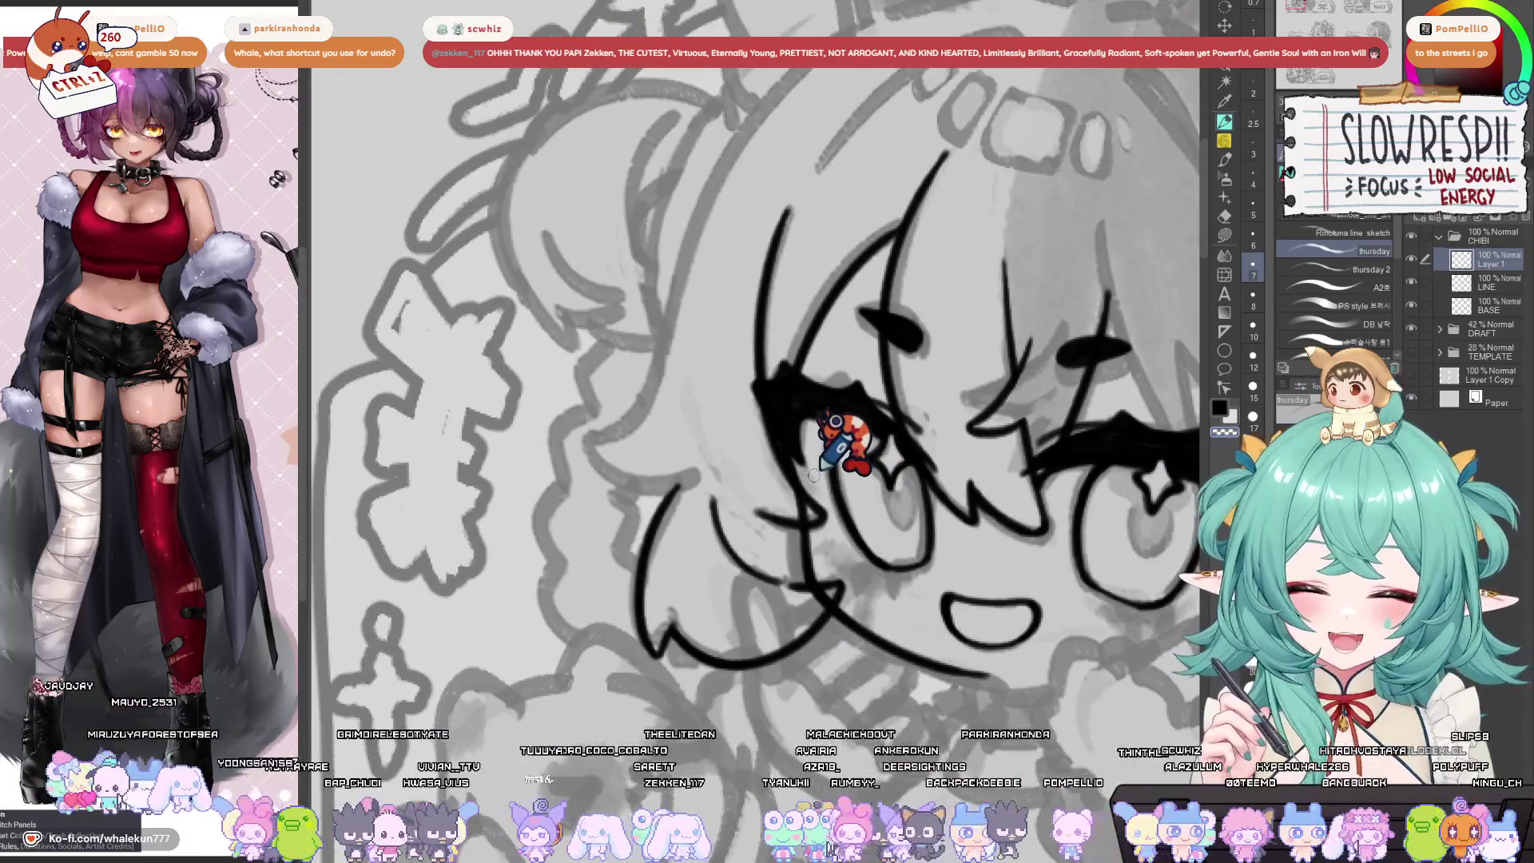
{"action": "left_click_drag", "start_coordinate": [805, 444], "coordinate": [893, 483]}
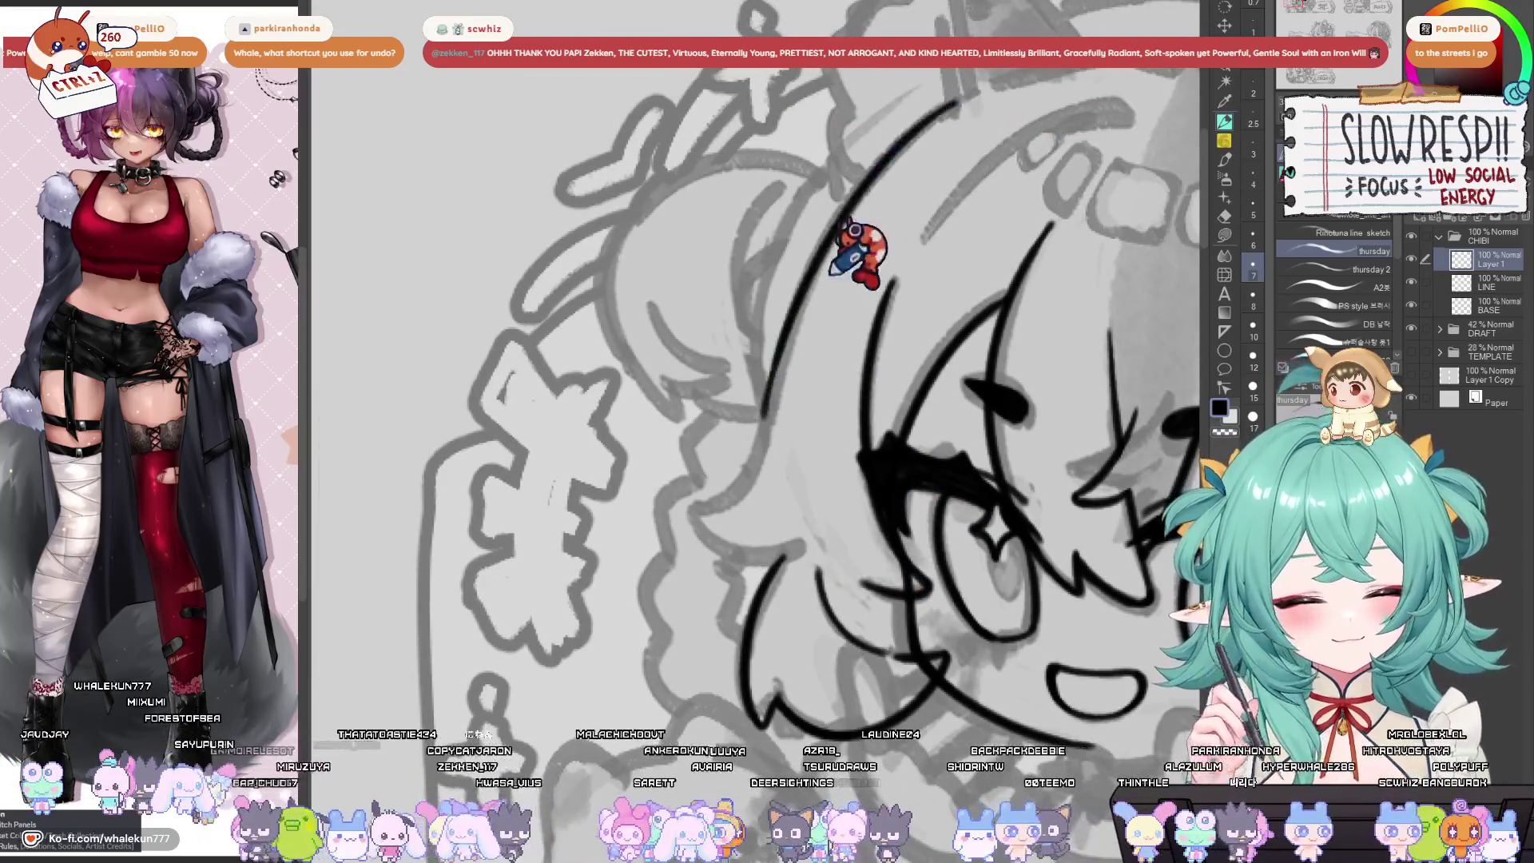
Ink the long hair strand down the face's left side, retrying after two undone attempts.
{"action": "left_click_drag", "start_coordinate": [971, 95], "coordinate": [703, 387]}
{"action": "key", "text": "ctrl+z"}
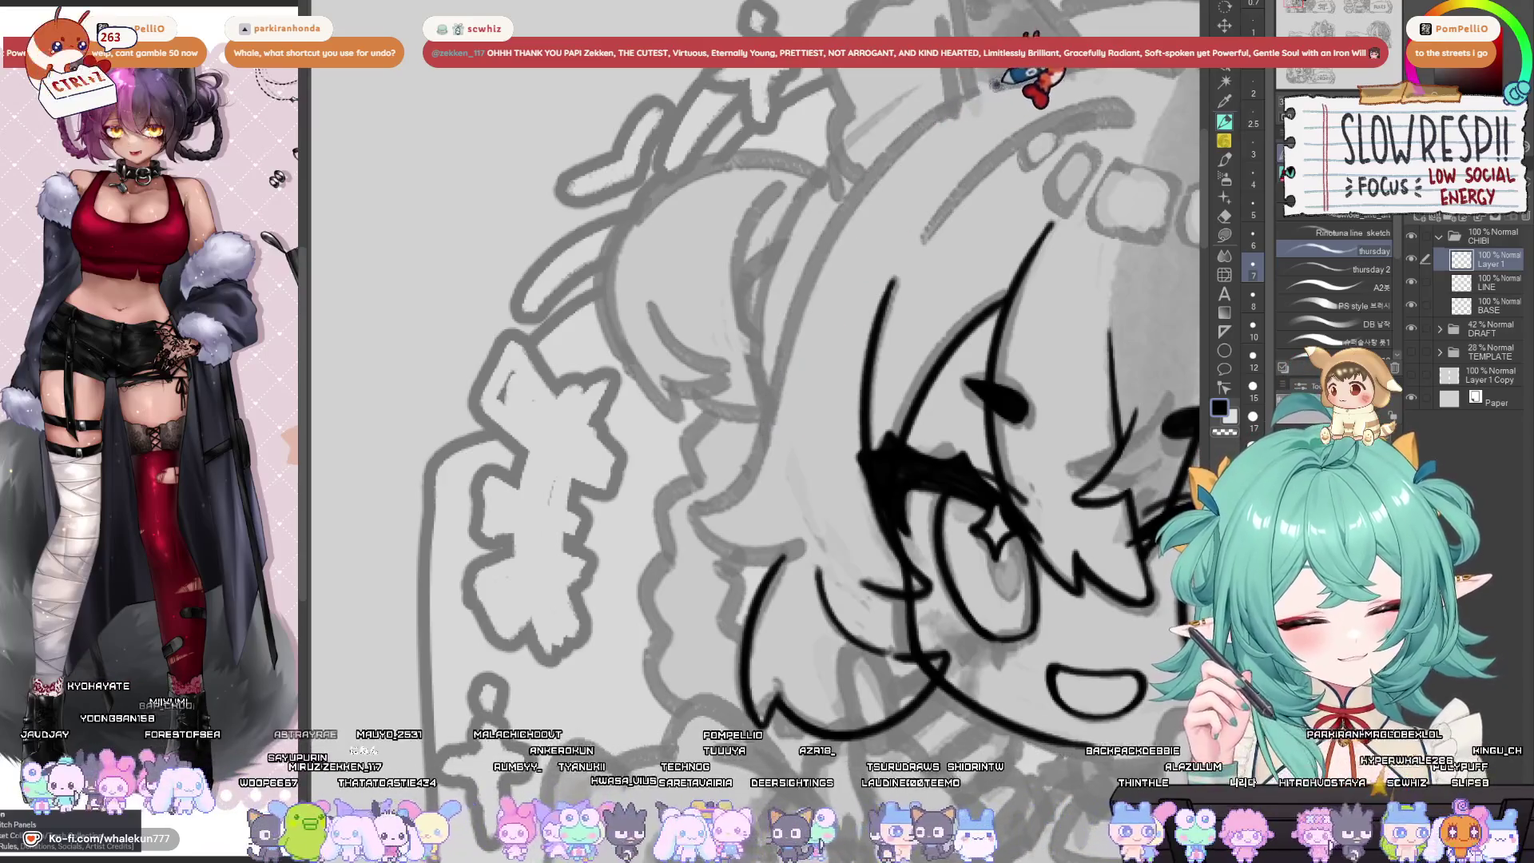
{"action": "left_click_drag", "start_coordinate": [1039, 76], "coordinate": [787, 399]}
{"action": "key", "text": "ctrl+z"}
{"action": "left_click_drag", "start_coordinate": [1031, 80], "coordinate": [701, 511]}
{"action": "key", "text": "ctrl+z"}
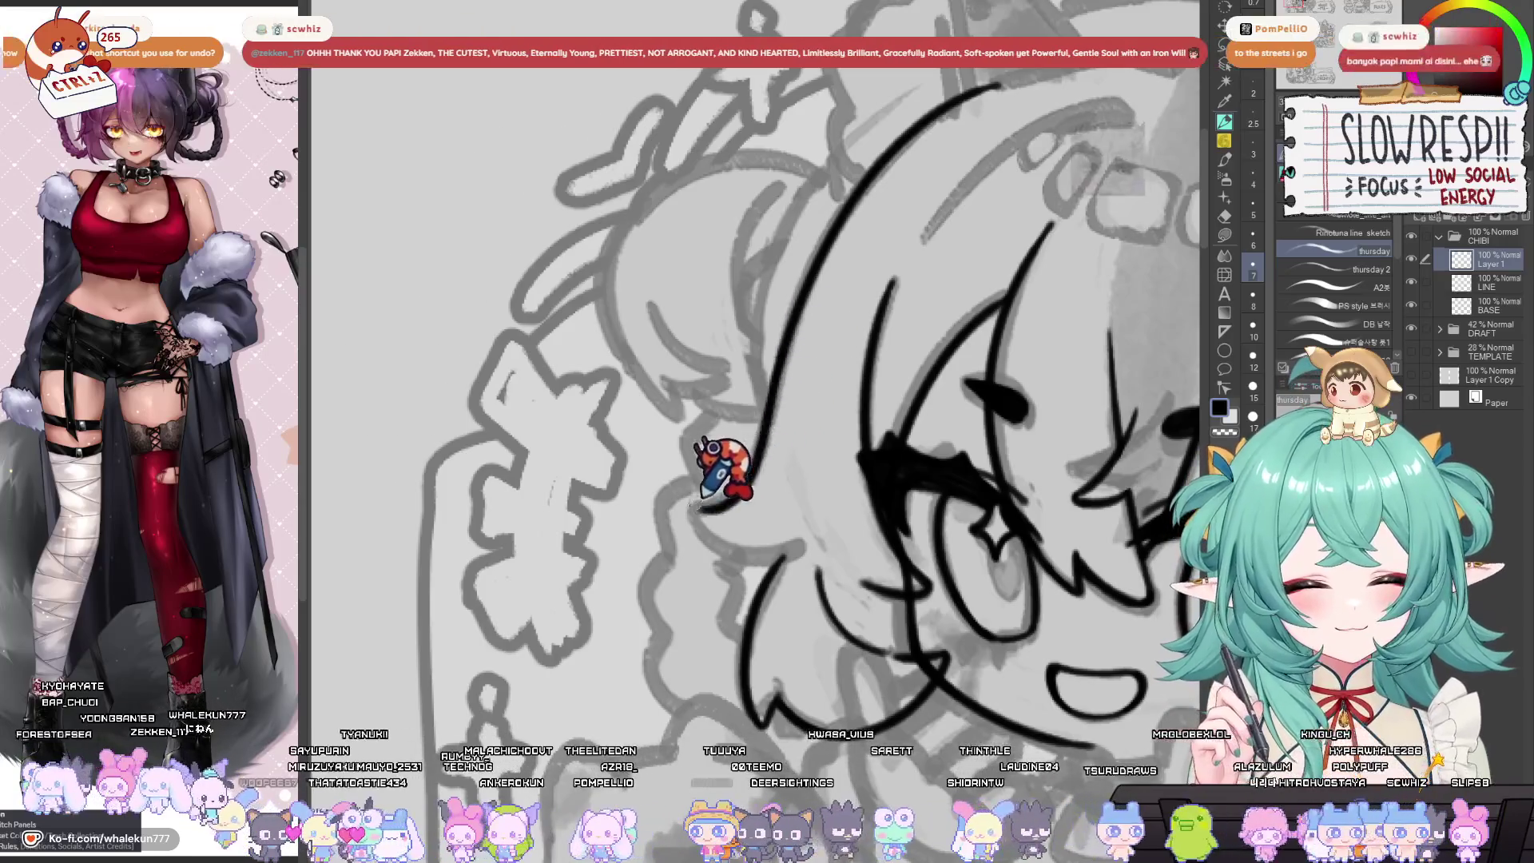
Flip the canvas back and forth to check the new strand against the face.
{"action": "mouse_move", "coordinate": [816, 405]}
{"action": "left_mouse_down"}
{"action": "mouse_move", "coordinate": [753, 394]}
{"action": "mouse_move", "coordinate": [839, 610]}
{"action": "mouse_move", "coordinate": [736, 524]}
{"action": "mouse_move", "coordinate": [794, 619]}
{"action": "left_mouse_up"}
{"action": "key", "text": "h"}
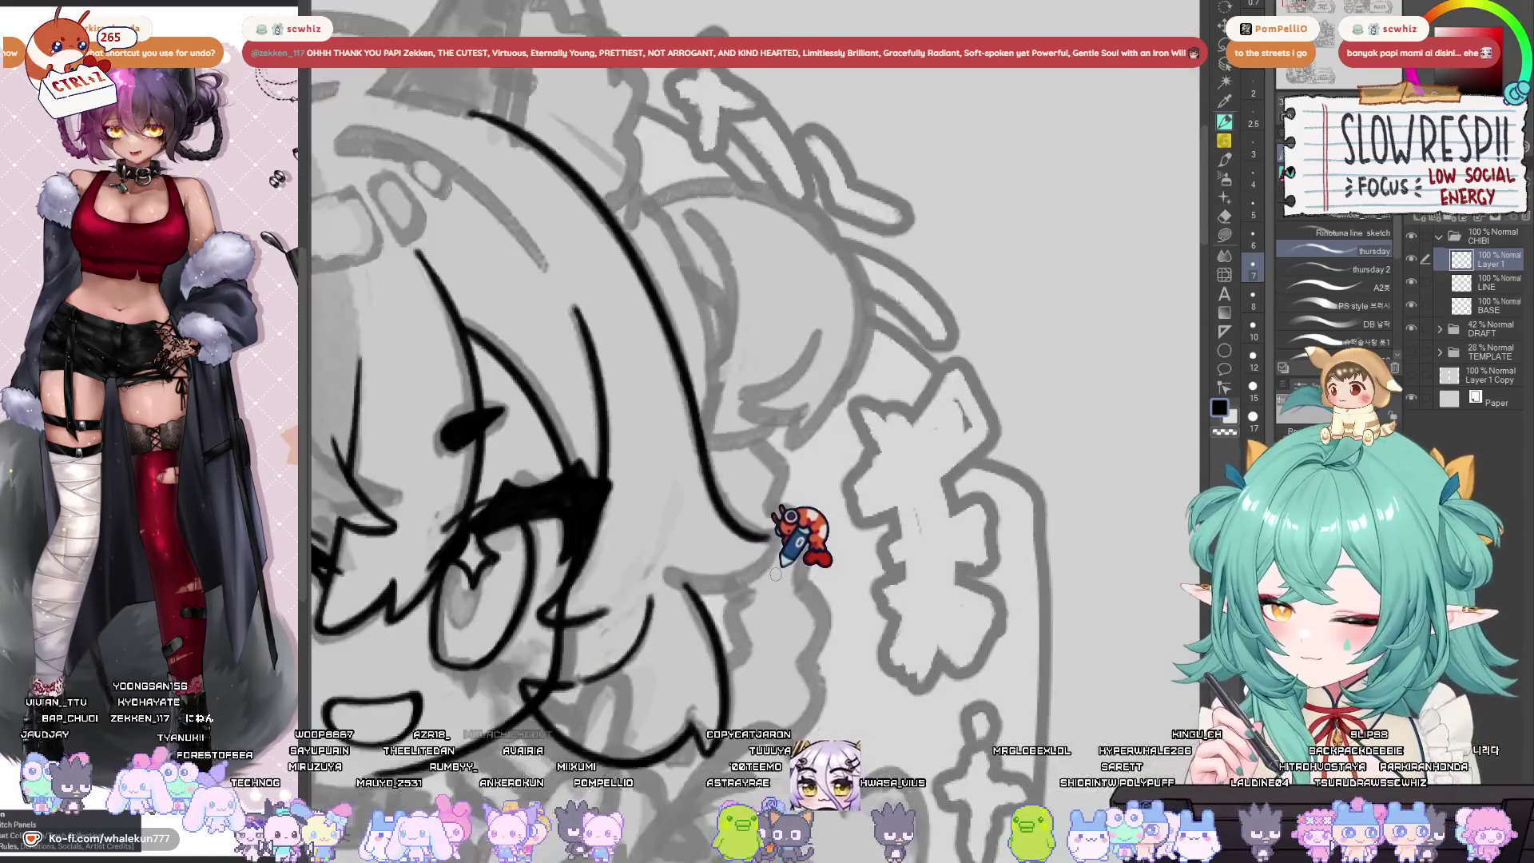
{"action": "key", "text": "h"}
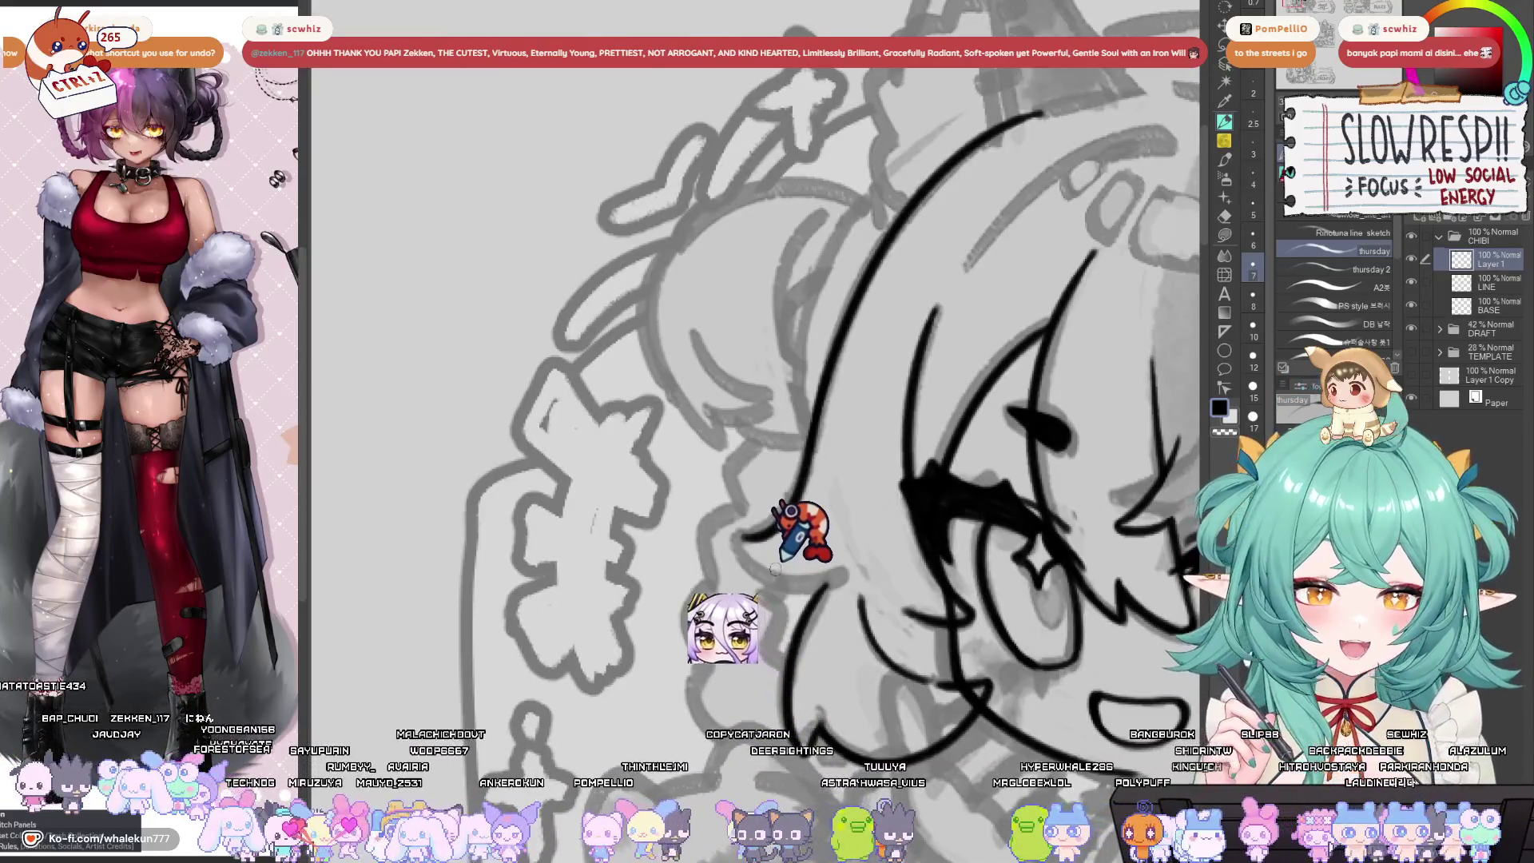
{"action": "mouse_move", "coordinate": [823, 525]}
{"action": "left_mouse_down"}
{"action": "mouse_move", "coordinate": [822, 501]}
{"action": "mouse_move", "coordinate": [771, 539]}
{"action": "left_mouse_up"}
{"action": "key", "text": "h"}
{"action": "key", "text": "h"}
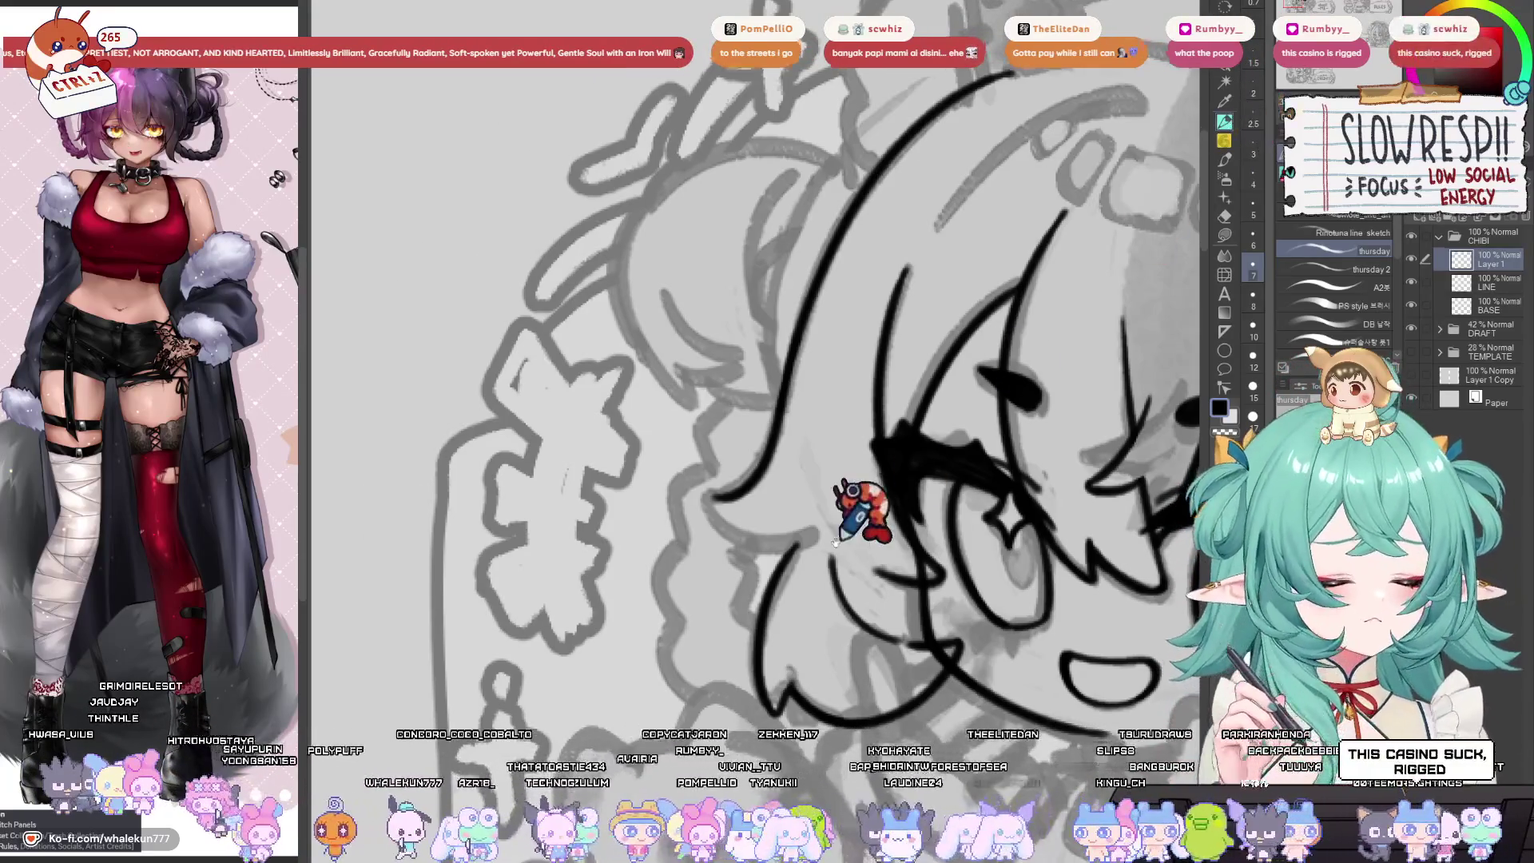
{"action": "key", "text": "h"}
{"action": "key", "text": "h"}
{"action": "mouse_move", "coordinate": [737, 567]}
{"action": "left_mouse_down"}
{"action": "mouse_move", "coordinate": [766, 616]}
{"action": "mouse_move", "coordinate": [759, 564]}
{"action": "mouse_move", "coordinate": [694, 531]}
{"action": "left_mouse_up"}
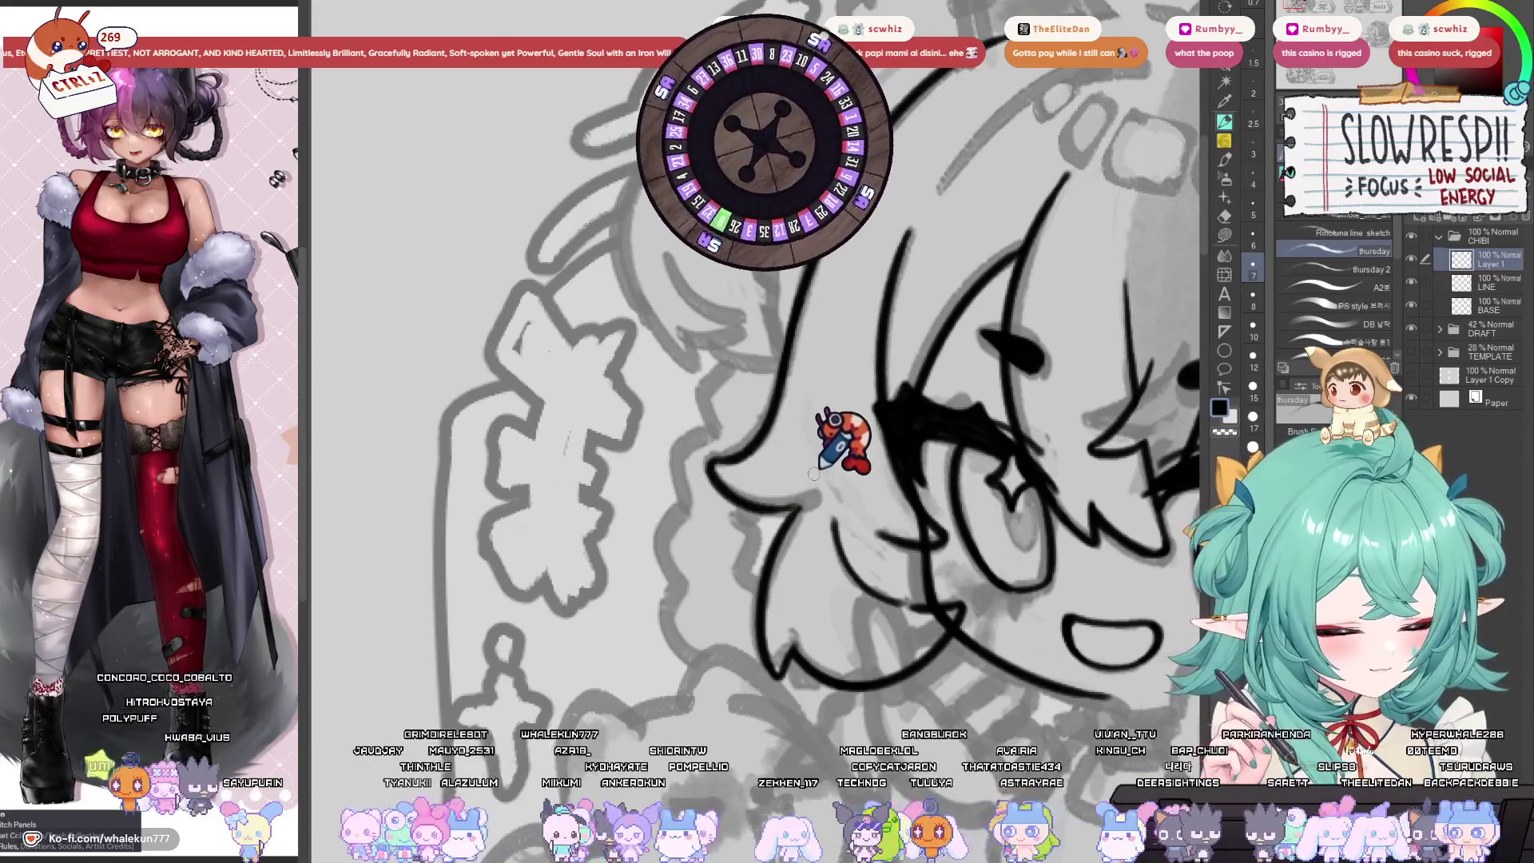
{"action": "key", "text": "h"}
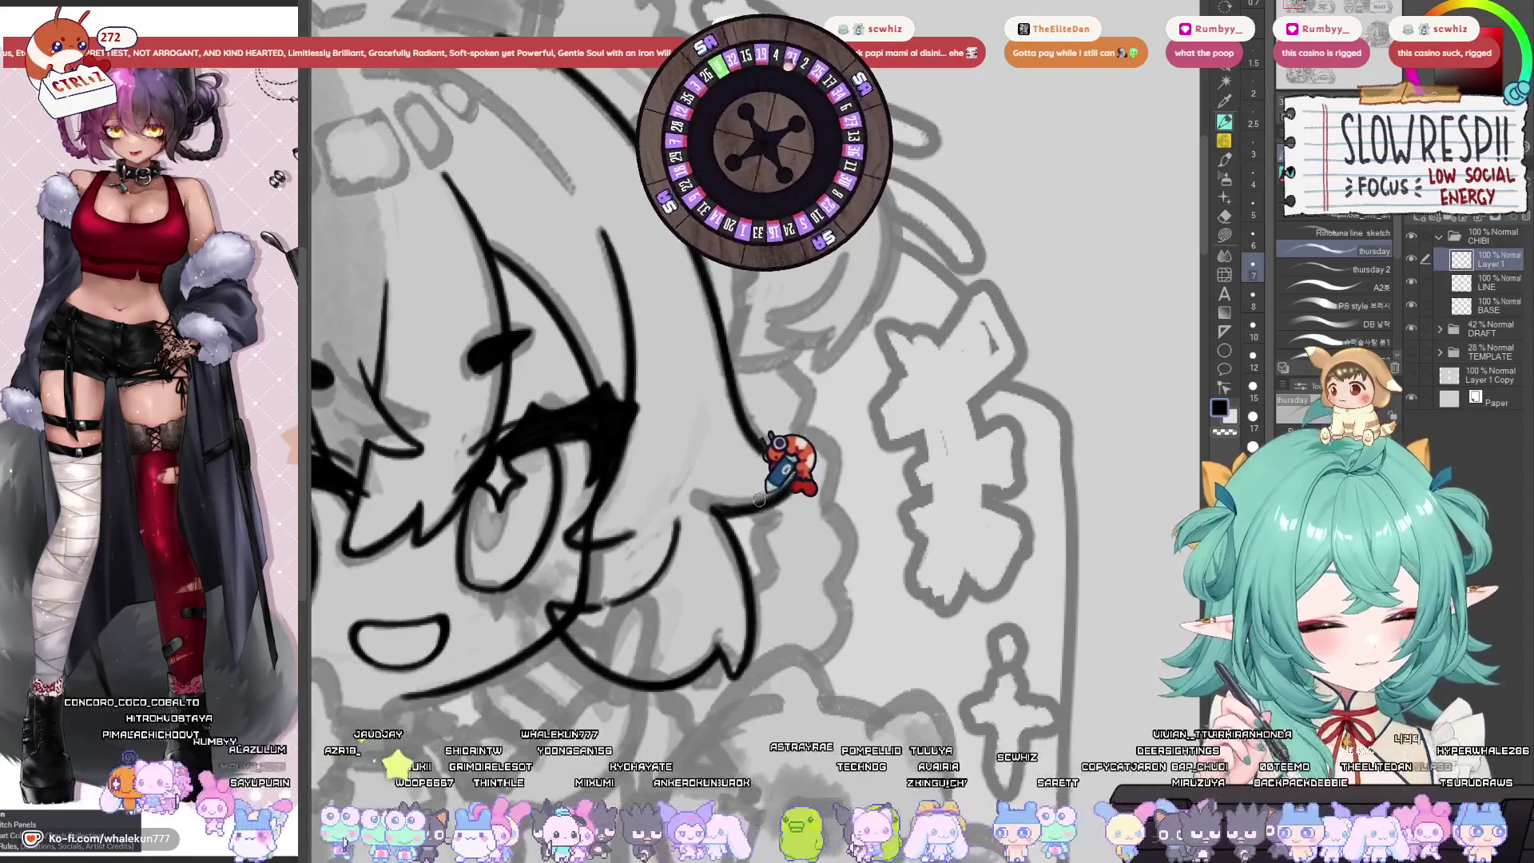
{"action": "key", "text": "h"}
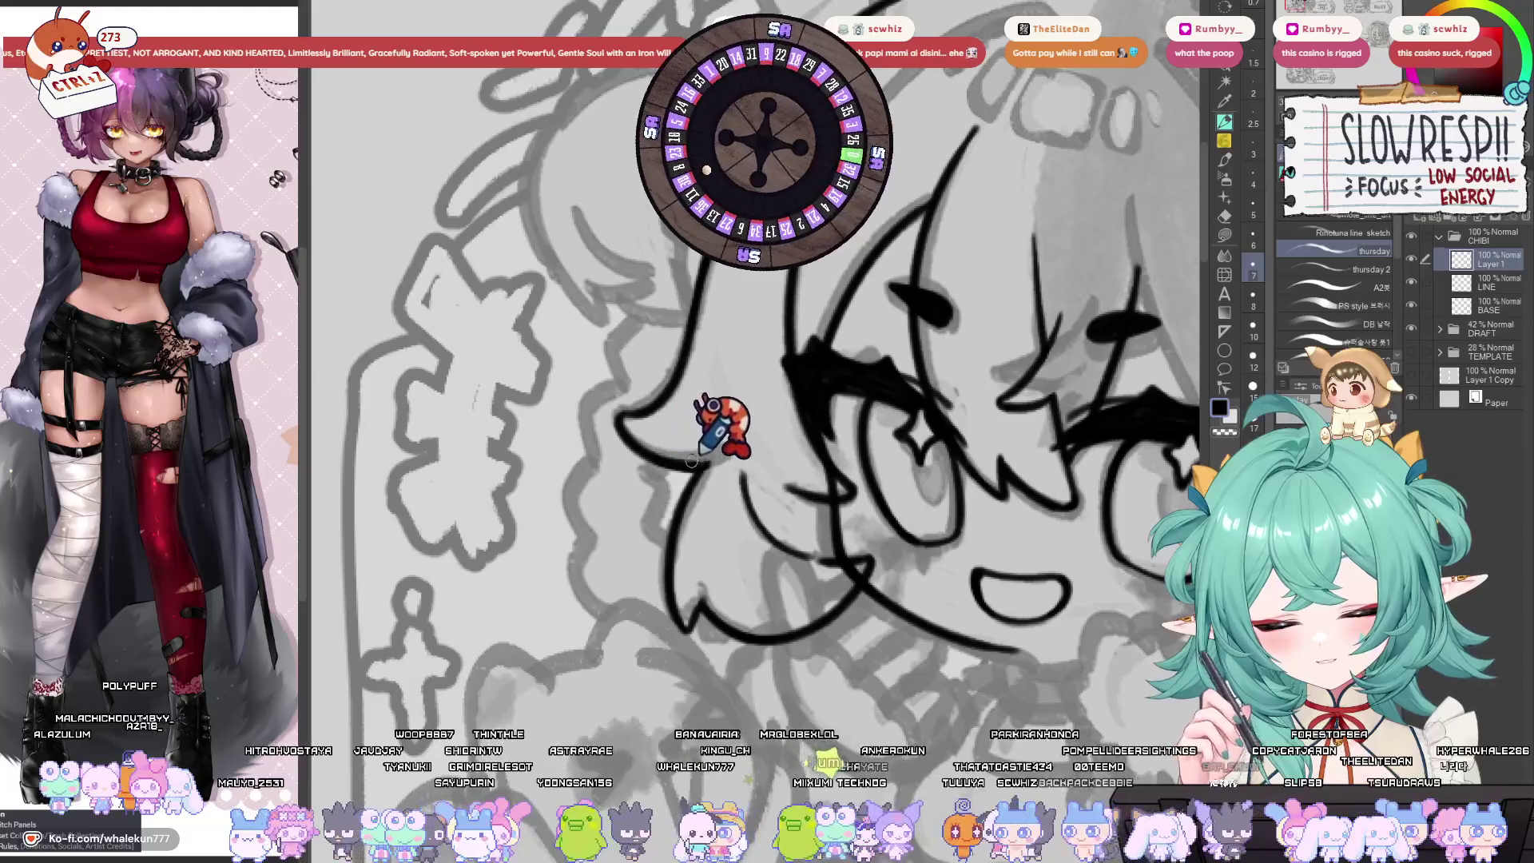
Nudge and zoom the view to bring the face lower and right.
{"action": "left_click_drag", "start_coordinate": [736, 440], "coordinate": [789, 536]}
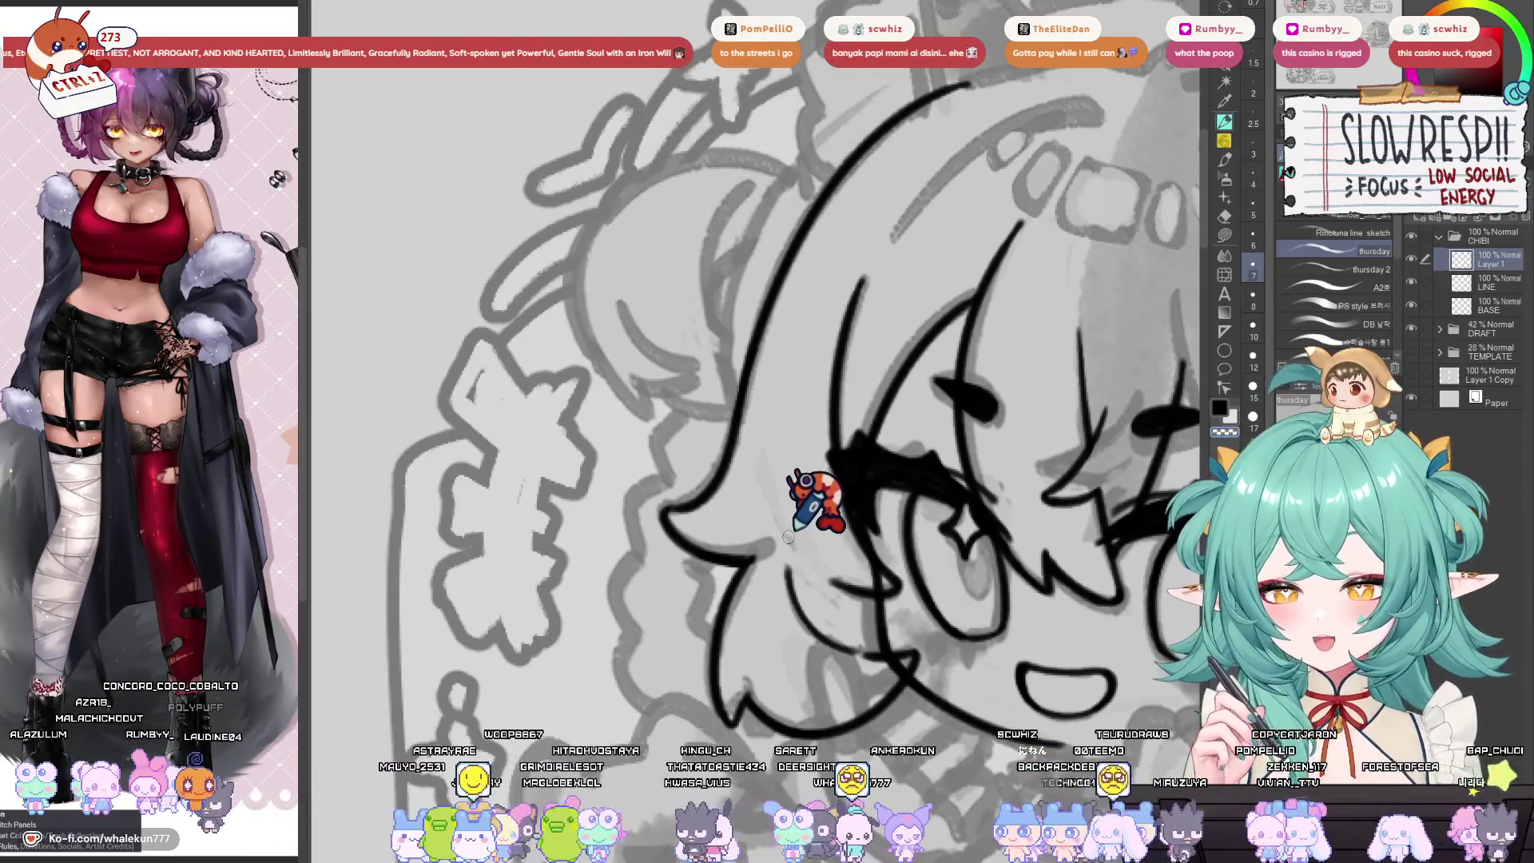
{"action": "mouse_move", "coordinate": [788, 537]}
{"action": "left_mouse_down"}
{"action": "mouse_move", "coordinate": [767, 459]}
{"action": "mouse_move", "coordinate": [761, 500]}
{"action": "left_mouse_up"}
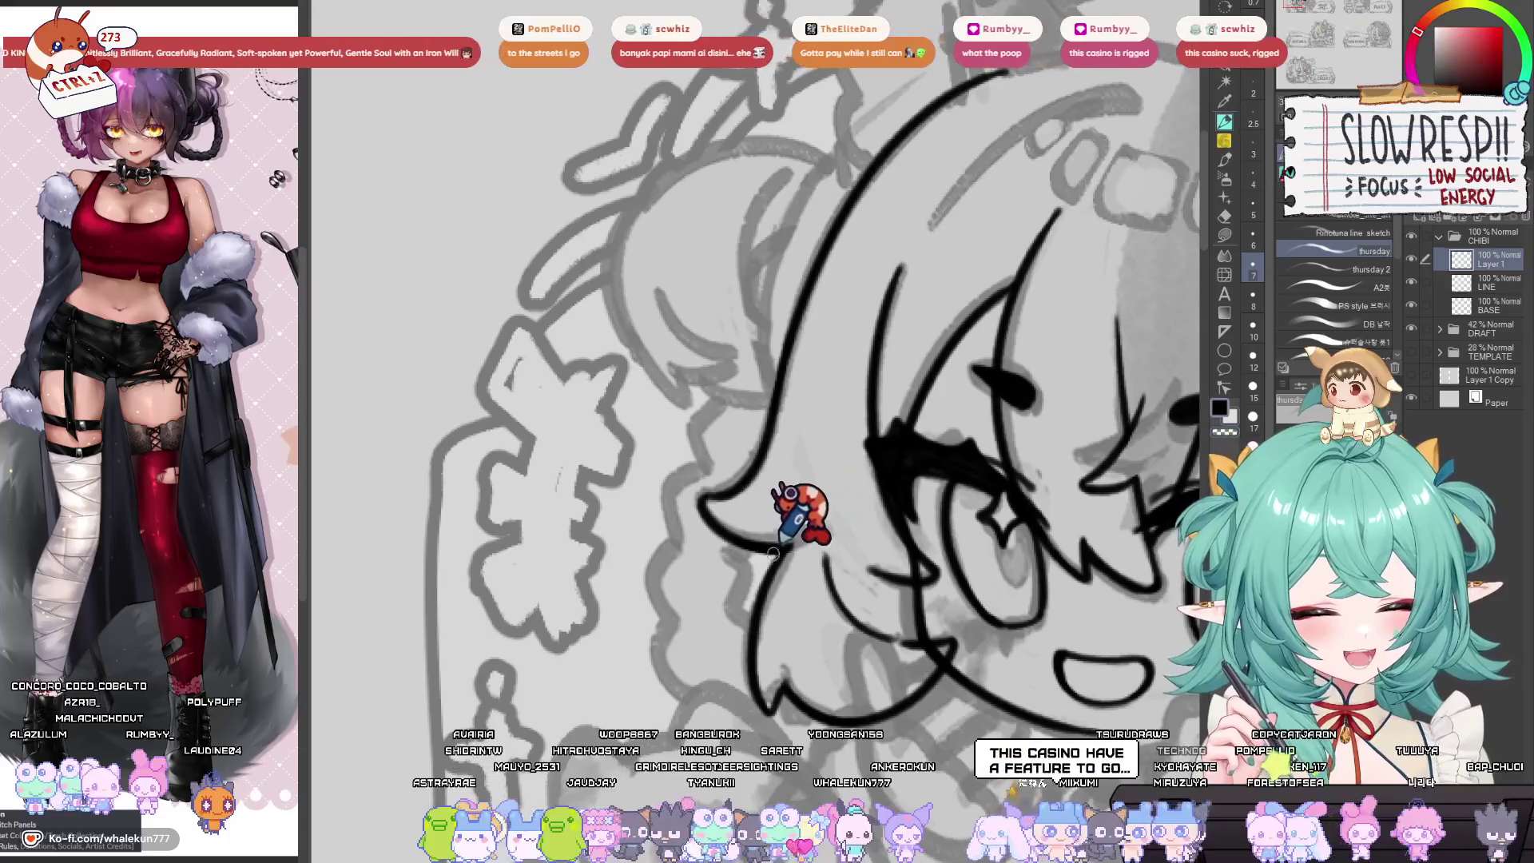
{"action": "mouse_move", "coordinate": [701, 551]}
{"action": "left_mouse_down"}
{"action": "mouse_move", "coordinate": [781, 574]}
{"action": "mouse_move", "coordinate": [765, 570]}
{"action": "left_mouse_up"}
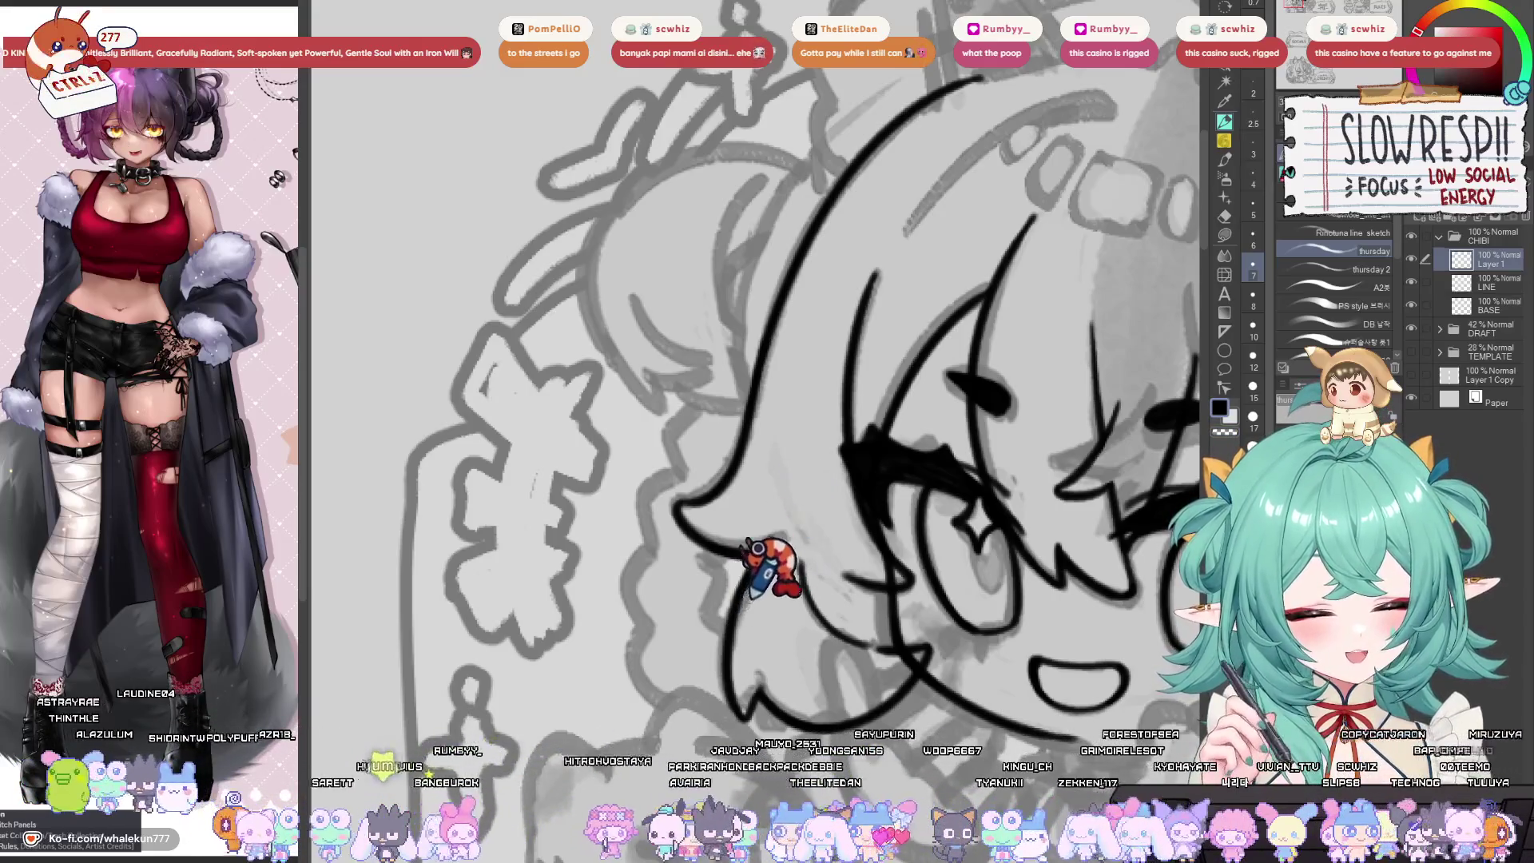
{"action": "scroll", "coordinate": [804, 540], "scroll_direction": "down", "scroll_amount": 5}
{"action": "scroll", "coordinate": [783, 607], "scroll_direction": "up", "scroll_amount": 4}
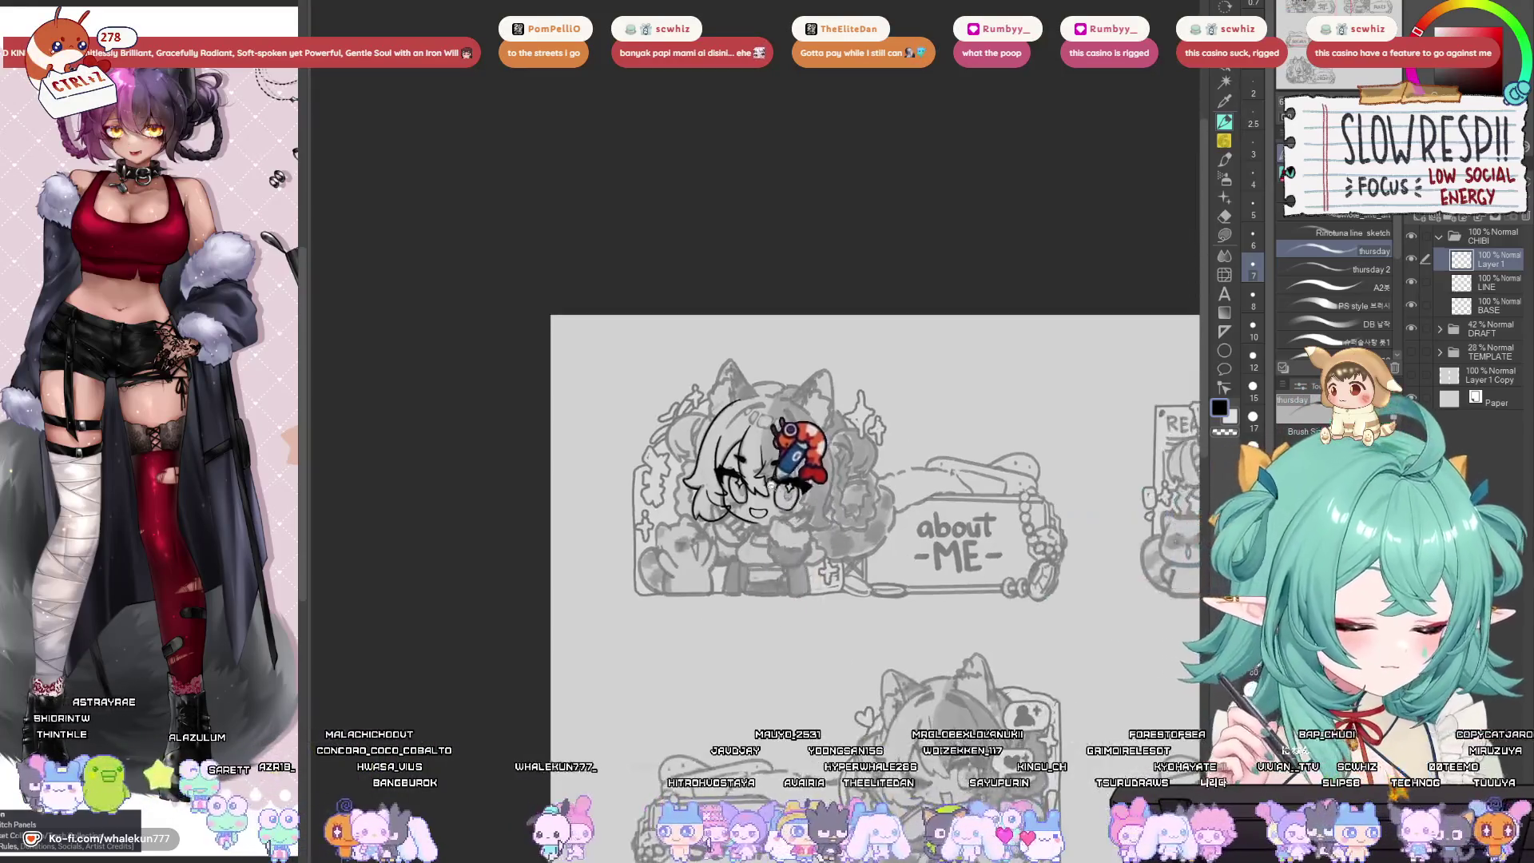
{"action": "scroll", "coordinate": [723, 496], "scroll_direction": "up", "scroll_amount": 4}
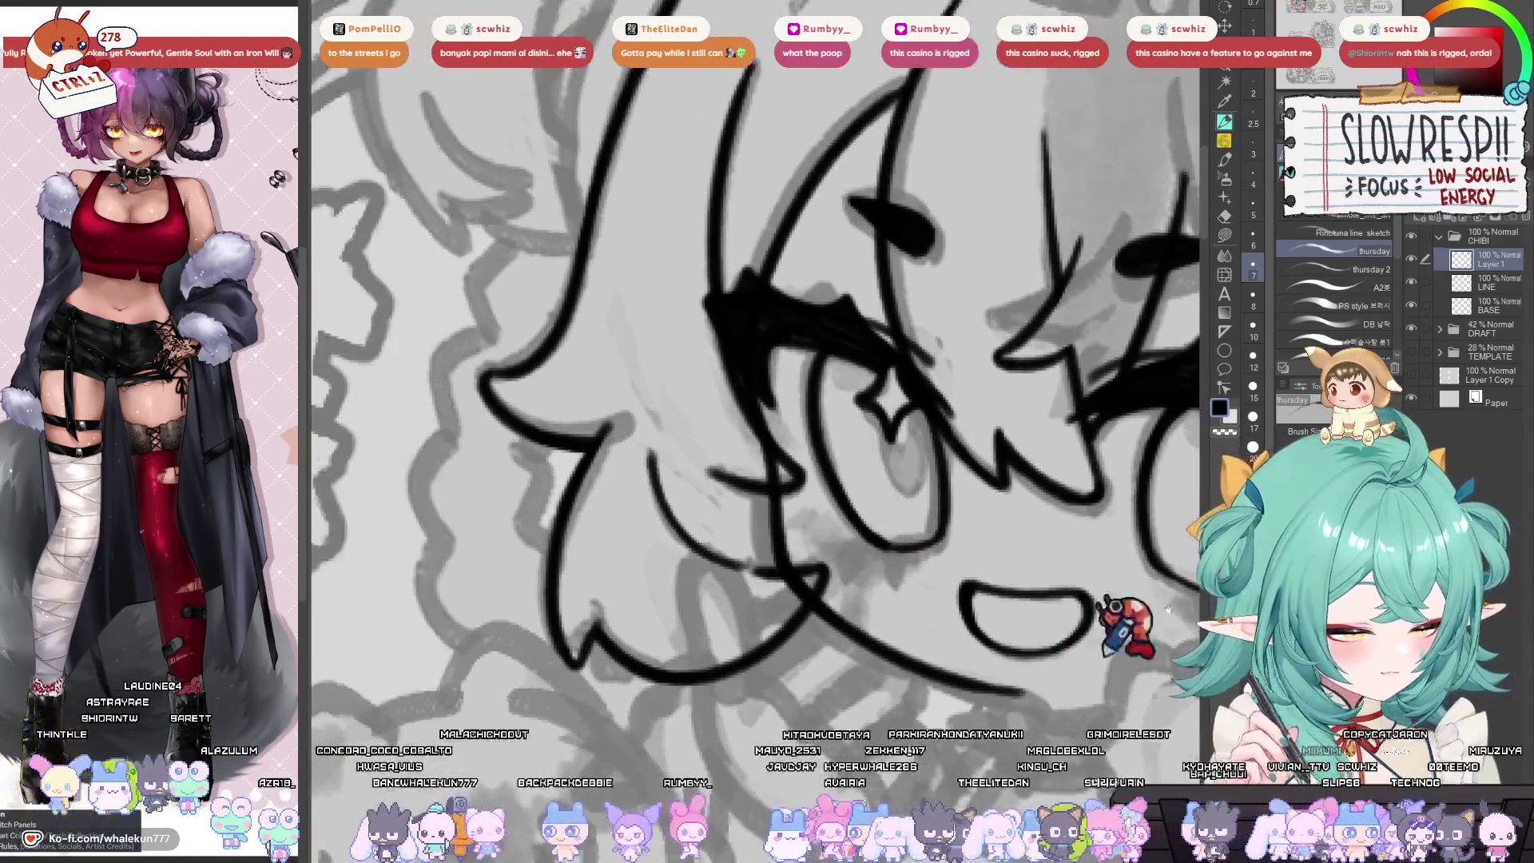
Select the LINE layer and switch to the eraser, settling on size 6 over the eyes.
{"action": "left_click", "coordinate": [1486, 282]}
{"action": "key", "text": "e"}
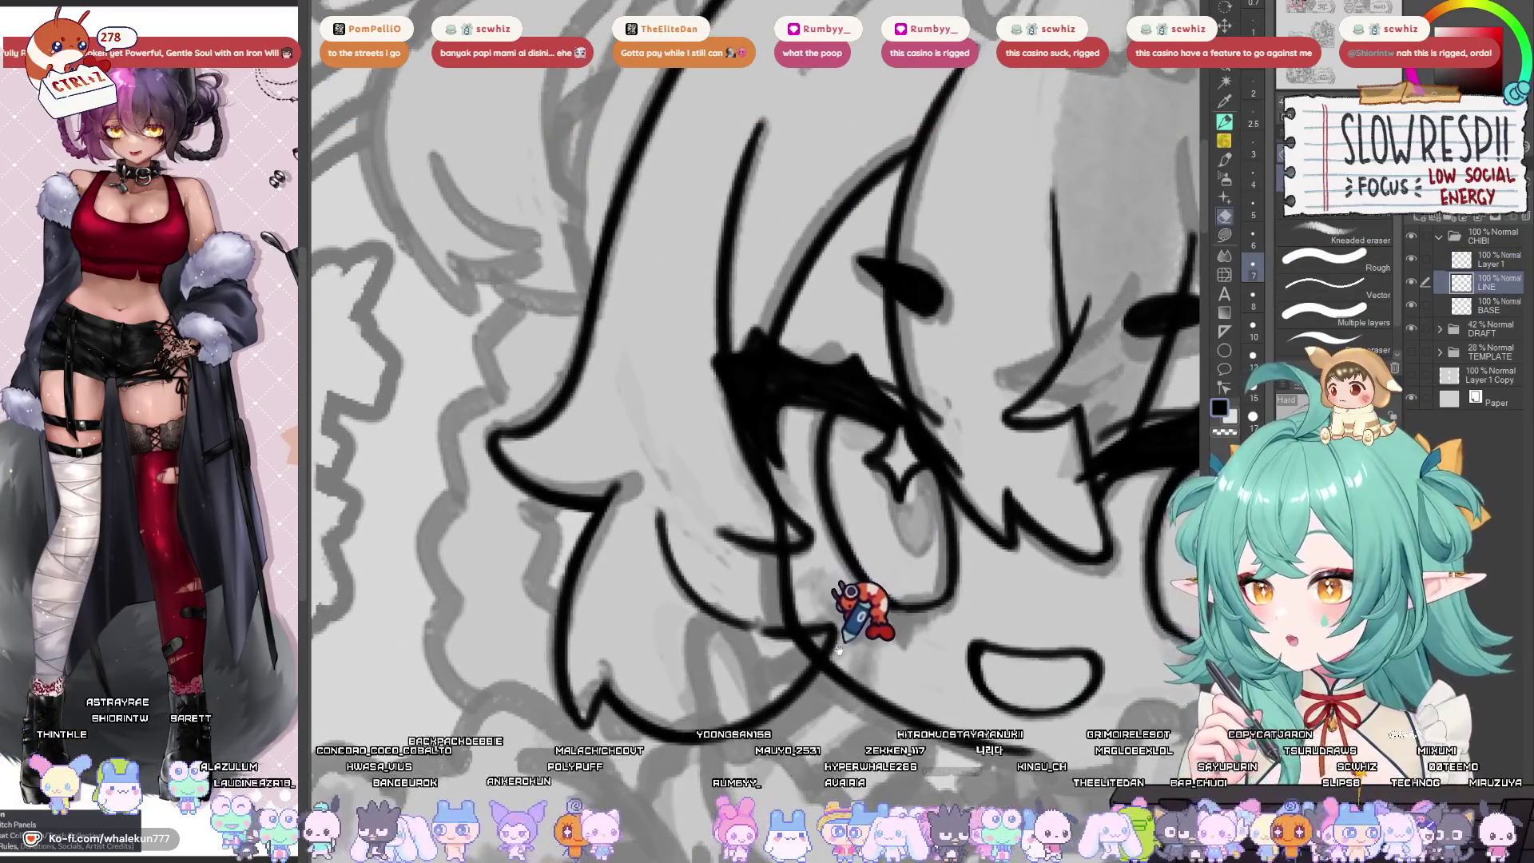
{"action": "left_click_drag", "start_coordinate": [839, 649], "coordinate": [848, 626]}
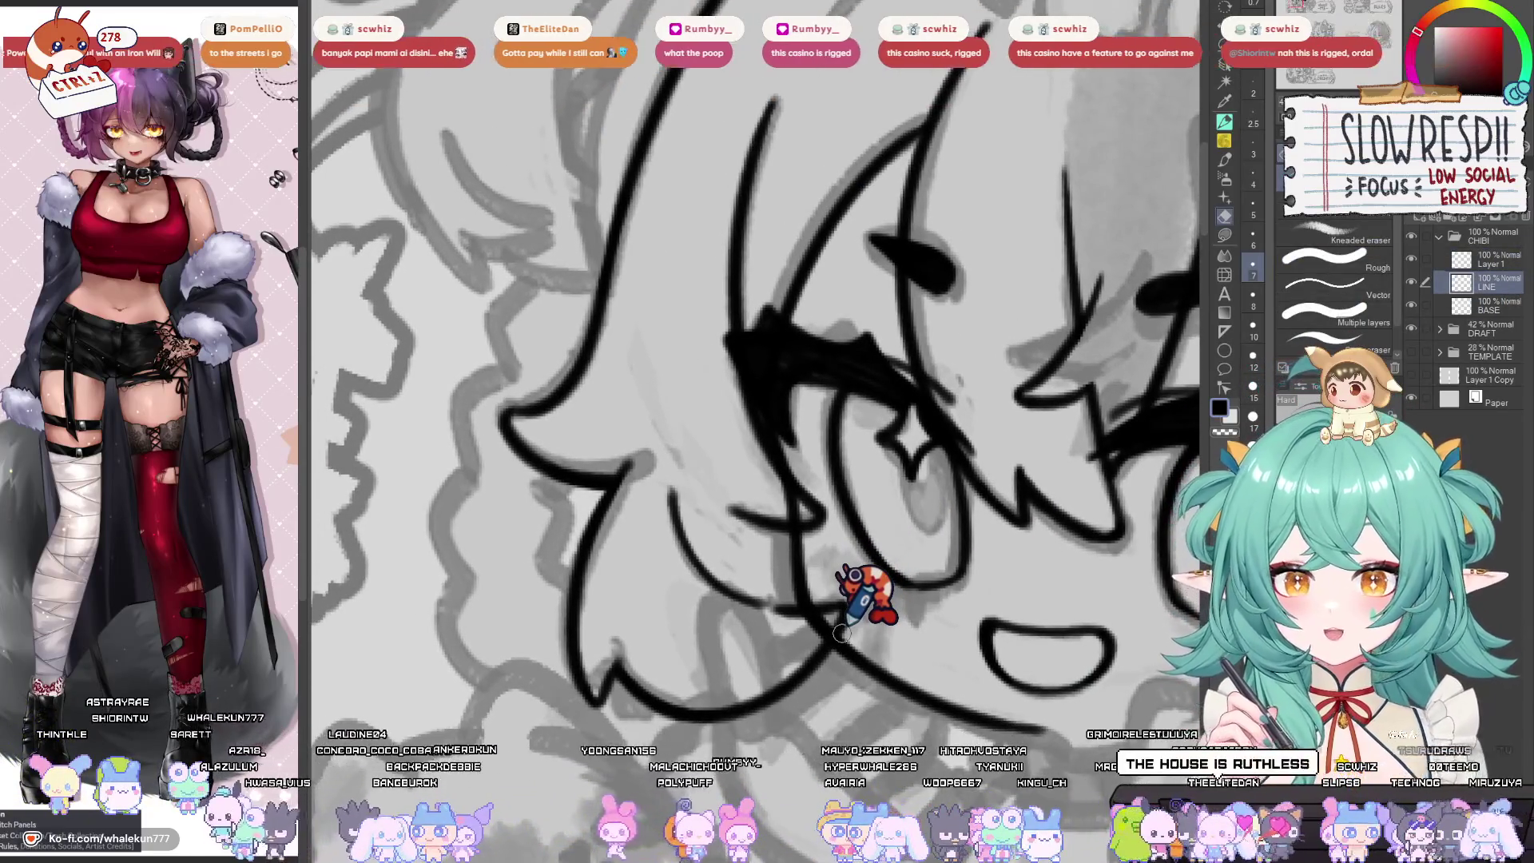
{"action": "key", "text": "bracketleft"}
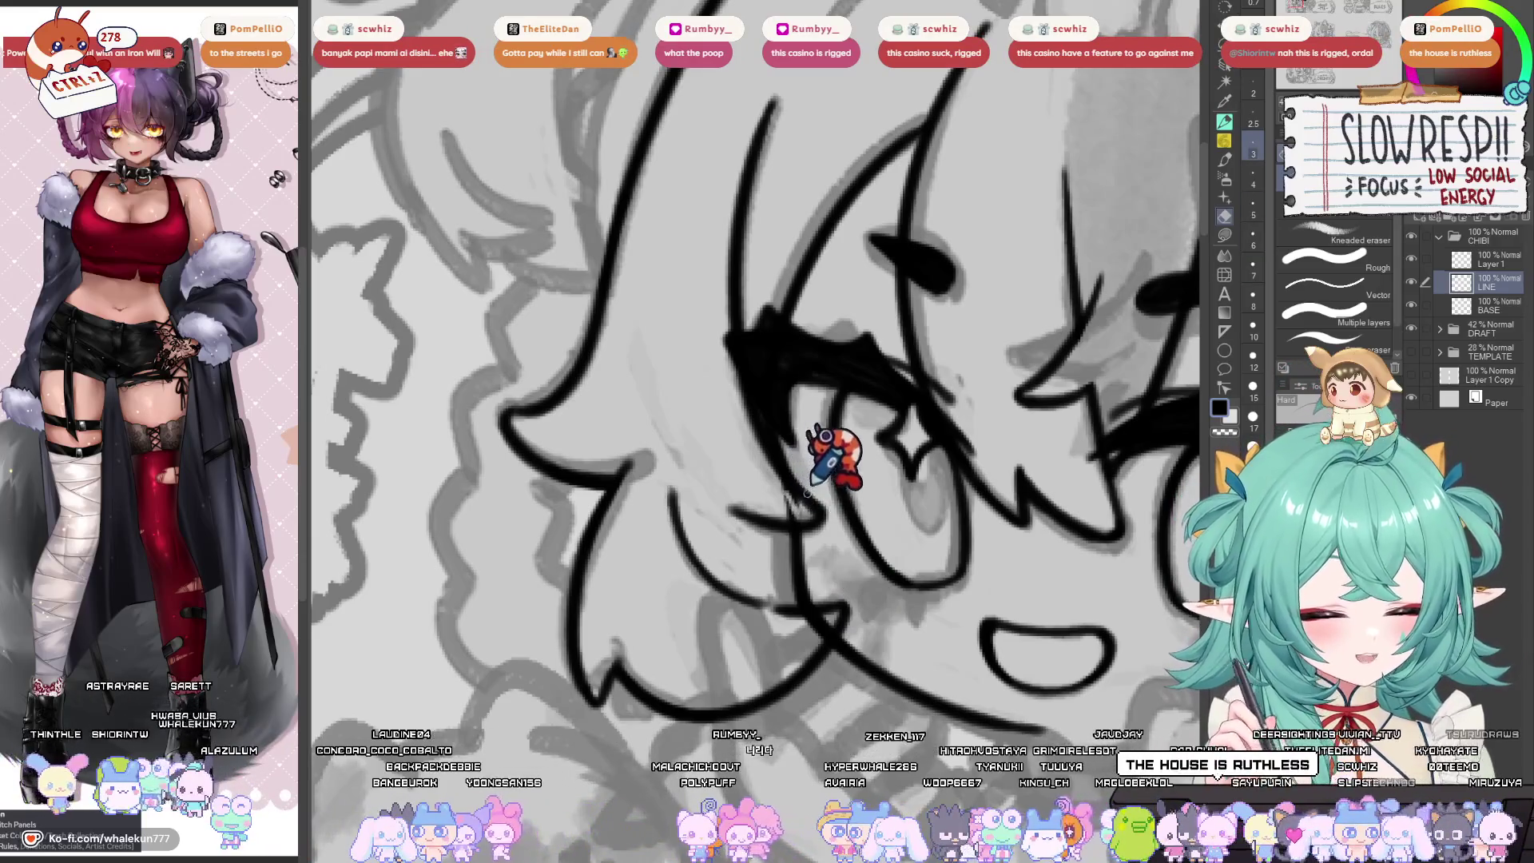
{"action": "key", "text": "bracketright"}
{"action": "scroll", "coordinate": [808, 491], "scroll_direction": "up", "scroll_amount": 1}
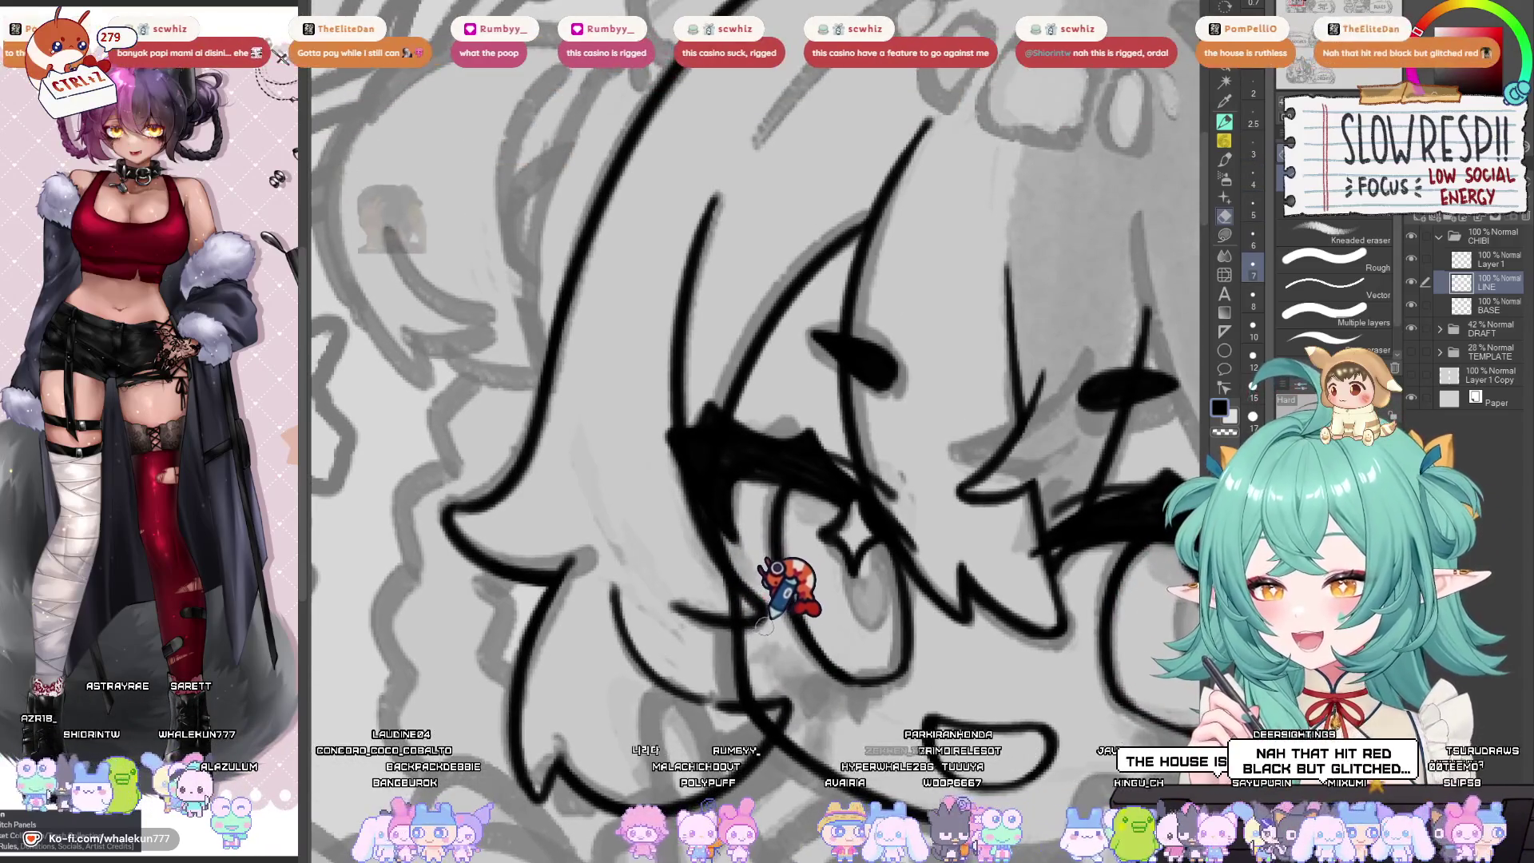
{"action": "key", "text": "bracketright"}
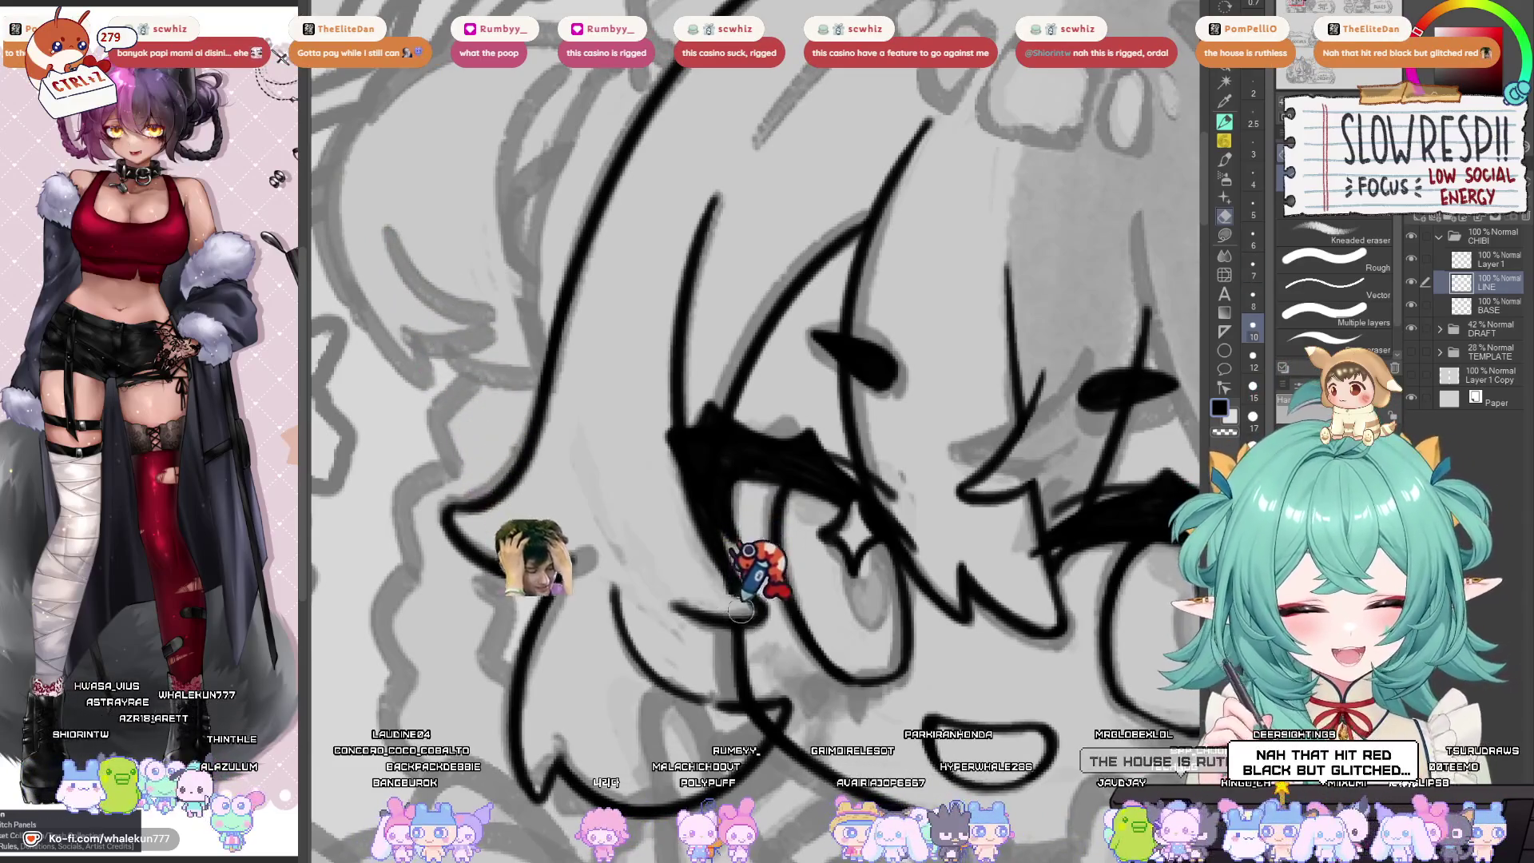
{"action": "key", "text": "bracketright"}
{"action": "mouse_move", "coordinate": [781, 486]}
{"action": "left_mouse_down"}
{"action": "mouse_move", "coordinate": [799, 671]}
{"action": "mouse_move", "coordinate": [815, 592]}
{"action": "left_mouse_up"}
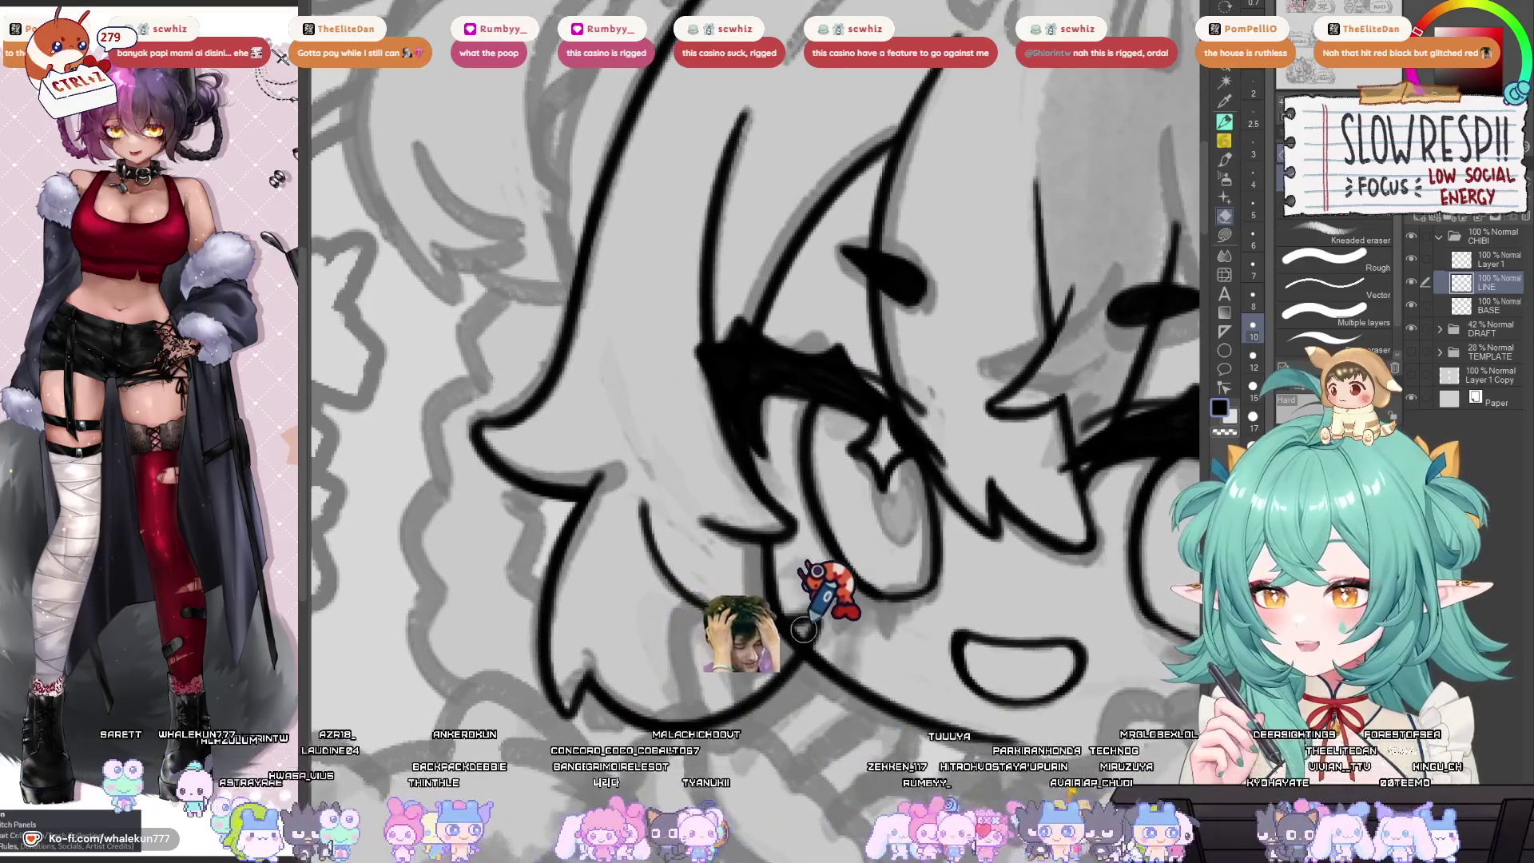
{"action": "mouse_move", "coordinate": [840, 629]}
{"action": "left_mouse_down"}
{"action": "mouse_move", "coordinate": [851, 557]}
{"action": "mouse_move", "coordinate": [802, 610]}
{"action": "left_mouse_up"}
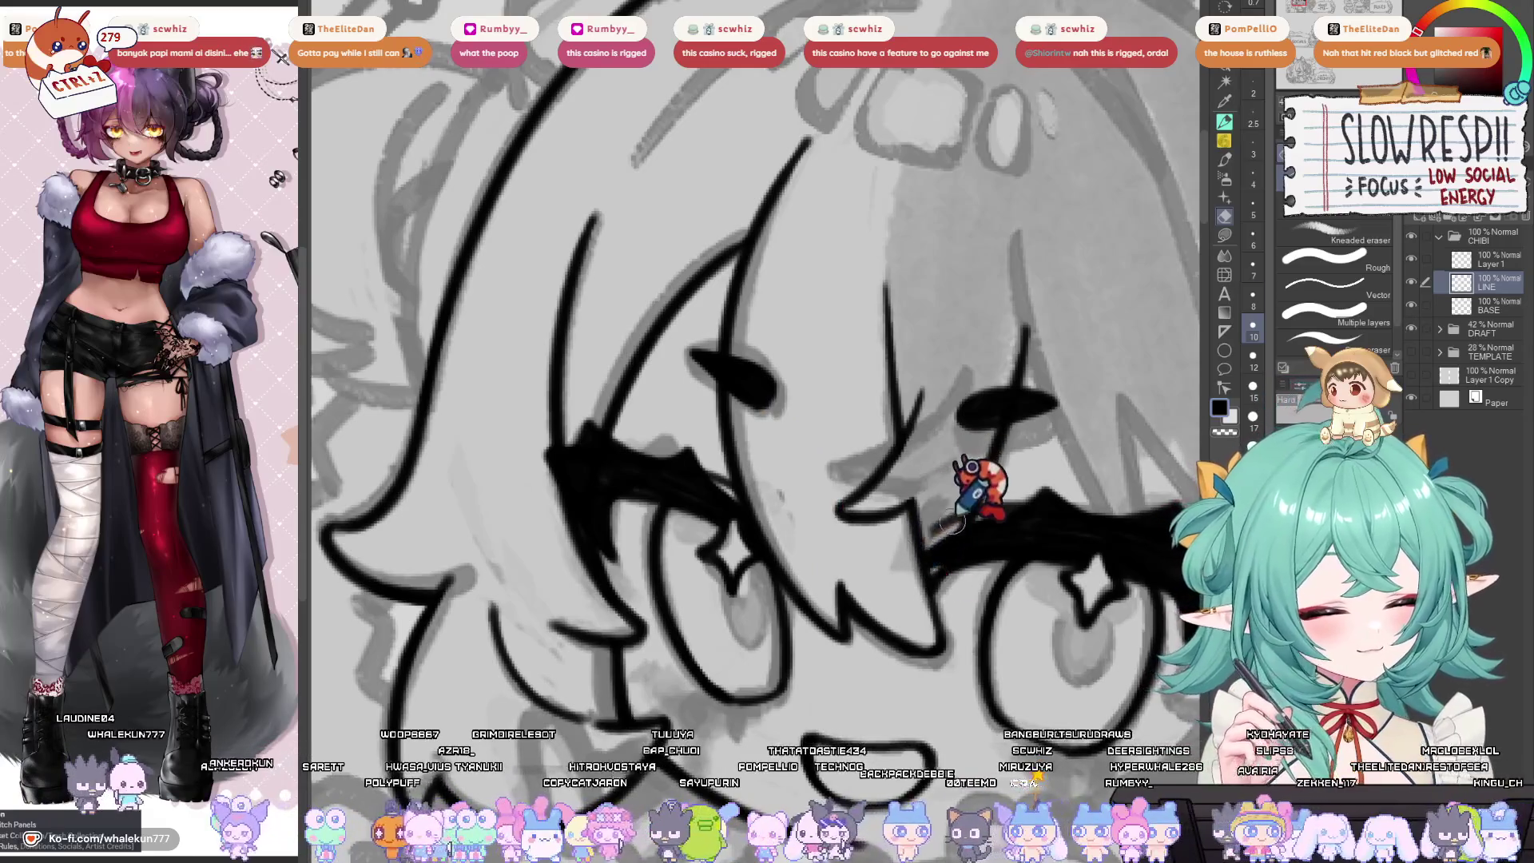
{"action": "key", "text": "bracketleft"}
{"action": "key", "text": "bracketleft"}
{"action": "key", "text": "bracketleft"}
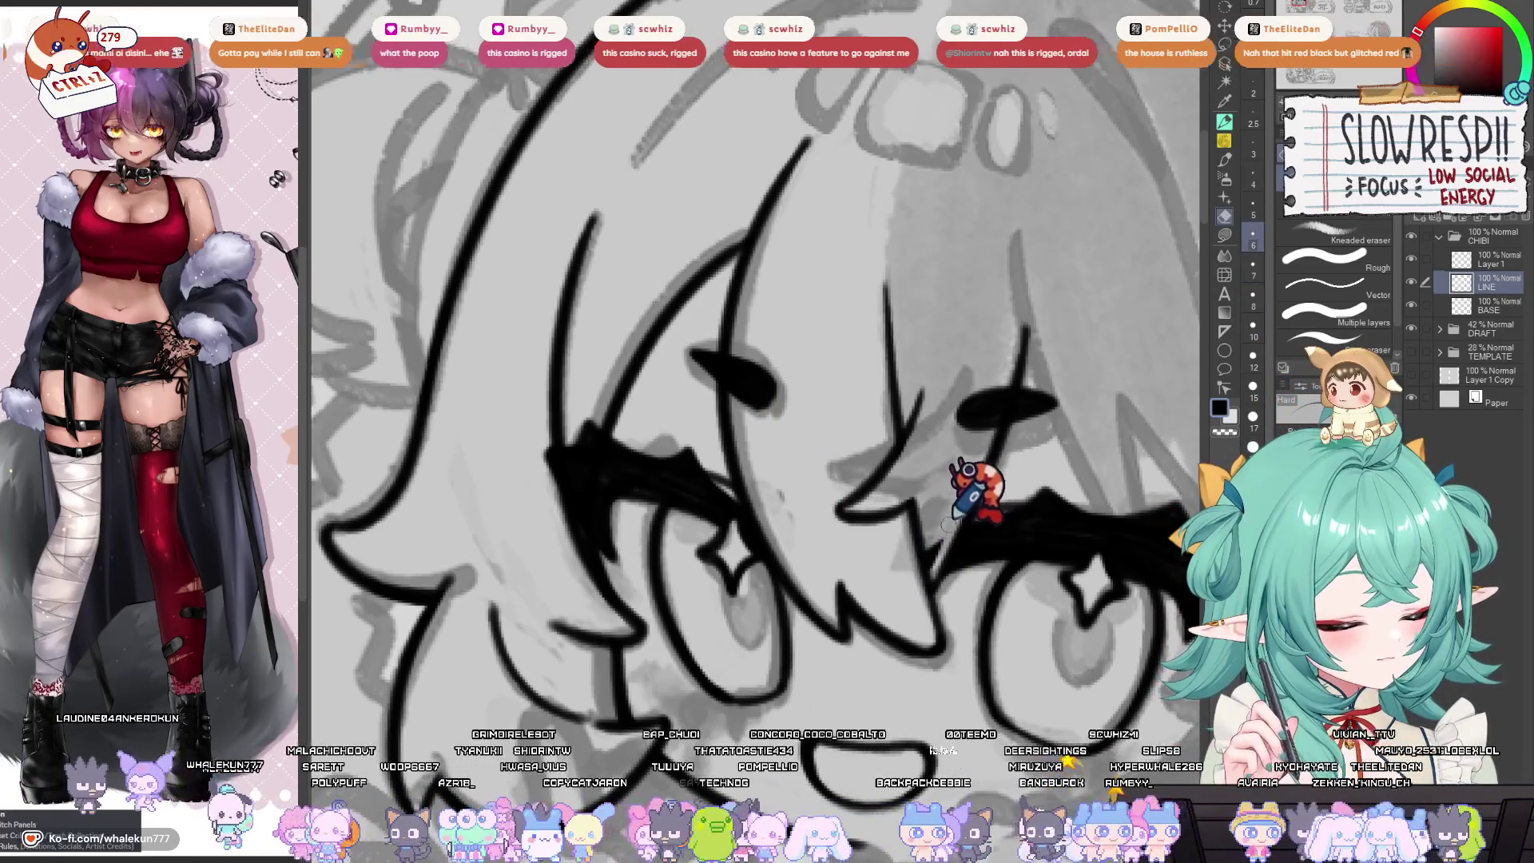
Fade the LINE layer, then restore full opacity to compare it with the sketch.
{"action": "left_click_drag", "start_coordinate": [952, 612], "coordinate": [994, 616]}
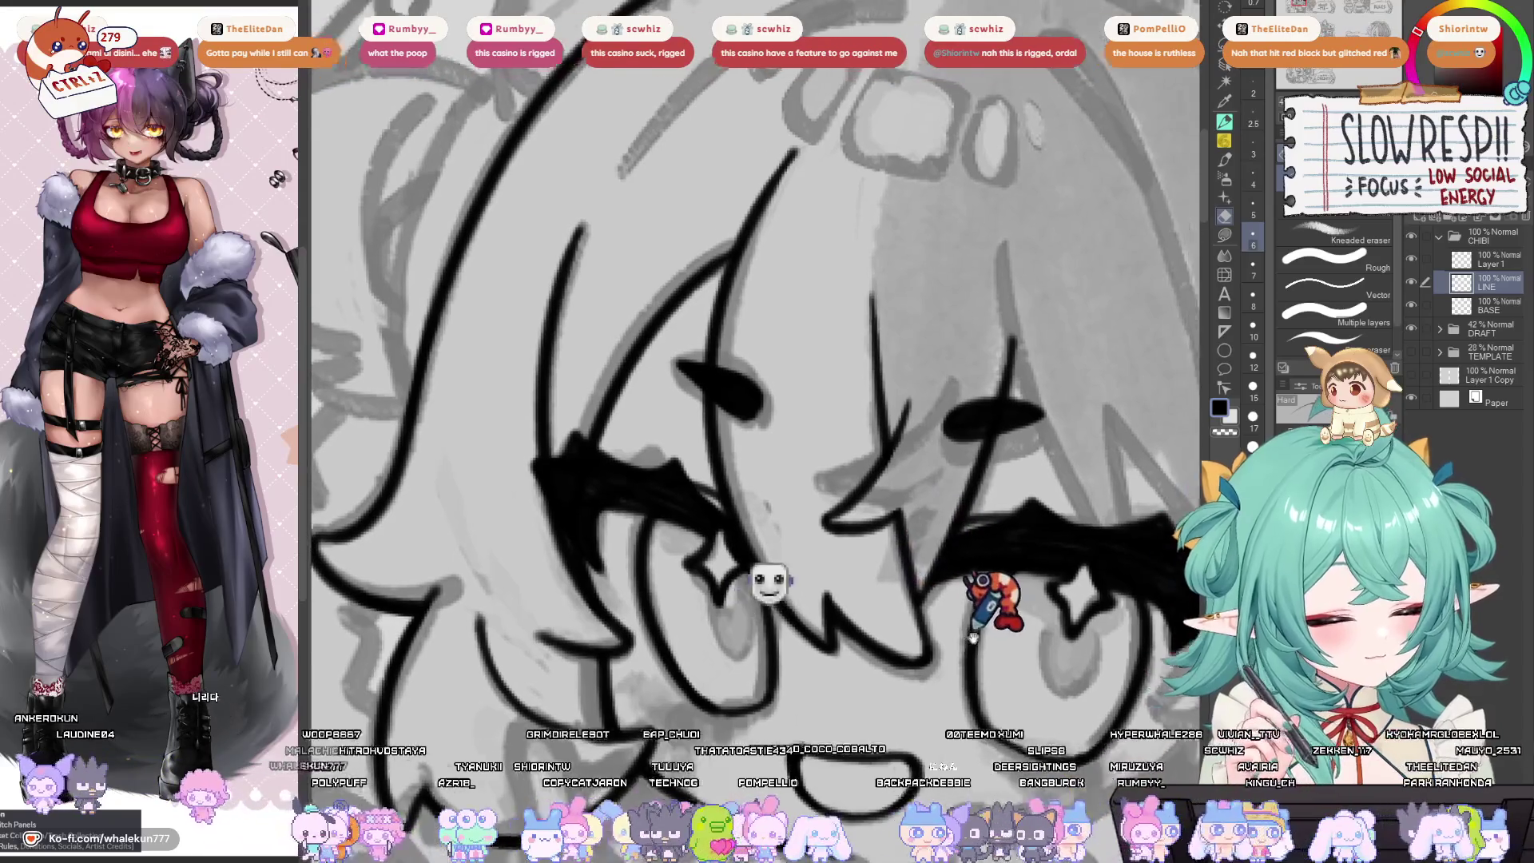
{"action": "key", "text": "1"}
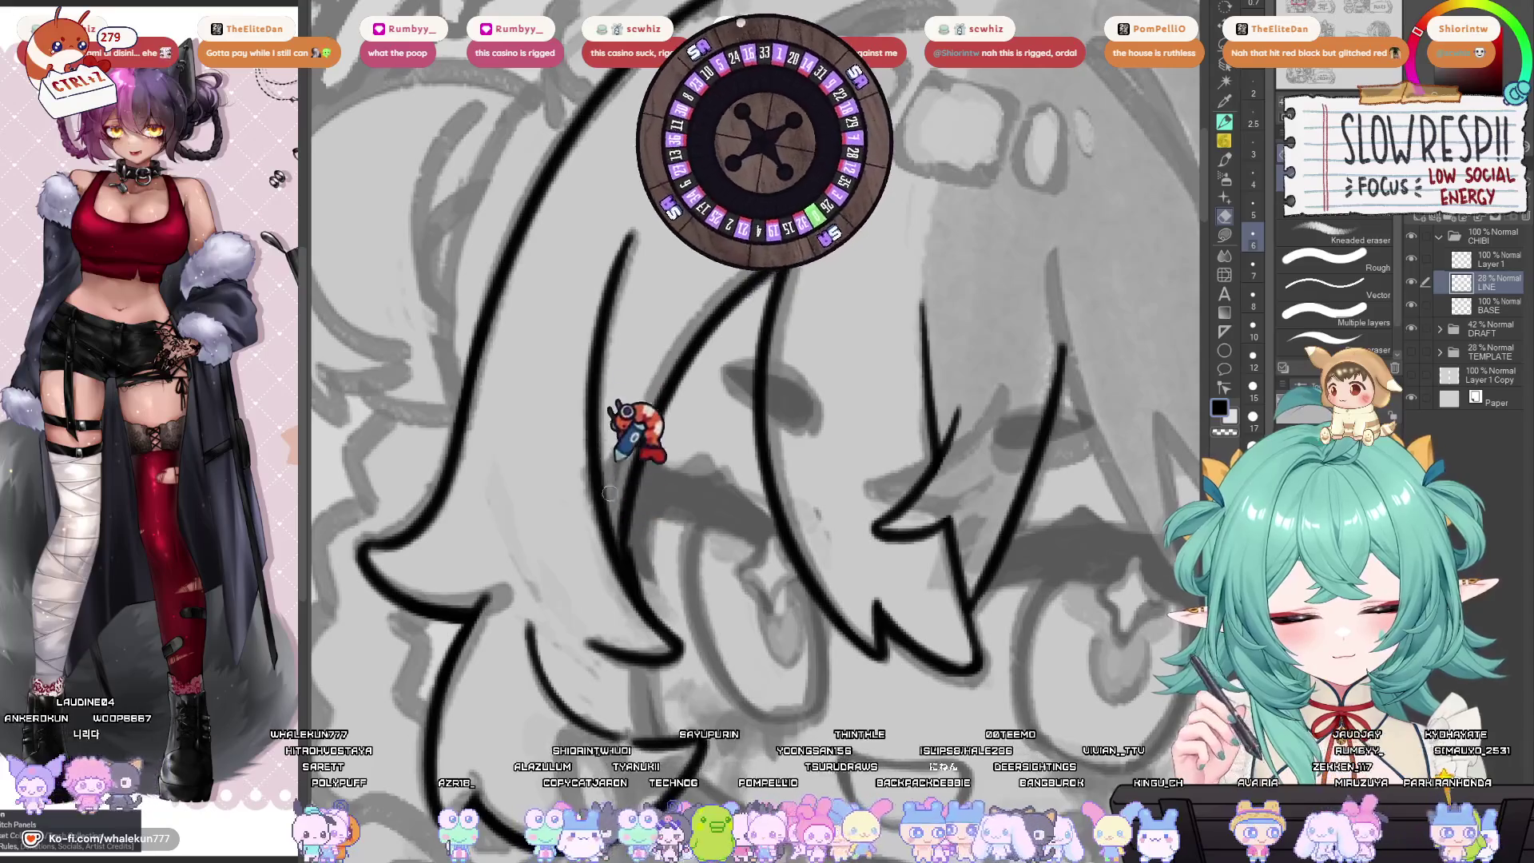
{"action": "key", "text": "1"}
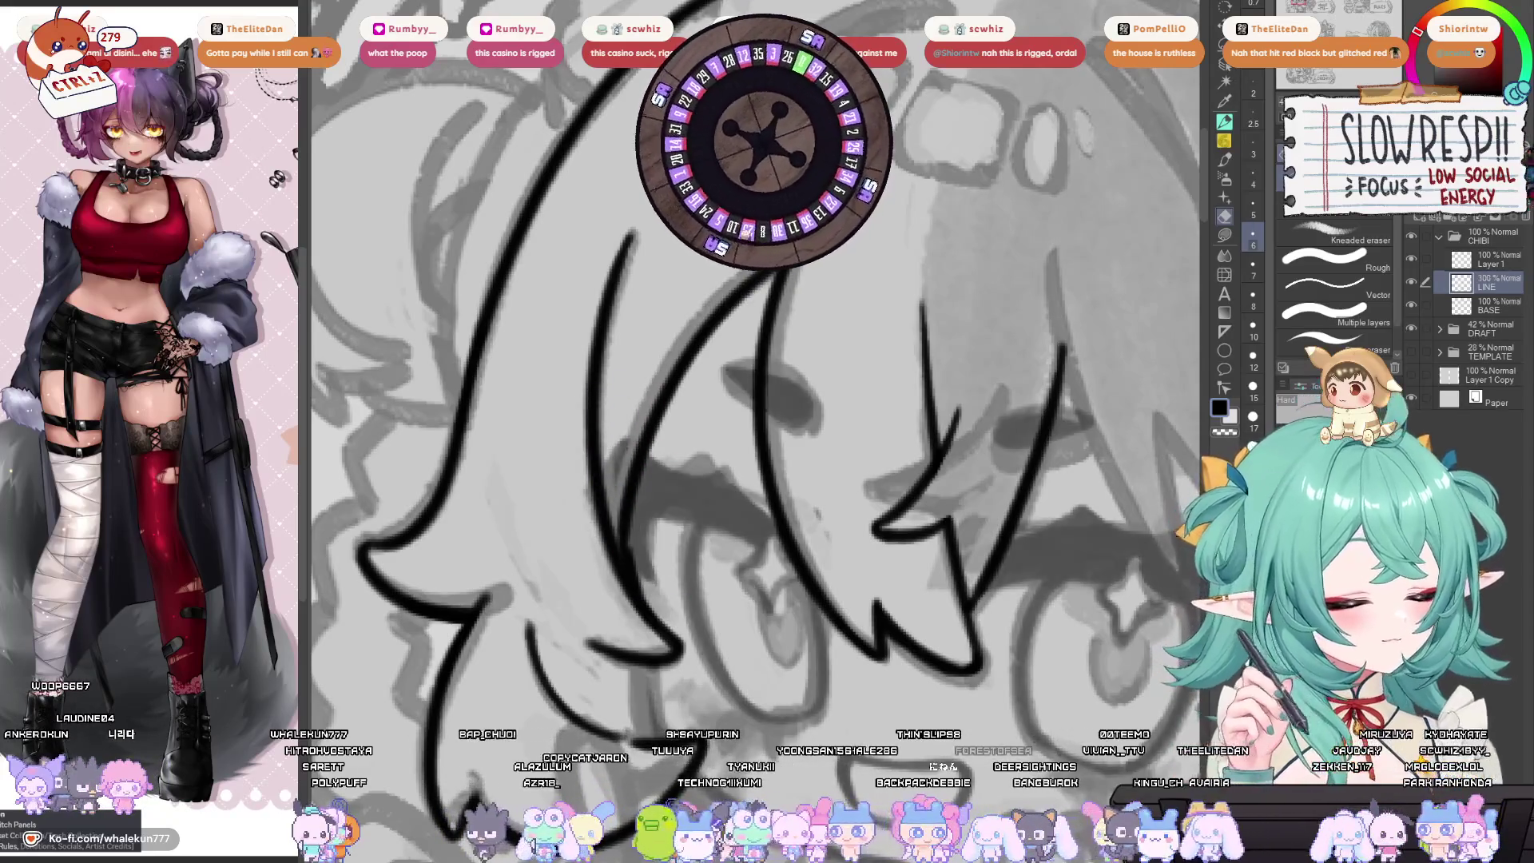
{"action": "scroll", "coordinate": [849, 506], "scroll_direction": "down", "scroll_amount": 3}
Switch back to the pen on Layer 1 and zoom in on the eyes and brows.
{"action": "key", "text": "h"}
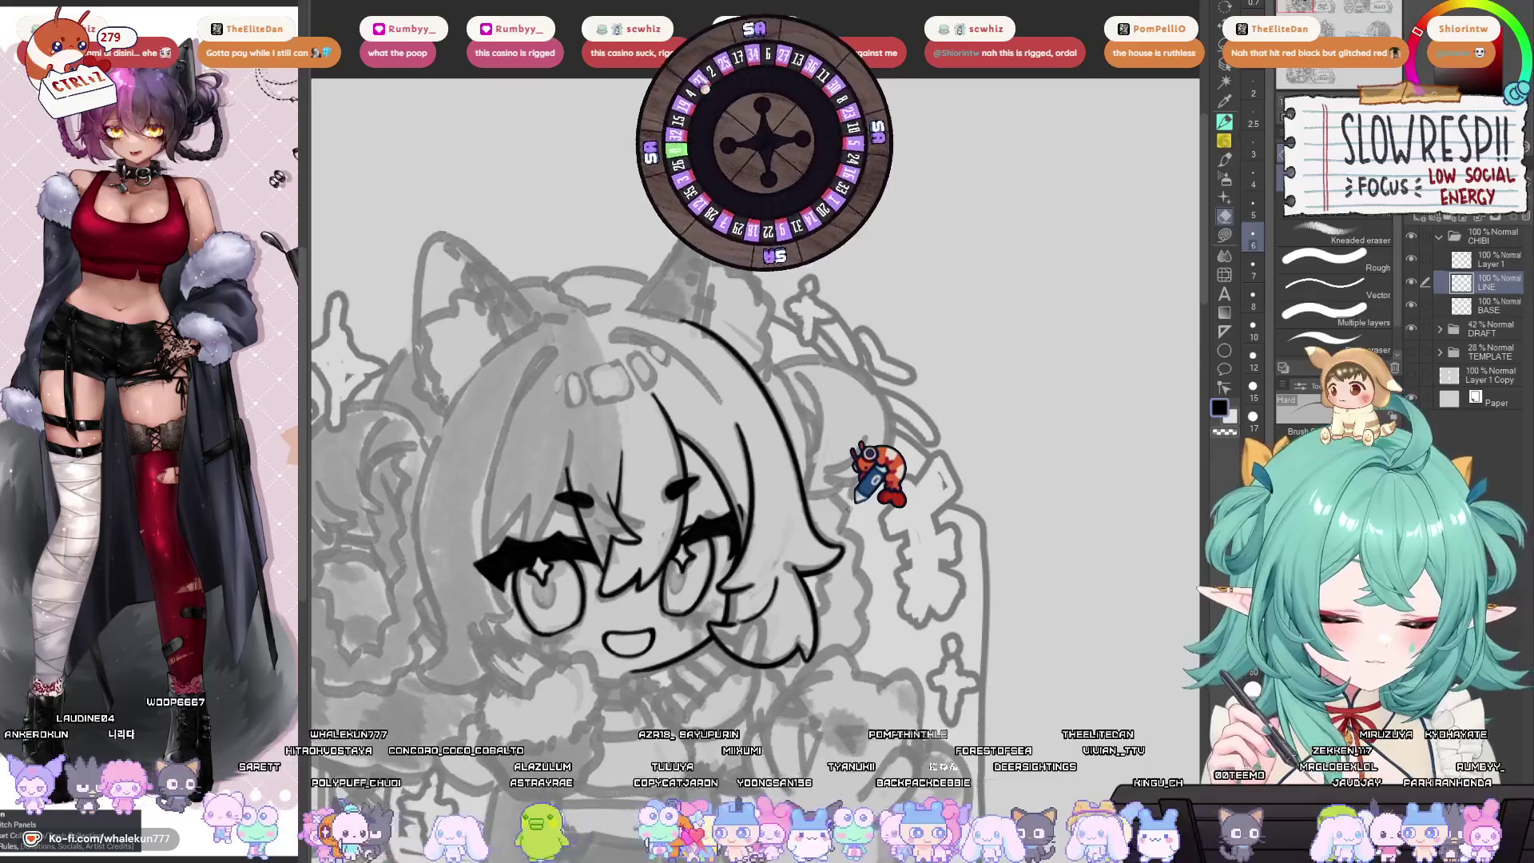
{"action": "key", "text": "h"}
{"action": "key", "text": "p"}
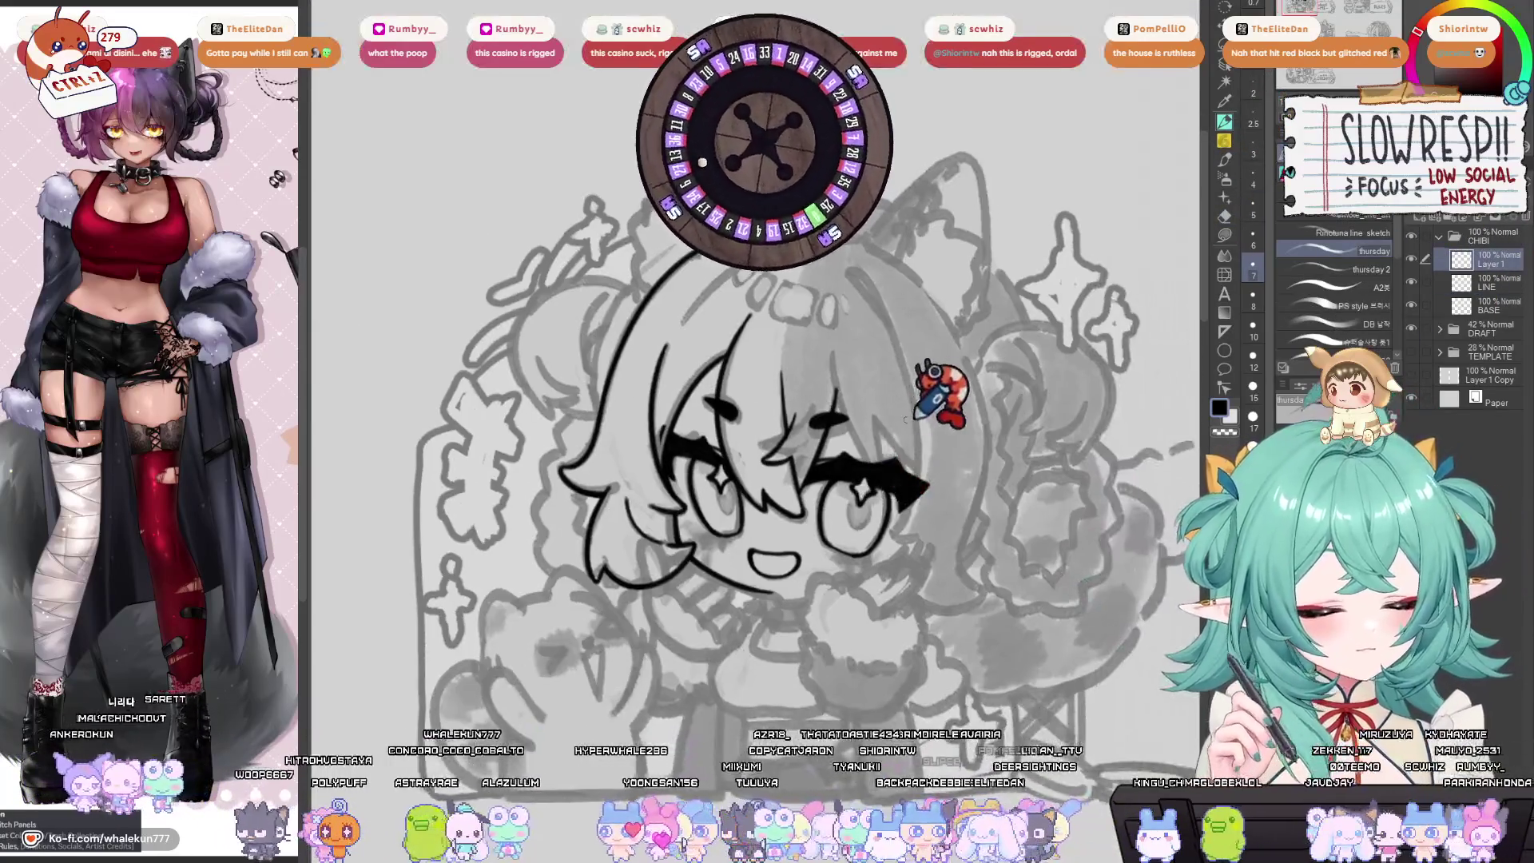
{"action": "scroll", "coordinate": [907, 419], "scroll_direction": "up", "scroll_amount": 3}
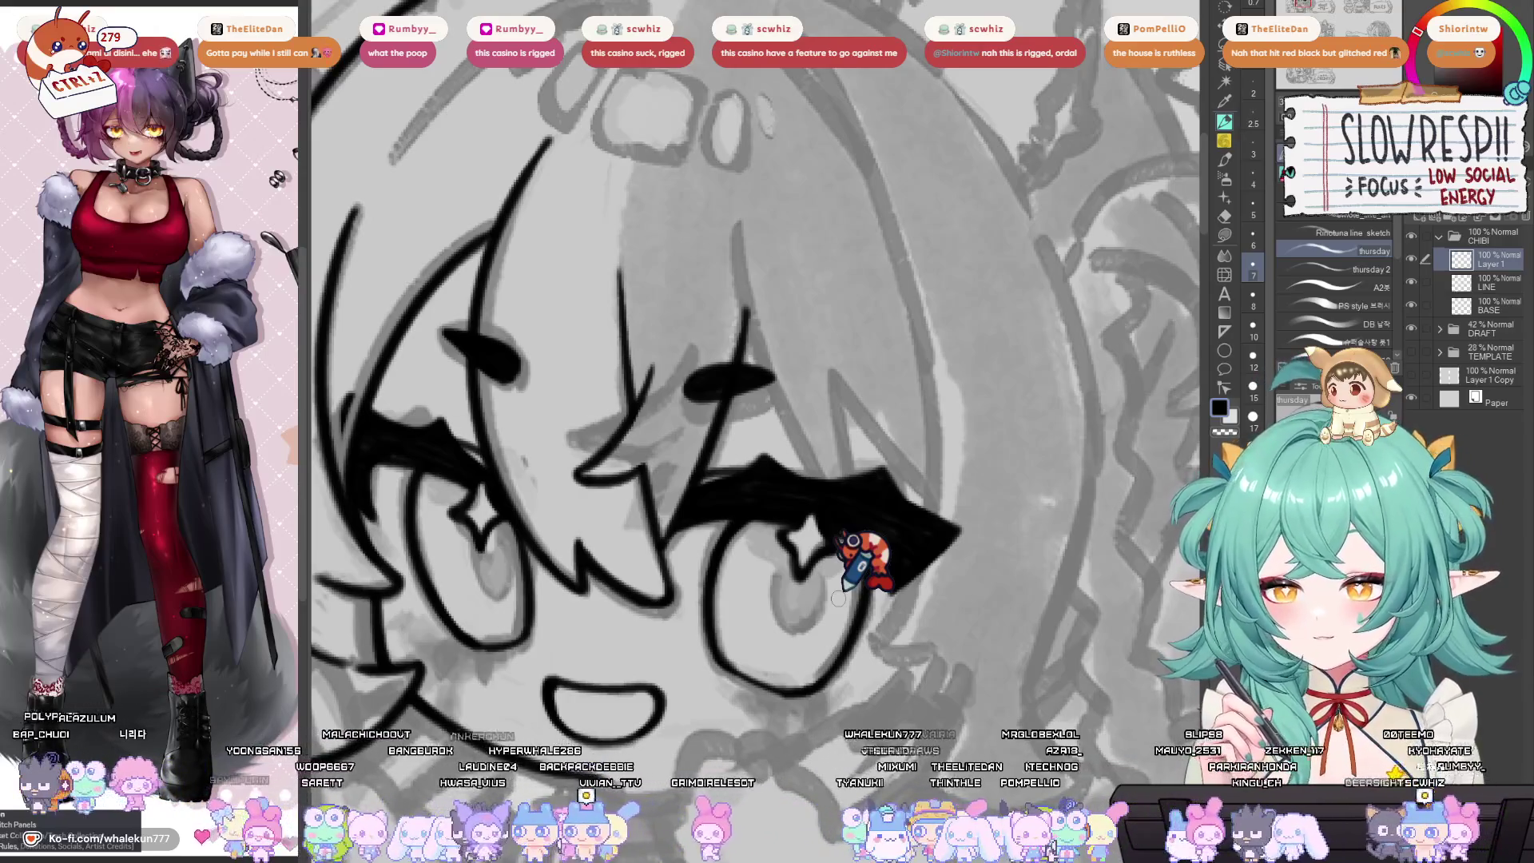
{"action": "mouse_move", "coordinate": [837, 597]}
{"action": "left_mouse_down"}
{"action": "mouse_move", "coordinate": [882, 711]}
{"action": "mouse_move", "coordinate": [885, 576]}
{"action": "mouse_move", "coordinate": [938, 618]}
{"action": "mouse_move", "coordinate": [903, 628]}
{"action": "left_mouse_up"}
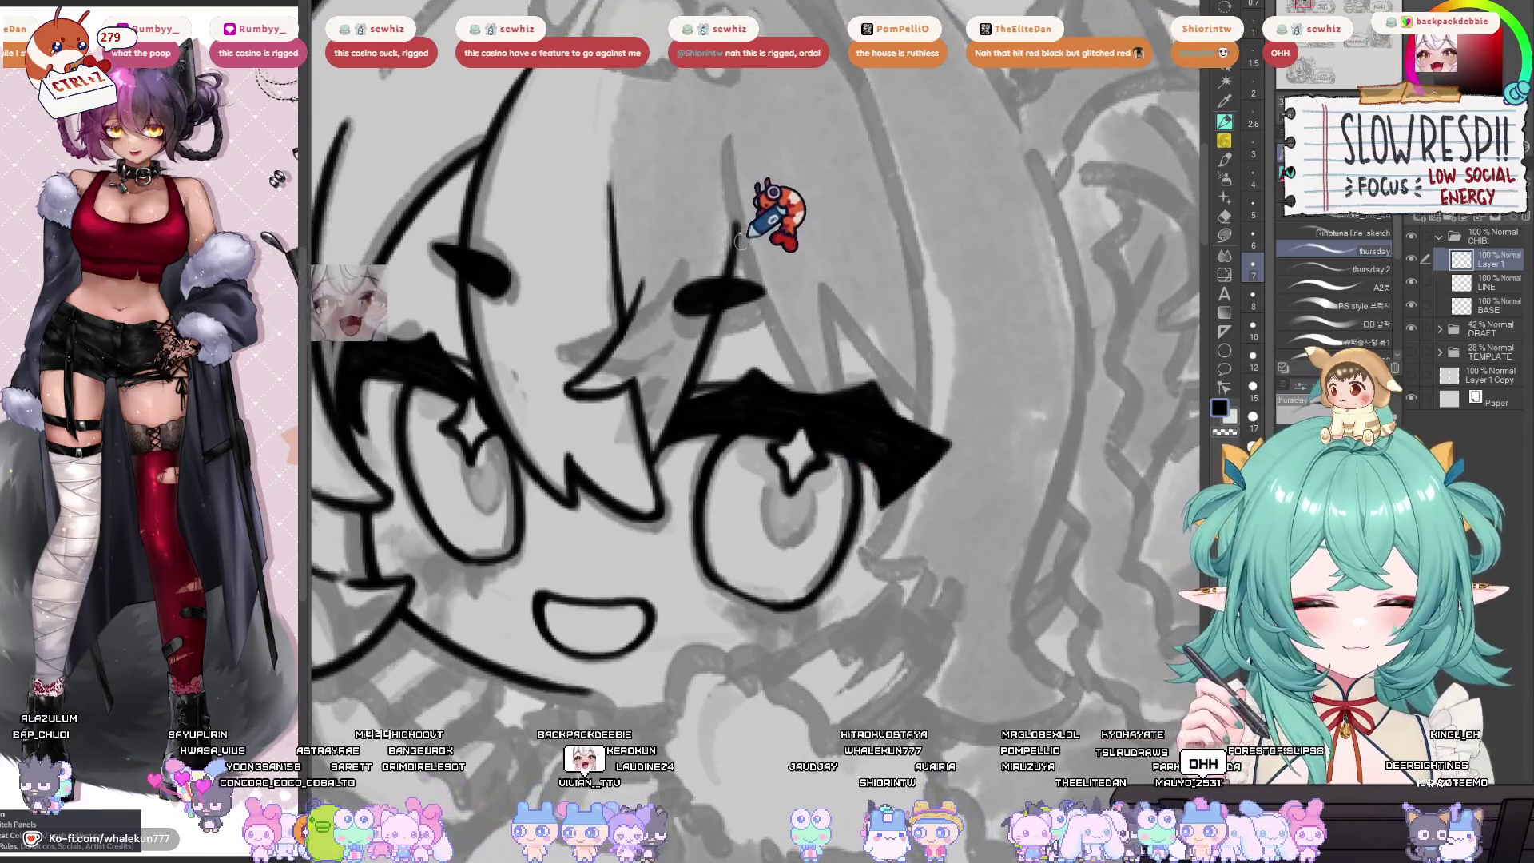
Try inking a forehead hair strand, undoing both attempts and checking the flipped view.
{"action": "mouse_move", "coordinate": [736, 226]}
{"action": "left_mouse_down"}
{"action": "mouse_move", "coordinate": [775, 325]}
{"action": "mouse_move", "coordinate": [835, 388]}
{"action": "left_mouse_up"}
{"action": "key", "text": "ctrl+z"}
{"action": "key", "text": "ctrl+z"}
{"action": "mouse_move", "coordinate": [736, 172]}
{"action": "left_mouse_down"}
{"action": "mouse_move", "coordinate": [835, 396]}
{"action": "mouse_move", "coordinate": [819, 400]}
{"action": "mouse_move", "coordinate": [787, 286]}
{"action": "mouse_move", "coordinate": [831, 392]}
{"action": "left_mouse_up"}
{"action": "key", "text": "ctrl+z"}
{"action": "key", "text": "ctrl+z"}
{"action": "key", "text": "h"}
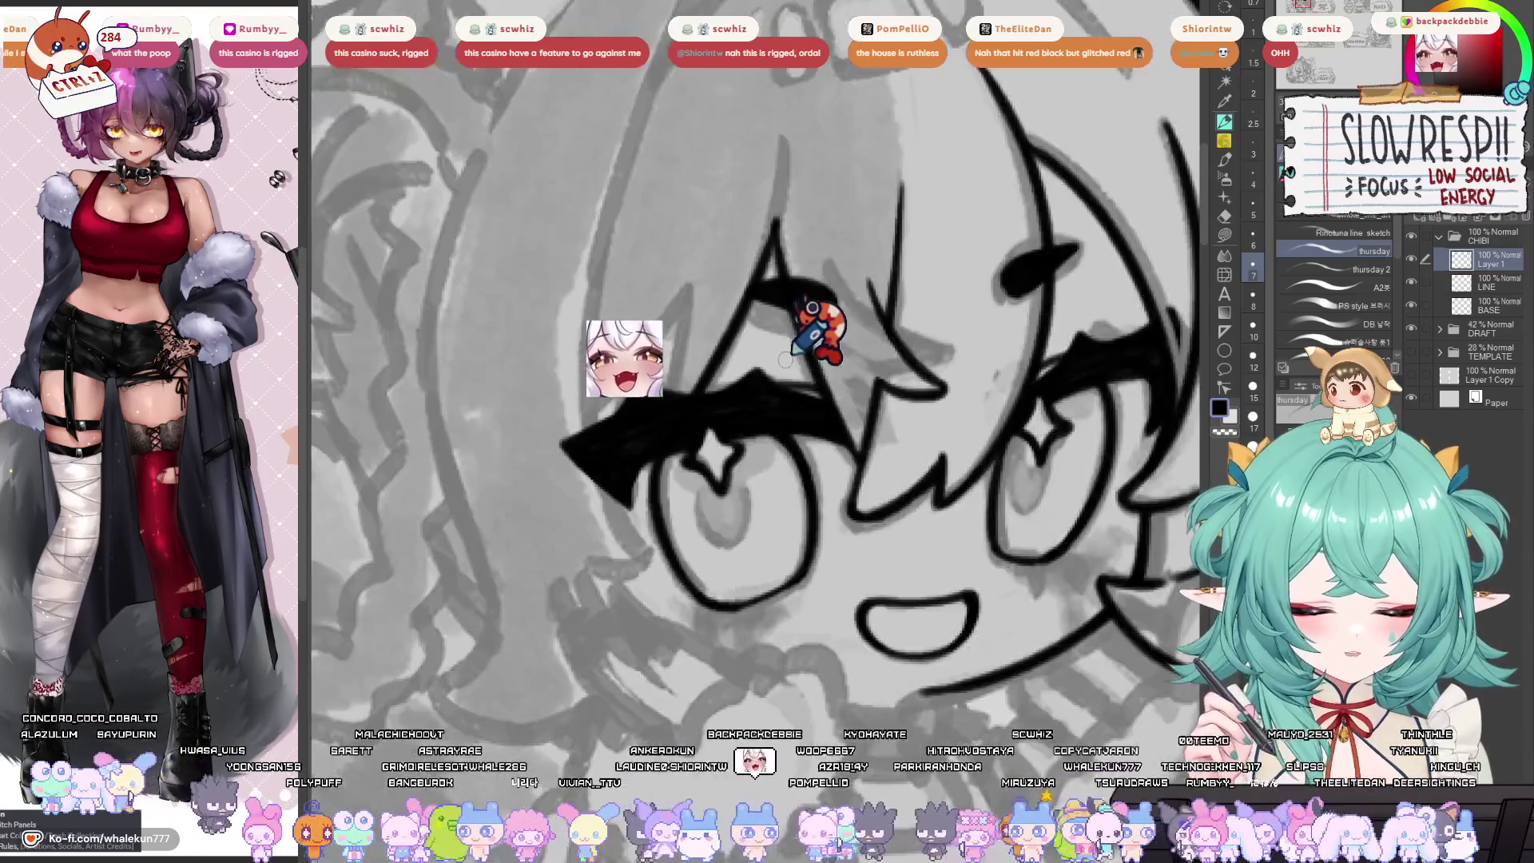
{"action": "key", "text": "h"}
{"action": "scroll", "coordinate": [787, 535], "scroll_direction": "down", "scroll_amount": 2}
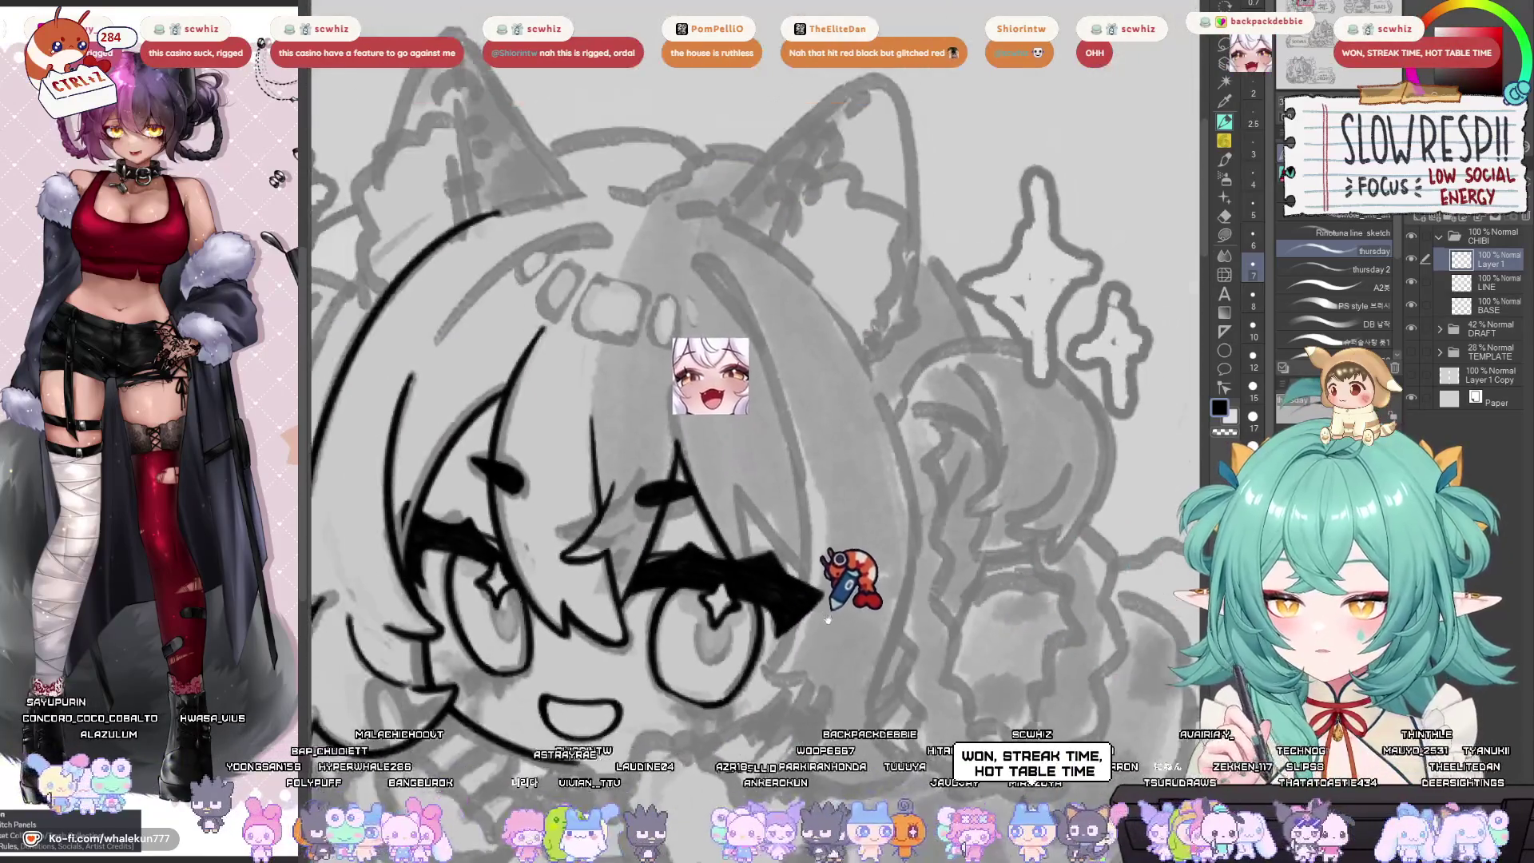
{"action": "scroll", "coordinate": [773, 574], "scroll_direction": "up", "scroll_amount": 2}
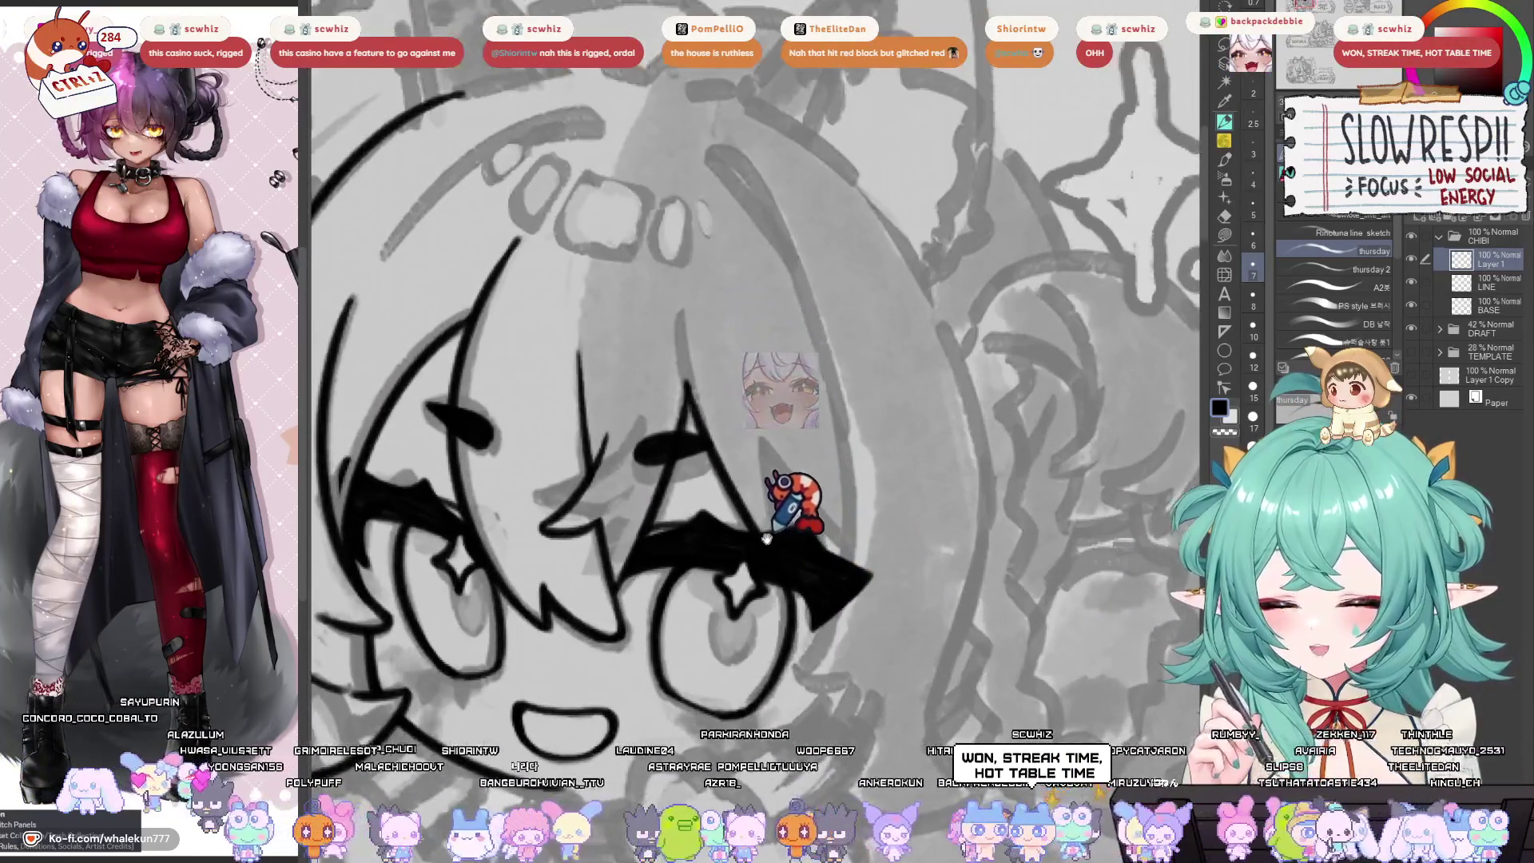
{"action": "scroll", "coordinate": [767, 539], "scroll_direction": "up", "scroll_amount": 3}
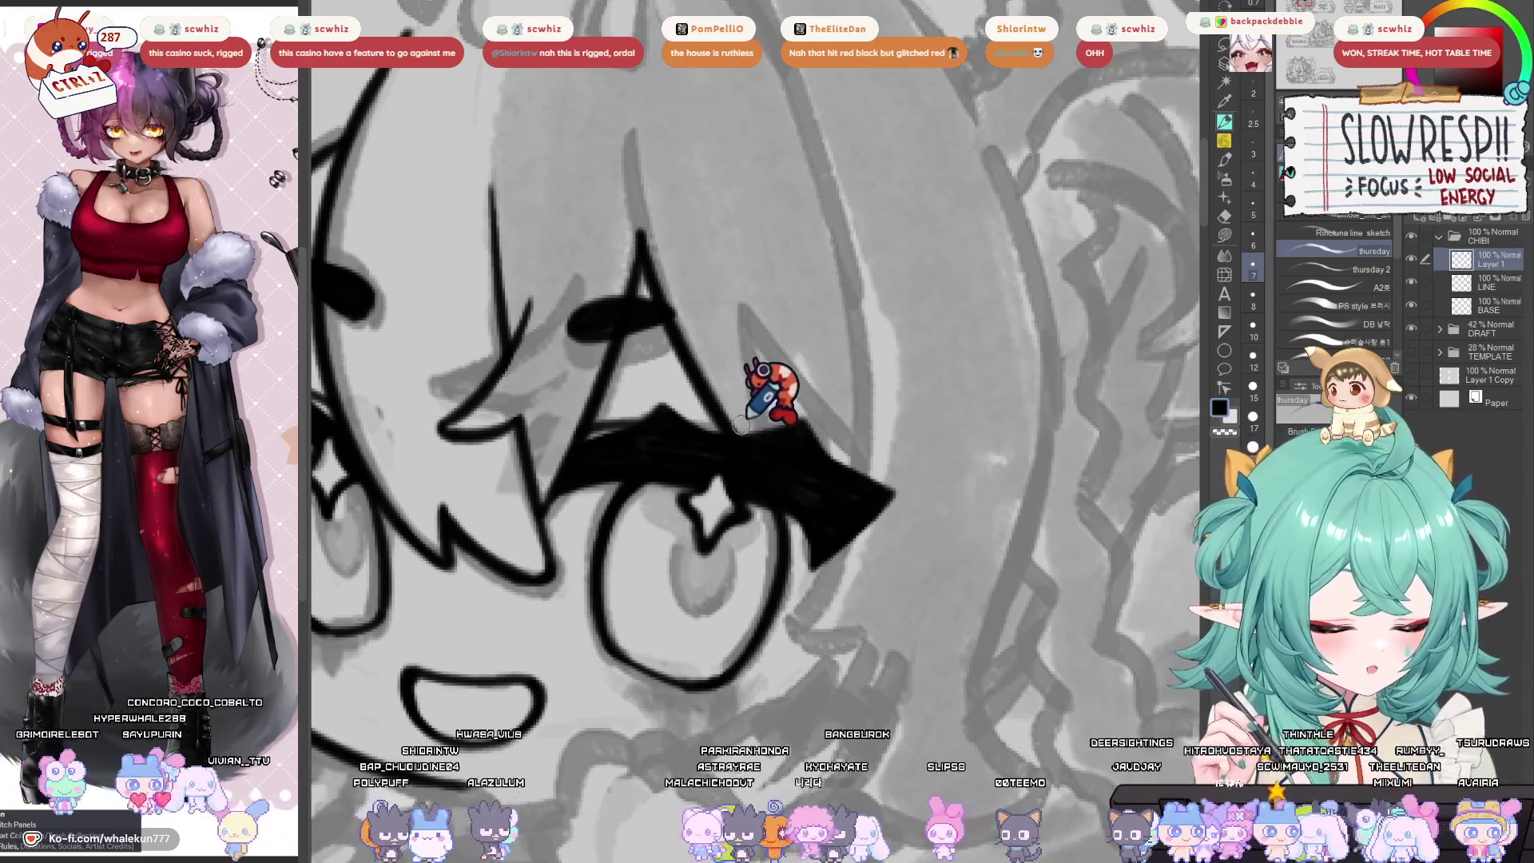
Fade the LINE layer to 58% opacity and ink a stroke beside the eyebrow.
{"action": "left_click_drag", "start_coordinate": [1518, 220], "coordinate": [1478, 220]}
{"action": "left_click_drag", "start_coordinate": [754, 451], "coordinate": [808, 477]}
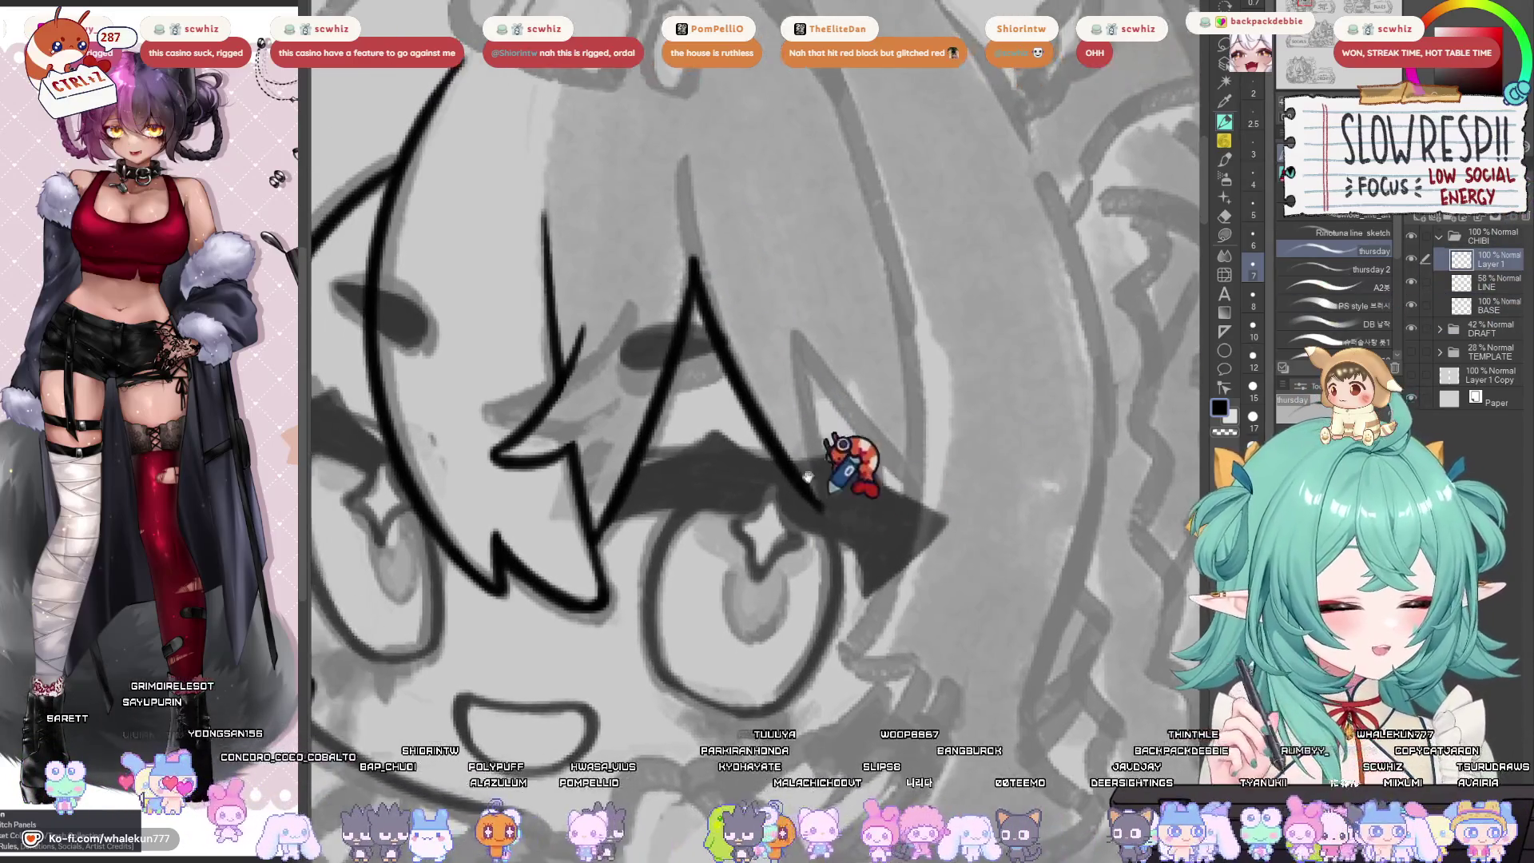
{"action": "left_click_drag", "start_coordinate": [796, 336], "coordinate": [809, 499]}
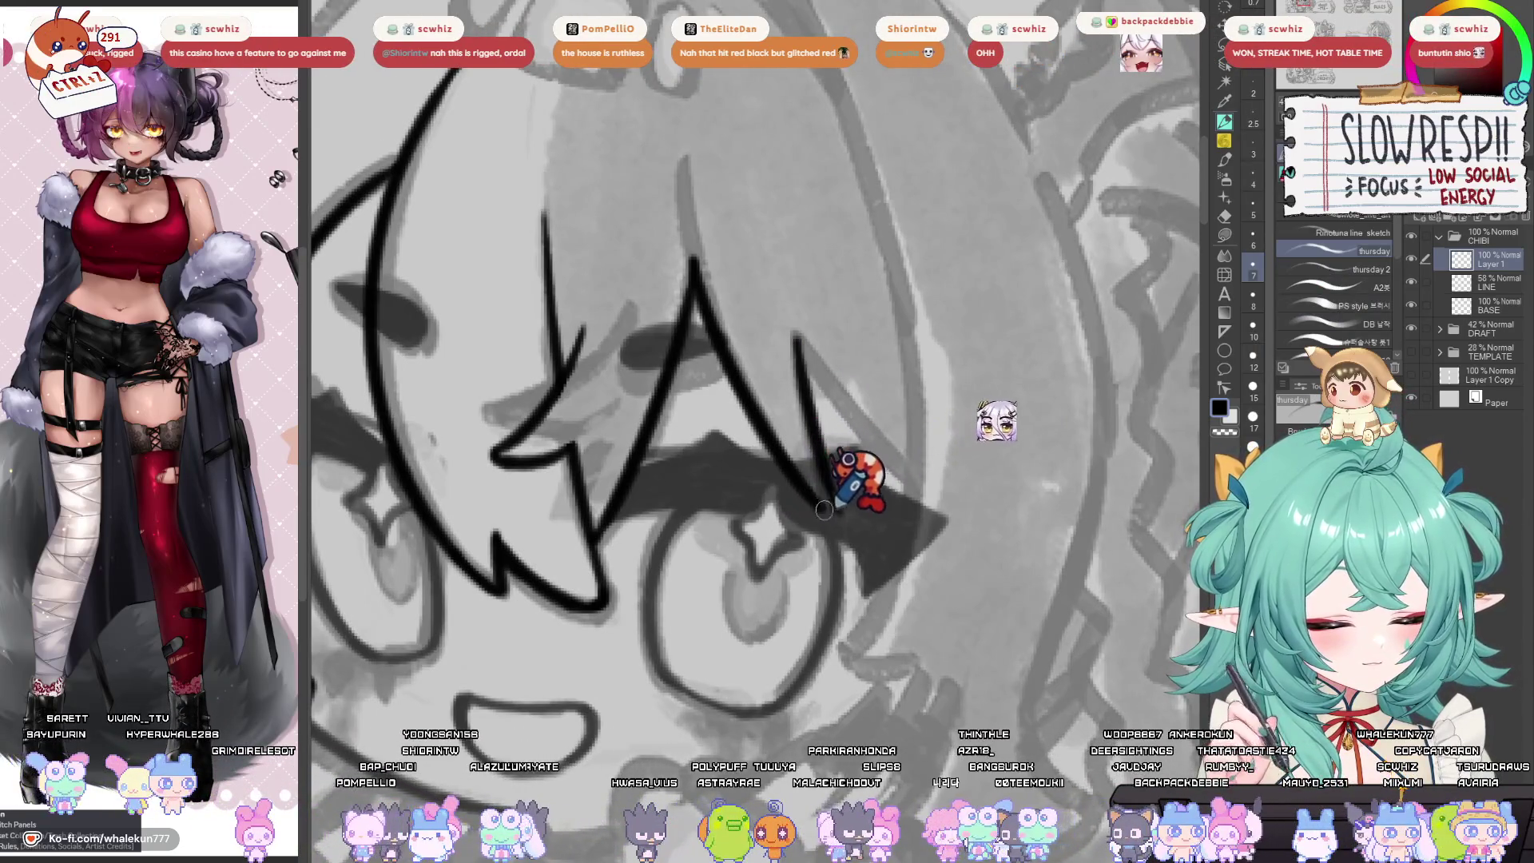
Mirror the view and retry a hair stroke beside the A-shaped hair lines three times.
{"action": "key", "text": "h"}
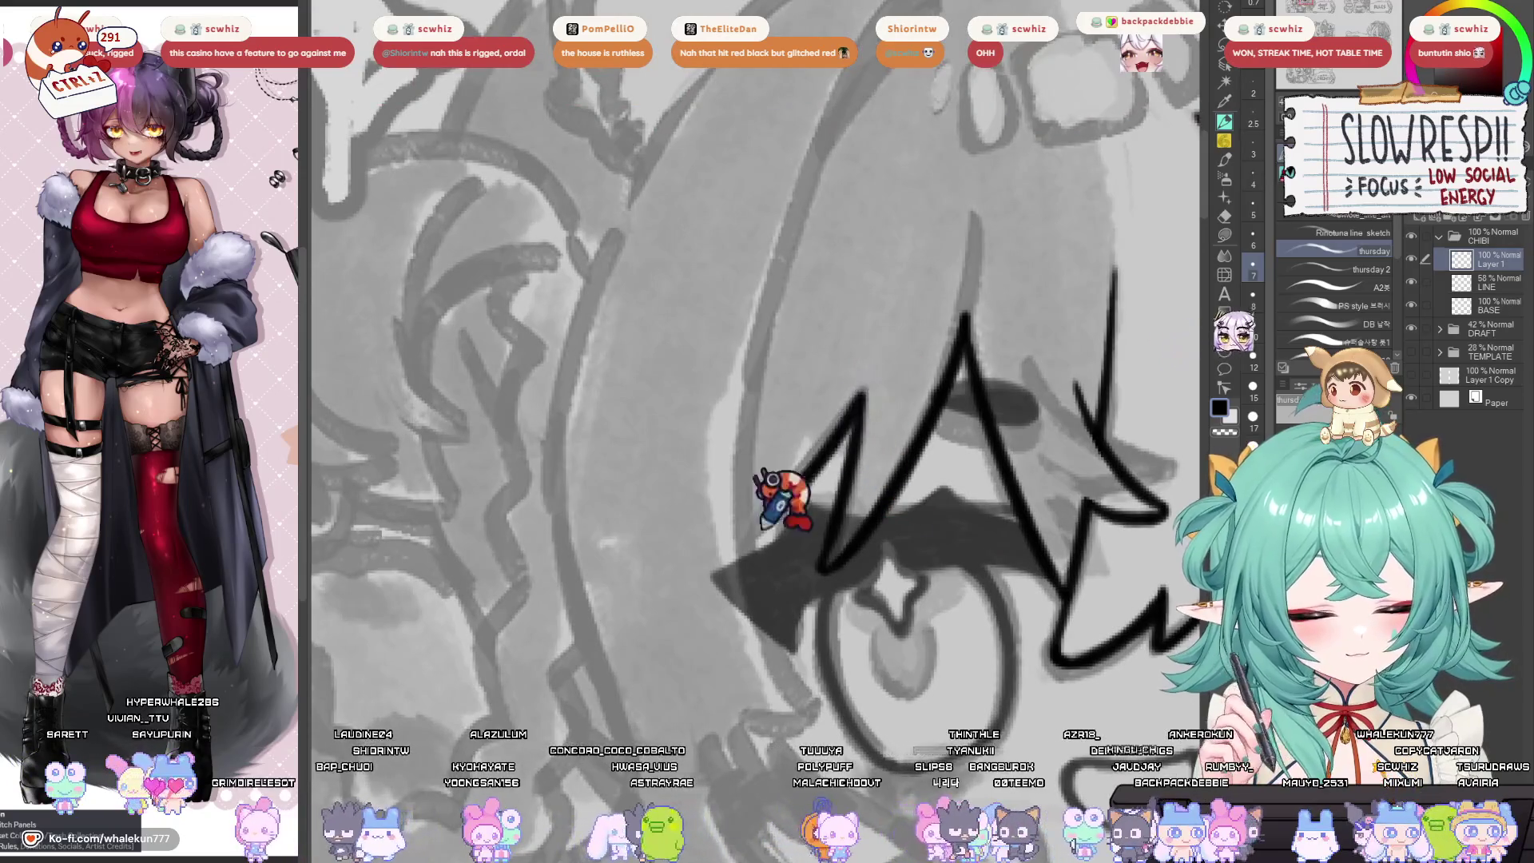
{"action": "left_click_drag", "start_coordinate": [863, 391], "coordinate": [747, 544]}
{"action": "key", "text": "ctrl+z"}
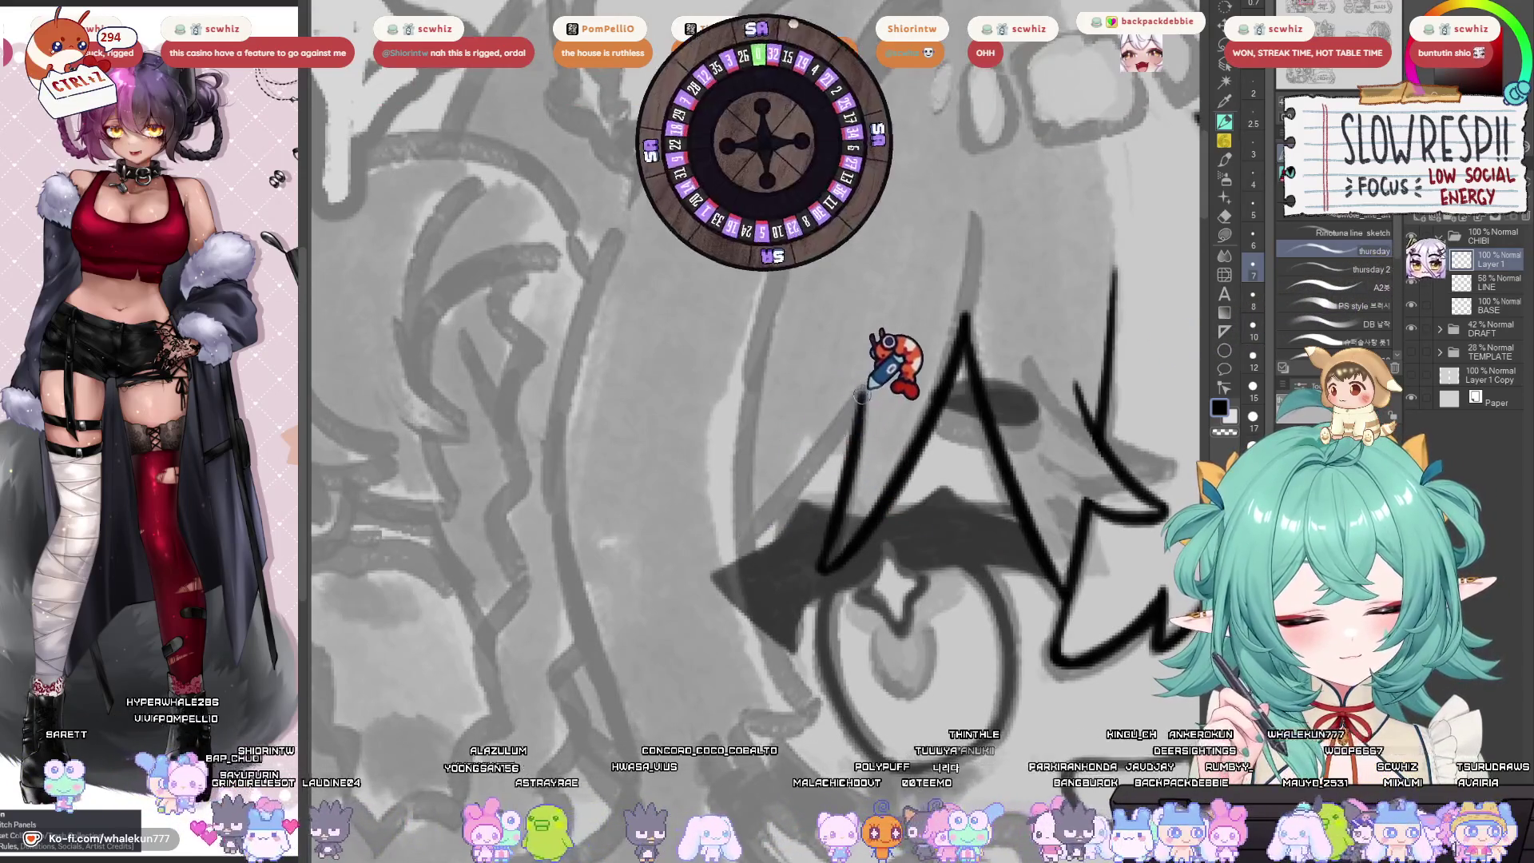
{"action": "left_click_drag", "start_coordinate": [861, 399], "coordinate": [747, 544]}
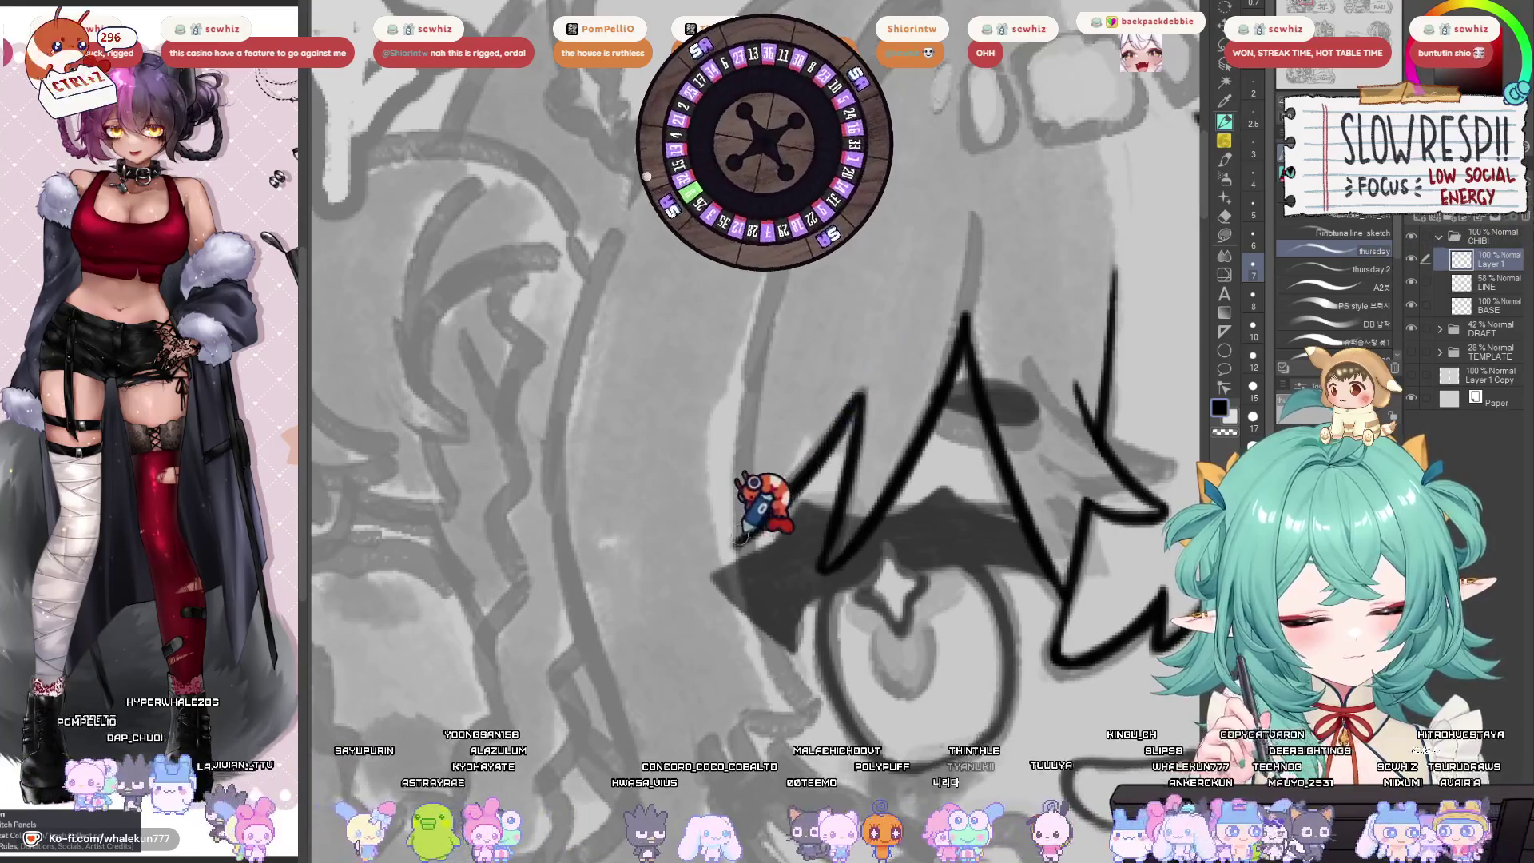
{"action": "key", "text": "ctrl+z"}
{"action": "left_click_drag", "start_coordinate": [863, 384], "coordinate": [751, 535]}
{"action": "key", "text": "ctrl+z"}
{"action": "key", "text": "h"}
{"action": "scroll", "coordinate": [853, 451], "scroll_direction": "down", "scroll_amount": 5}
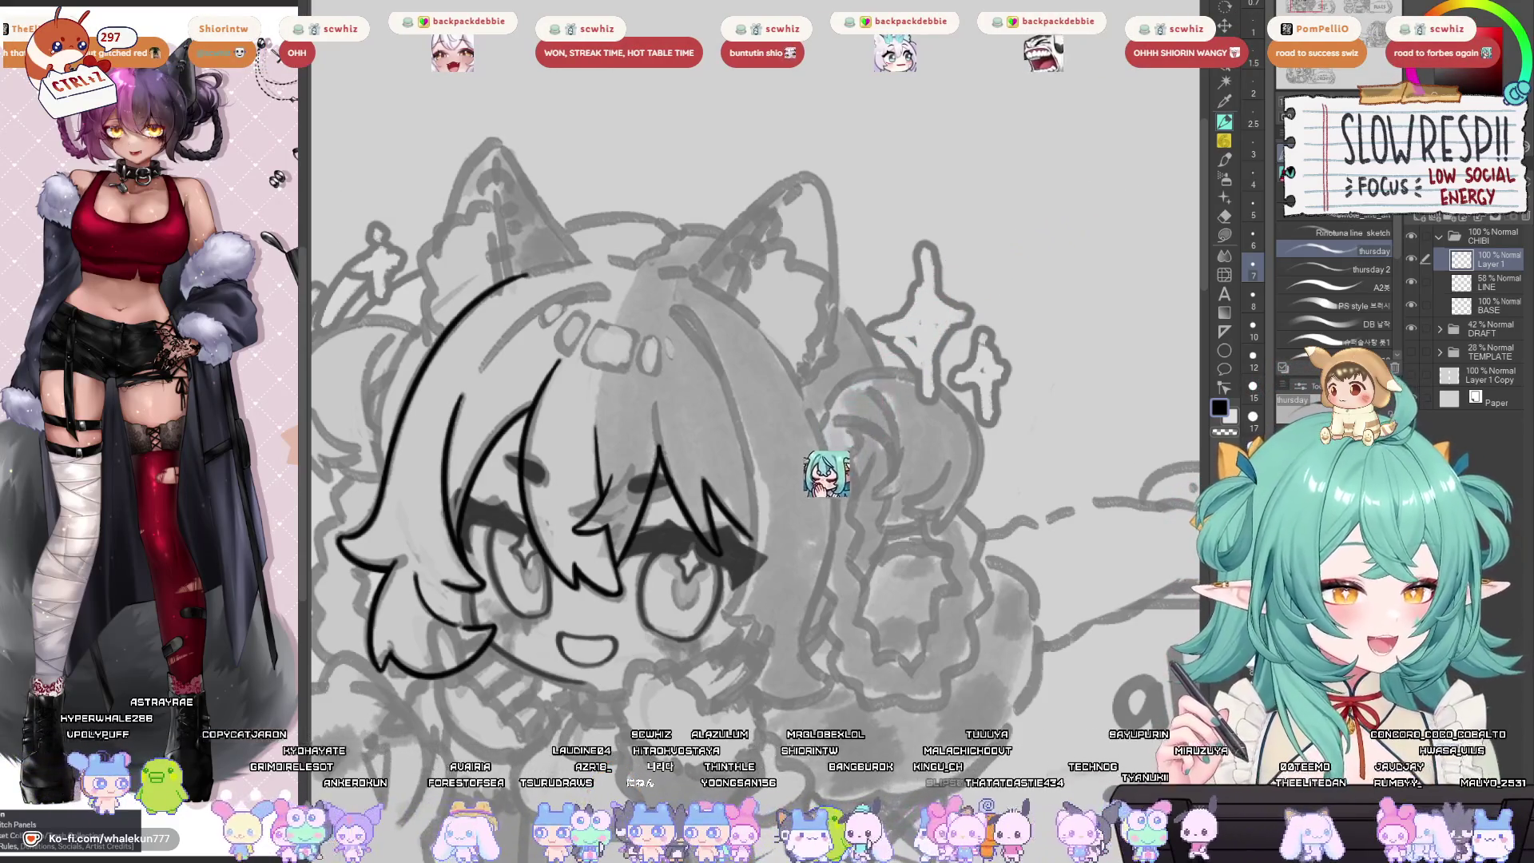
Redraw the hair's outer edge line down to the cheek until it fits, then go to the blank canvas.
{"action": "scroll", "coordinate": [927, 511], "scroll_direction": "down", "scroll_amount": 2}
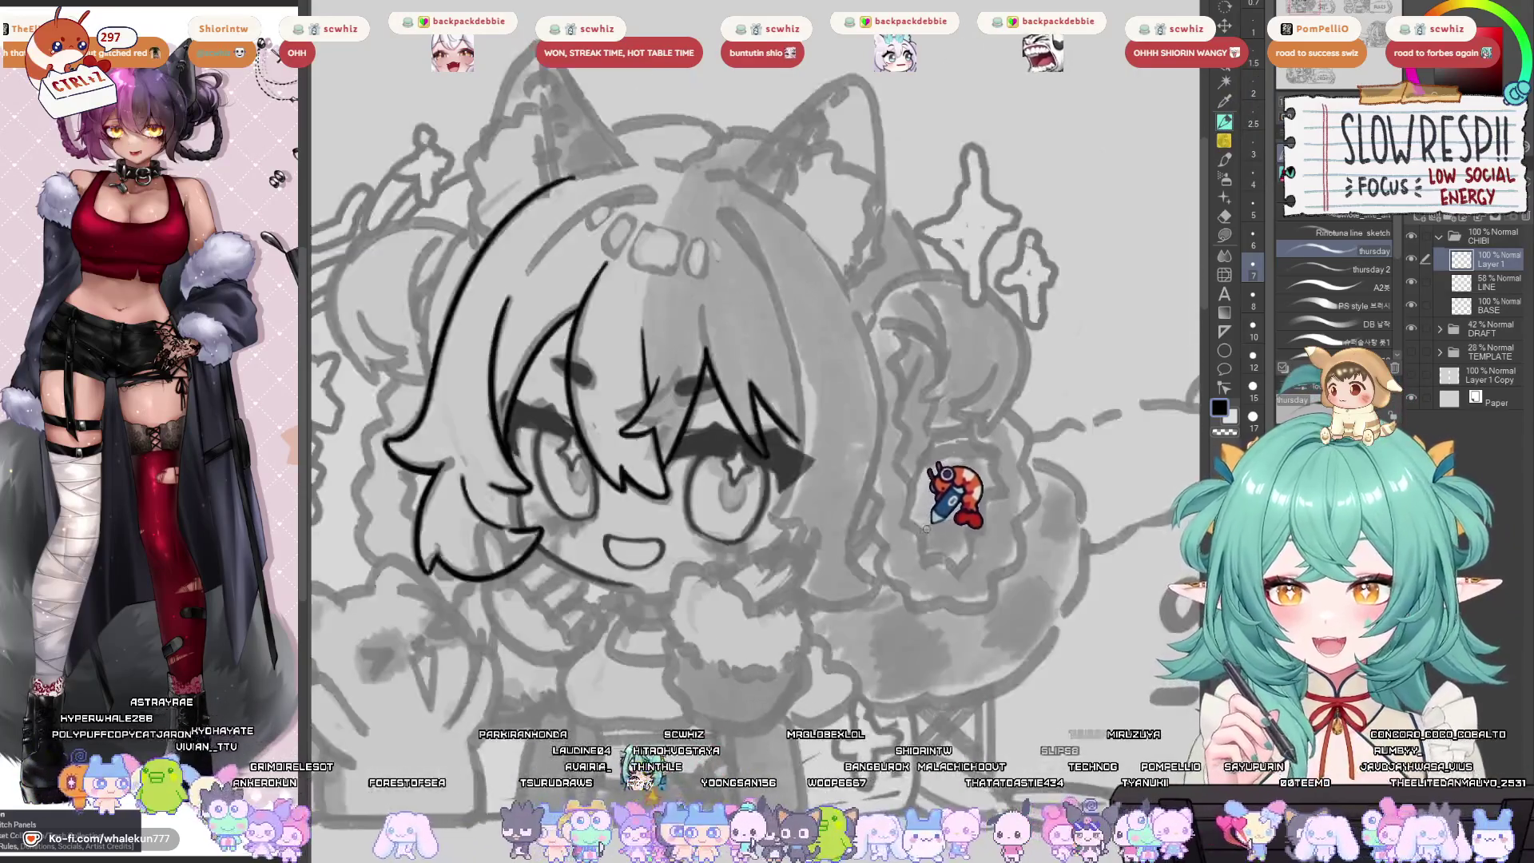
{"action": "scroll", "coordinate": [951, 519], "scroll_direction": "up", "scroll_amount": 3}
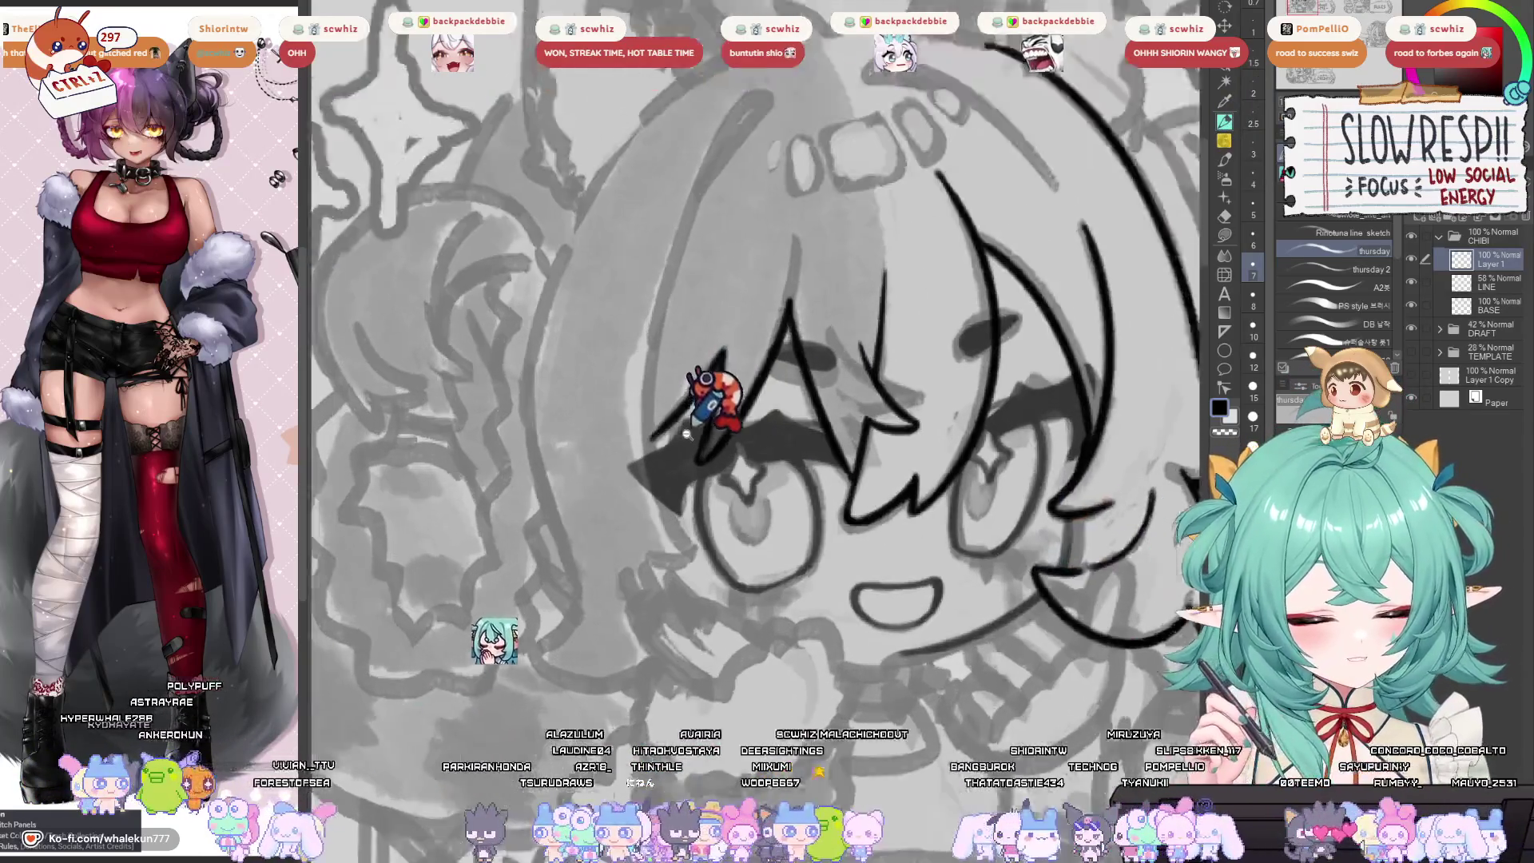
{"action": "scroll", "coordinate": [685, 434], "scroll_direction": "down", "scroll_amount": 2}
{"action": "scroll", "coordinate": [686, 434], "scroll_direction": "down", "scroll_amount": 2}
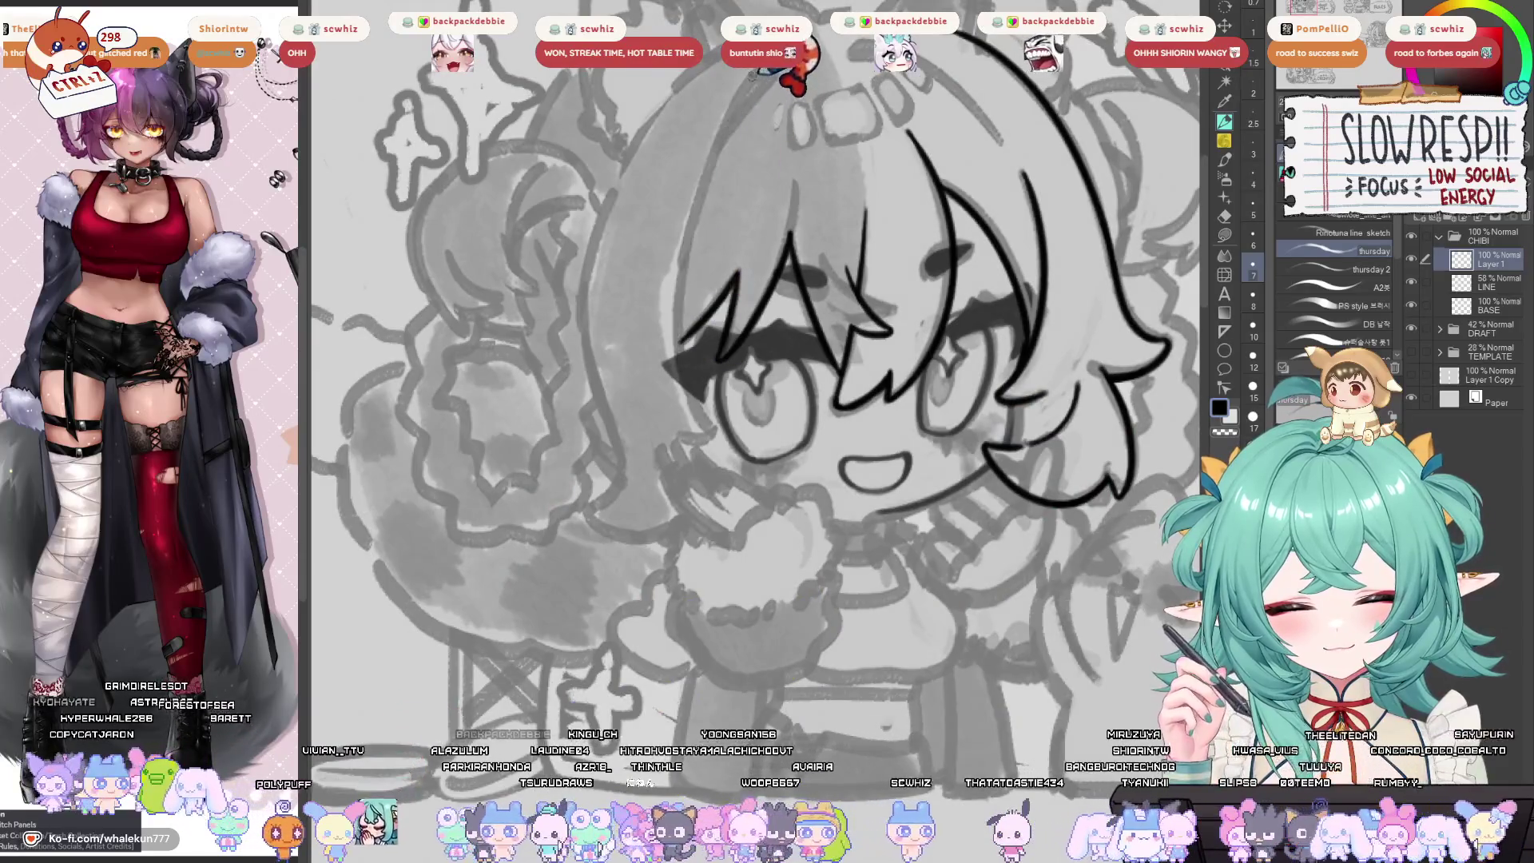
{"action": "key", "text": "ctrl+z"}
{"action": "left_click_drag", "start_coordinate": [752, 76], "coordinate": [683, 335]}
{"action": "key", "text": "ctrl+z"}
{"action": "left_click_drag", "start_coordinate": [751, 76], "coordinate": [684, 336]}
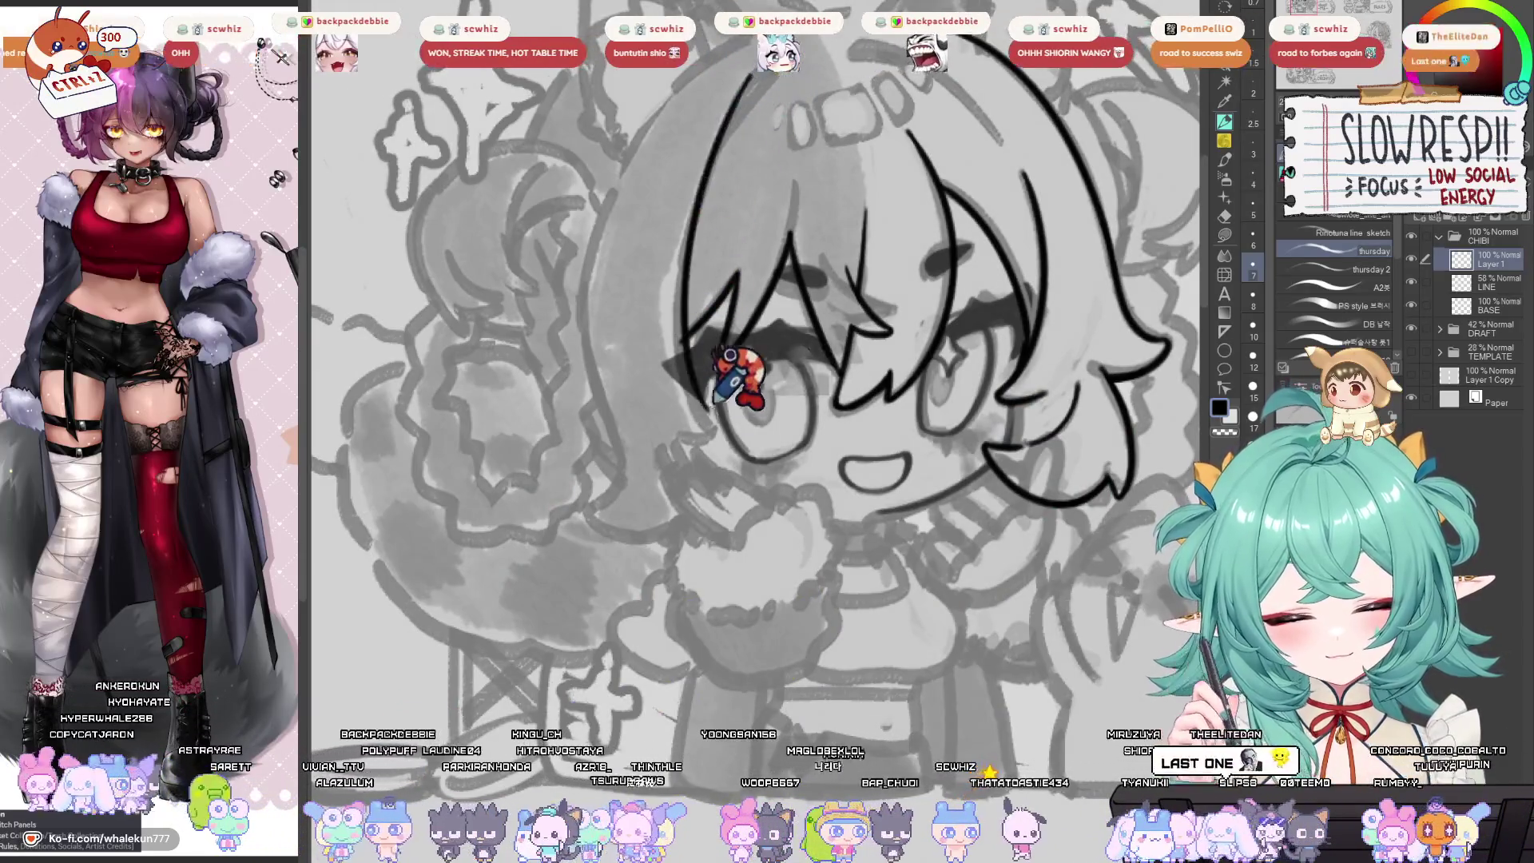
{"action": "key", "text": "ctrl+z"}
{"action": "left_click_drag", "start_coordinate": [751, 76], "coordinate": [684, 336]}
{"action": "key", "text": "ctrl+z"}
{"action": "left_click_drag", "start_coordinate": [751, 76], "coordinate": [683, 335]}
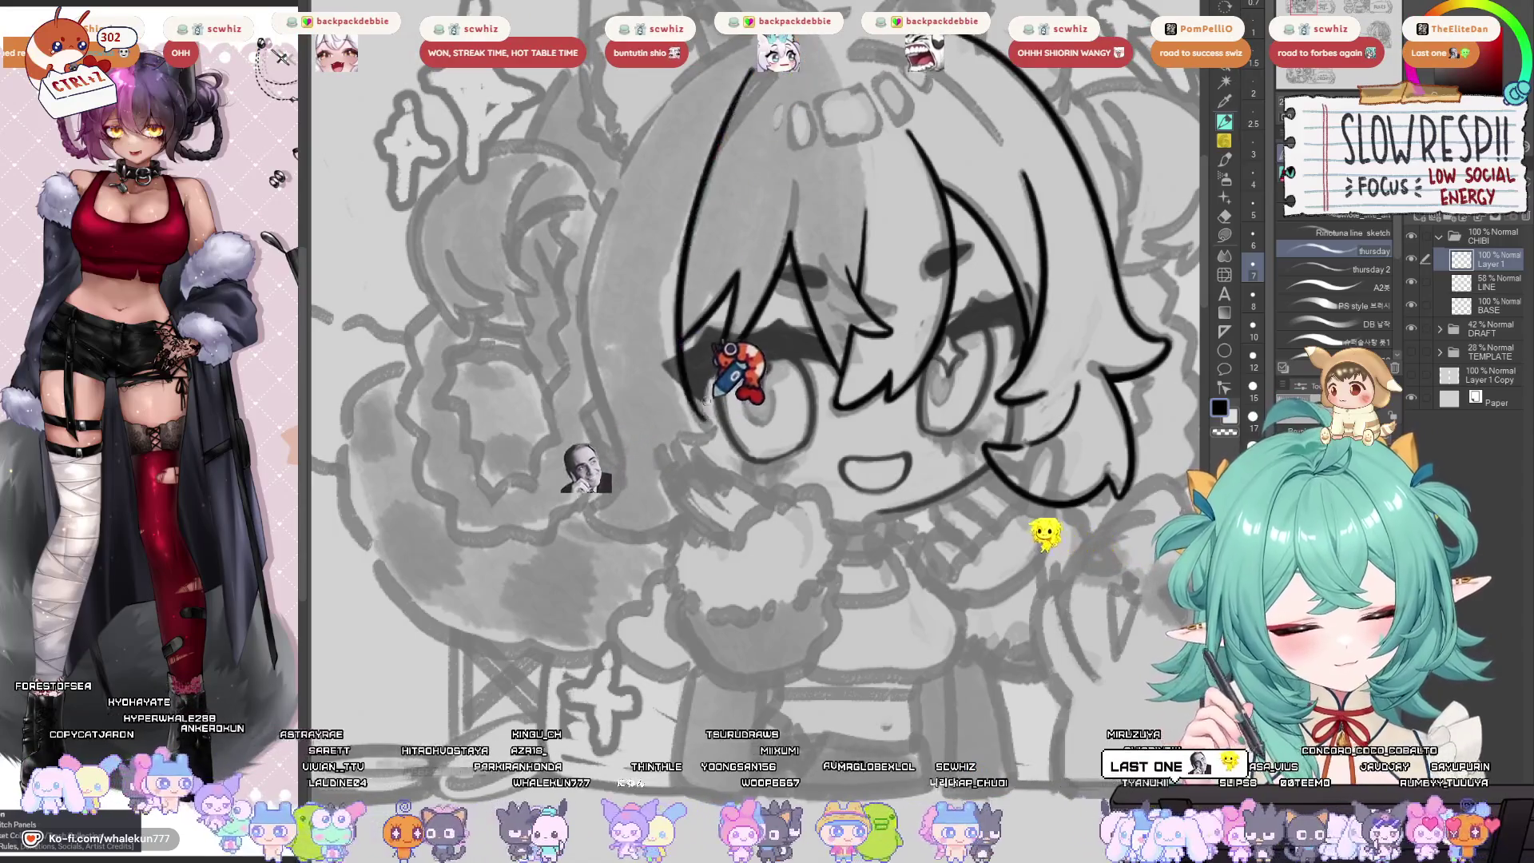
{"action": "scroll", "coordinate": [710, 399], "scroll_direction": "up", "scroll_amount": 2}
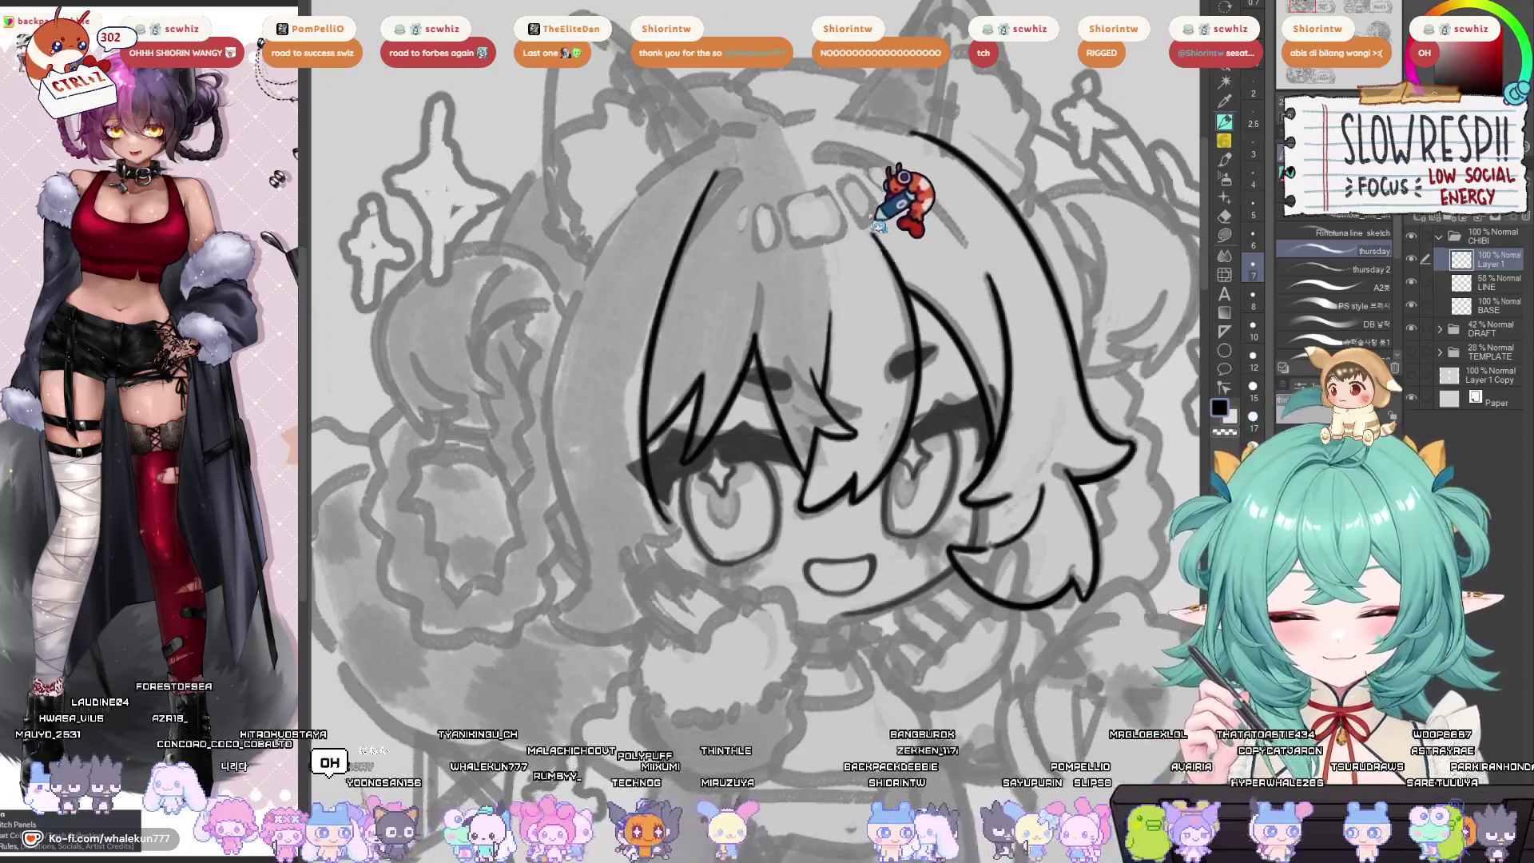
{"action": "key", "text": "ctrl+Tab"}
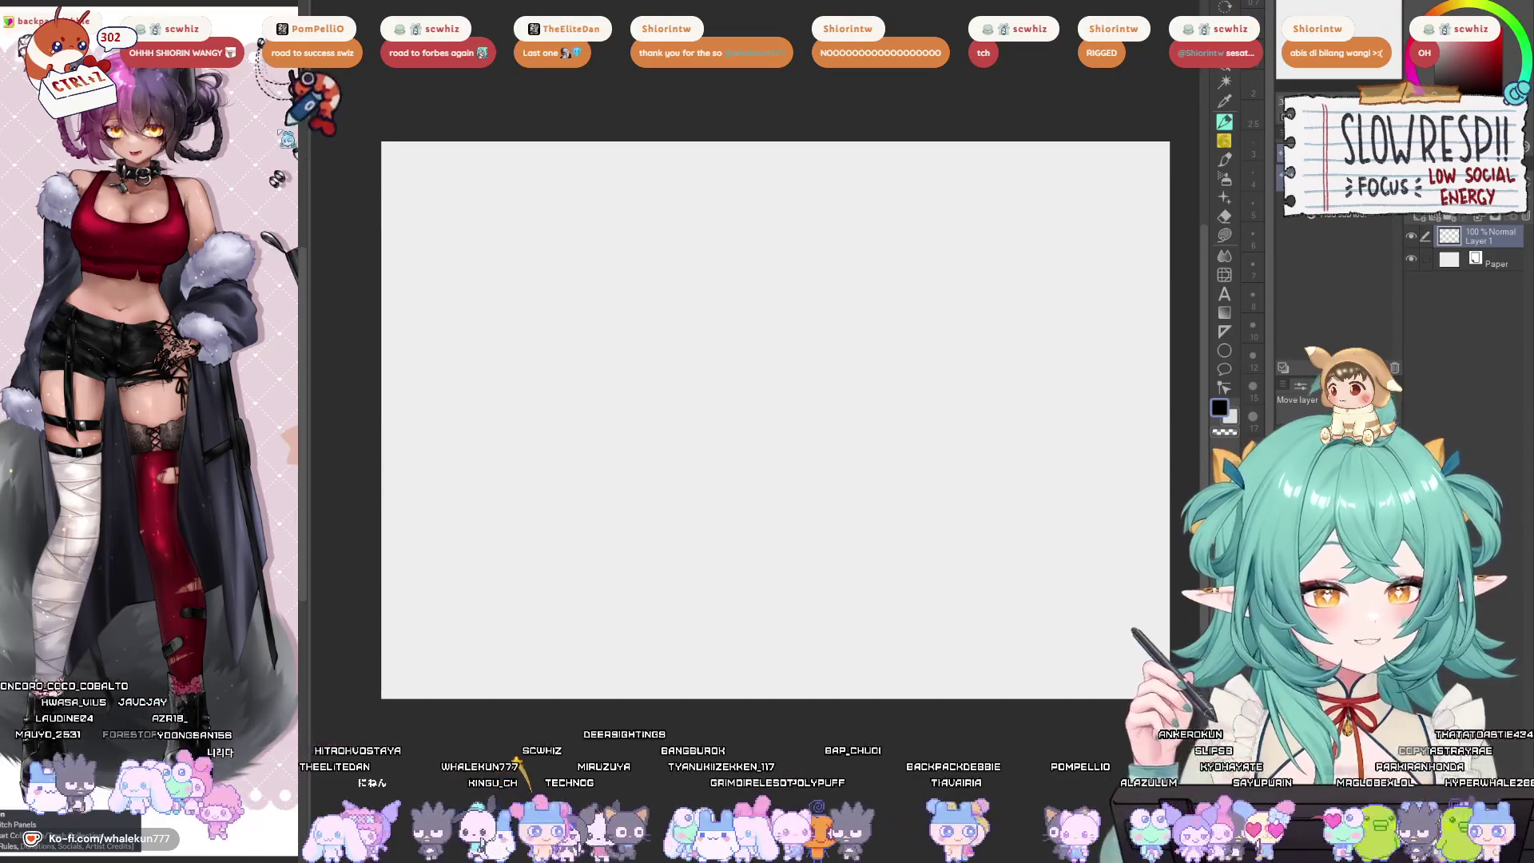
Paste the colour theory poster and enlarge it to the canvas height.
{"action": "left_click_drag", "start_coordinate": [695, 217], "coordinate": [545, 228]}
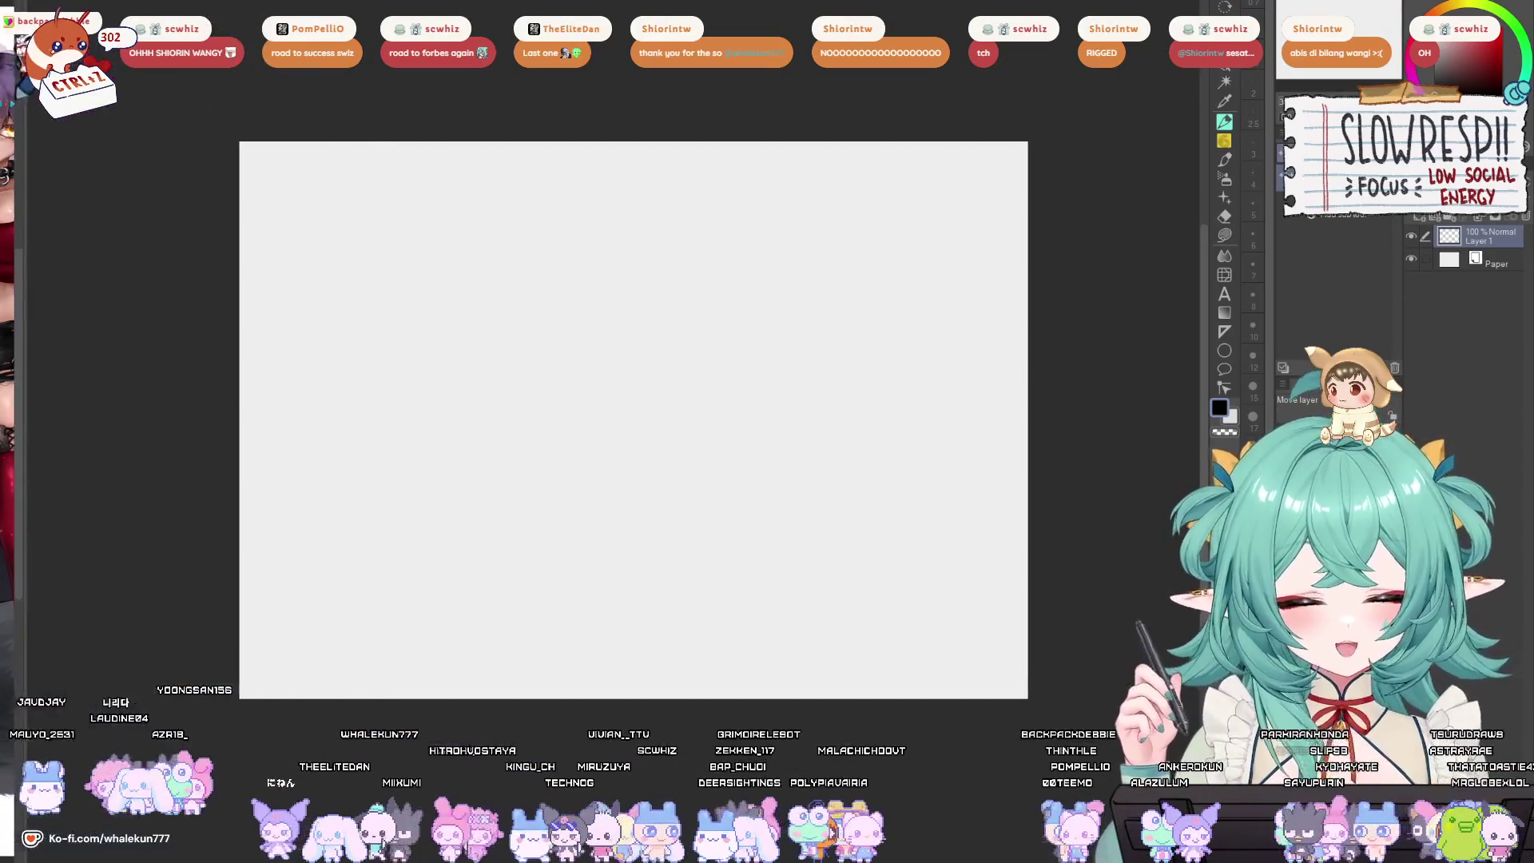
{"action": "key", "text": "ctrl+v"}
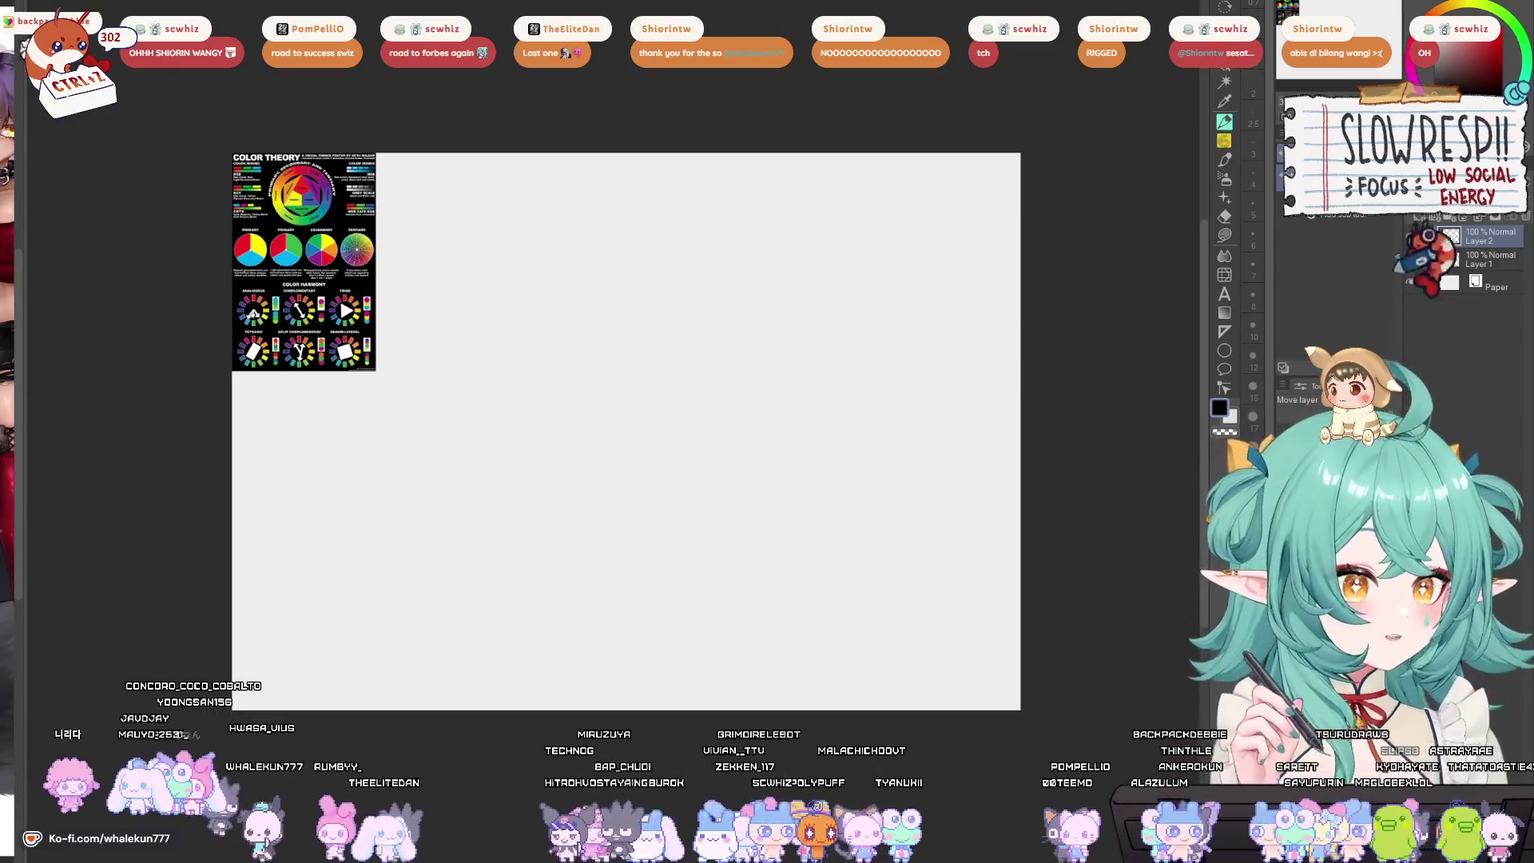
{"action": "key", "text": "ctrl+t"}
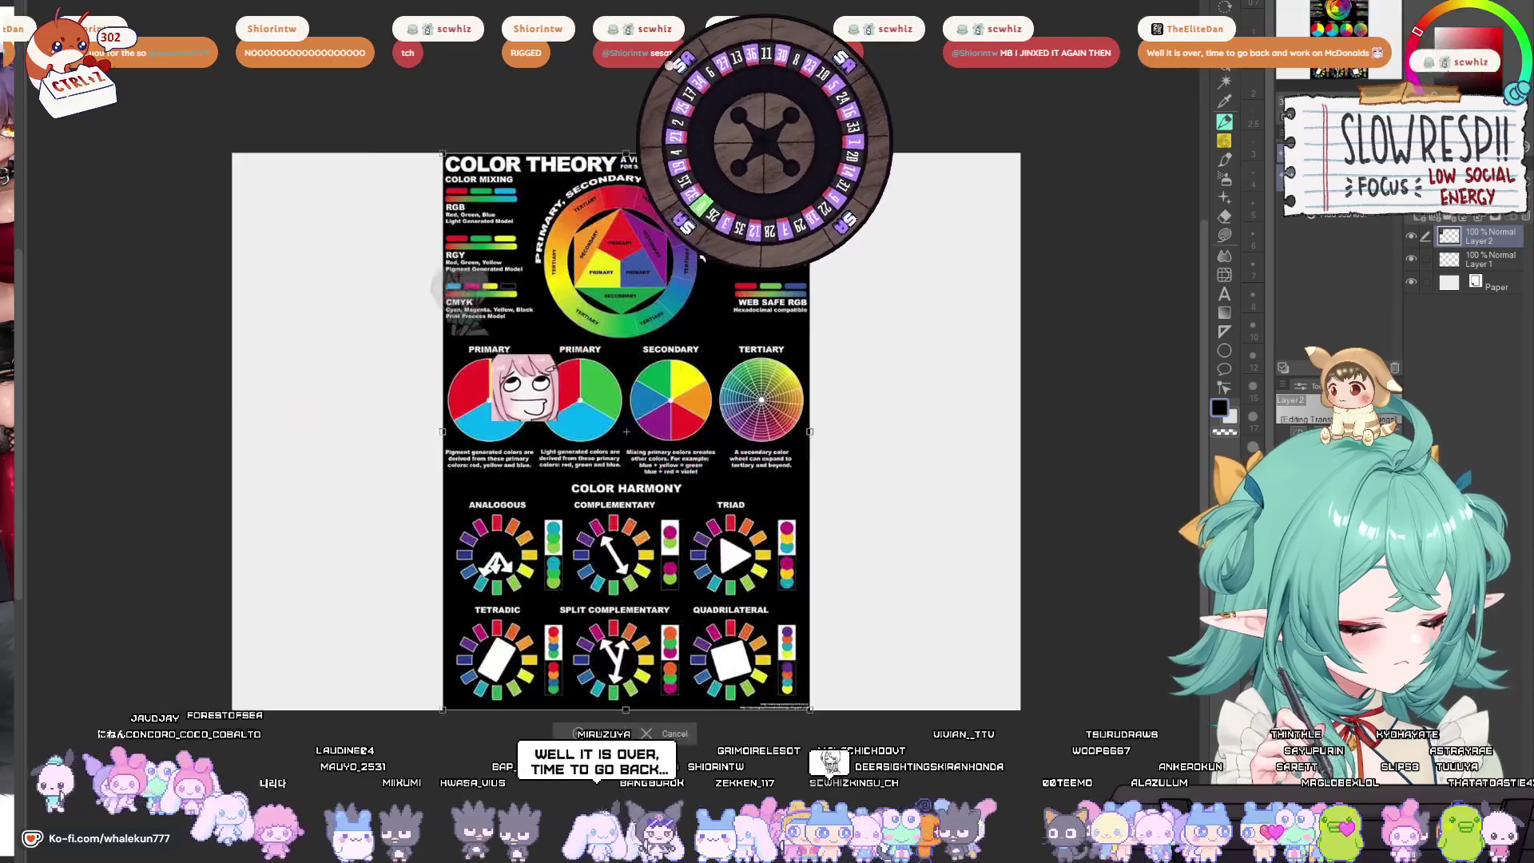
{"action": "key", "text": "Return"}
{"action": "scroll", "coordinate": [836, 304], "scroll_direction": "up", "scroll_amount": 3}
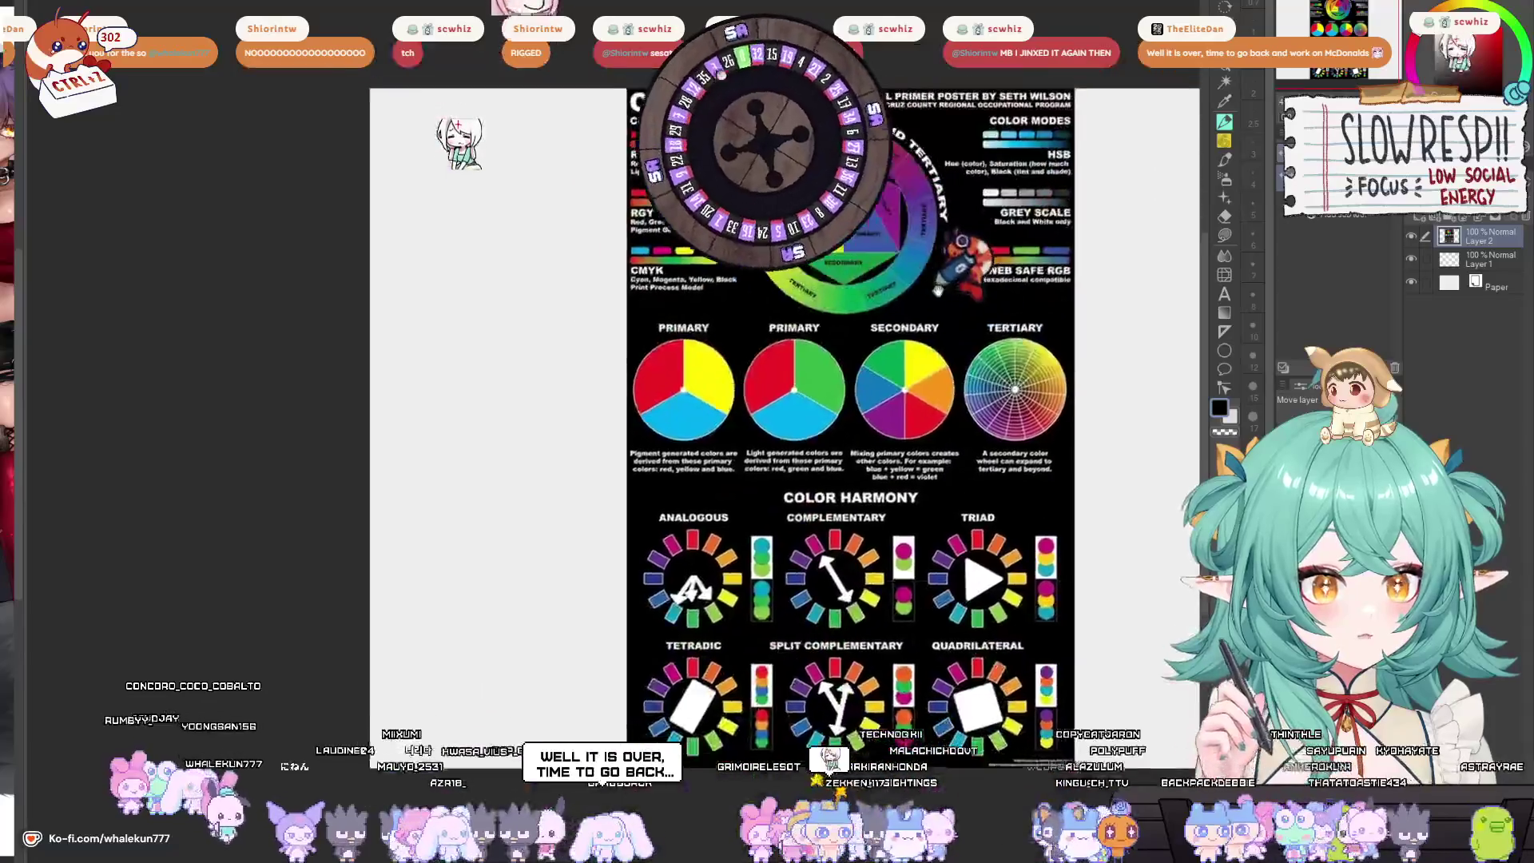
Move the poster to the page's left edge, then bring up the orange panel sheet.
{"action": "mouse_move", "coordinate": [933, 345]}
{"action": "left_mouse_down"}
{"action": "mouse_move", "coordinate": [789, 220]}
{"action": "mouse_move", "coordinate": [743, 247]}
{"action": "mouse_move", "coordinate": [748, 294]}
{"action": "left_mouse_up"}
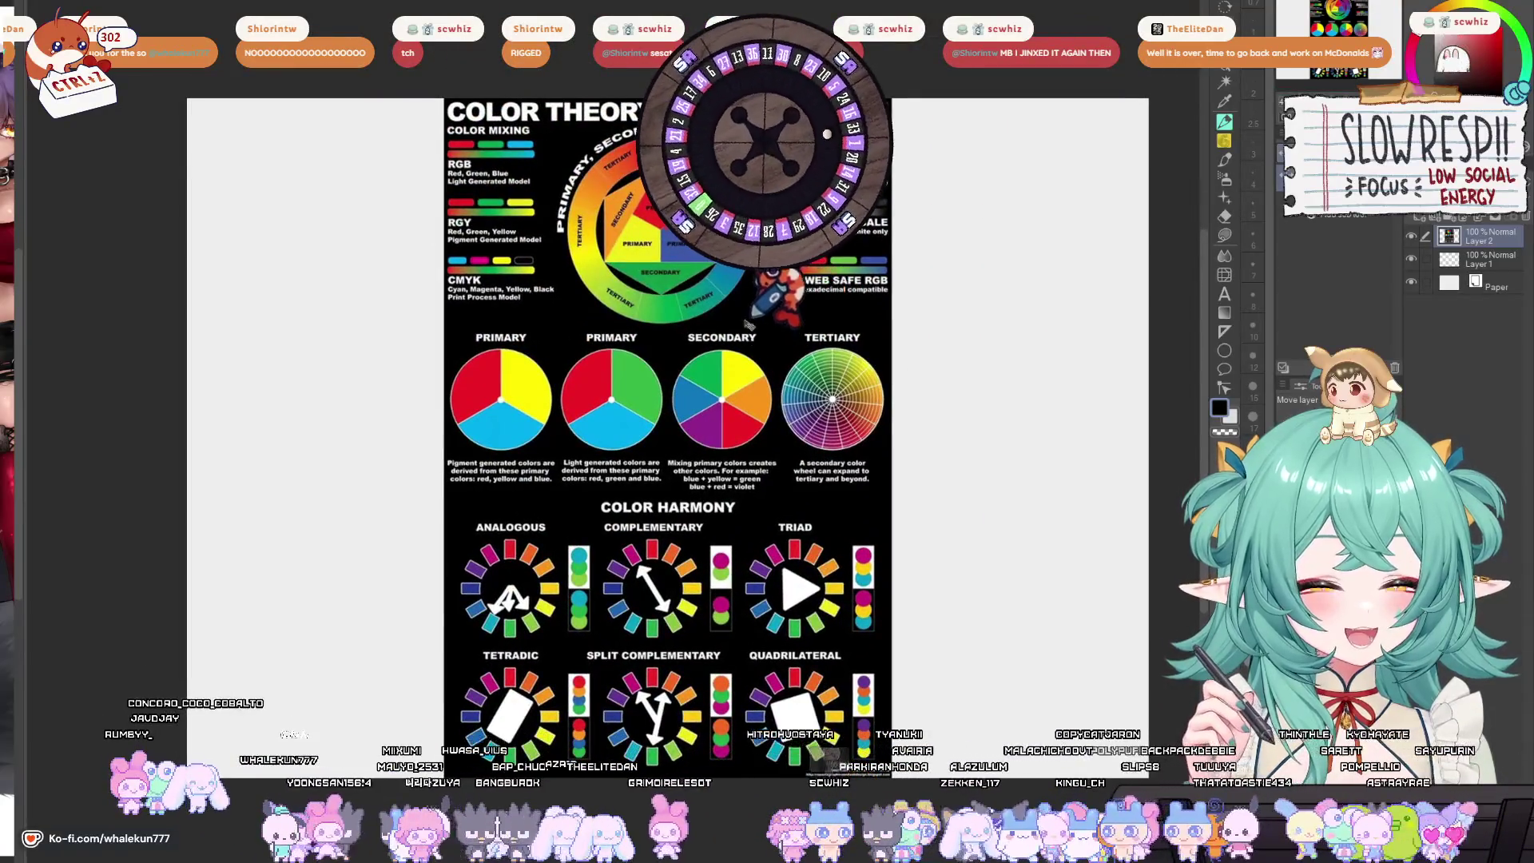
{"action": "scroll", "coordinate": [749, 324], "scroll_direction": "up", "scroll_amount": 1}
{"action": "left_click_drag", "start_coordinate": [743, 347], "coordinate": [460, 333]}
{"action": "left_click_drag", "start_coordinate": [677, 306], "coordinate": [707, 310]}
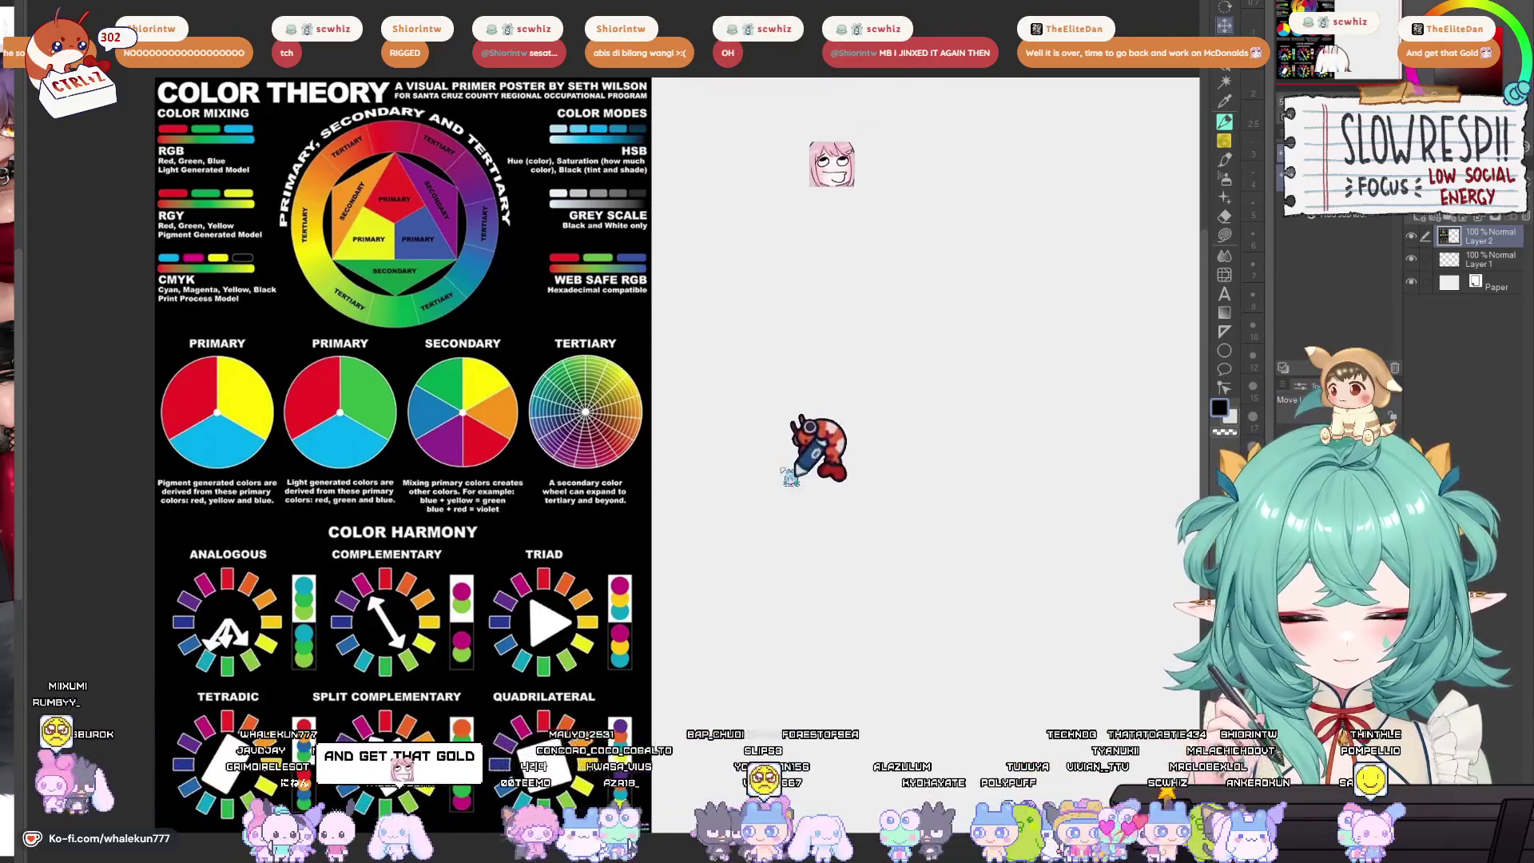
{"action": "key", "text": "ctrl+Tab"}
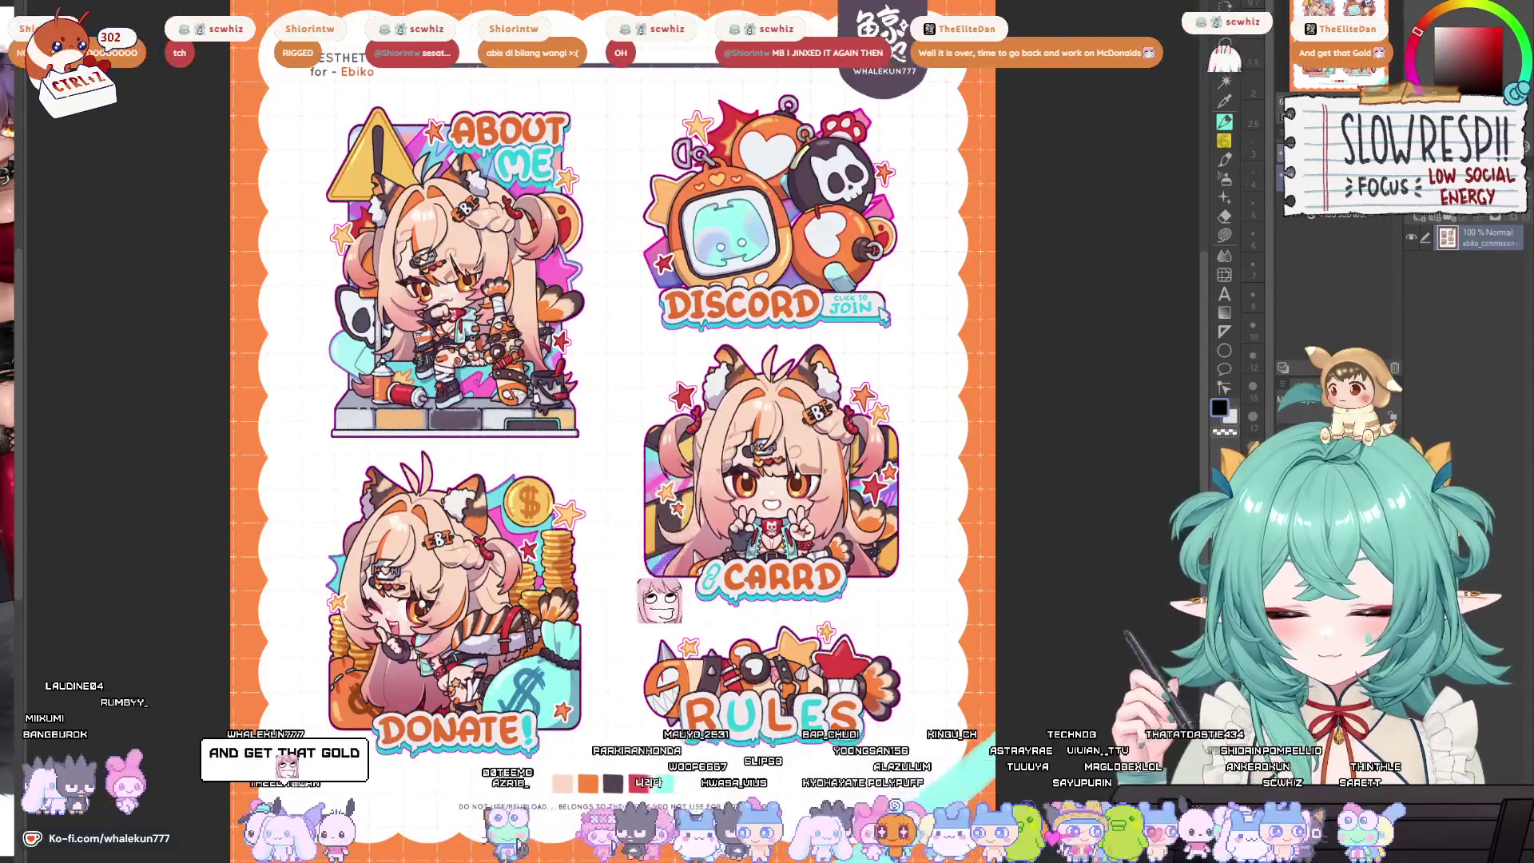
Paste the orange panel sheet into the collage and shrink it to about half size.
{"action": "key", "text": "ctrl+c"}
{"action": "key", "text": "ctrl+Tab"}
{"action": "key", "text": "ctrl+v"}
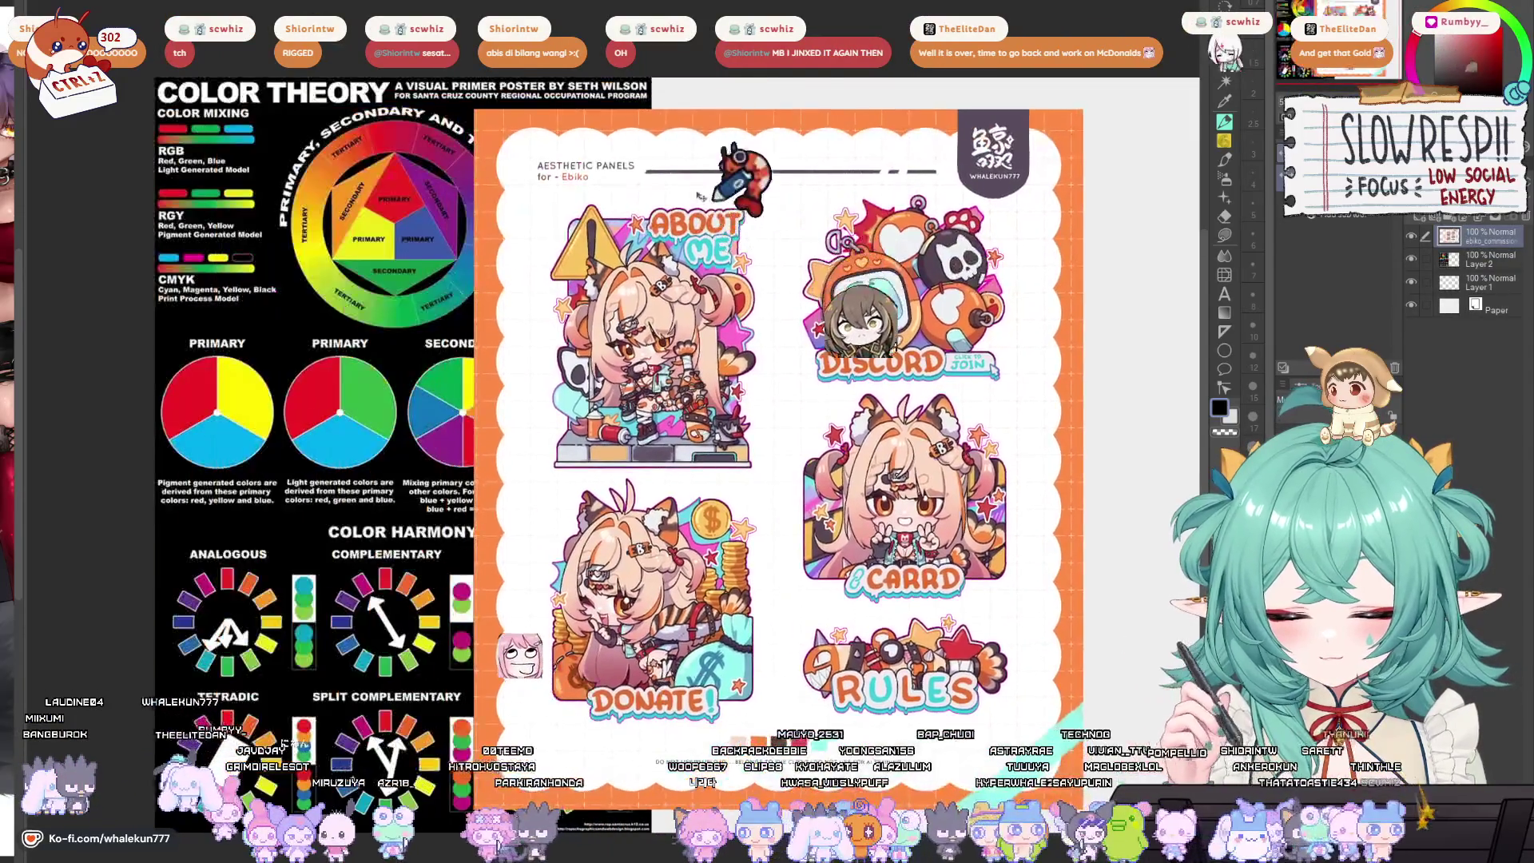
{"action": "key", "text": "ctrl+t"}
{"action": "mouse_move", "coordinate": [779, 109]}
{"action": "left_mouse_down"}
{"action": "mouse_move", "coordinate": [793, 479]}
{"action": "mouse_move", "coordinate": [839, 32]}
{"action": "mouse_move", "coordinate": [832, 108]}
{"action": "left_mouse_up"}
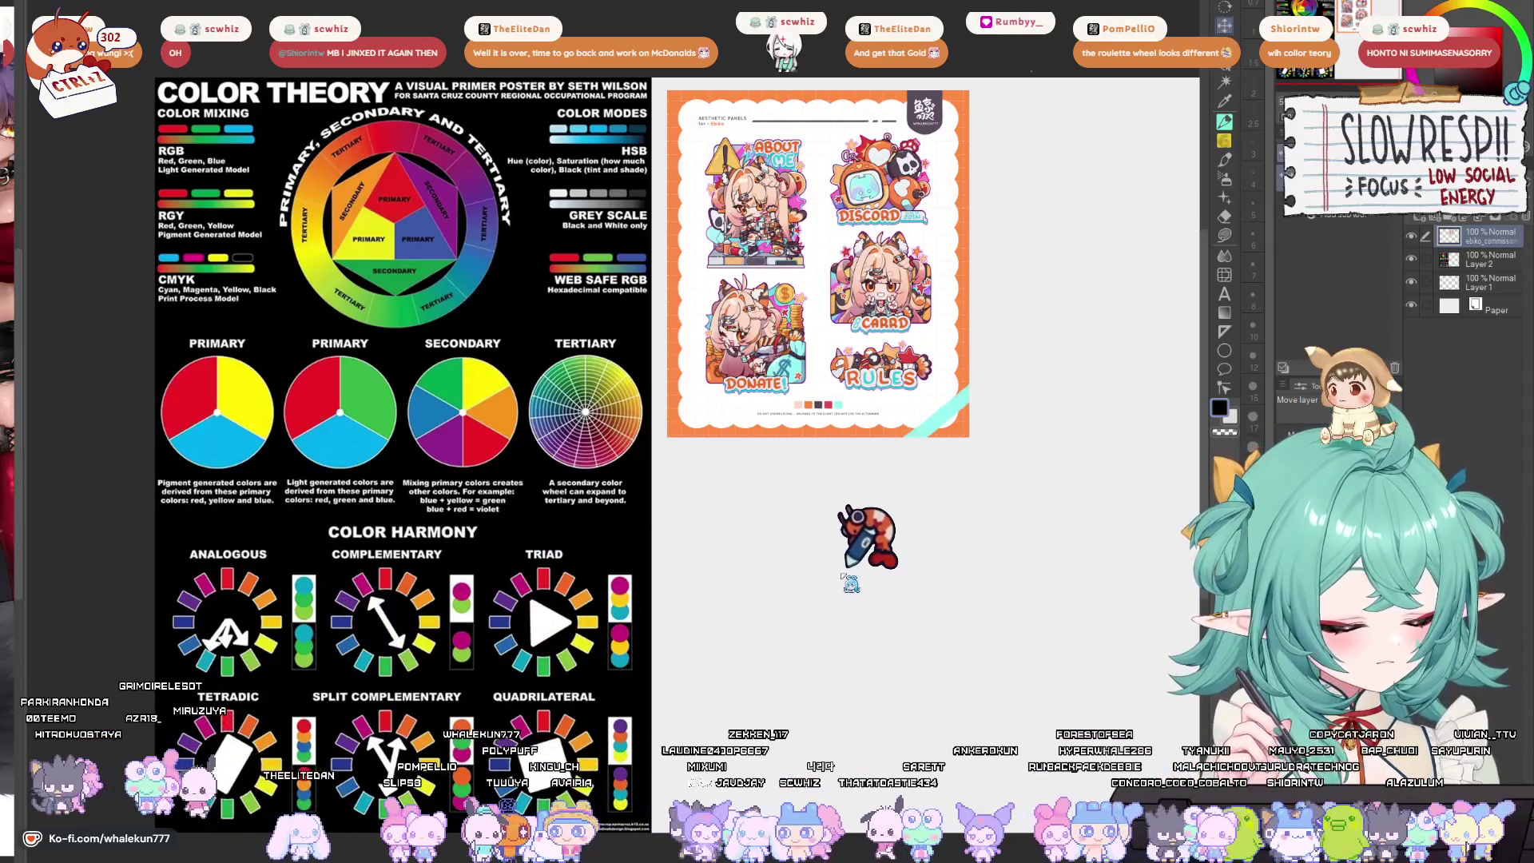
Paste the purple panel sheet, shrink it and place it below the orange one.
{"action": "key", "text": "ctrl+Tab"}
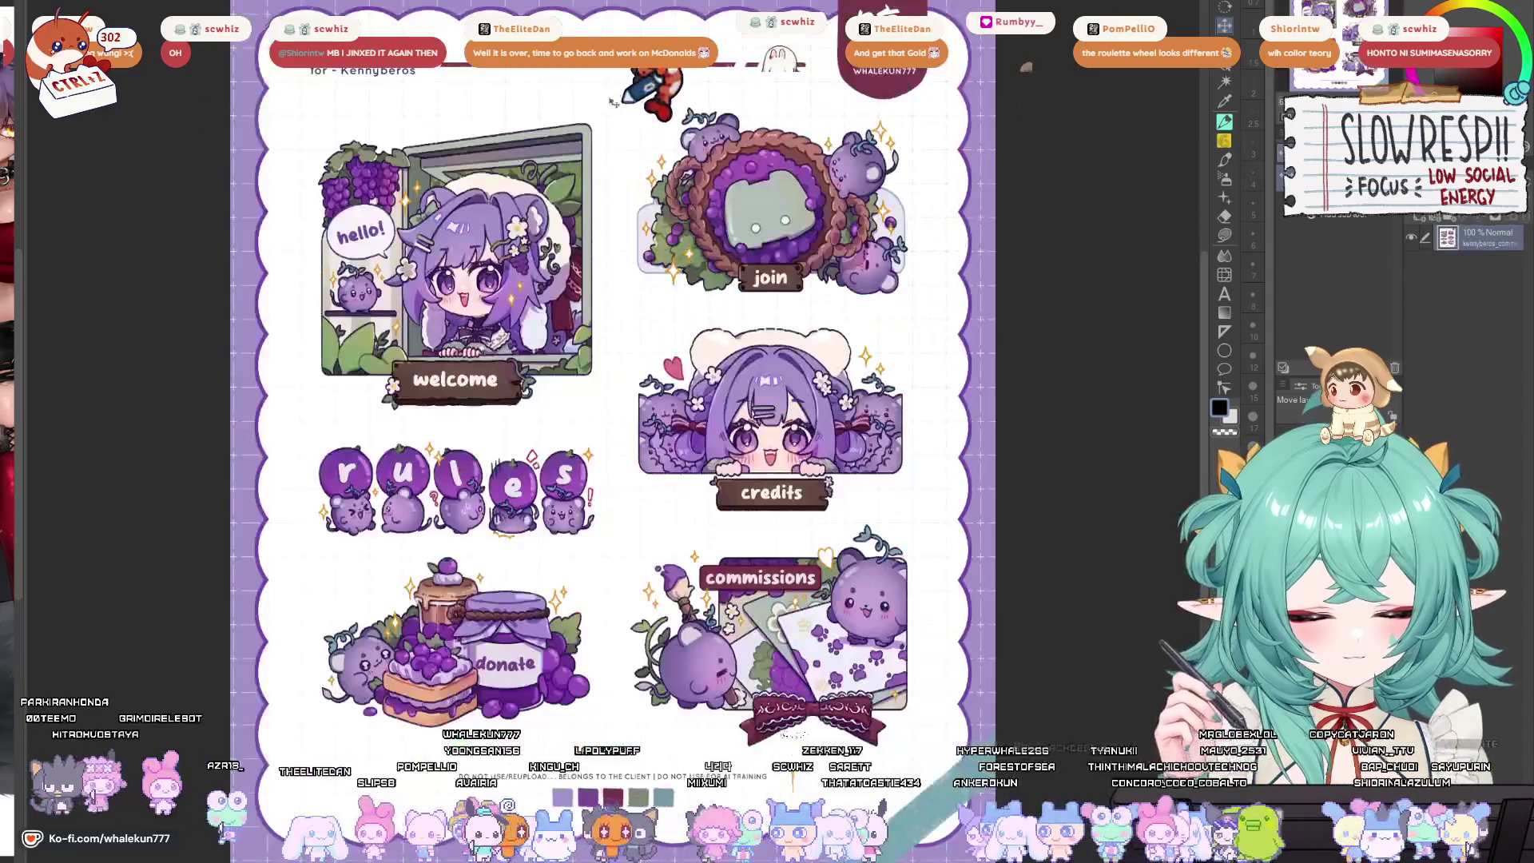
{"action": "key", "text": "ctrl+Tab"}
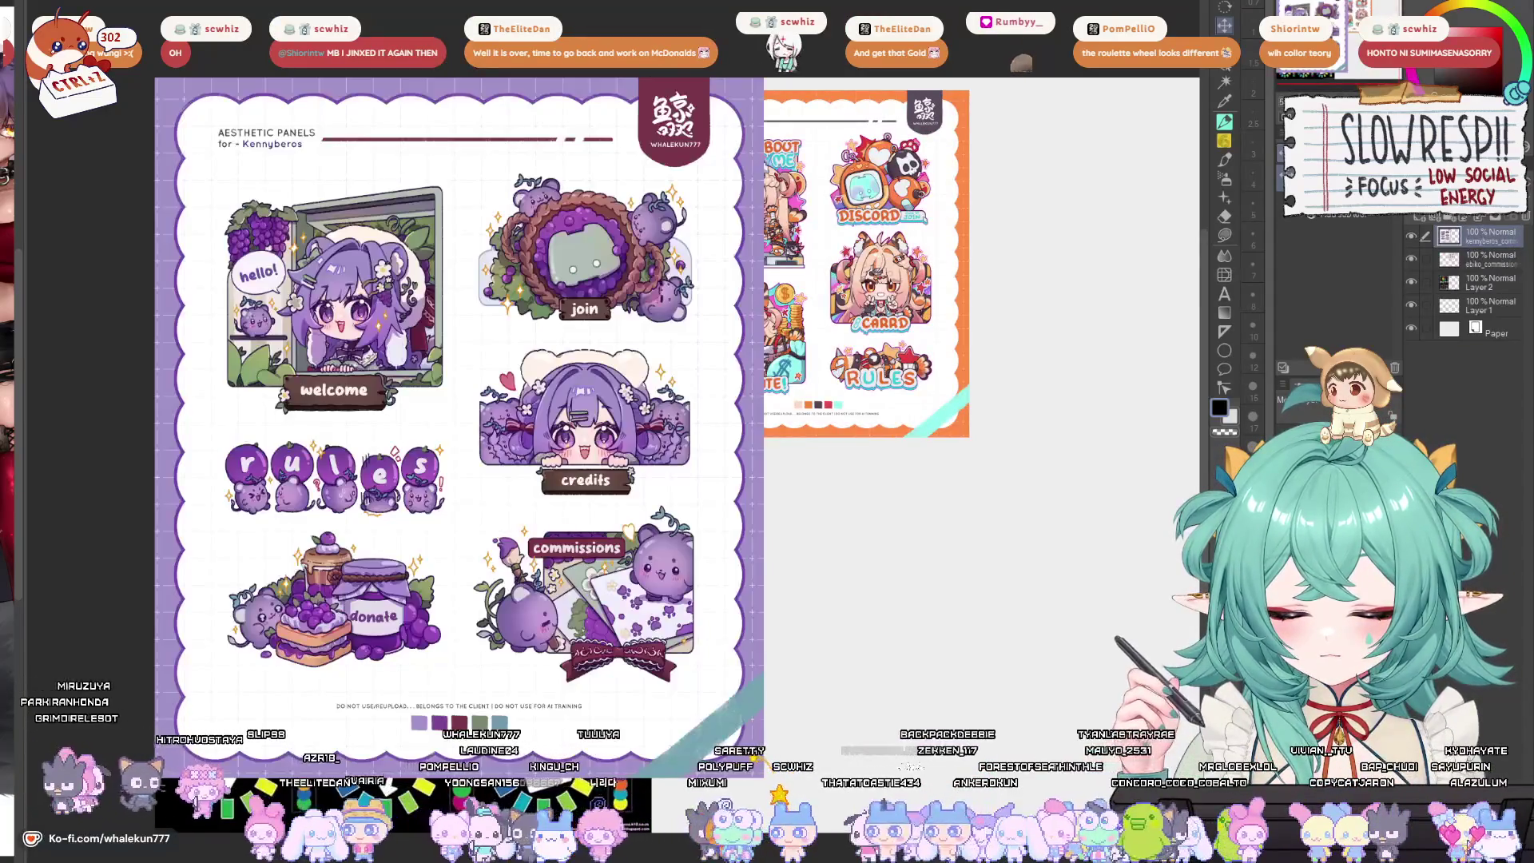
{"action": "key", "text": "ctrl+t"}
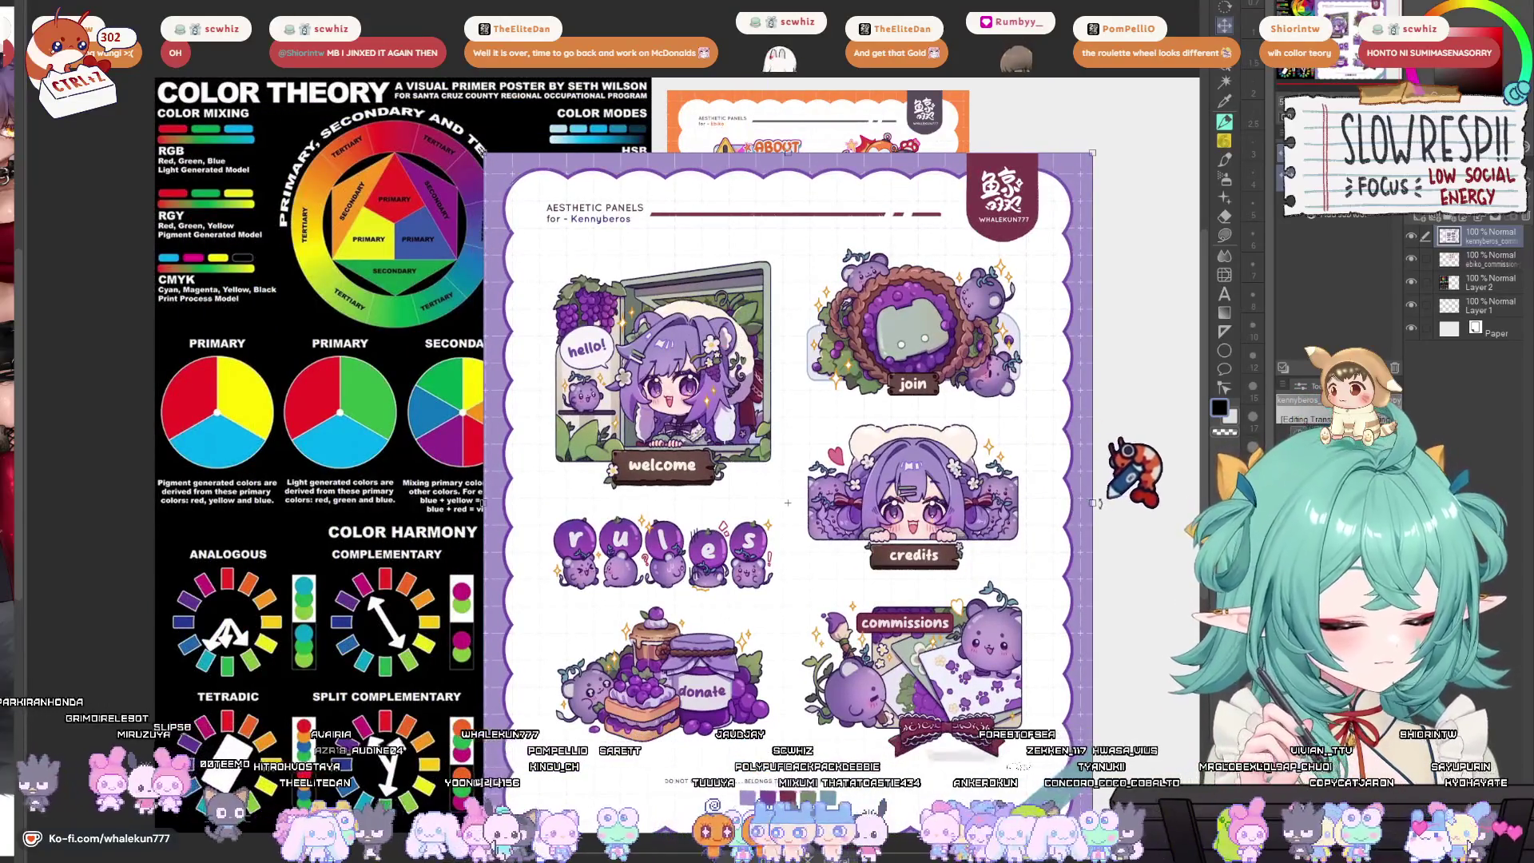
{"action": "left_click_drag", "start_coordinate": [1093, 502], "coordinate": [804, 503]}
{"action": "mouse_move", "coordinate": [711, 519]}
{"action": "left_mouse_down"}
{"action": "mouse_move", "coordinate": [1022, 491]}
{"action": "mouse_move", "coordinate": [904, 646]}
{"action": "left_mouse_up"}
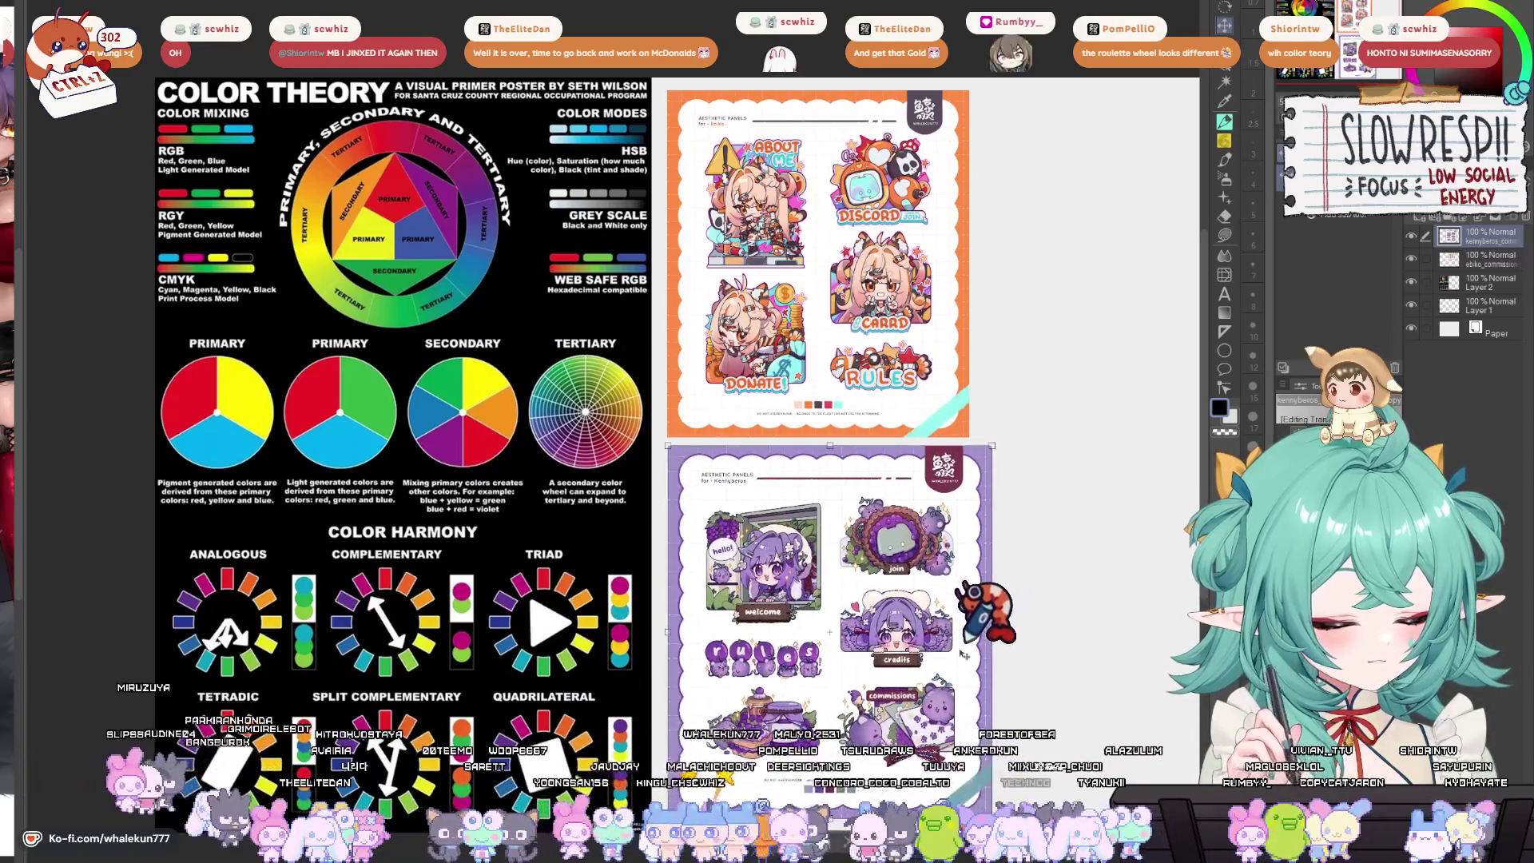
{"action": "key", "text": "Return"}
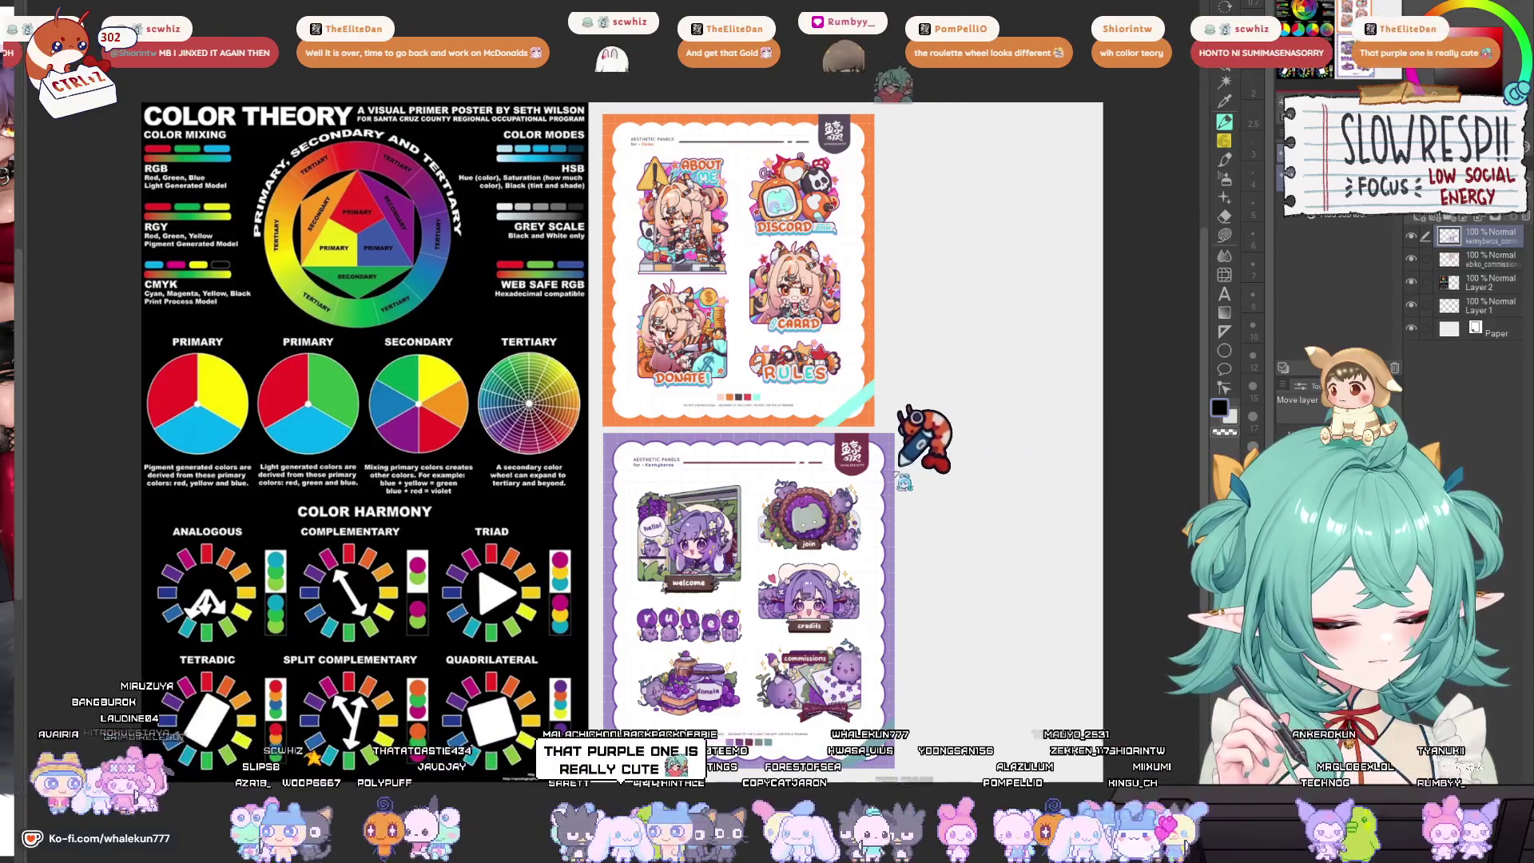
Paste the lilac panel sheet, shrink it and place it right of the other sheets.
{"action": "key", "text": "ctrl+Tab"}
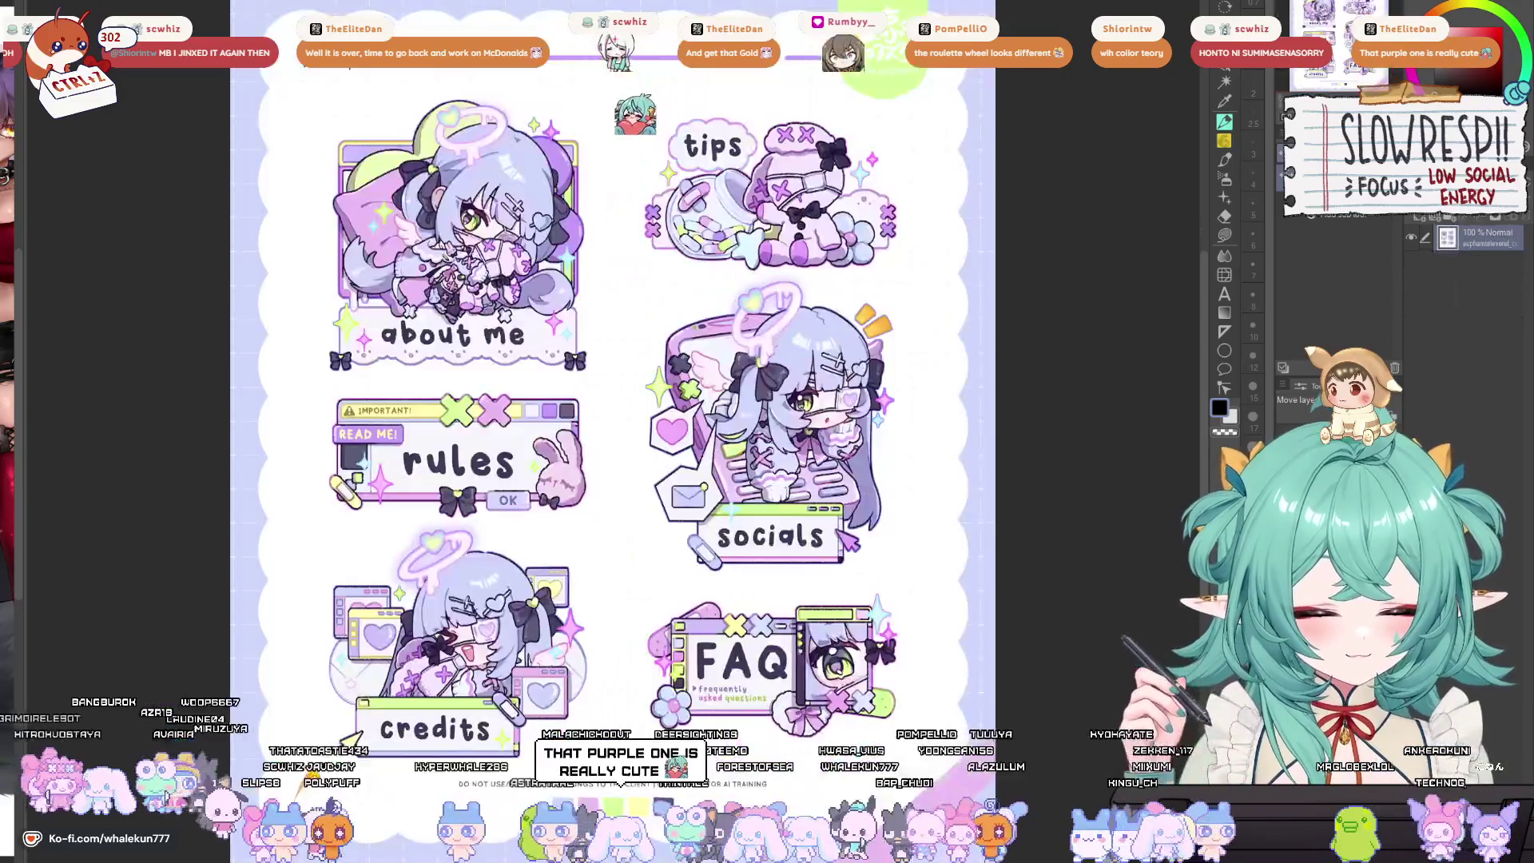
{"action": "key", "text": "ctrl+Tab"}
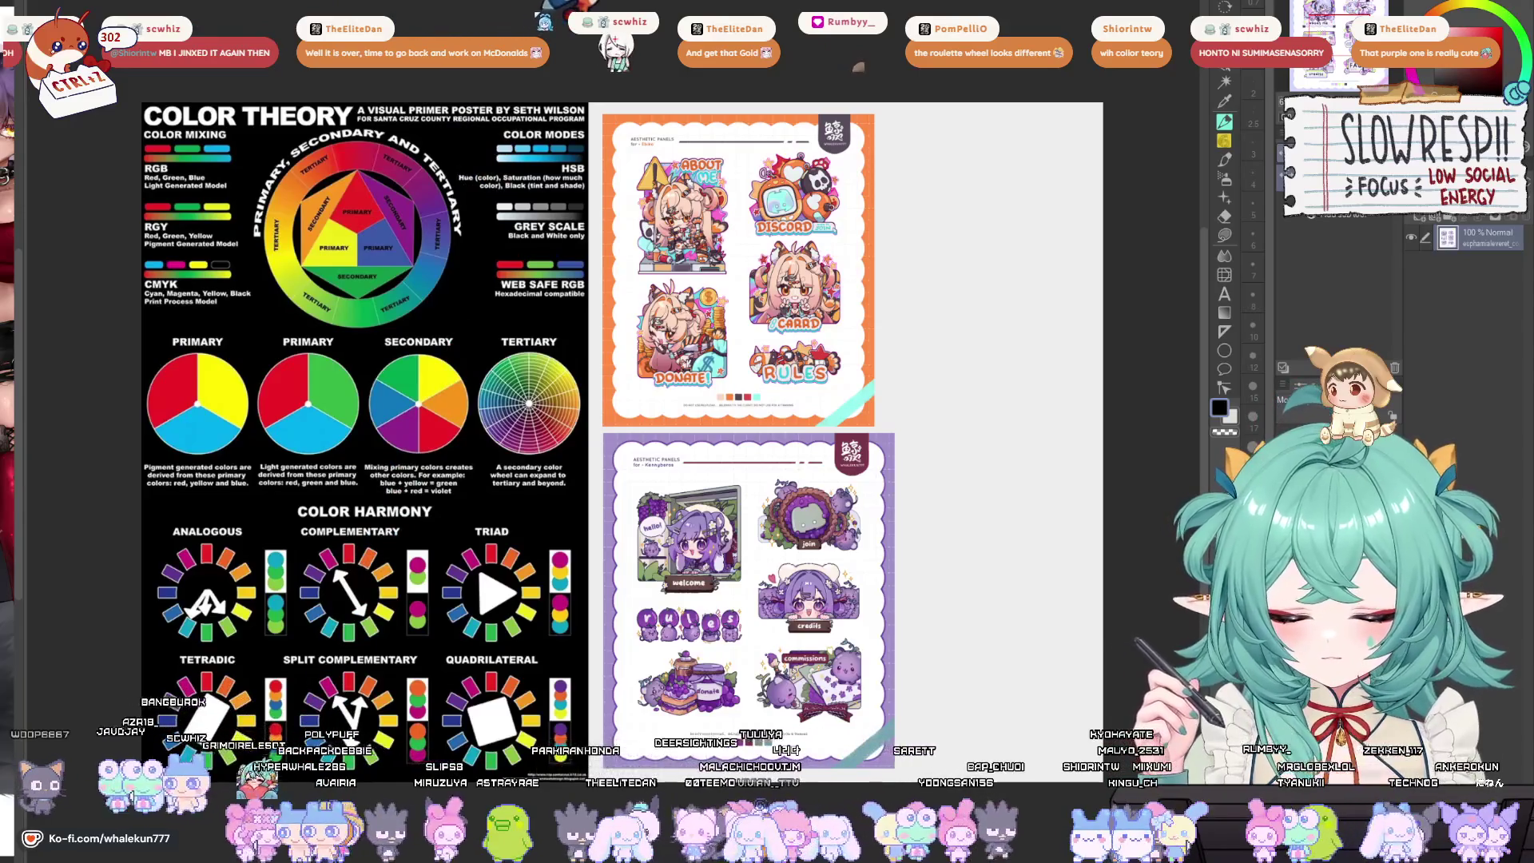
{"action": "key", "text": "ctrl+Tab"}
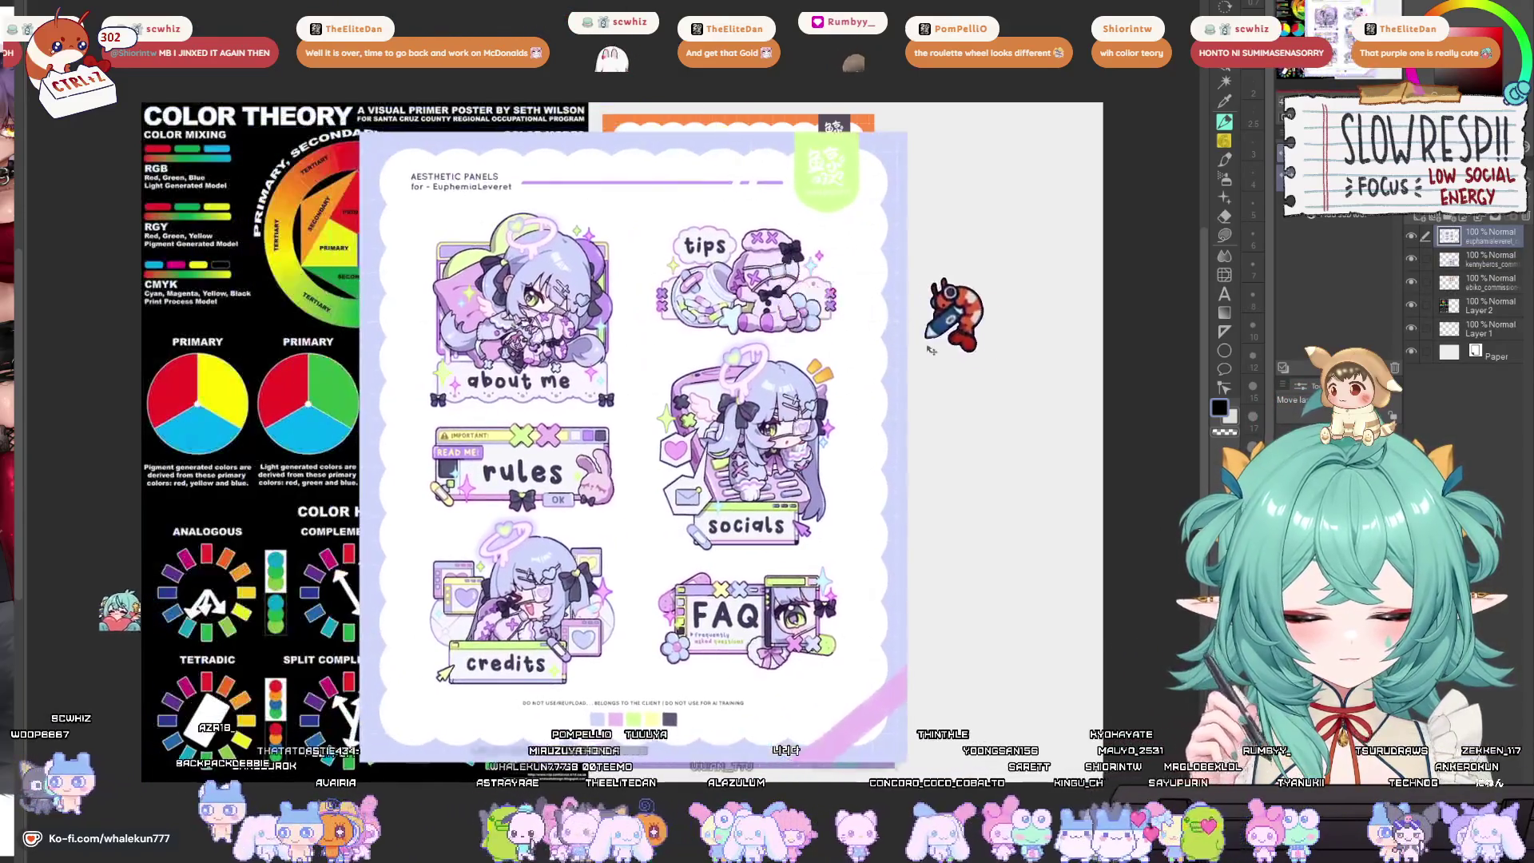
{"action": "mouse_move", "coordinate": [788, 376]}
{"action": "left_mouse_down"}
{"action": "mouse_move", "coordinate": [512, 344]}
{"action": "mouse_move", "coordinate": [620, 383]}
{"action": "mouse_move", "coordinate": [1033, 385]}
{"action": "mouse_move", "coordinate": [947, 339]}
{"action": "left_mouse_up"}
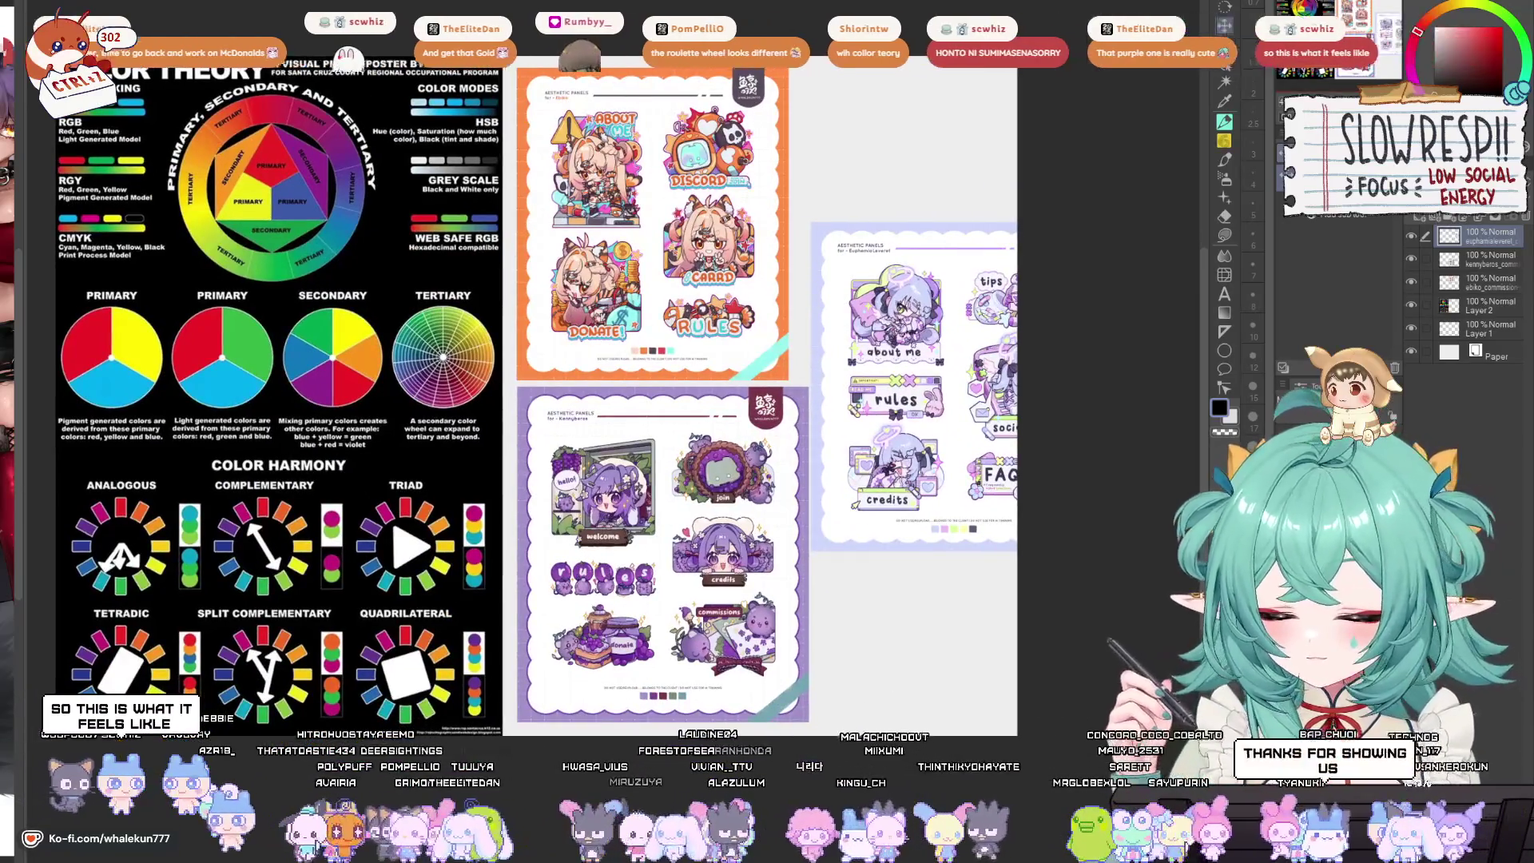
{"action": "key", "text": "ctrl+t"}
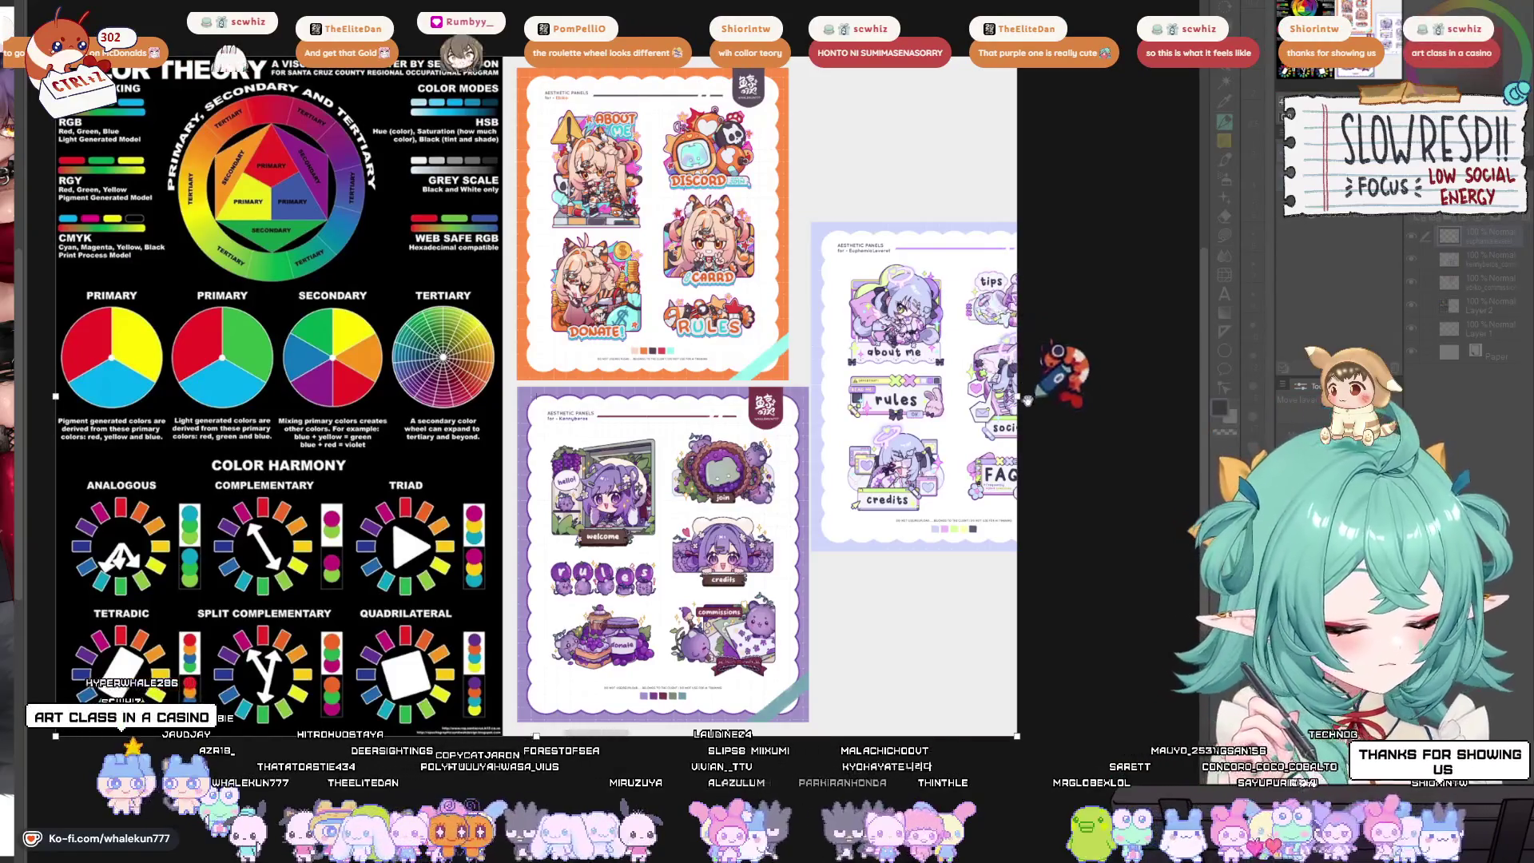
{"action": "left_click_drag", "start_coordinate": [1028, 400], "coordinate": [1117, 393]}
{"action": "key", "text": "Escape"}
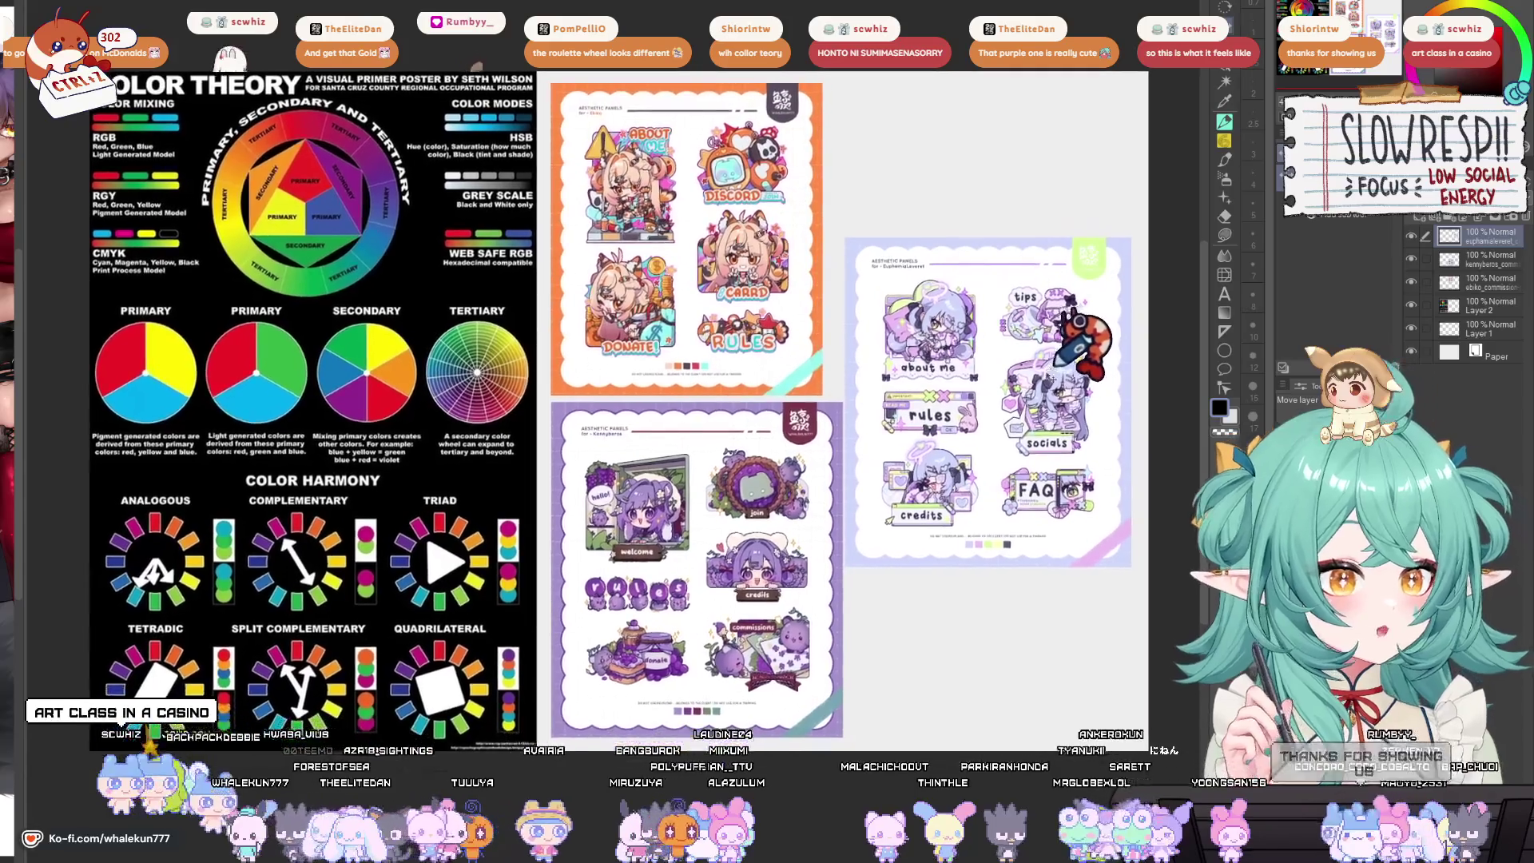
{"action": "scroll", "coordinate": [1071, 352], "scroll_direction": "up", "scroll_amount": 2}
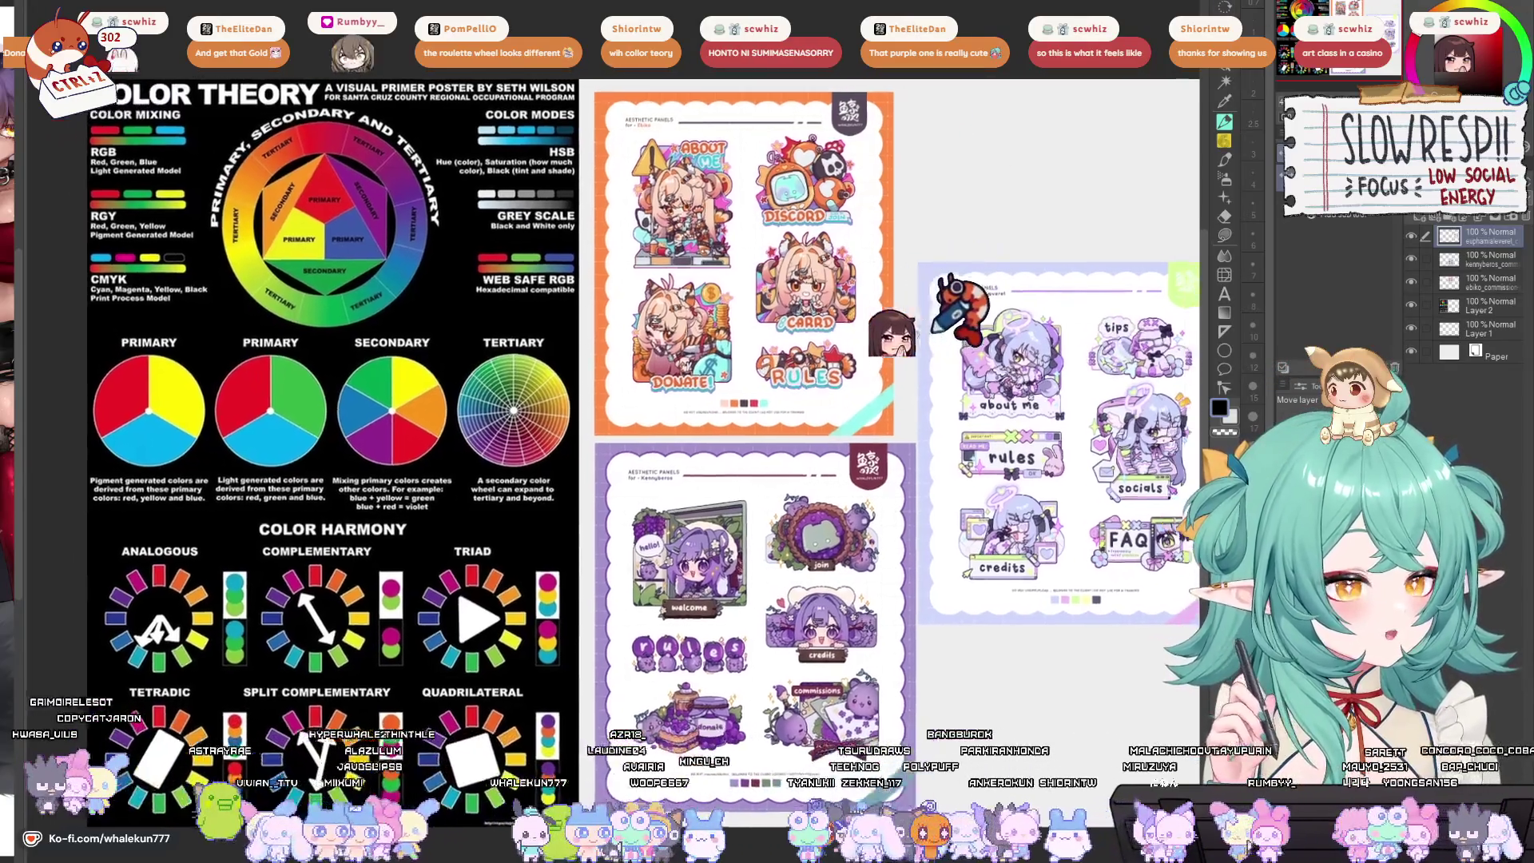
{"action": "left_click_drag", "start_coordinate": [933, 332], "coordinate": [895, 322]}
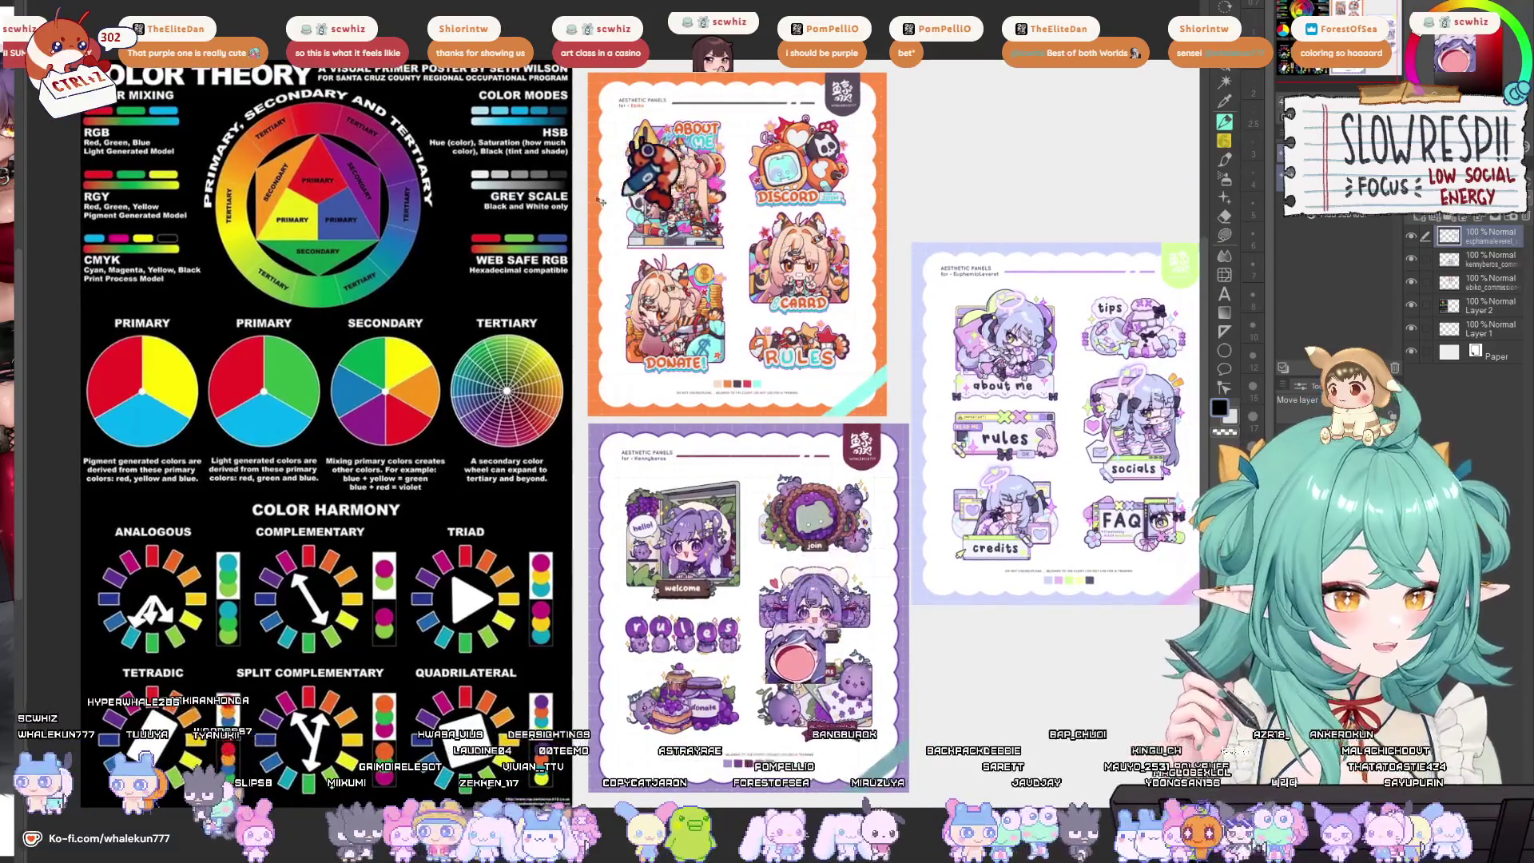
Zoom in and pan across the colour theory poster to centre its primary-to-tertiary colour wheel.
{"action": "scroll", "coordinate": [511, 231], "scroll_direction": "up", "scroll_amount": 5}
{"action": "scroll", "coordinate": [508, 234], "scroll_direction": "up", "scroll_amount": 5}
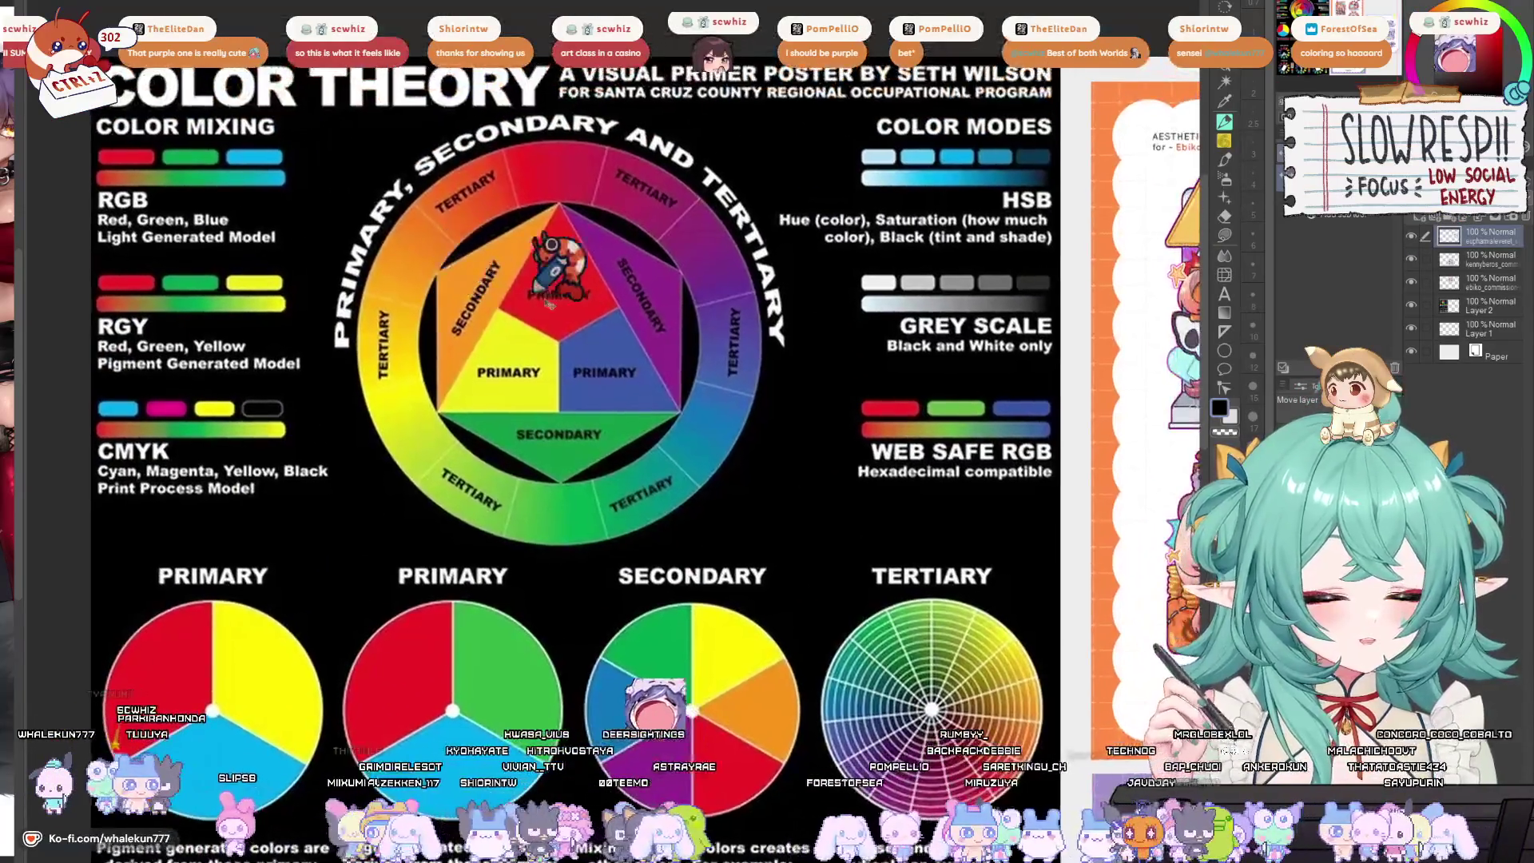
{"action": "scroll", "coordinate": [541, 318], "scroll_direction": "down", "scroll_amount": 3}
{"action": "scroll", "coordinate": [541, 317], "scroll_direction": "up", "scroll_amount": 2}
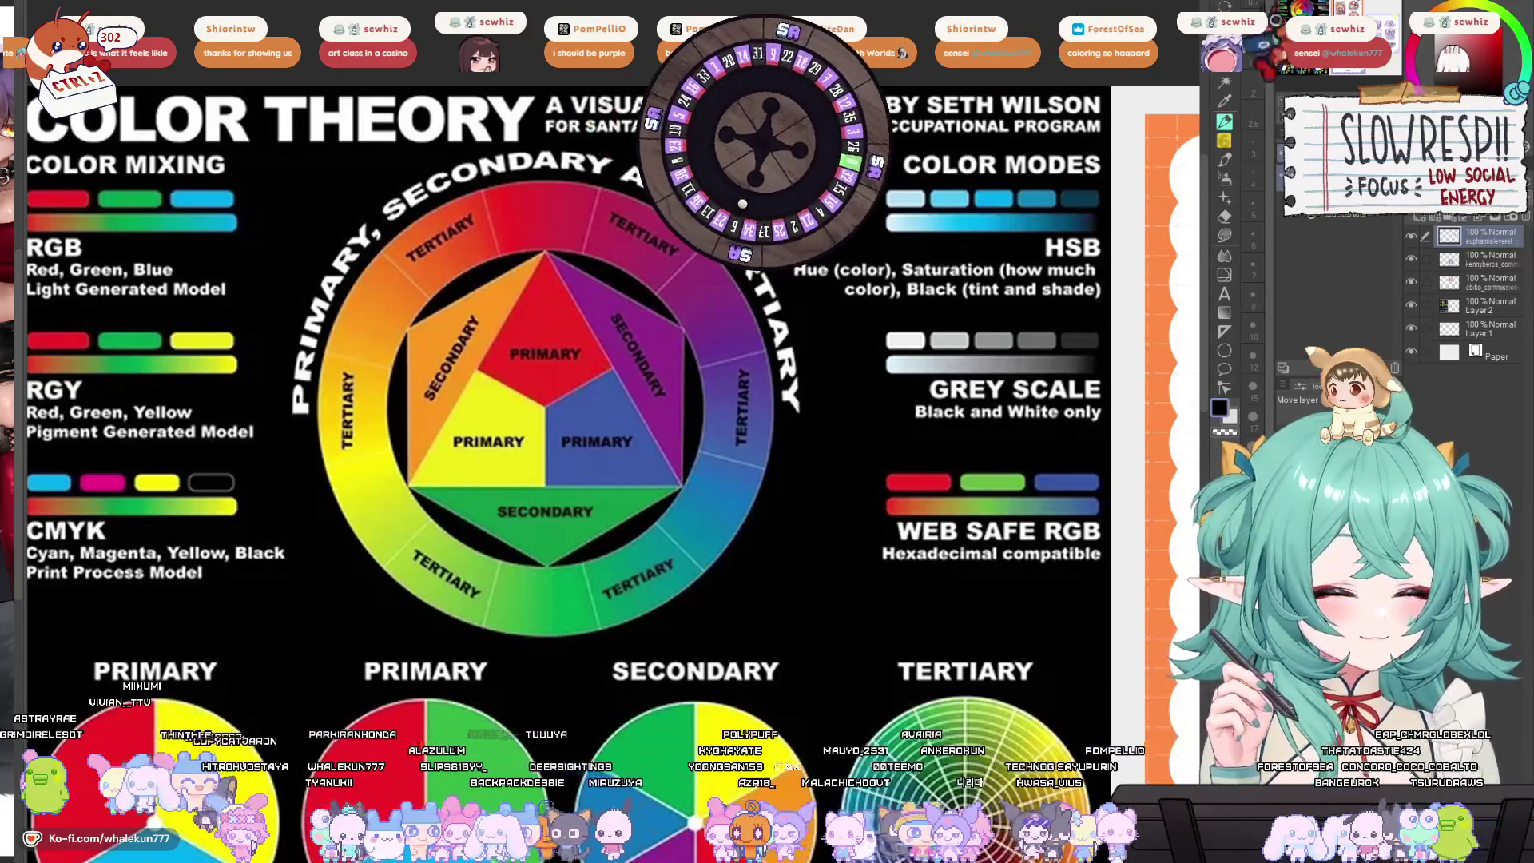
{"action": "mouse_move", "coordinate": [439, 276]}
{"action": "left_mouse_down"}
{"action": "mouse_move", "coordinate": [537, 264]}
{"action": "mouse_move", "coordinate": [521, 274]}
{"action": "left_mouse_up"}
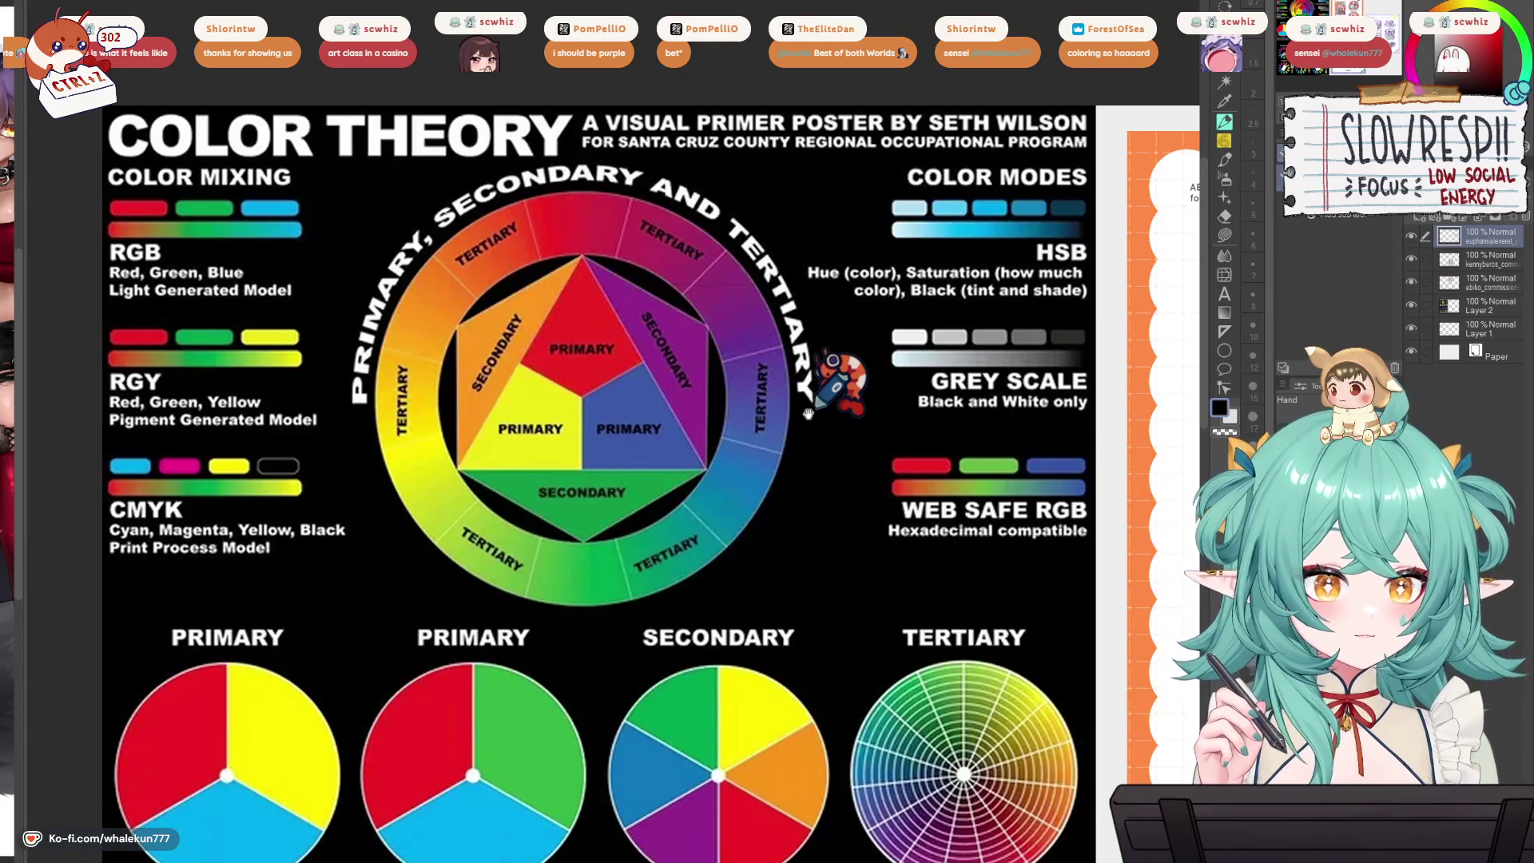
{"action": "mouse_move", "coordinate": [624, 397]}
{"action": "left_mouse_down"}
{"action": "mouse_move", "coordinate": [694, 392]}
{"action": "mouse_move", "coordinate": [681, 397]}
{"action": "left_mouse_up"}
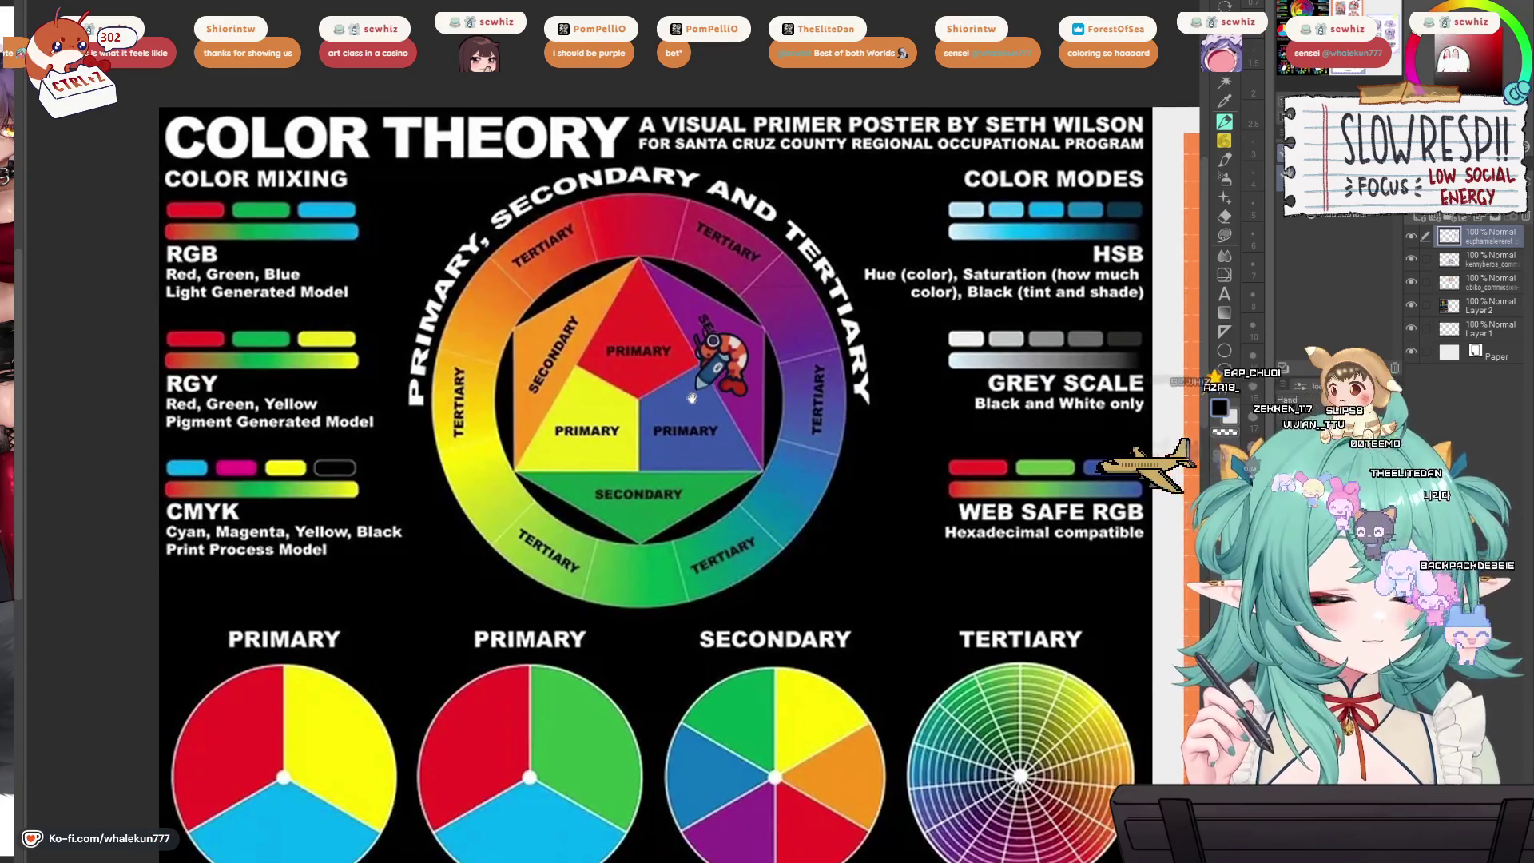
{"action": "key", "text": "ctrl+plus"}
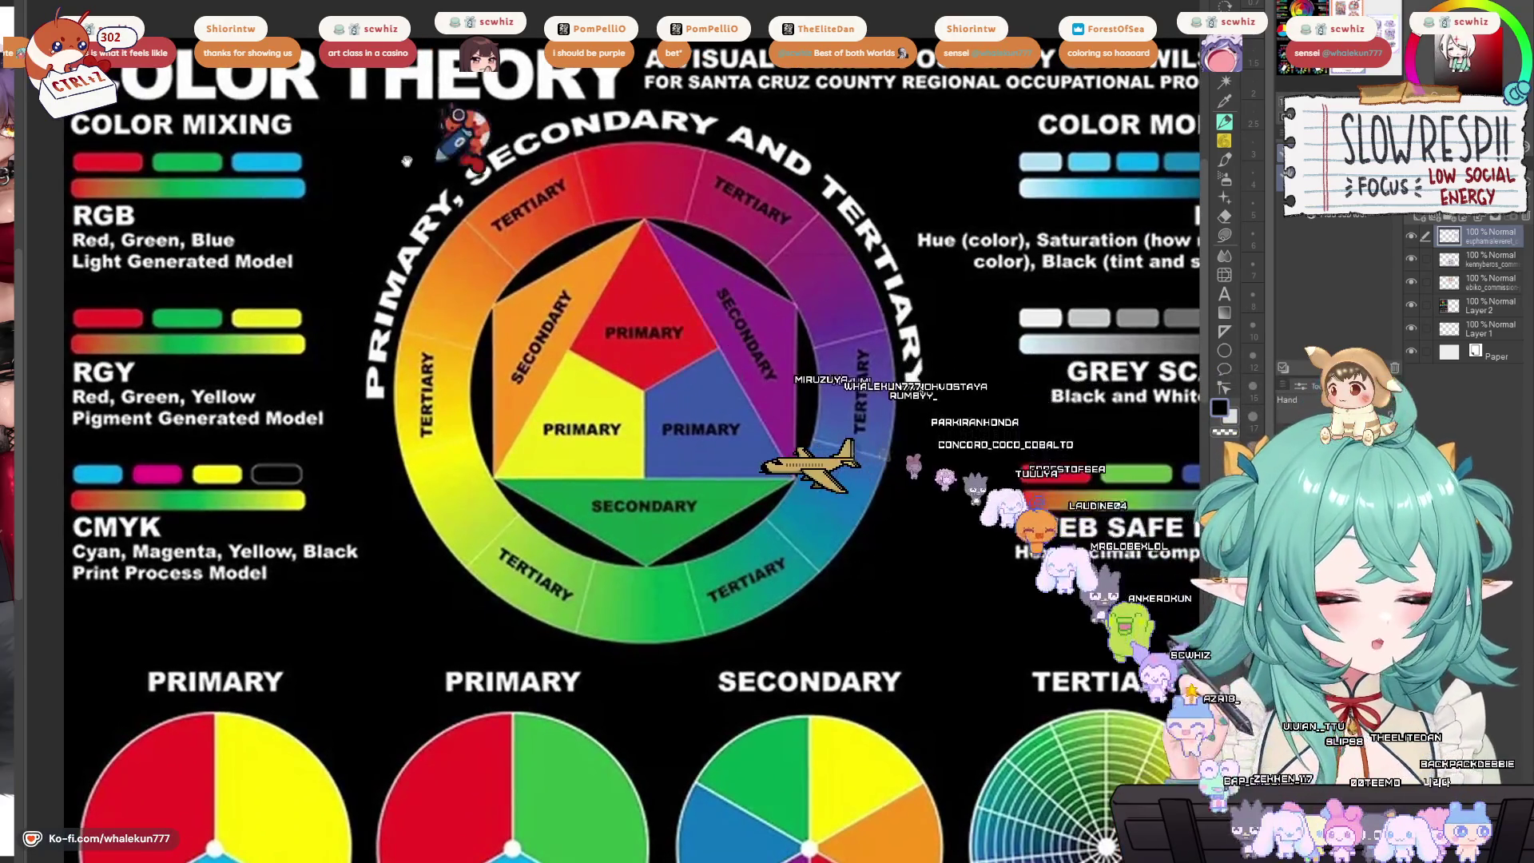
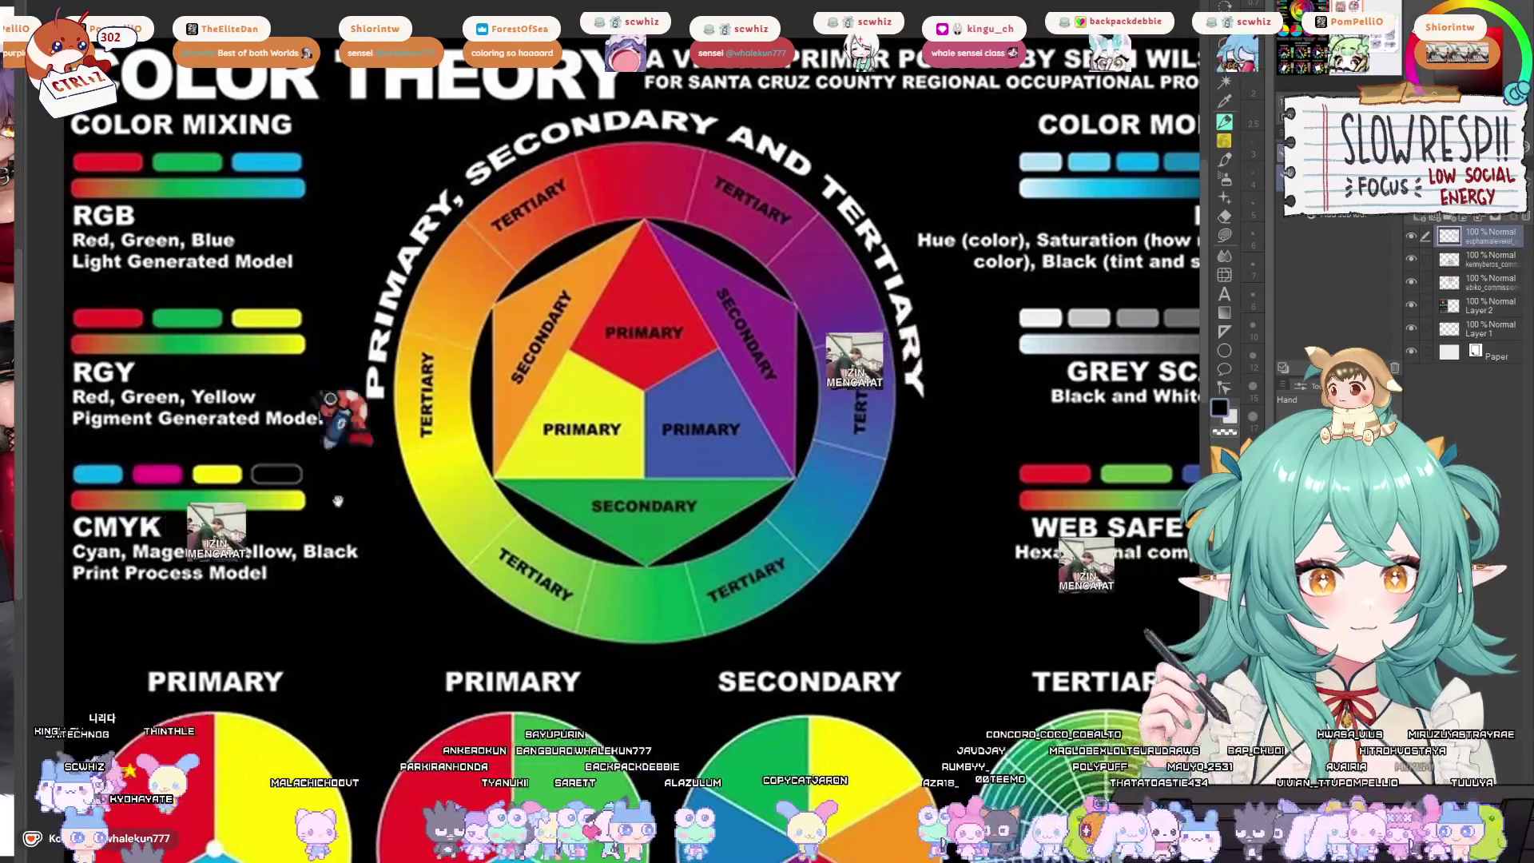
Pan across the poster to bring the colour wheel and colour modes column into view.
{"action": "left_click_drag", "start_coordinate": [684, 398], "coordinate": [709, 408]}
{"action": "mouse_move", "coordinate": [517, 429]}
{"action": "left_mouse_down"}
{"action": "mouse_move", "coordinate": [565, 465]}
{"action": "mouse_move", "coordinate": [546, 451]}
{"action": "mouse_move", "coordinate": [536, 327]}
{"action": "mouse_move", "coordinate": [491, 367]}
{"action": "mouse_move", "coordinate": [498, 210]}
{"action": "left_mouse_up"}
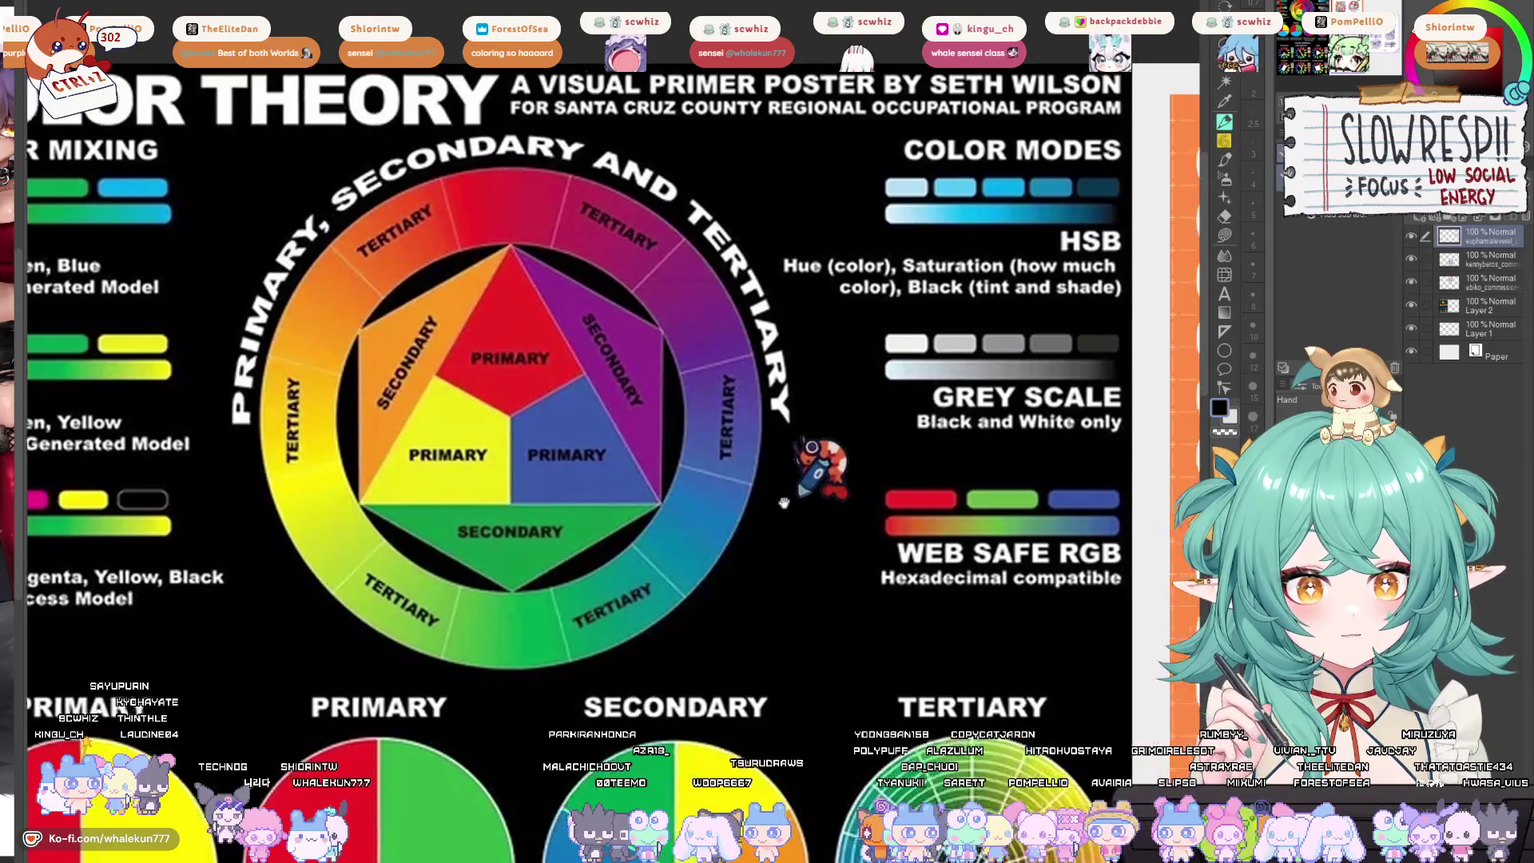
{"action": "left_click_drag", "start_coordinate": [915, 588], "coordinate": [868, 530]}
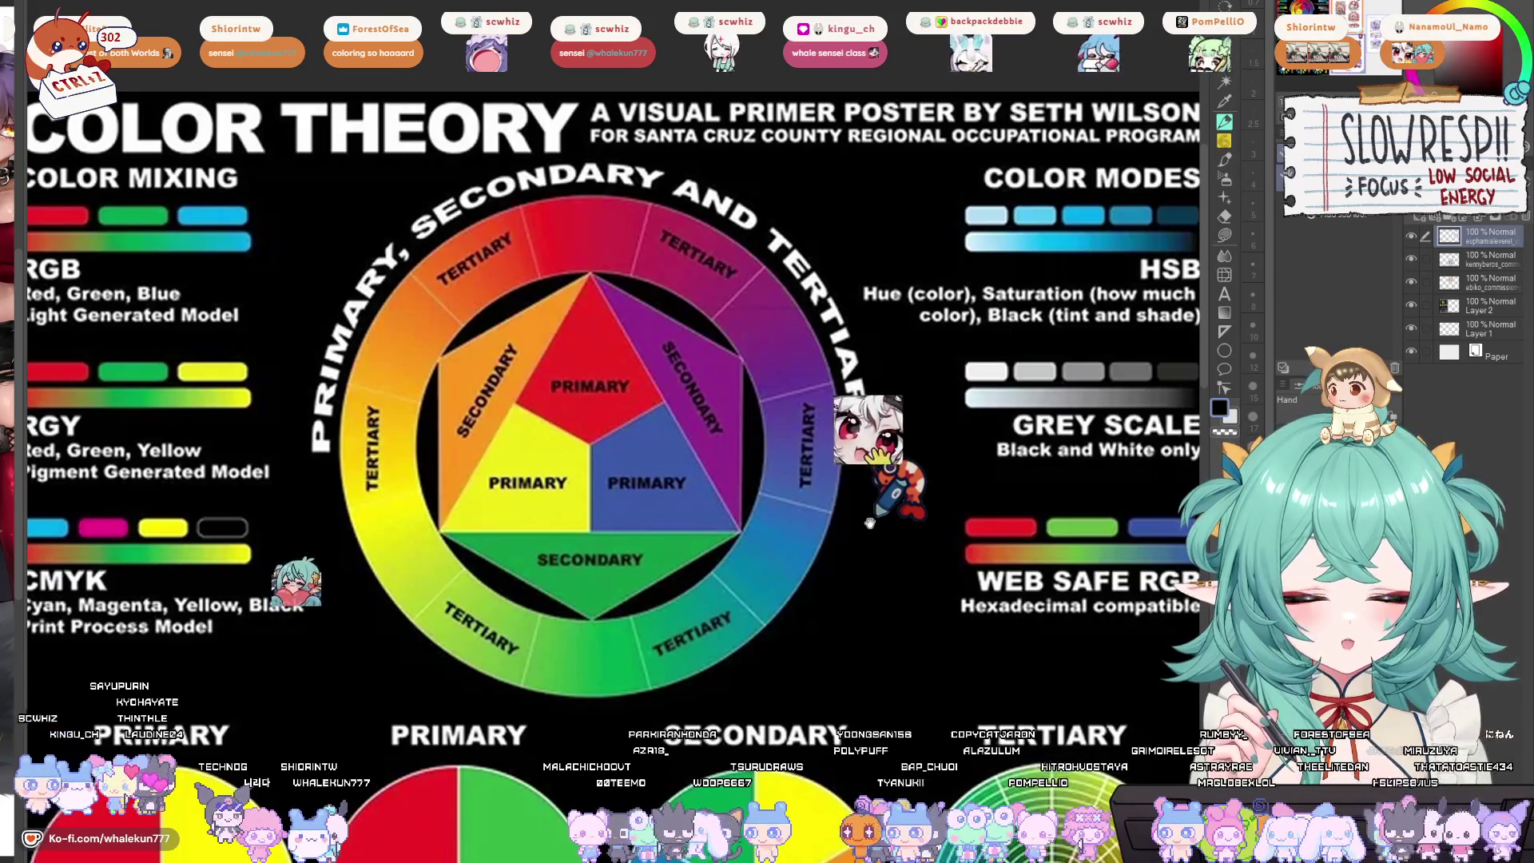
{"action": "left_click_drag", "start_coordinate": [811, 511], "coordinate": [860, 509]}
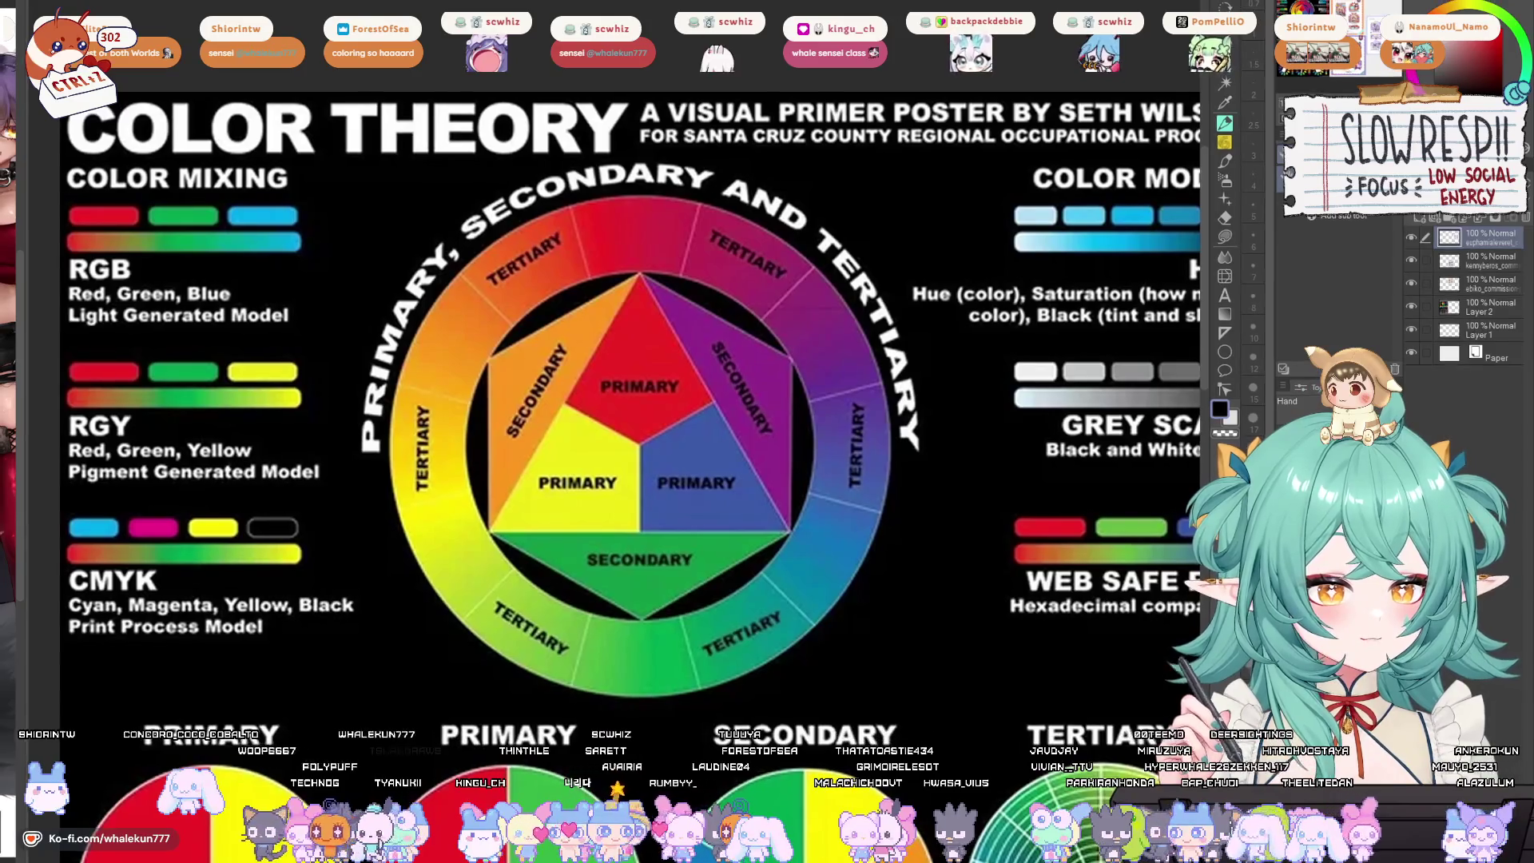
Open the Brightness/Contrast adjustment from the Edit menu, then dismiss it.
{"action": "key", "text": "alt+e"}
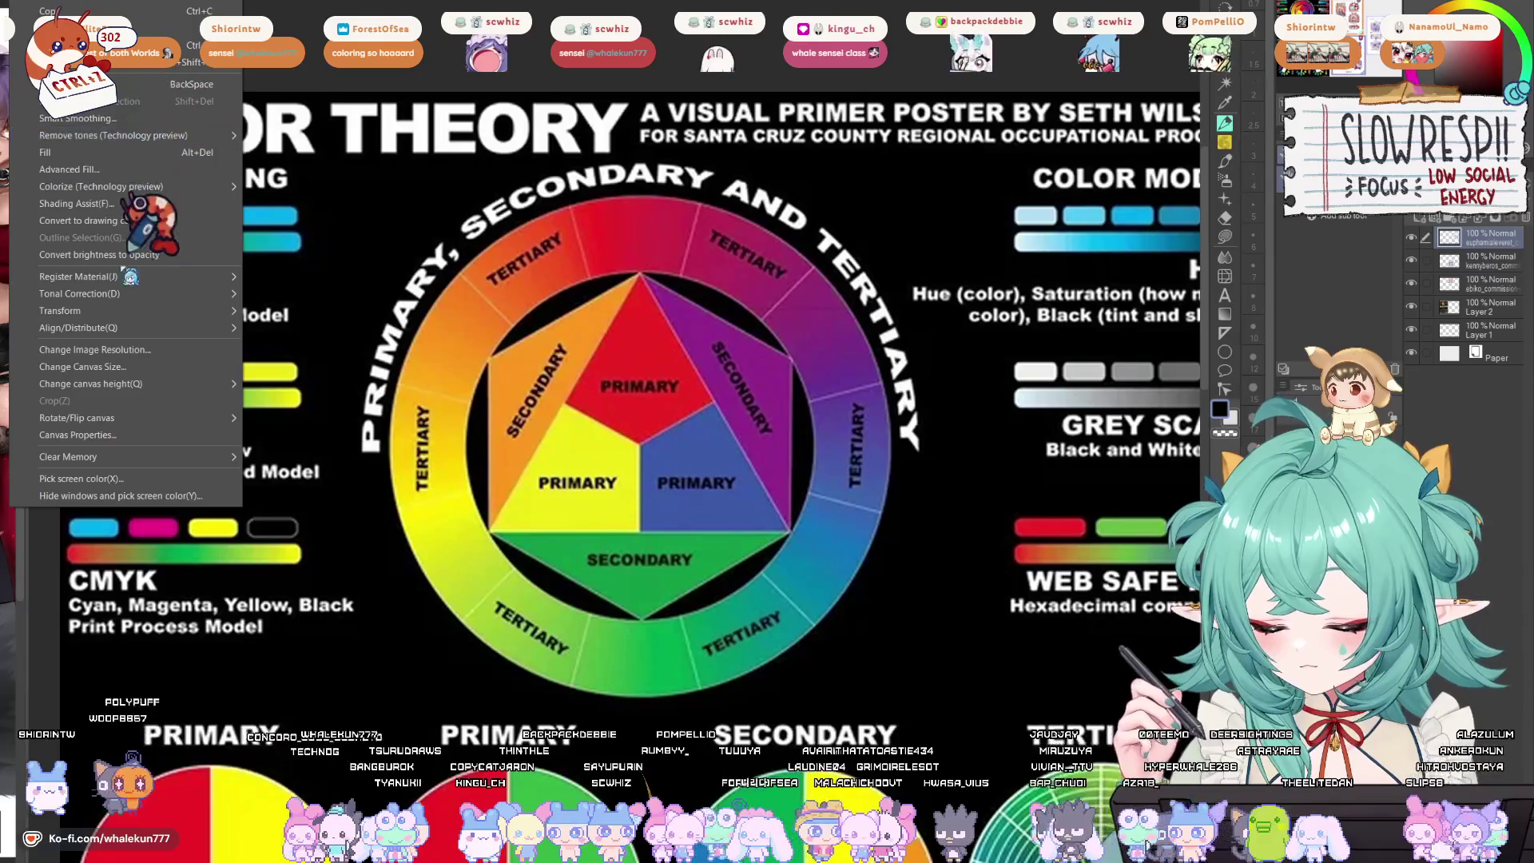
{"action": "mouse_move", "coordinate": [160, 311]}
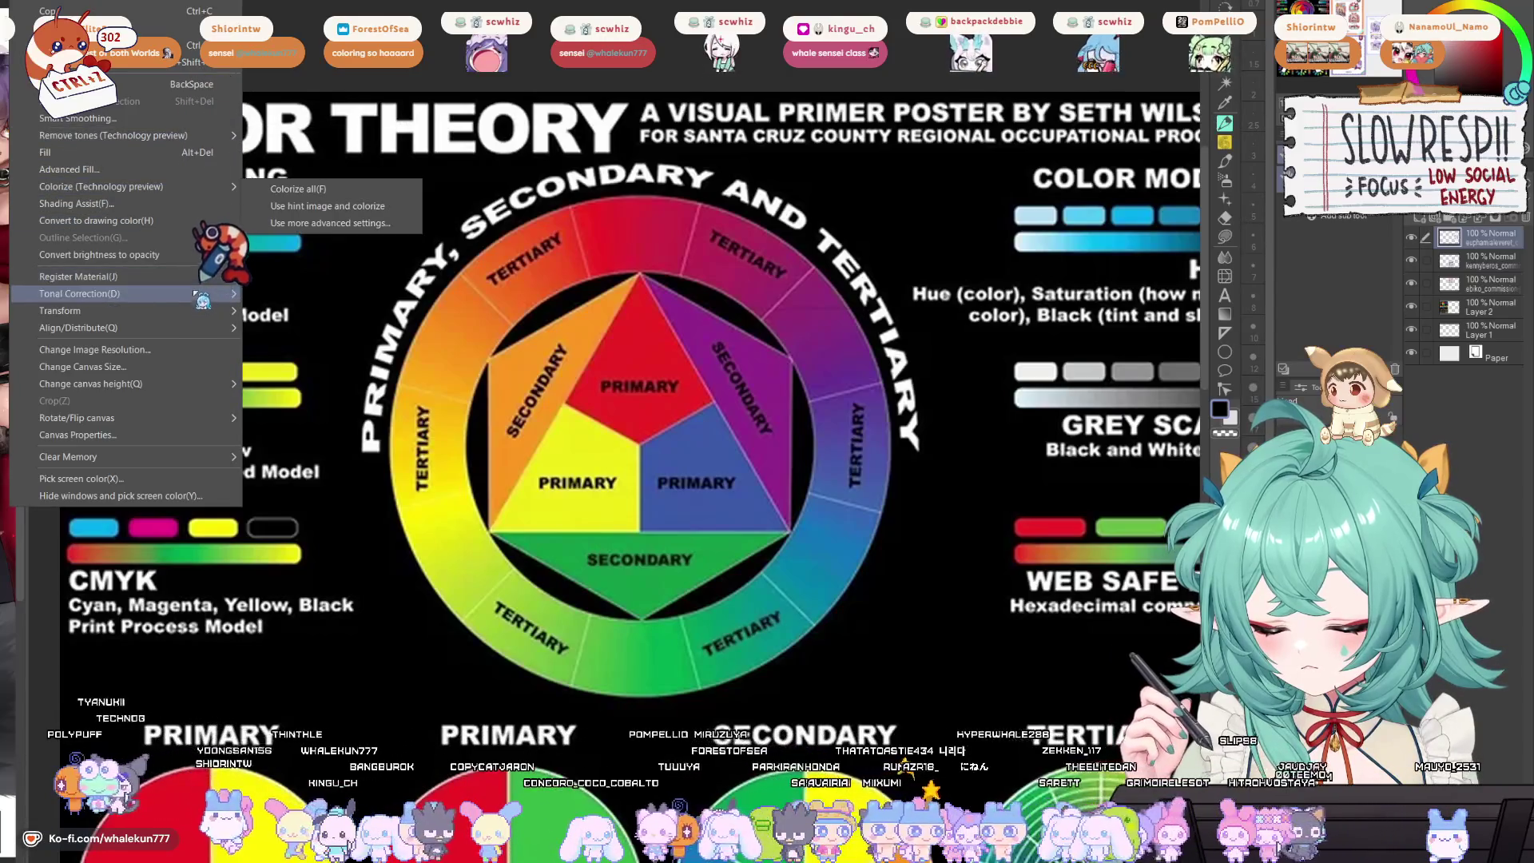
{"action": "mouse_move", "coordinate": [200, 294]}
{"action": "left_click", "coordinate": [317, 314]}
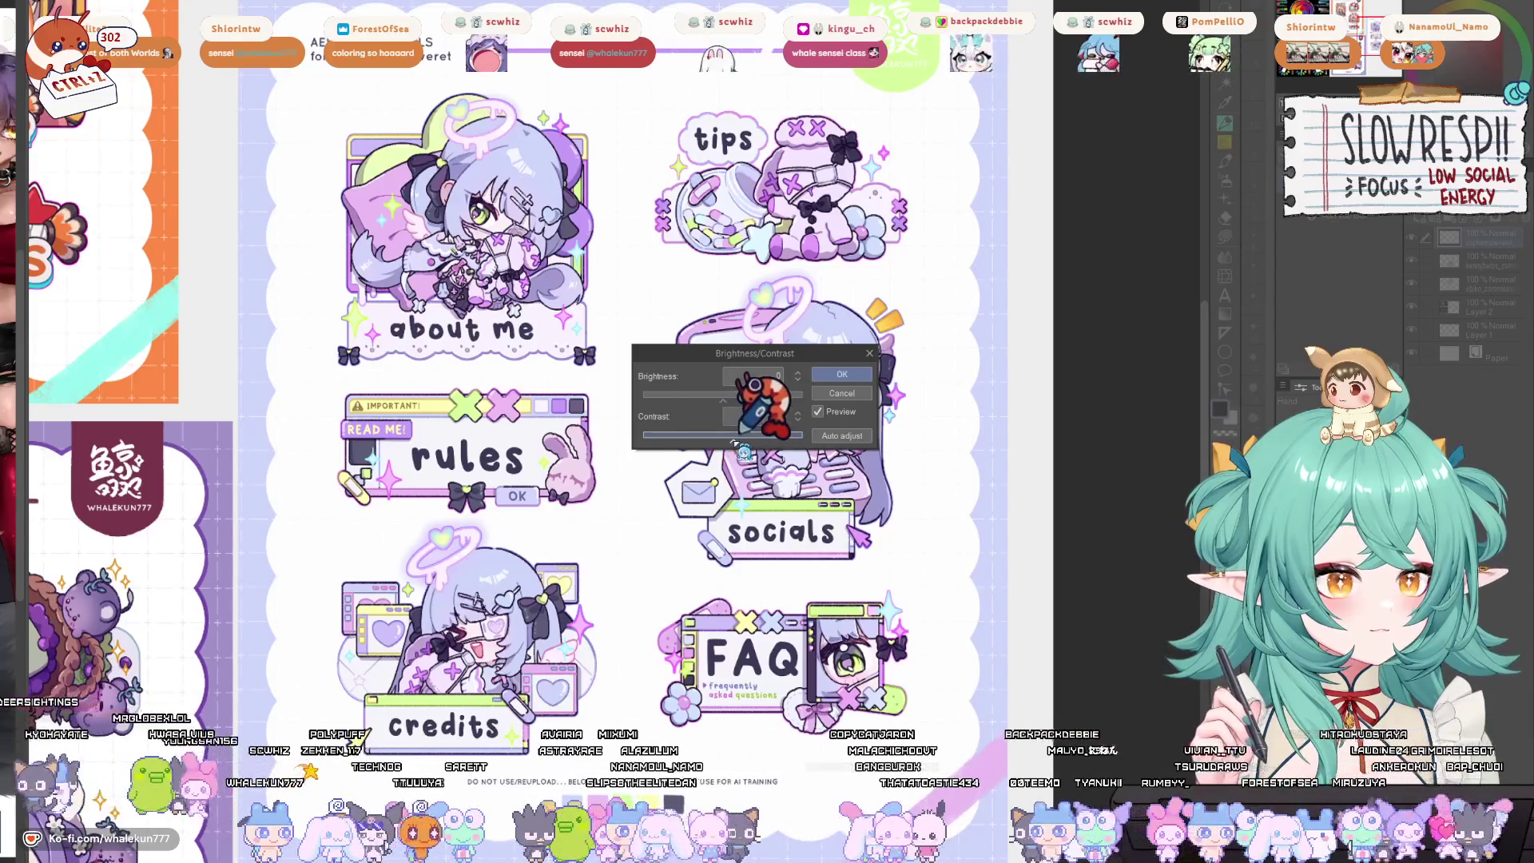
{"action": "left_click", "coordinate": [862, 393]}
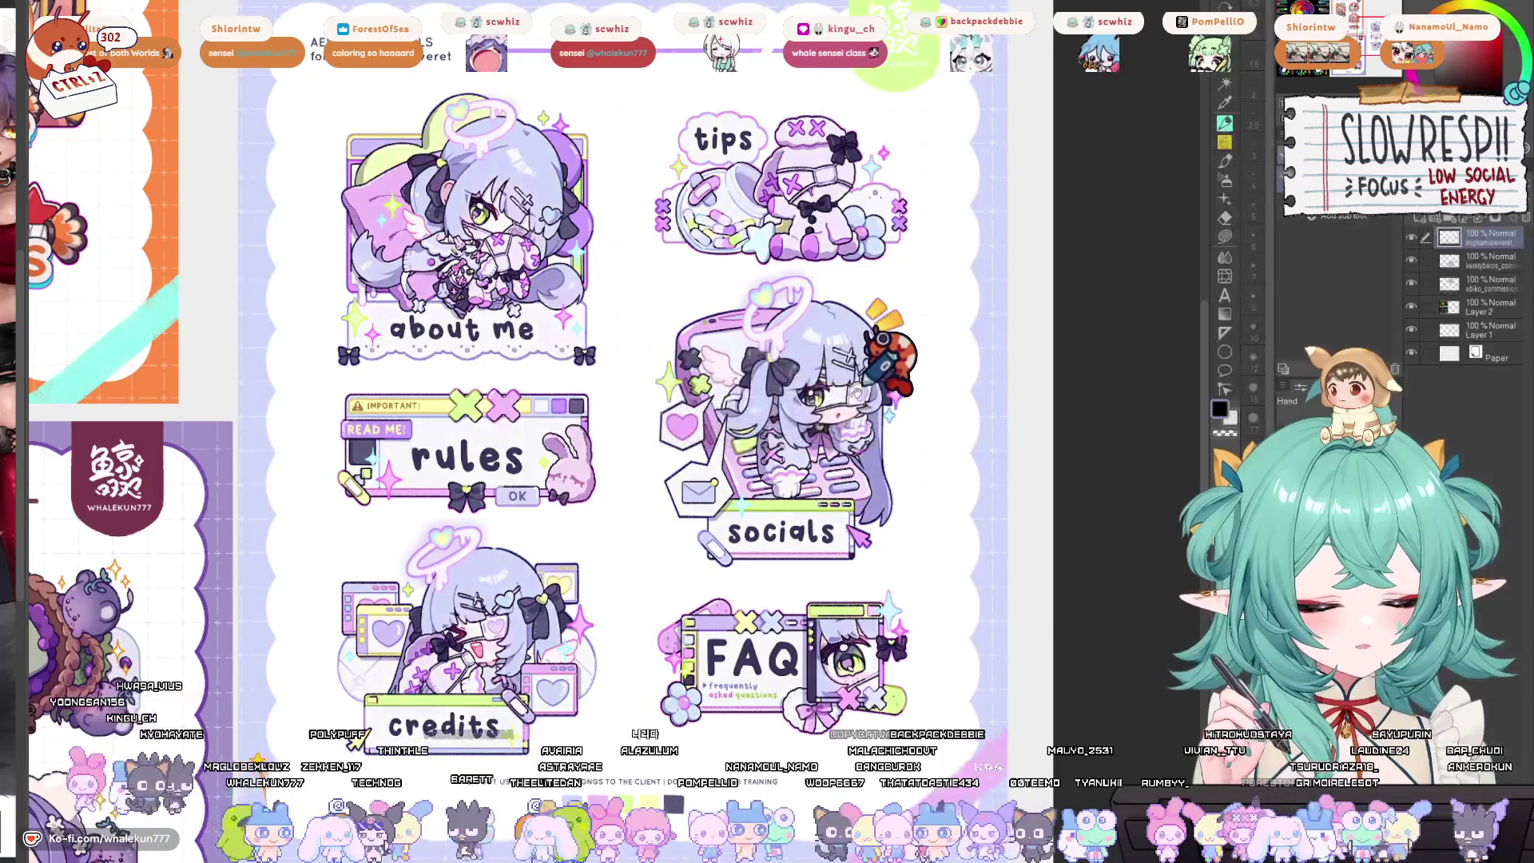
Scroll down to the Color Harmony section and zoom in on the Analogous and Complementary wheels.
{"action": "scroll", "coordinate": [574, 313], "scroll_direction": "down", "scroll_amount": 5}
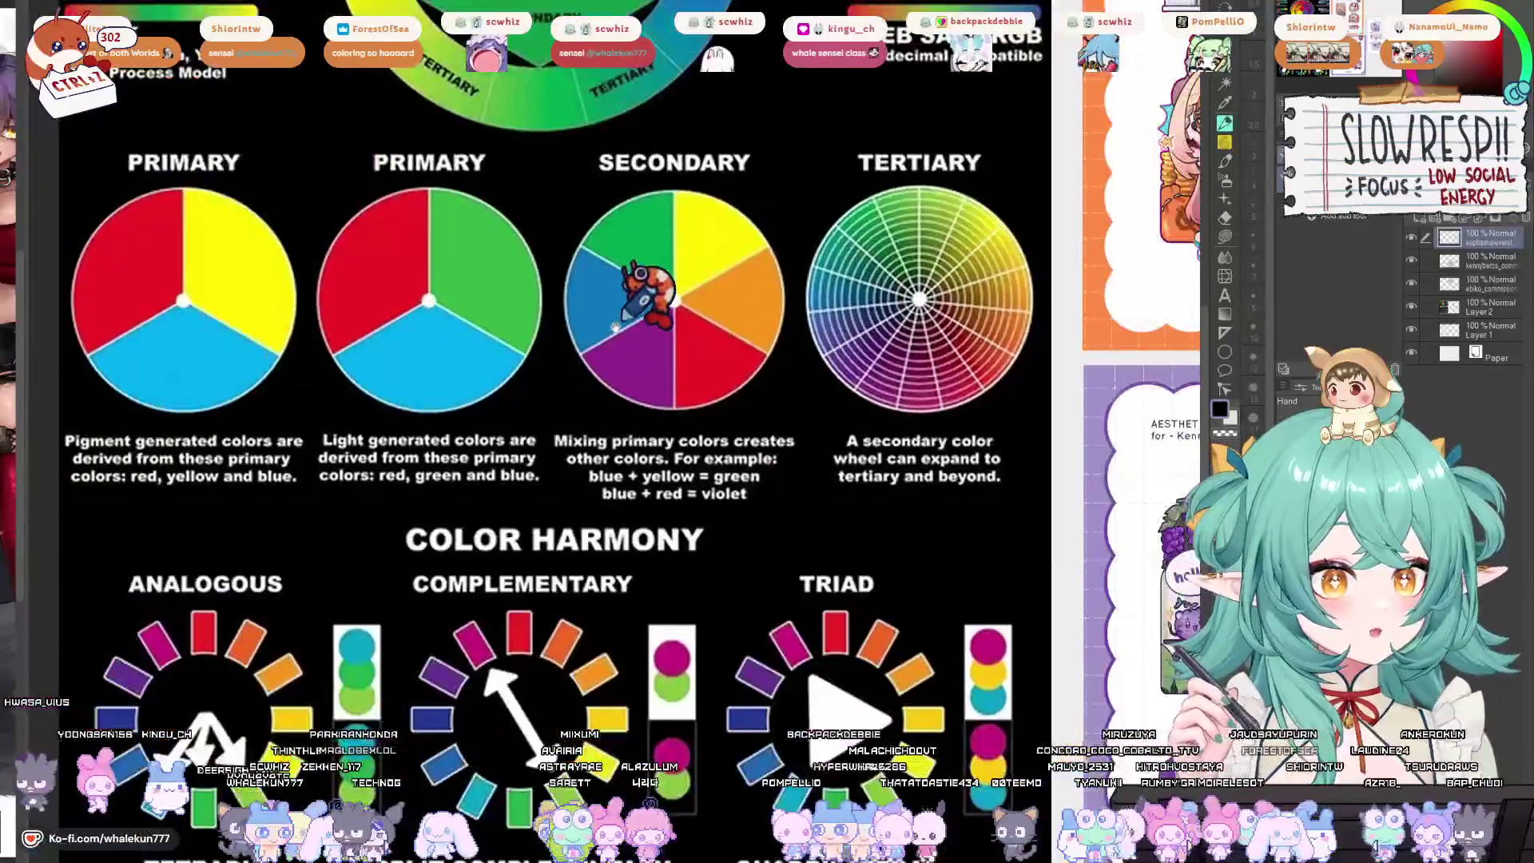
{"action": "scroll", "coordinate": [648, 408], "scroll_direction": "down", "scroll_amount": 5}
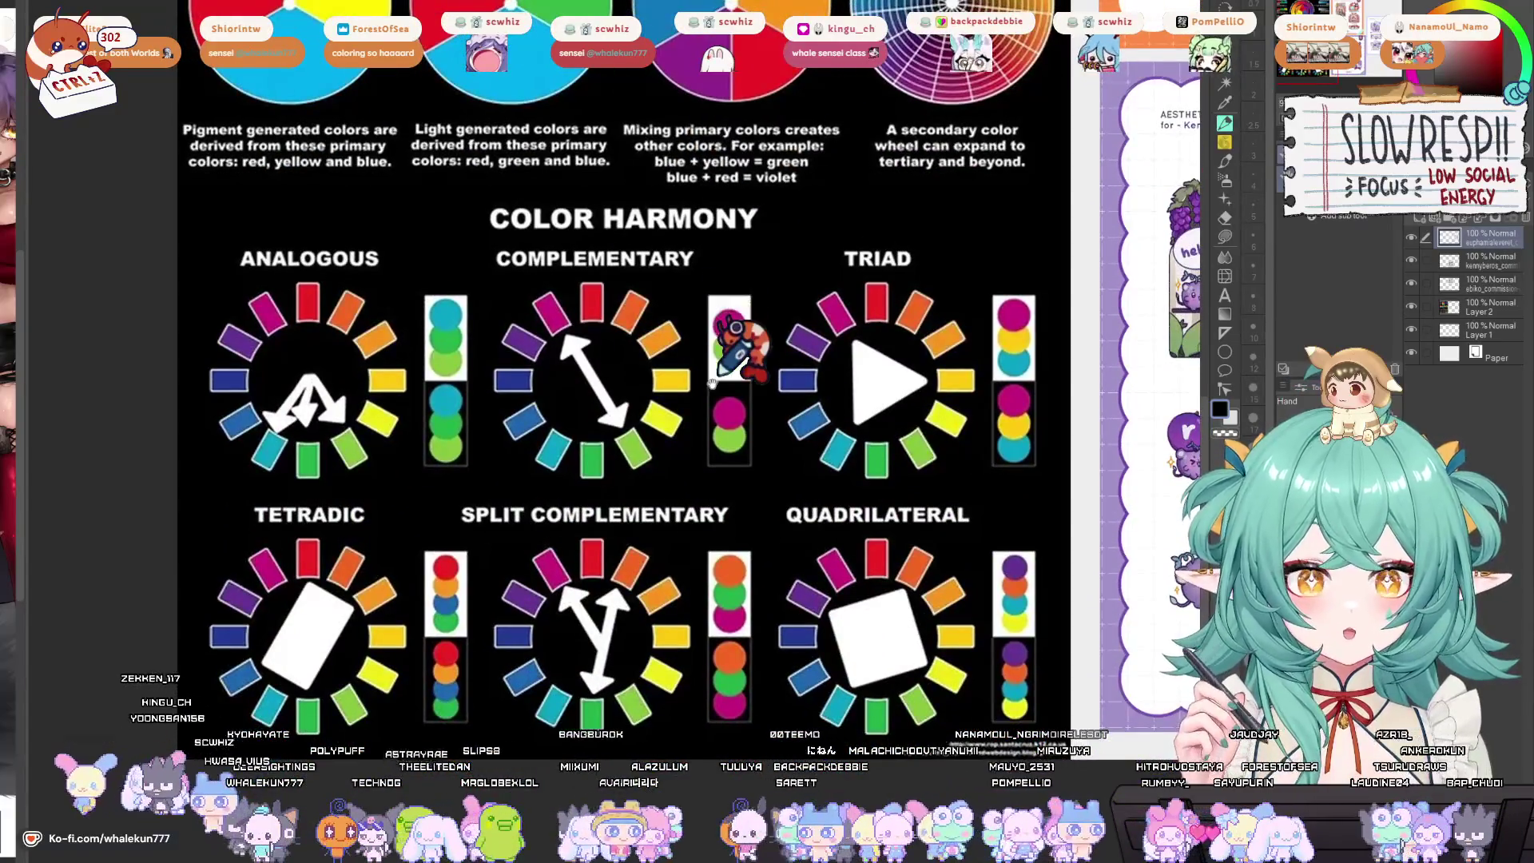
{"action": "scroll", "coordinate": [710, 349], "scroll_direction": "down", "scroll_amount": 1}
{"action": "left_click_drag", "start_coordinate": [813, 379], "coordinate": [789, 390]}
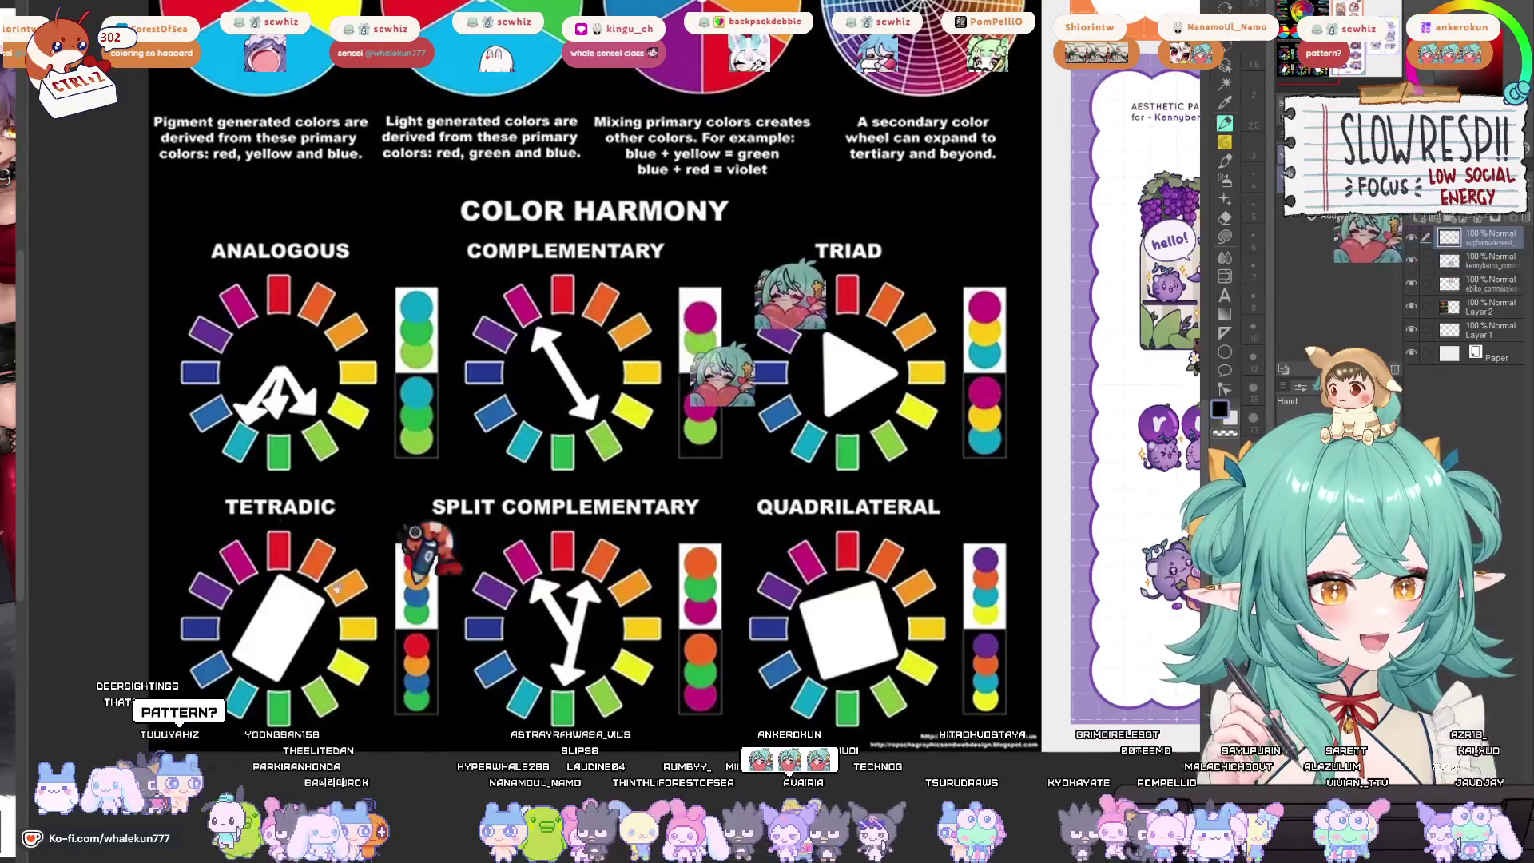
{"action": "mouse_move", "coordinate": [374, 501]}
{"action": "left_mouse_down"}
{"action": "mouse_move", "coordinate": [421, 500]}
{"action": "mouse_move", "coordinate": [366, 497]}
{"action": "mouse_move", "coordinate": [462, 525]}
{"action": "left_mouse_up"}
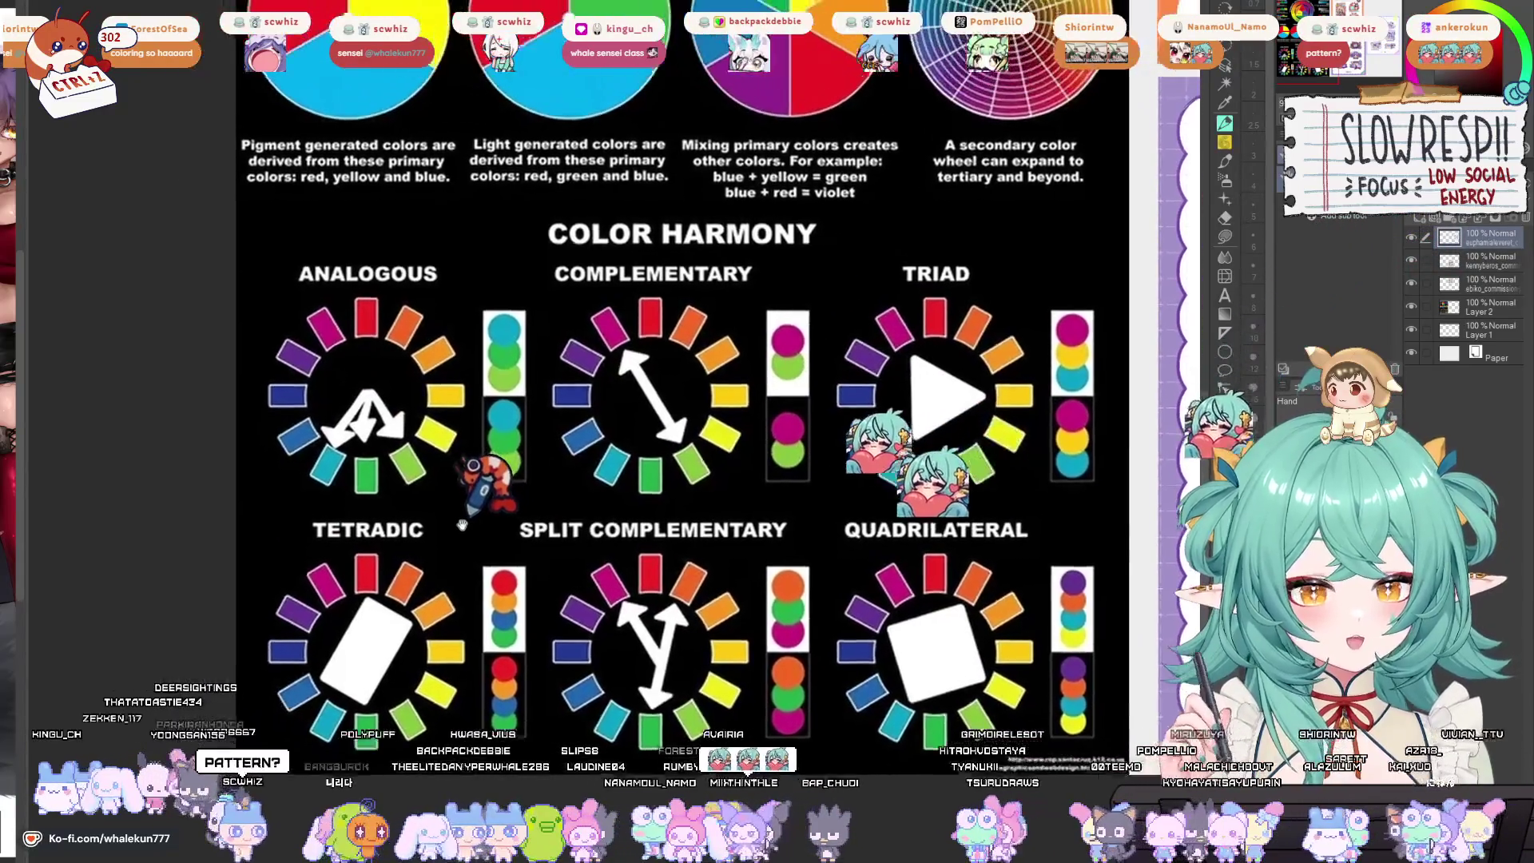
{"action": "scroll", "coordinate": [462, 525], "scroll_direction": "up", "scroll_amount": 3}
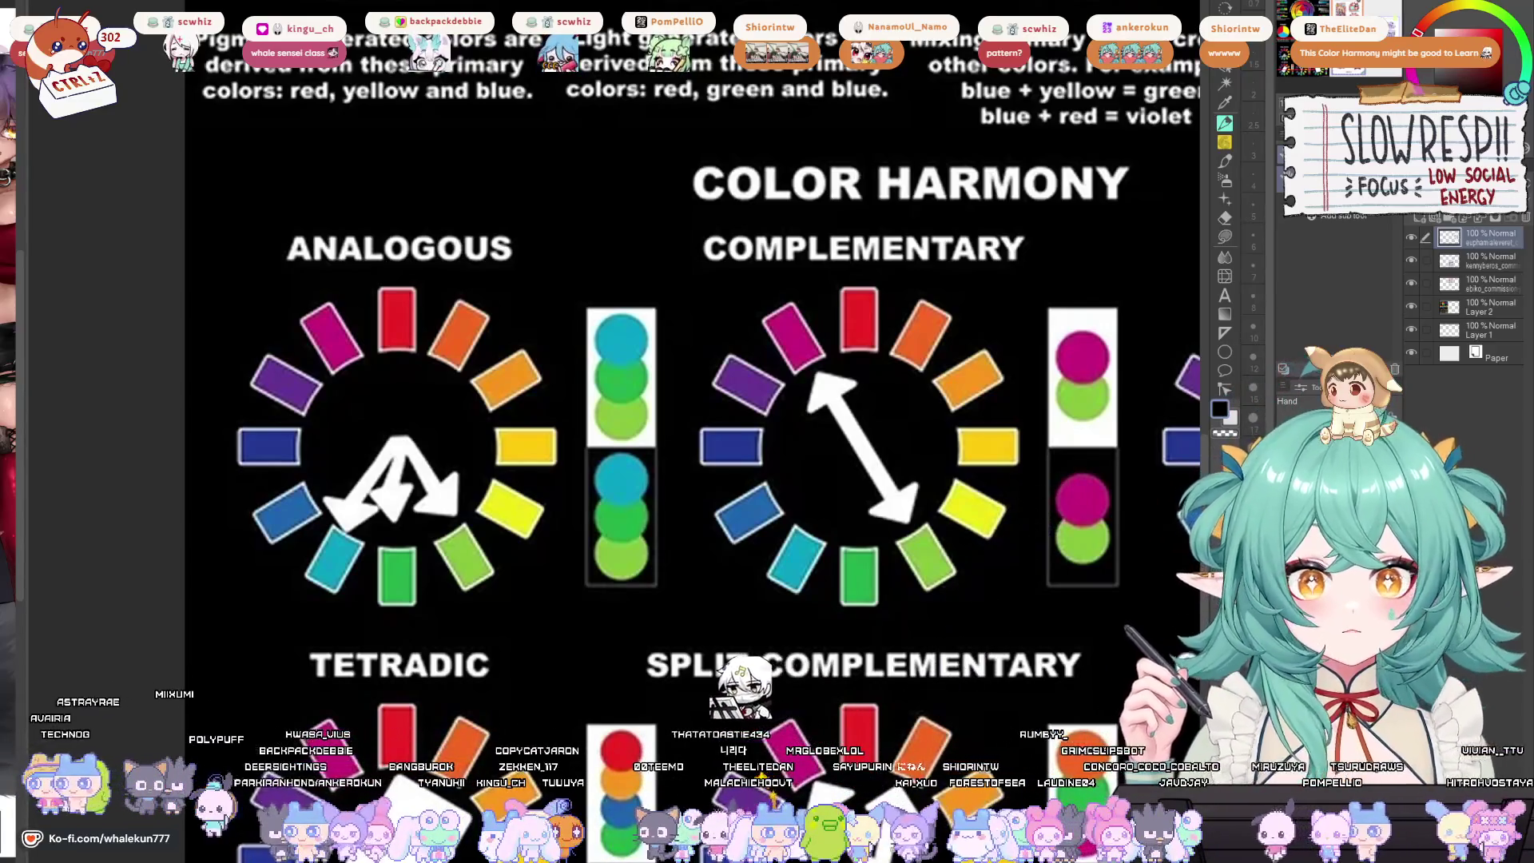
{"action": "key", "text": "alt+Tab"}
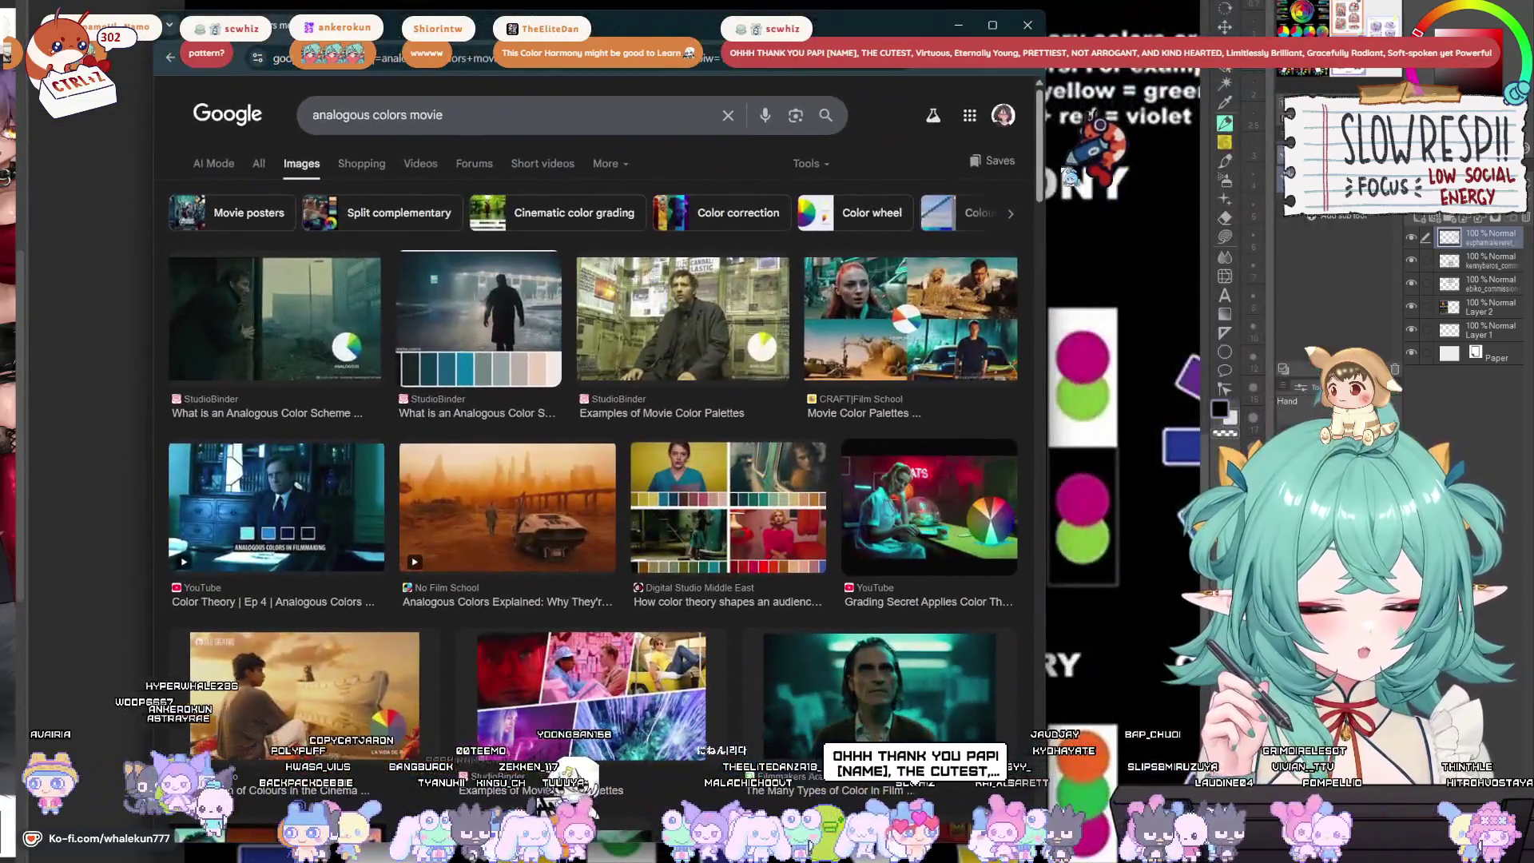
Preview the blue rain scene and Digital Studio Middle East palette results in Google Images.
{"action": "left_click_drag", "start_coordinate": [1043, 400], "coordinate": [1359, 400]}
{"action": "scroll", "coordinate": [751, 480], "scroll_direction": "down", "scroll_amount": 3}
{"action": "scroll", "coordinate": [821, 460], "scroll_direction": "up", "scroll_amount": 3}
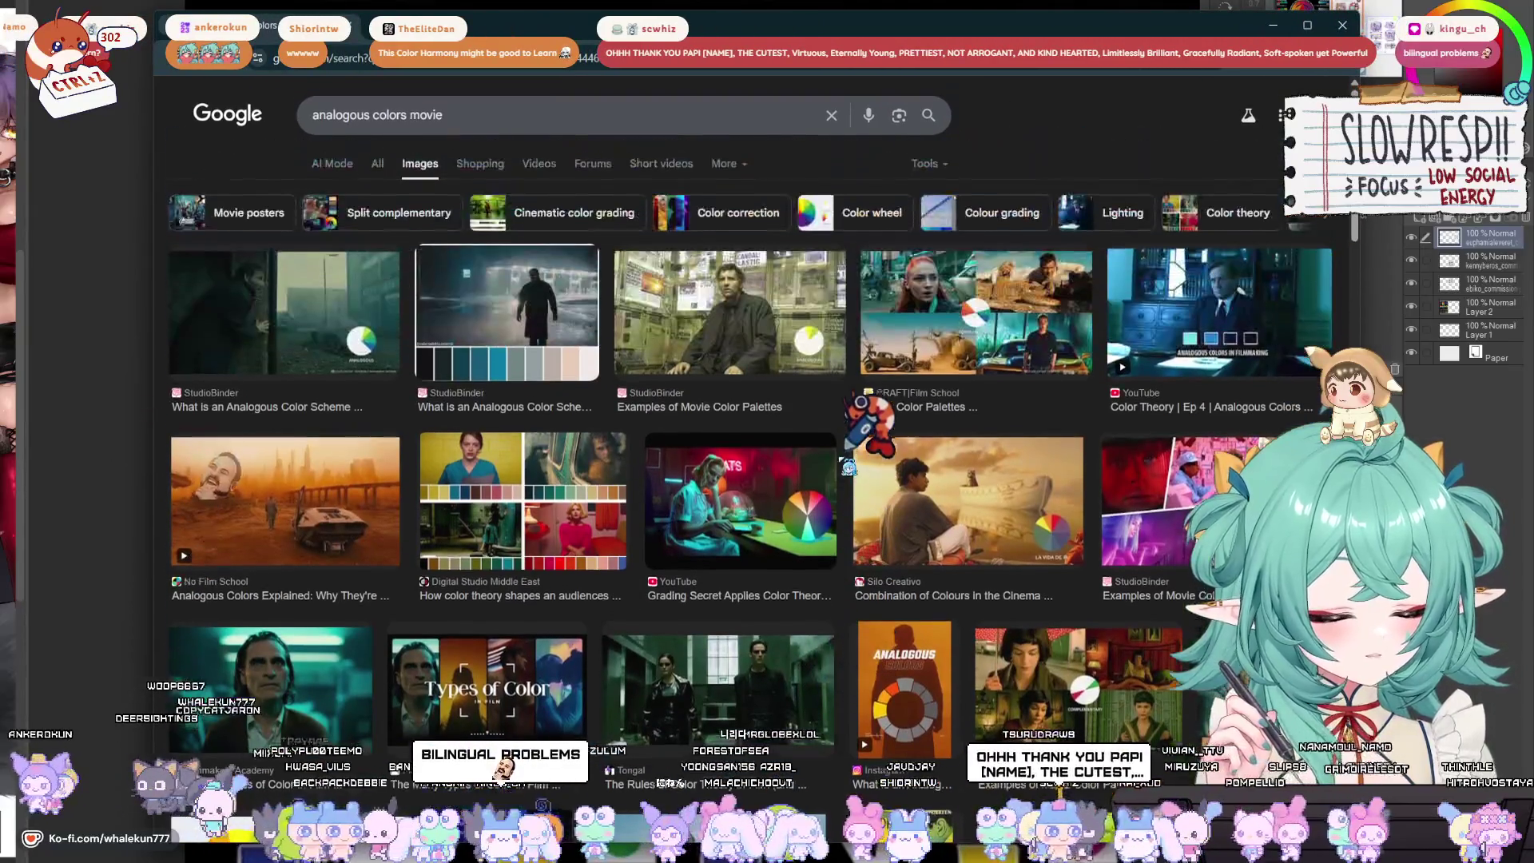
{"action": "left_click", "coordinate": [511, 319]}
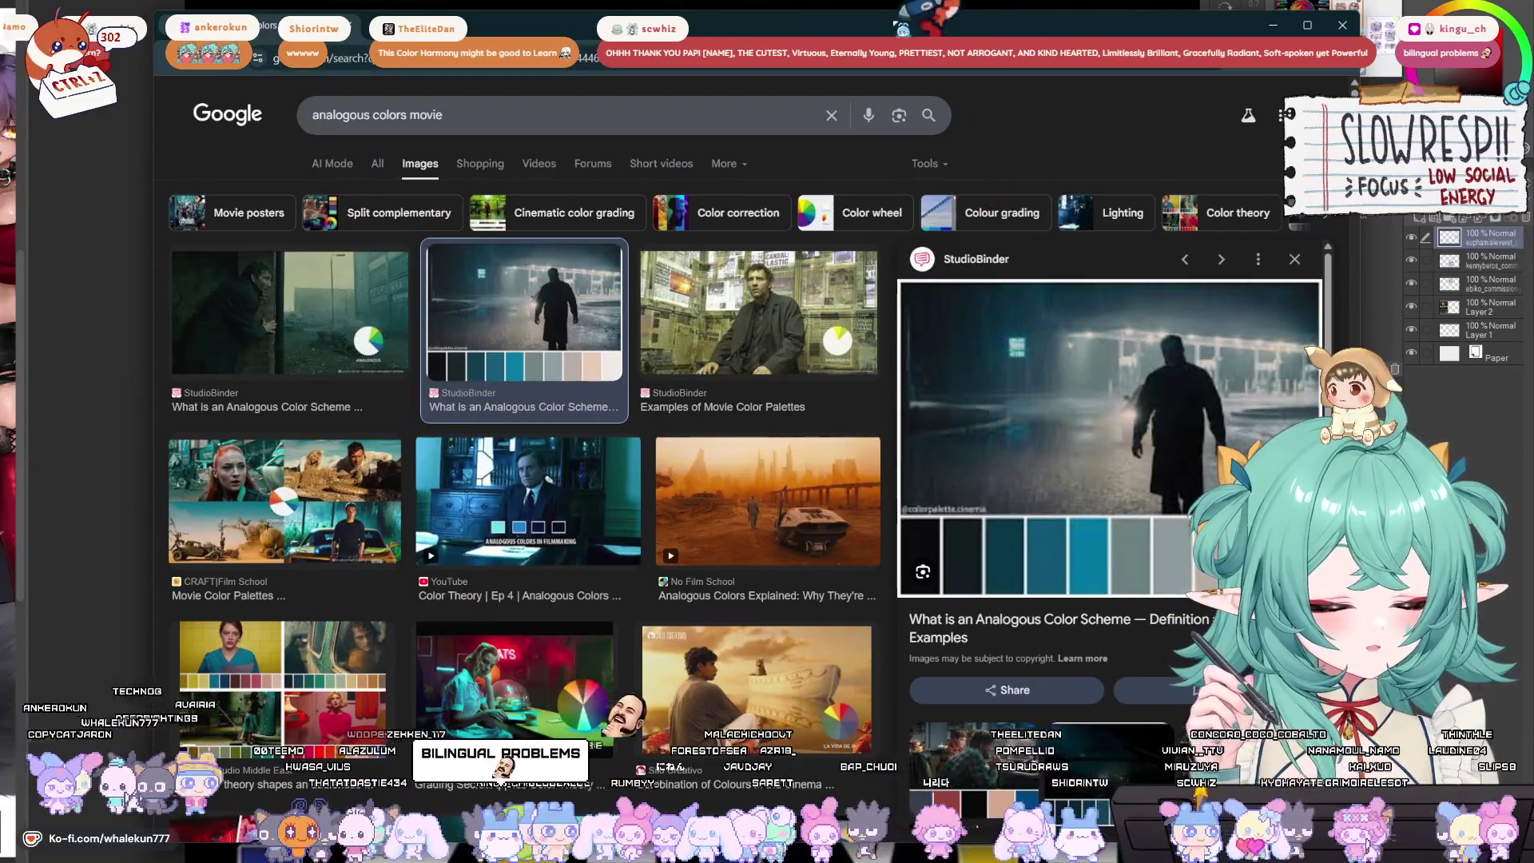
{"action": "scroll", "coordinate": [678, 479], "scroll_direction": "down", "scroll_amount": 4}
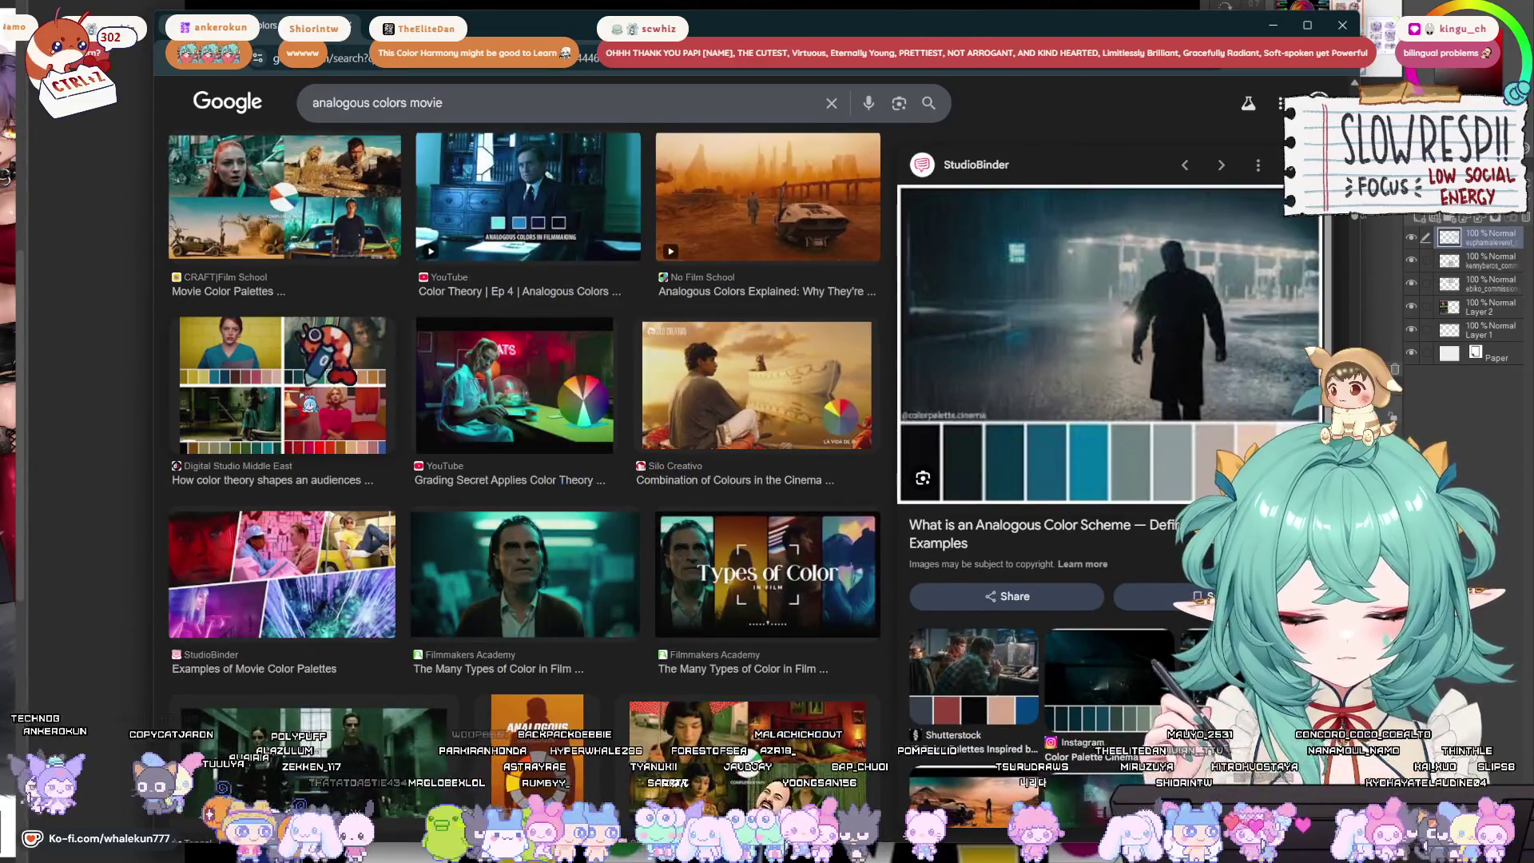
{"action": "left_click", "coordinate": [317, 343]}
{"action": "scroll", "coordinate": [440, 319], "scroll_direction": "down", "scroll_amount": 4}
{"action": "scroll", "coordinate": [572, 256], "scroll_direction": "up", "scroll_amount": 5}
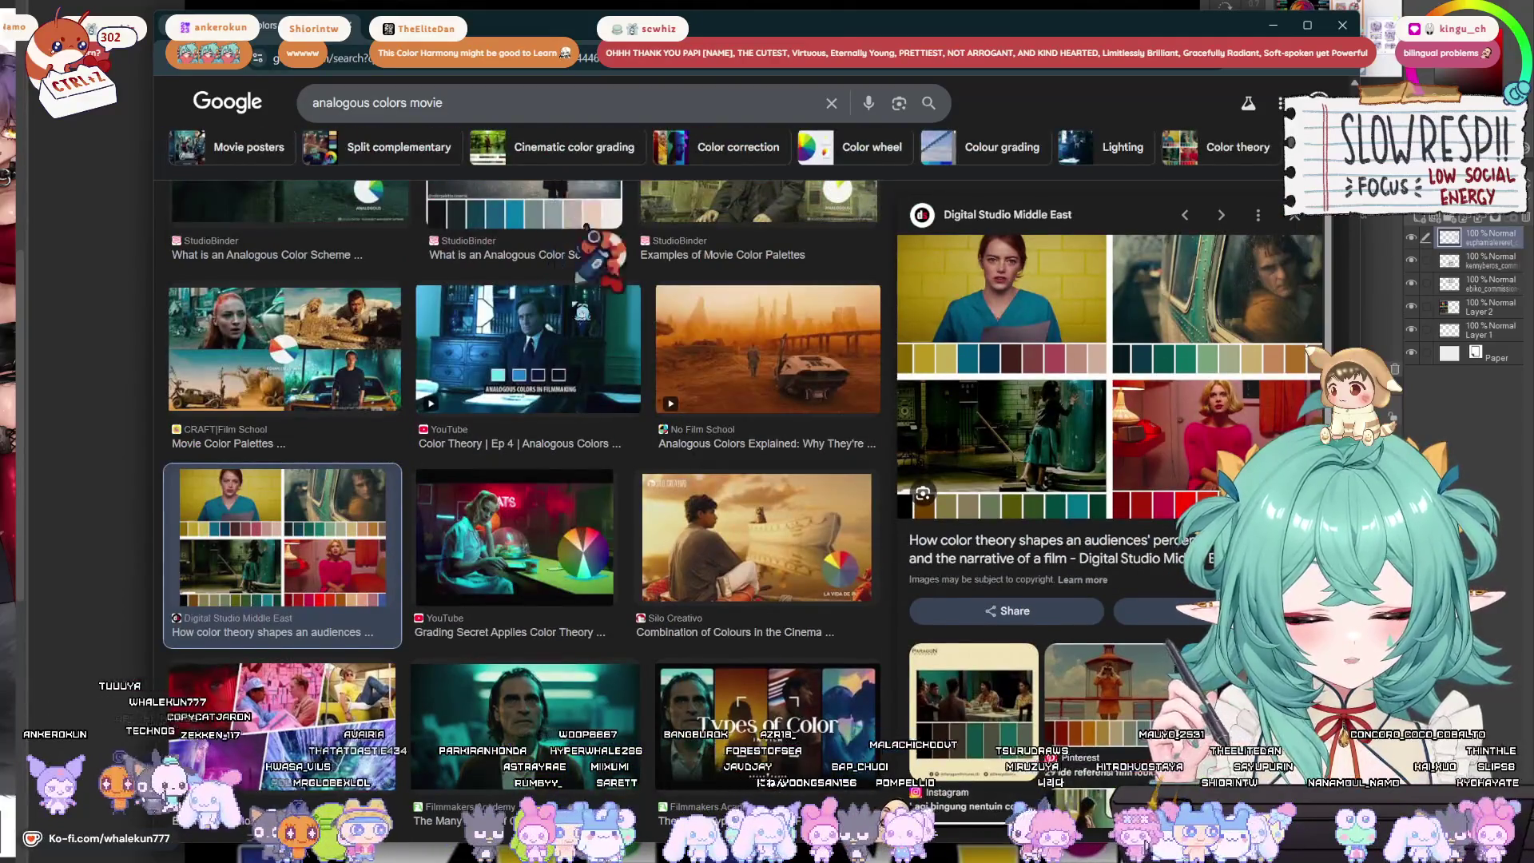
{"action": "left_click", "coordinate": [593, 237]}
{"action": "scroll", "coordinate": [593, 319], "scroll_direction": "down", "scroll_amount": 6}
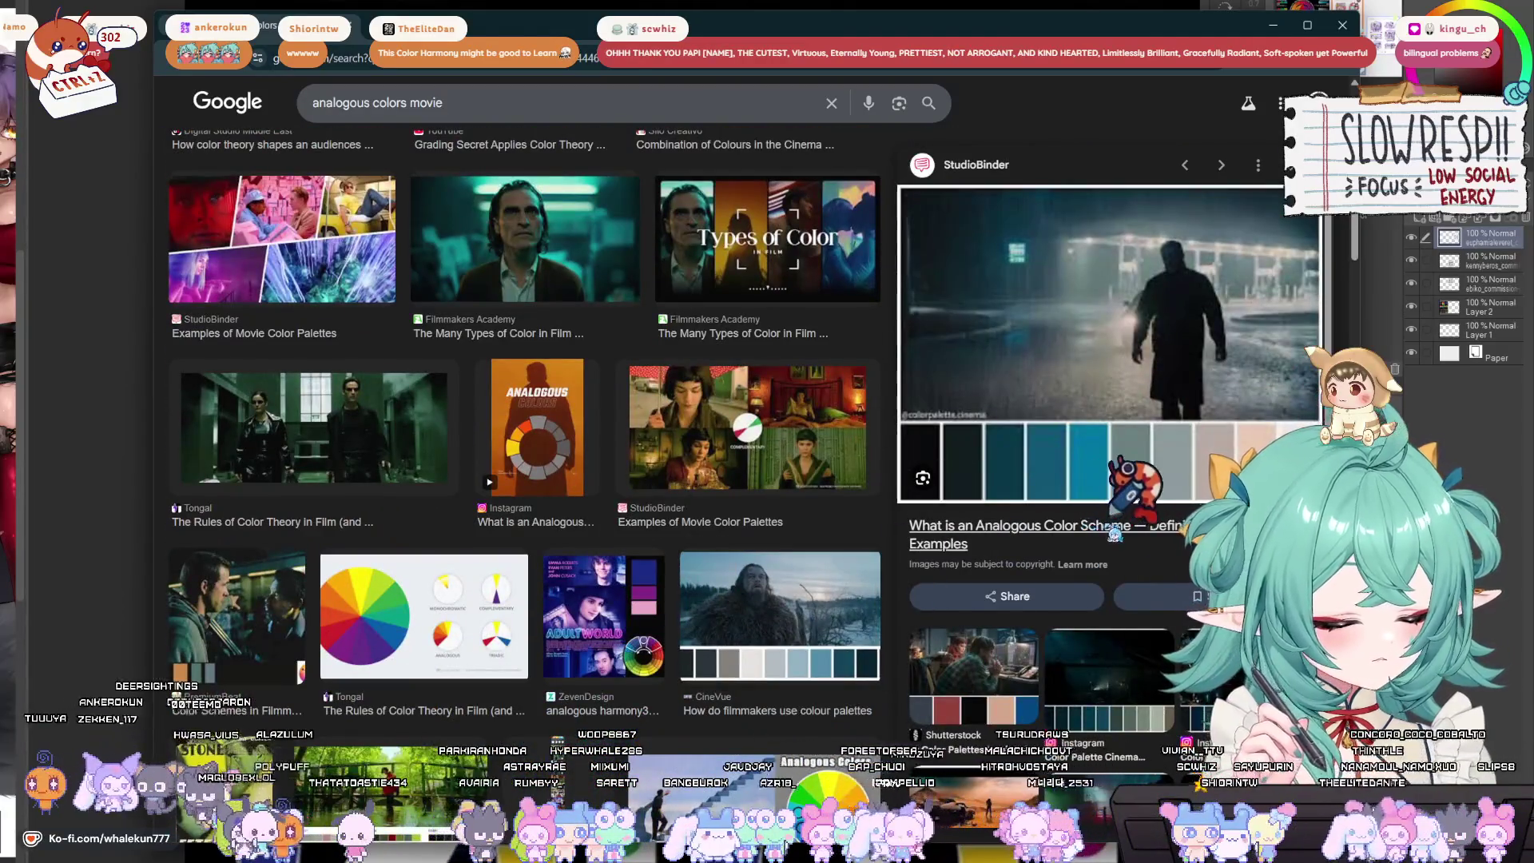
Read through the StudioBinder article on analogous colour schemes, then close it.
{"action": "left_click", "coordinate": [1115, 532]}
{"action": "scroll", "coordinate": [719, 471], "scroll_direction": "down", "scroll_amount": 15}
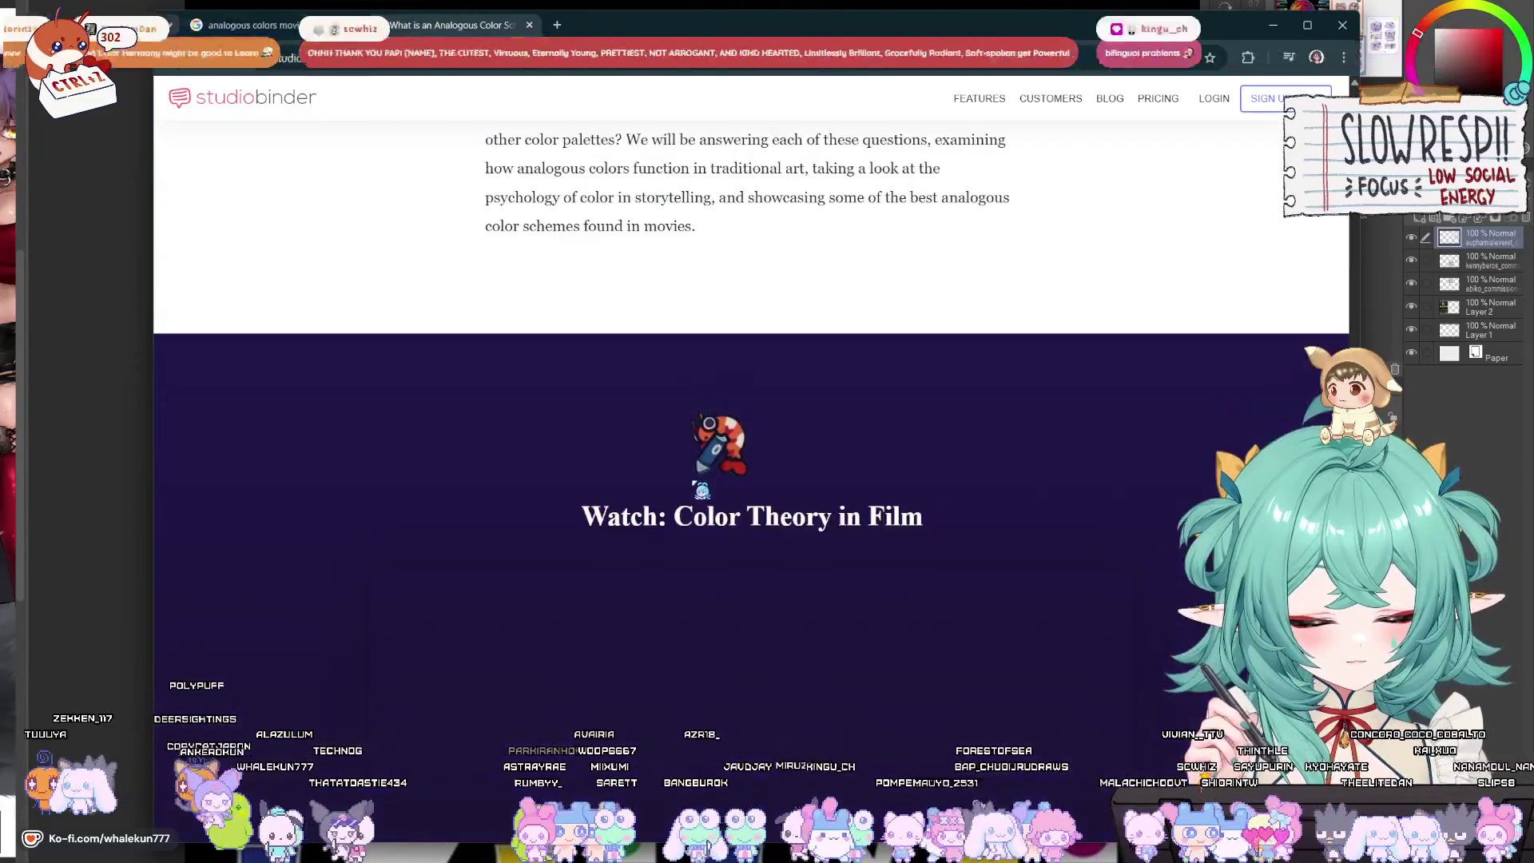
{"action": "scroll", "coordinate": [716, 489], "scroll_direction": "down", "scroll_amount": 20}
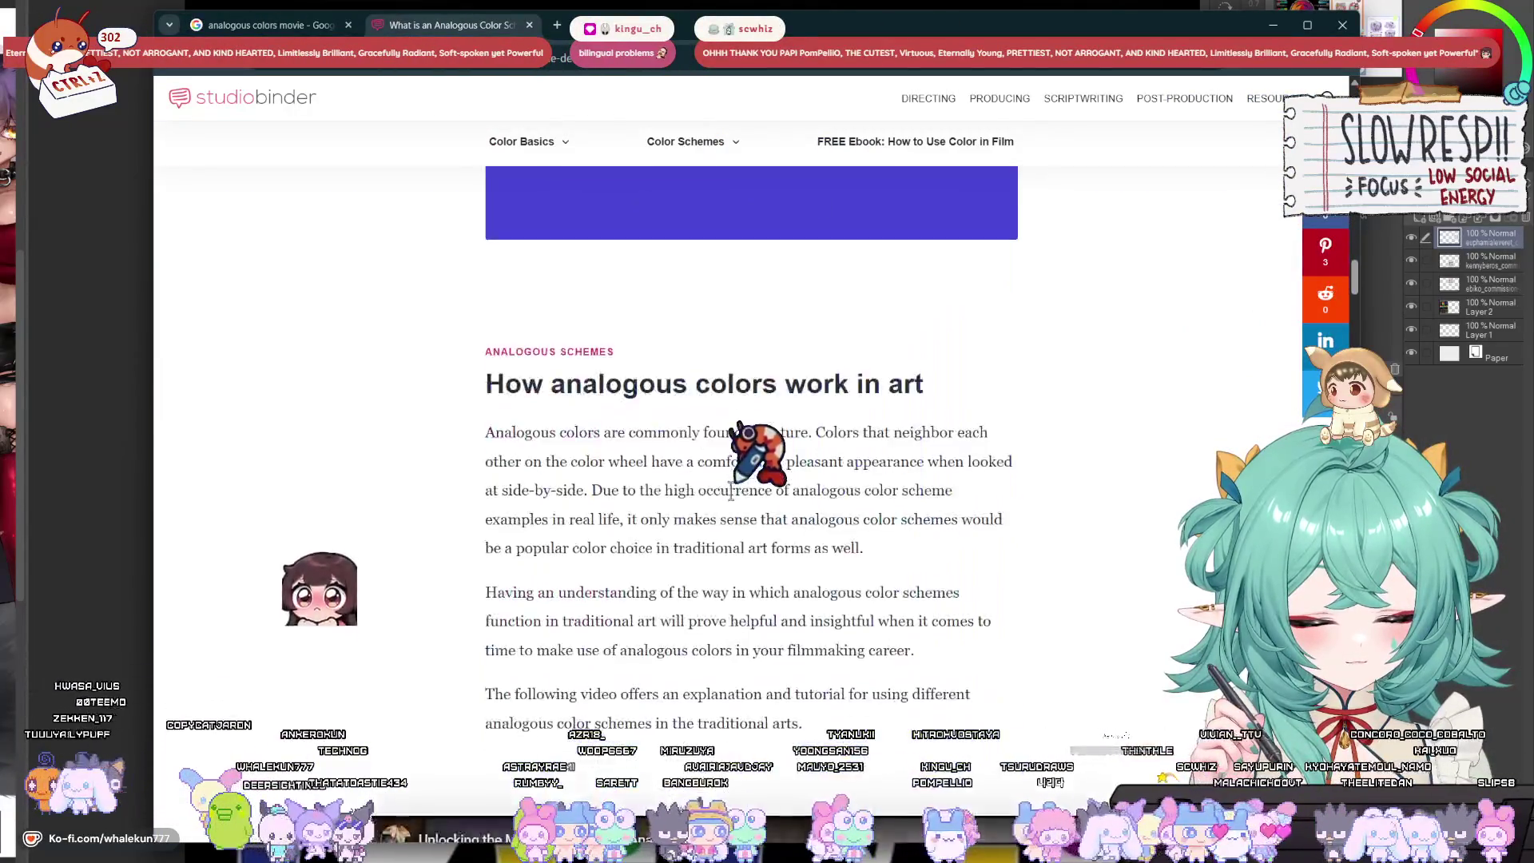
{"action": "scroll", "coordinate": [743, 495], "scroll_direction": "down", "scroll_amount": 15}
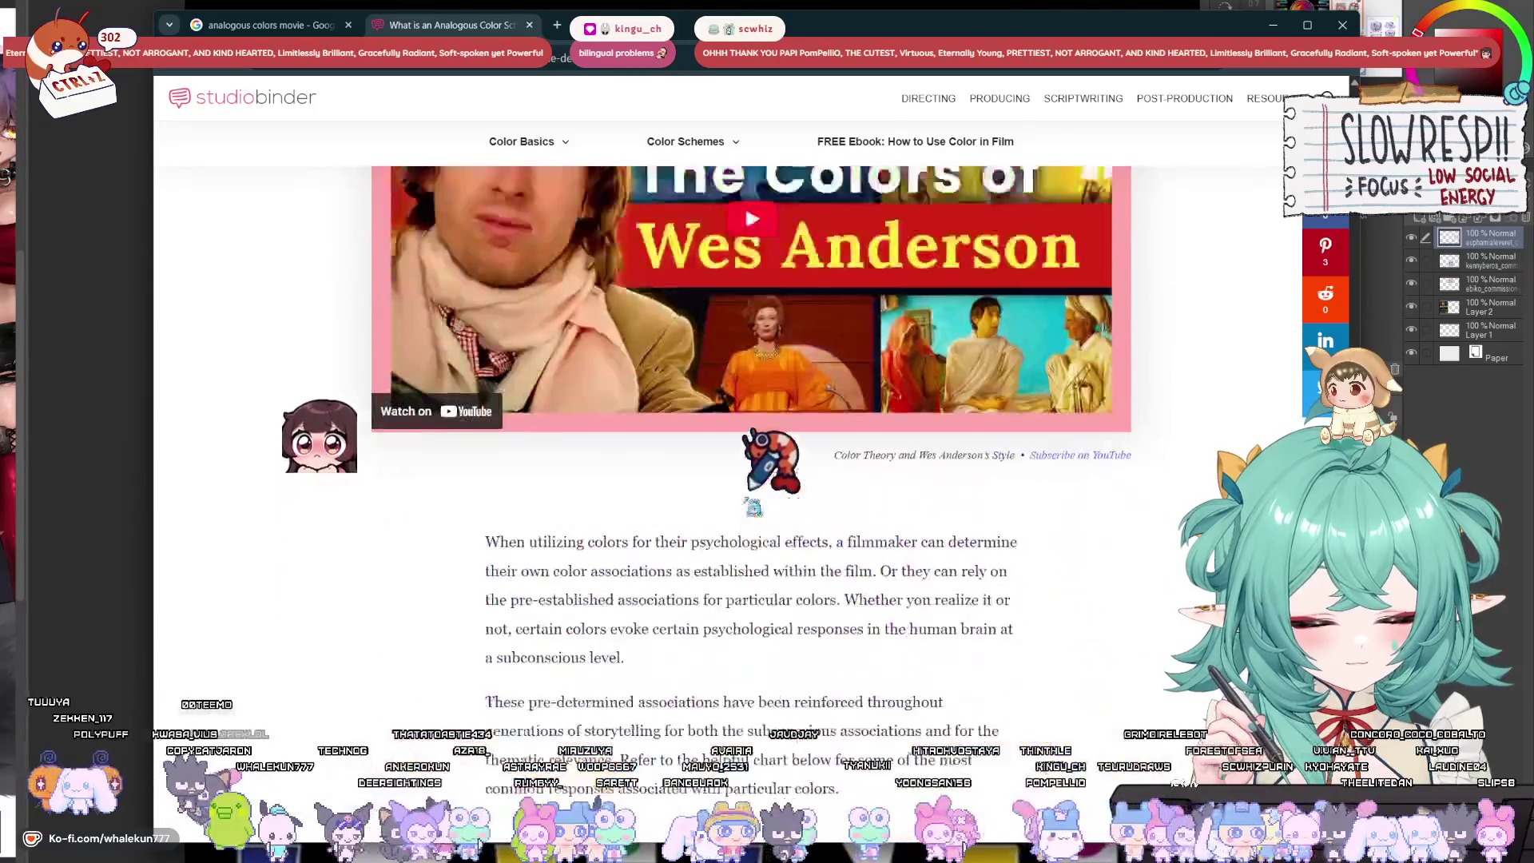
{"action": "left_click", "coordinate": [530, 24]}
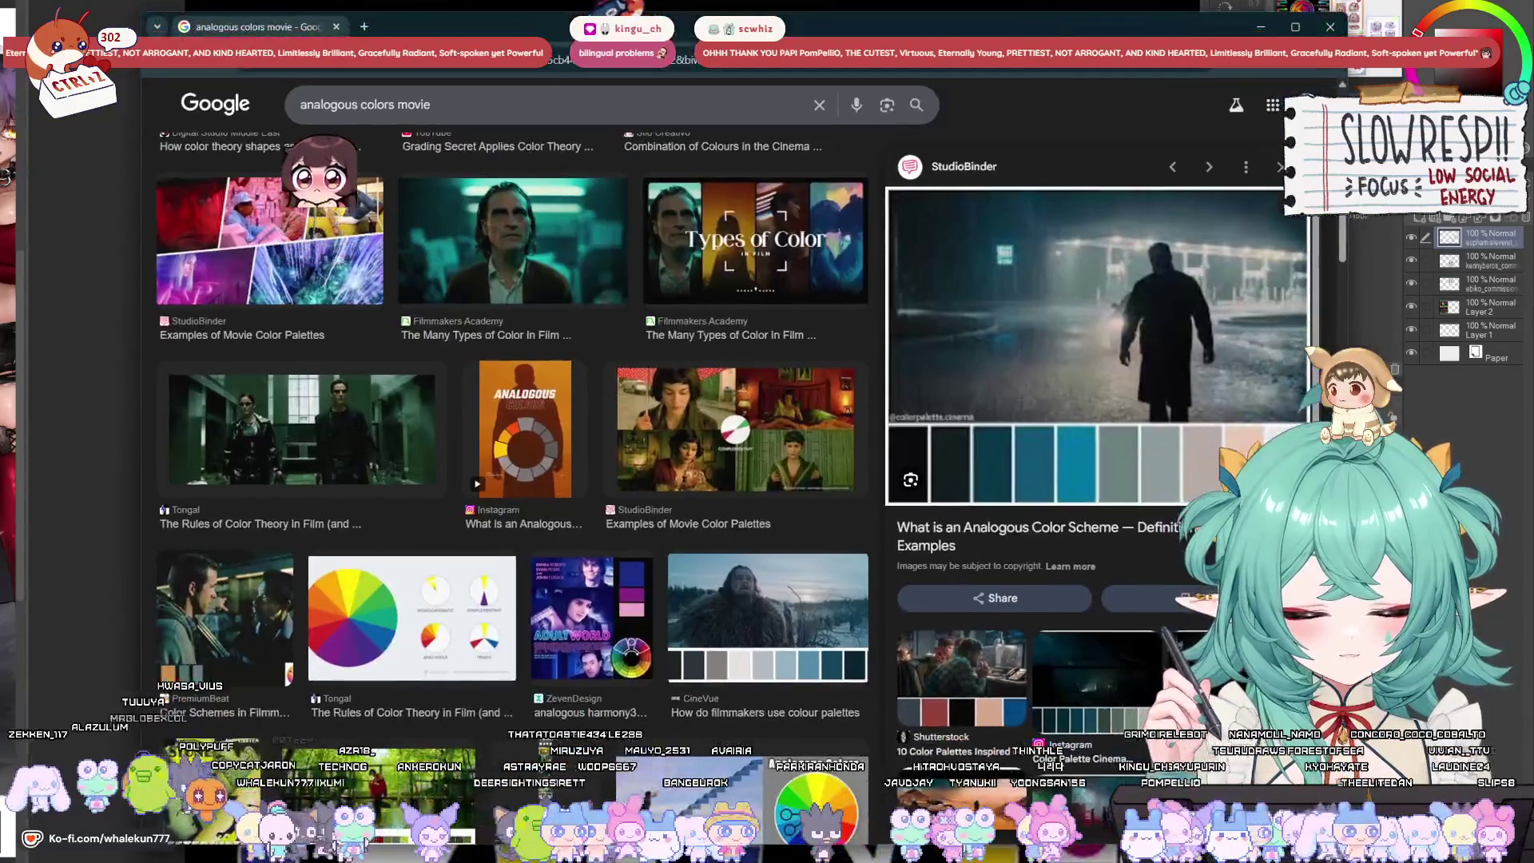
Preview the CineD and The Lighting Lab palette images, then return to Clip Studio Paint.
{"action": "scroll", "coordinate": [675, 532], "scroll_direction": "down", "scroll_amount": 5}
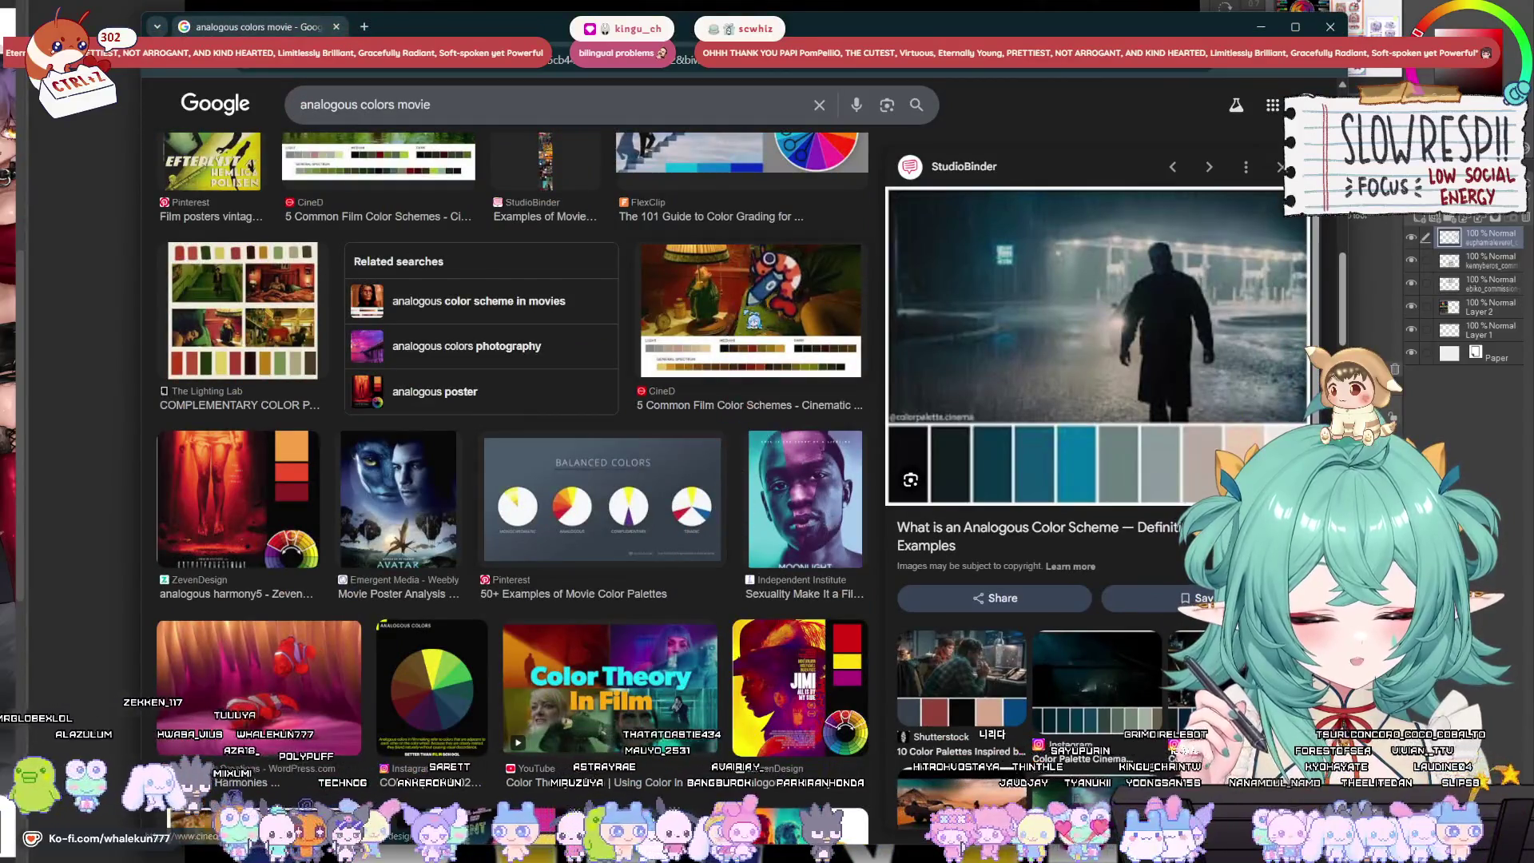
{"action": "left_click", "coordinate": [768, 260]}
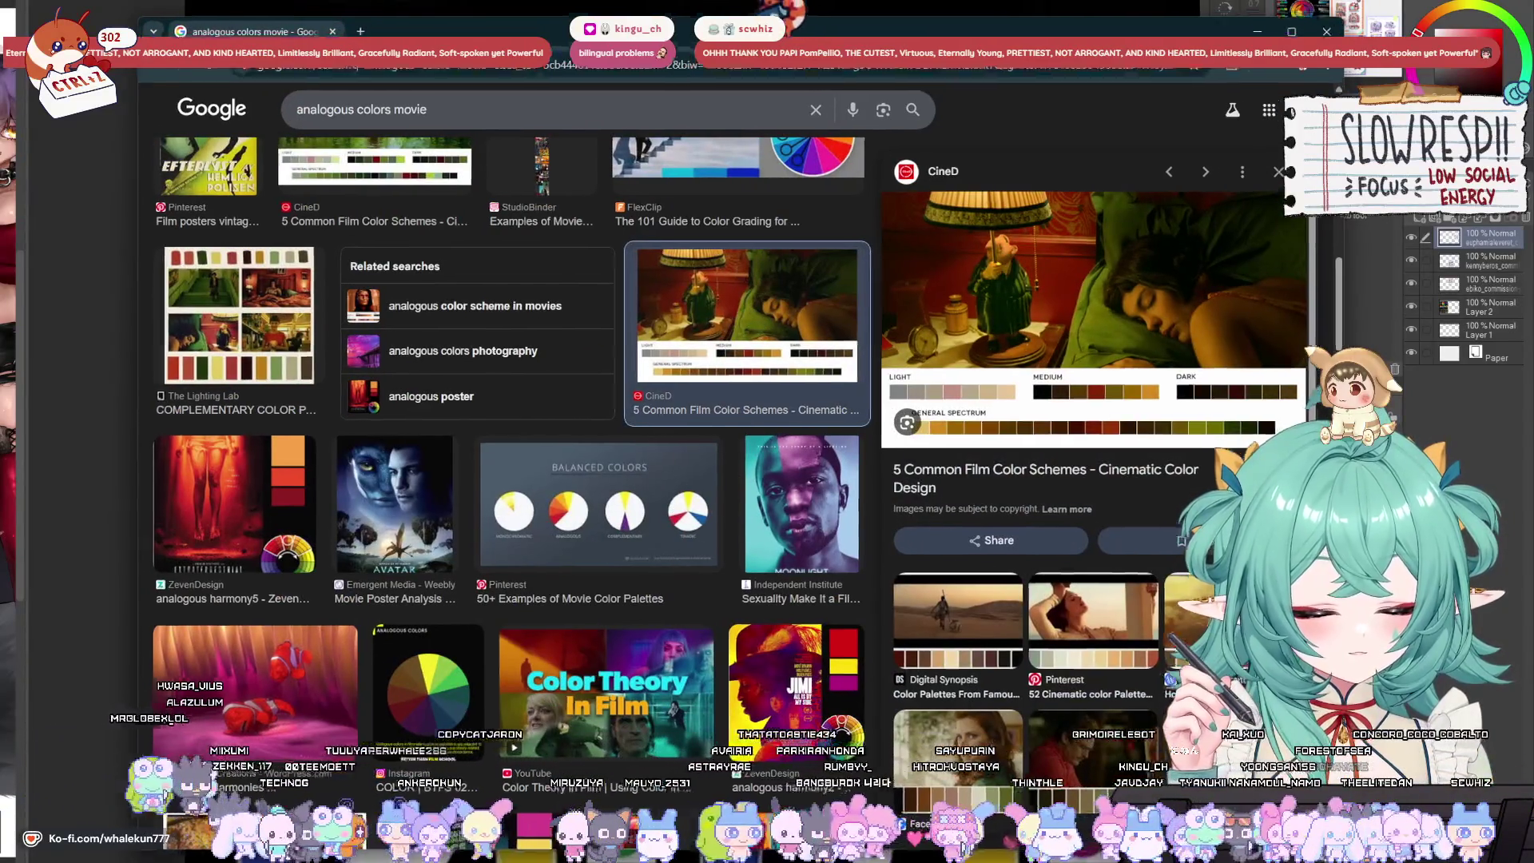
{"action": "left_click", "coordinate": [220, 303]}
{"action": "scroll", "coordinate": [220, 304], "scroll_direction": "down", "scroll_amount": 3}
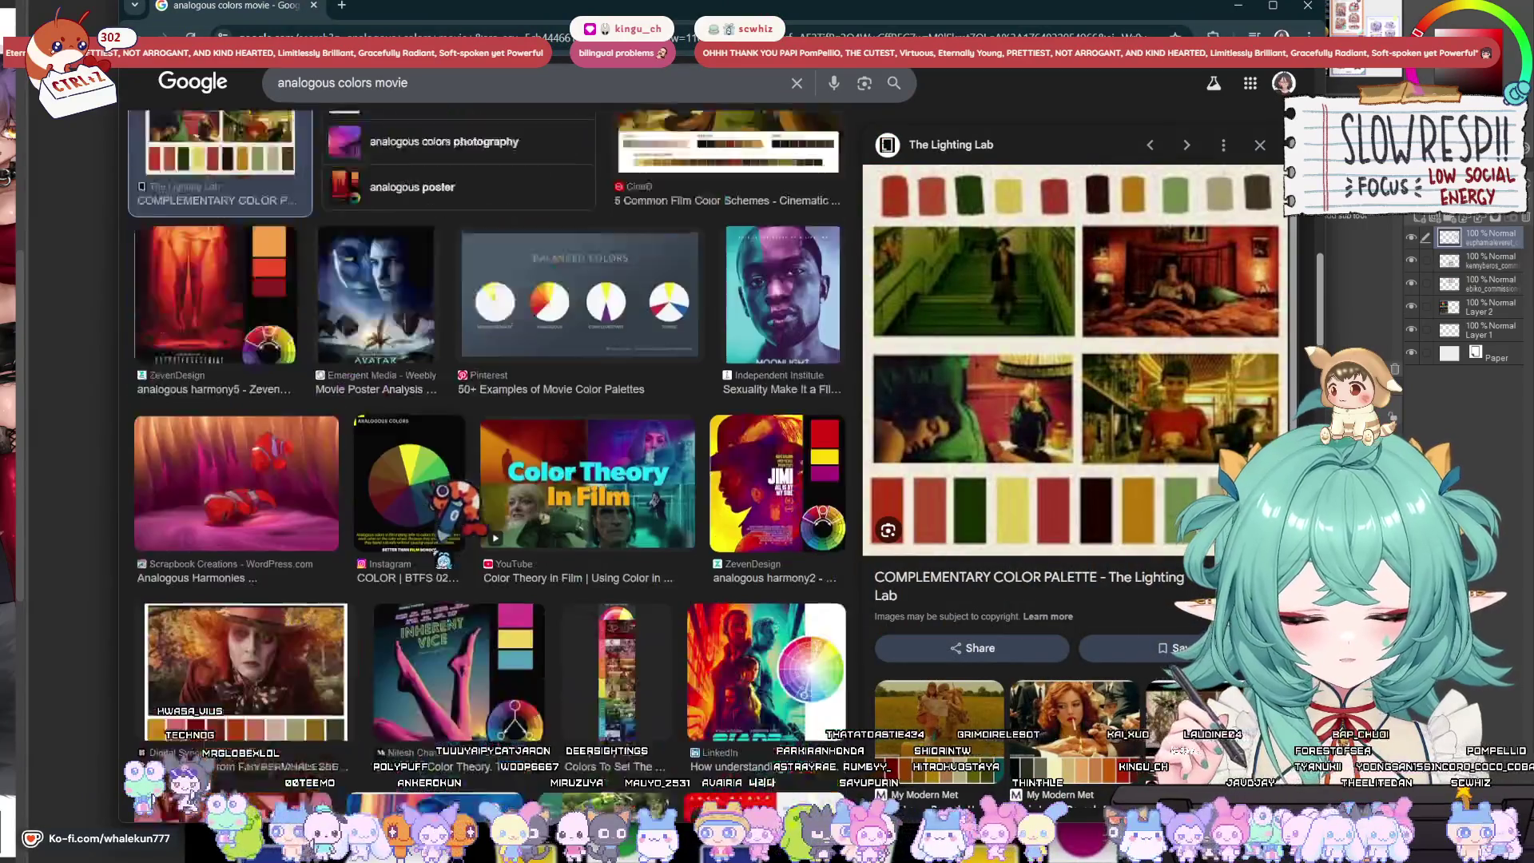
{"action": "scroll", "coordinate": [443, 492], "scroll_direction": "down", "scroll_amount": 5}
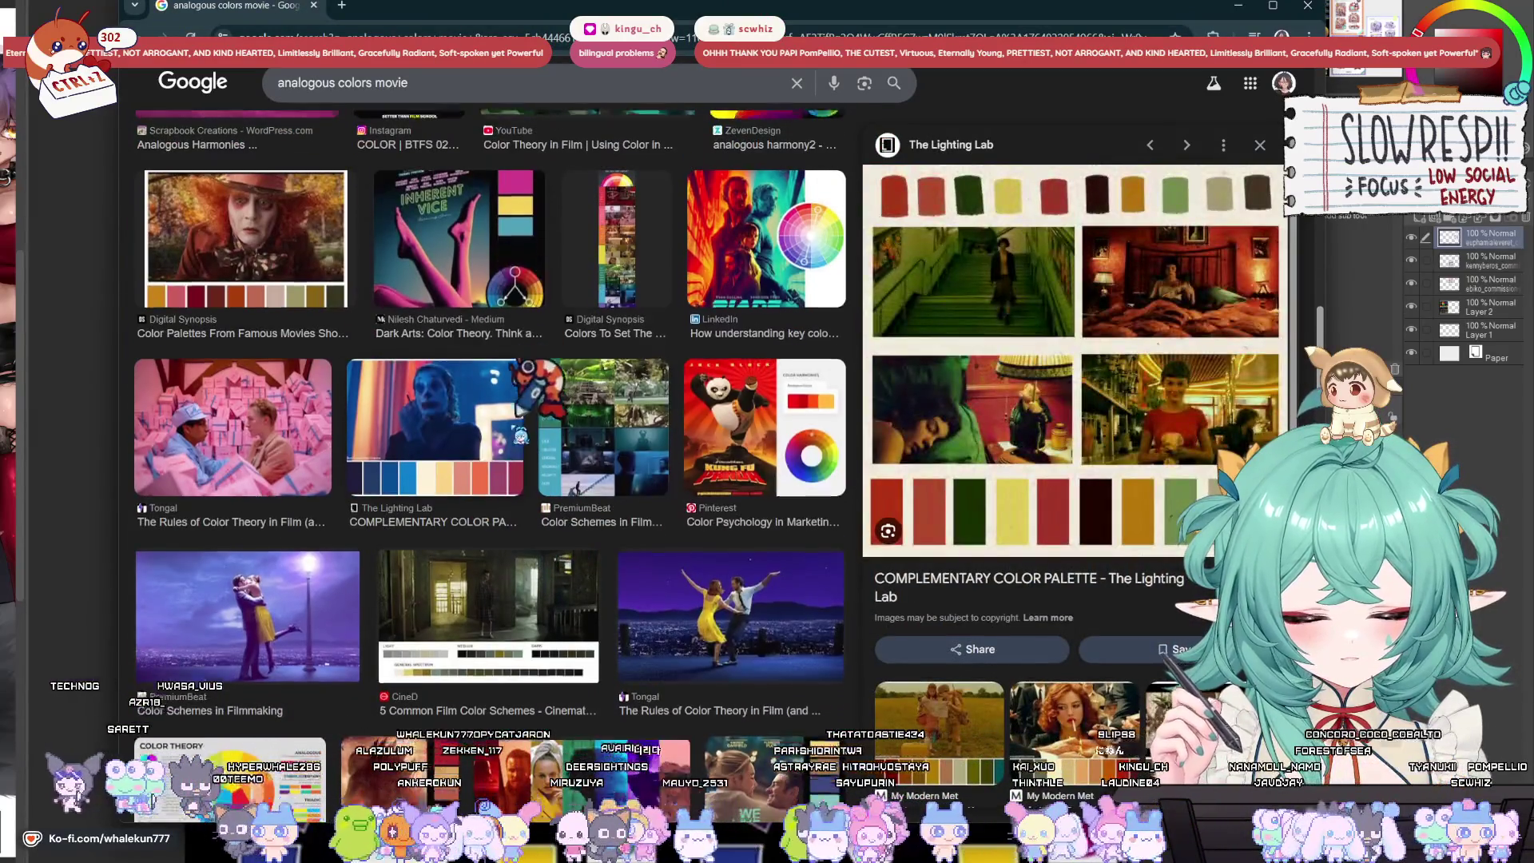
{"action": "scroll", "coordinate": [450, 434], "scroll_direction": "down", "scroll_amount": 10}
{"action": "scroll", "coordinate": [521, 449], "scroll_direction": "down", "scroll_amount": 4}
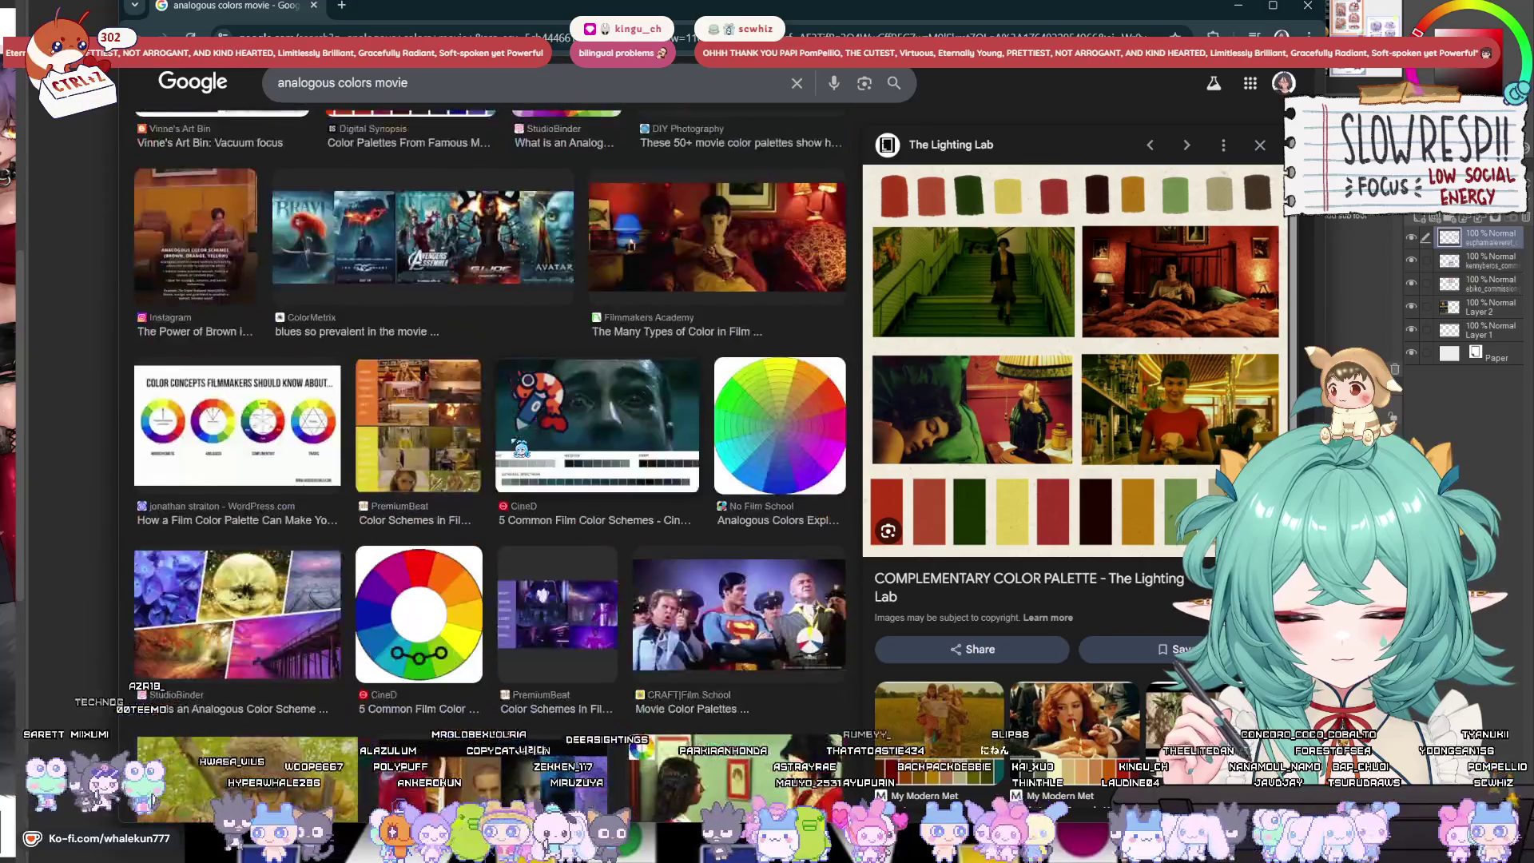
{"action": "key", "text": "alt+Tab"}
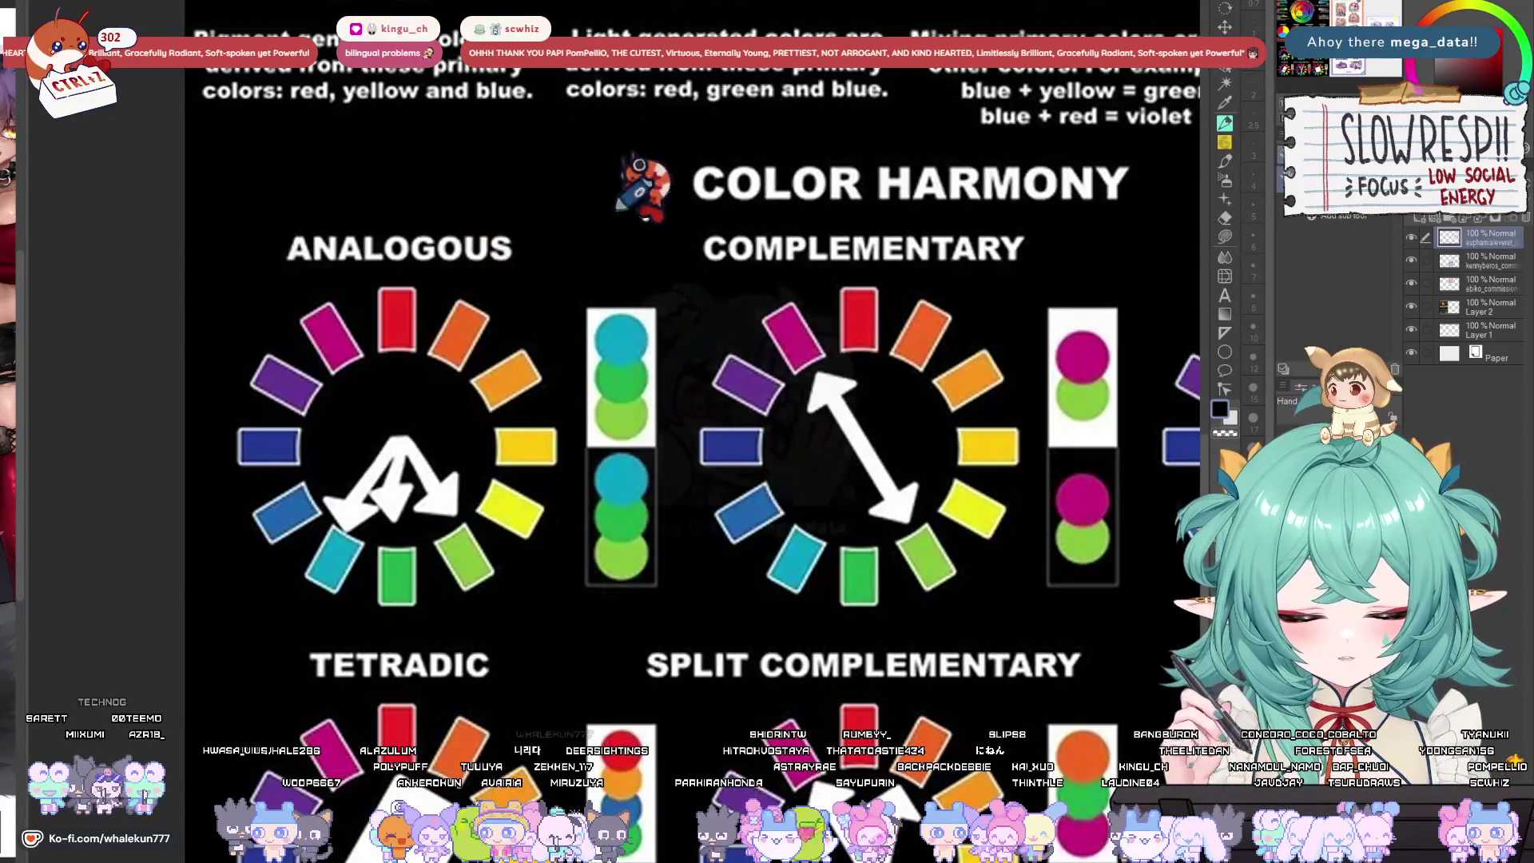
Zoom out and centre the analogous, complementary, triad, tetradic, split complementary and quadrilateral wheels.
{"action": "scroll", "coordinate": [763, 557], "scroll_direction": "down", "scroll_amount": 5}
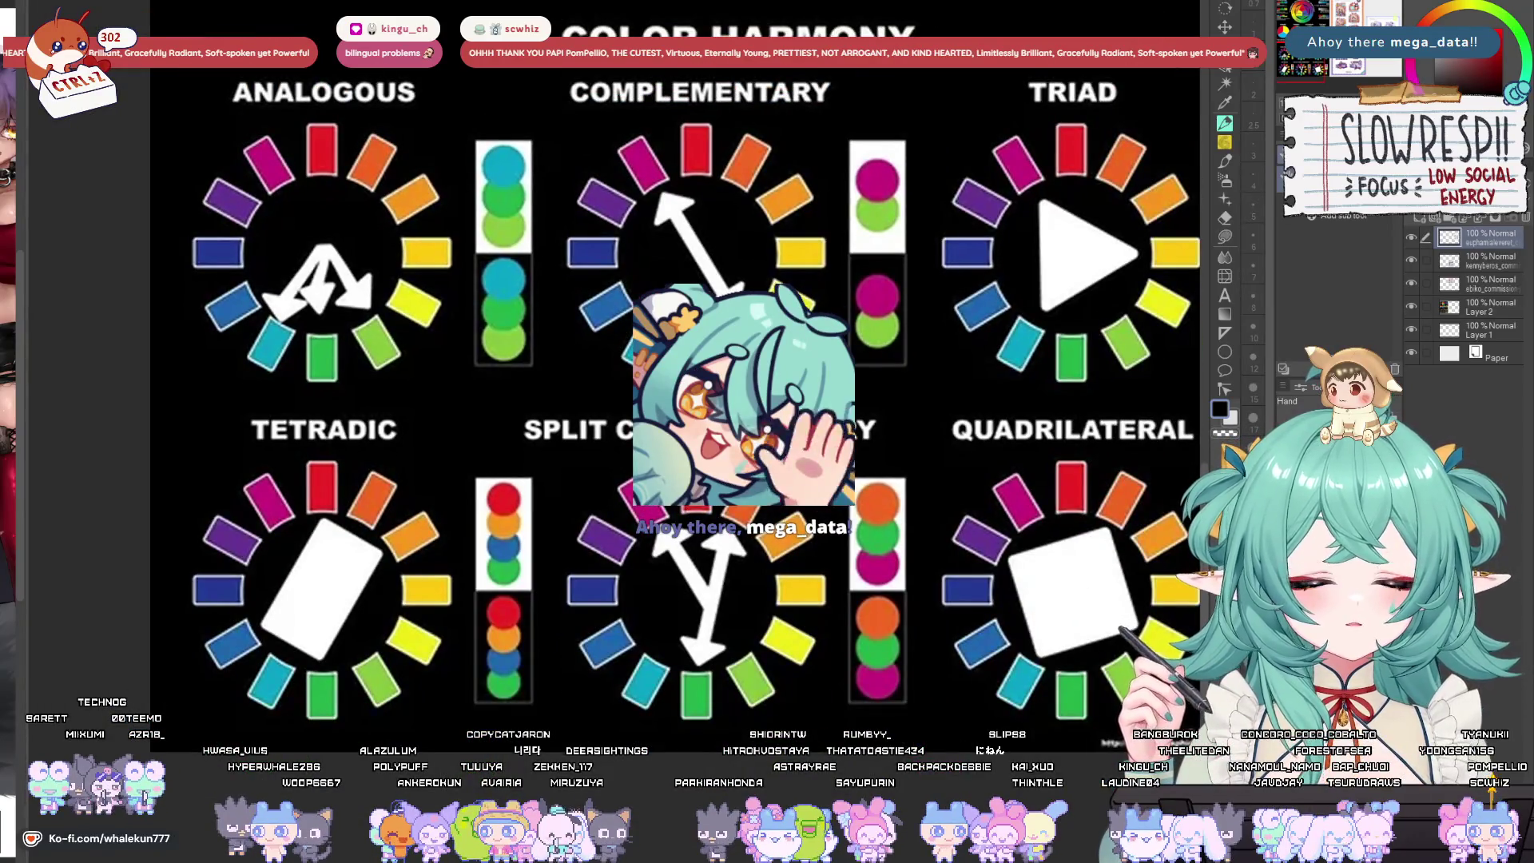
{"action": "left_click_drag", "start_coordinate": [700, 298], "coordinate": [626, 357]}
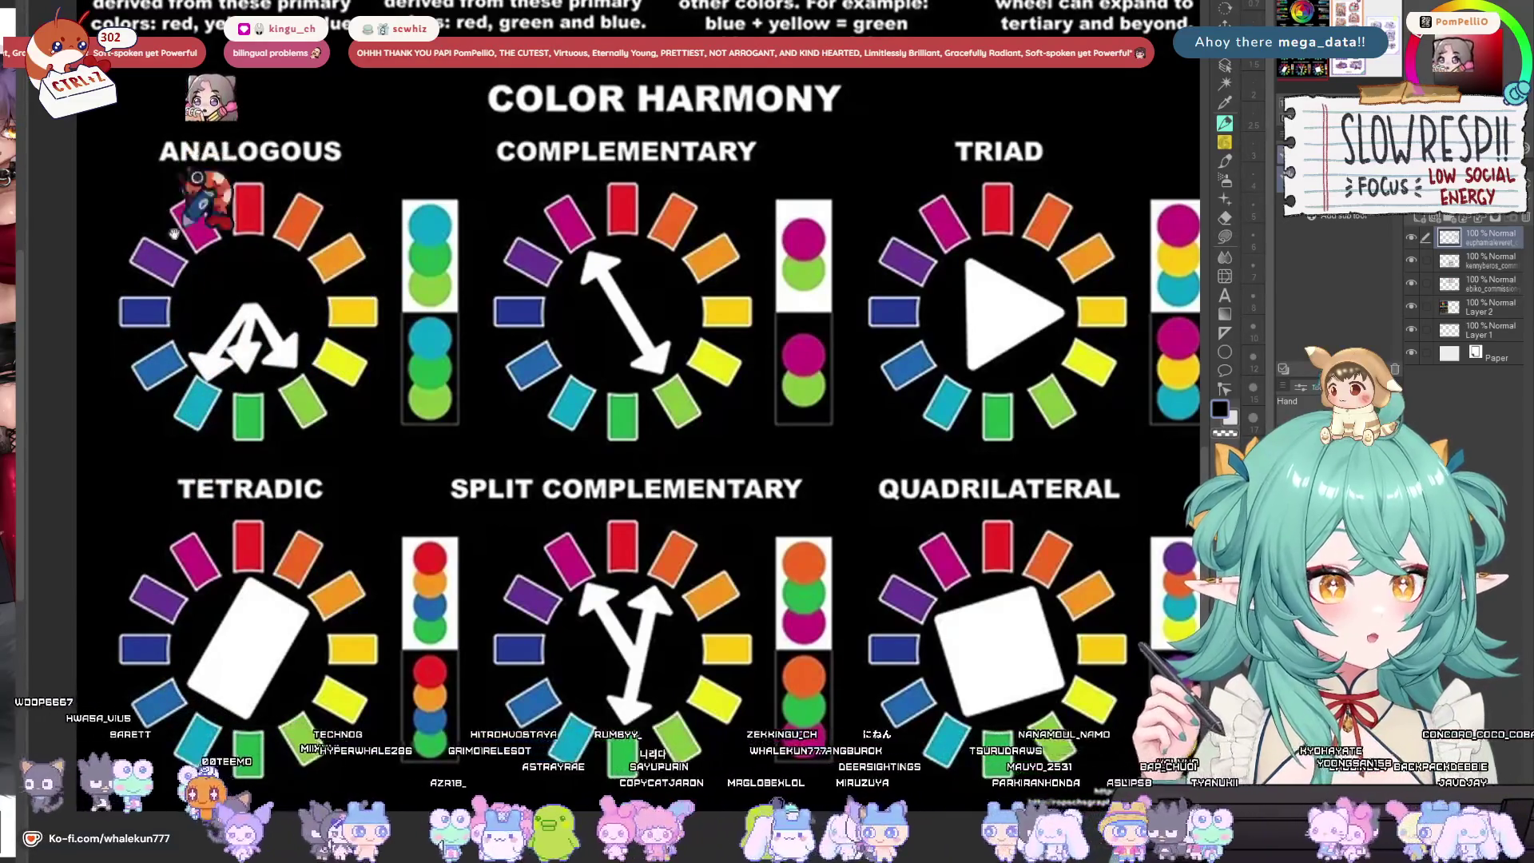
{"action": "mouse_move", "coordinate": [533, 334]}
{"action": "left_mouse_down"}
{"action": "mouse_move", "coordinate": [386, 373]}
{"action": "mouse_move", "coordinate": [445, 378]}
{"action": "left_mouse_up"}
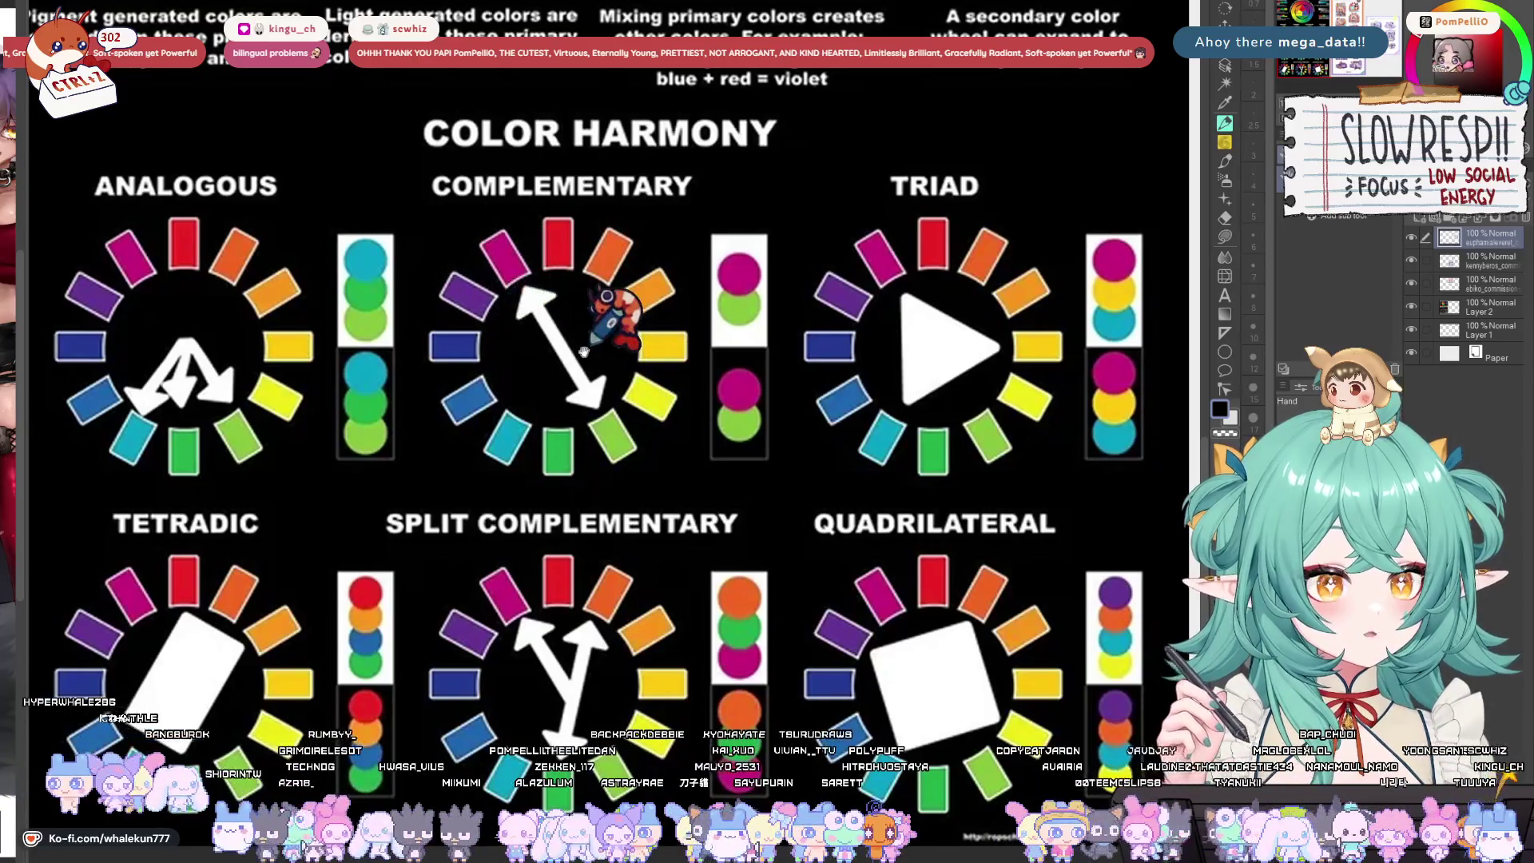
{"action": "left_click_drag", "start_coordinate": [599, 291], "coordinate": [479, 309]}
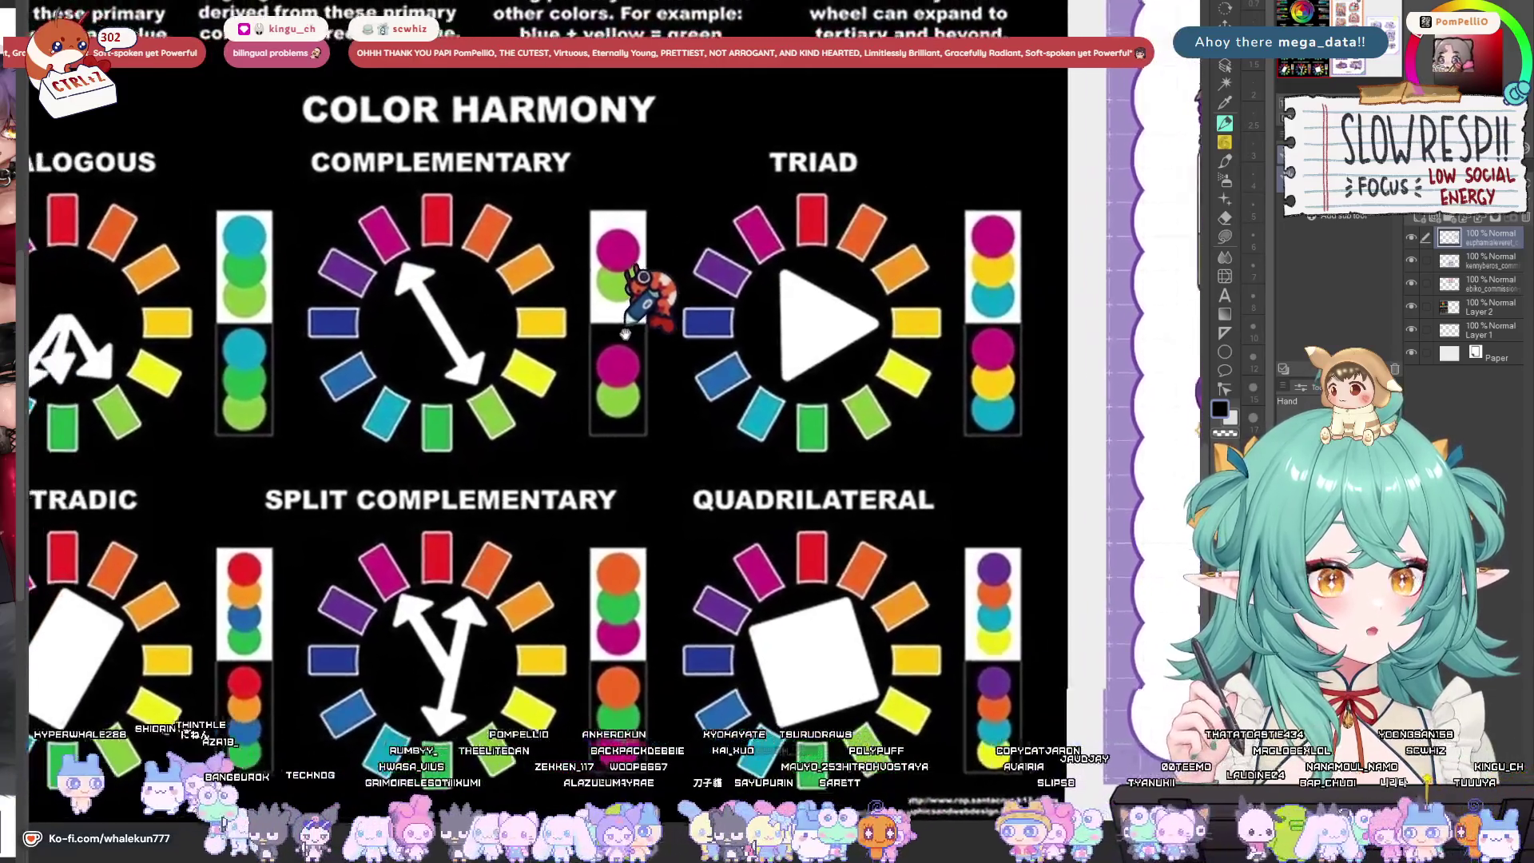
{"action": "left_click_drag", "start_coordinate": [450, 254], "coordinate": [502, 284]}
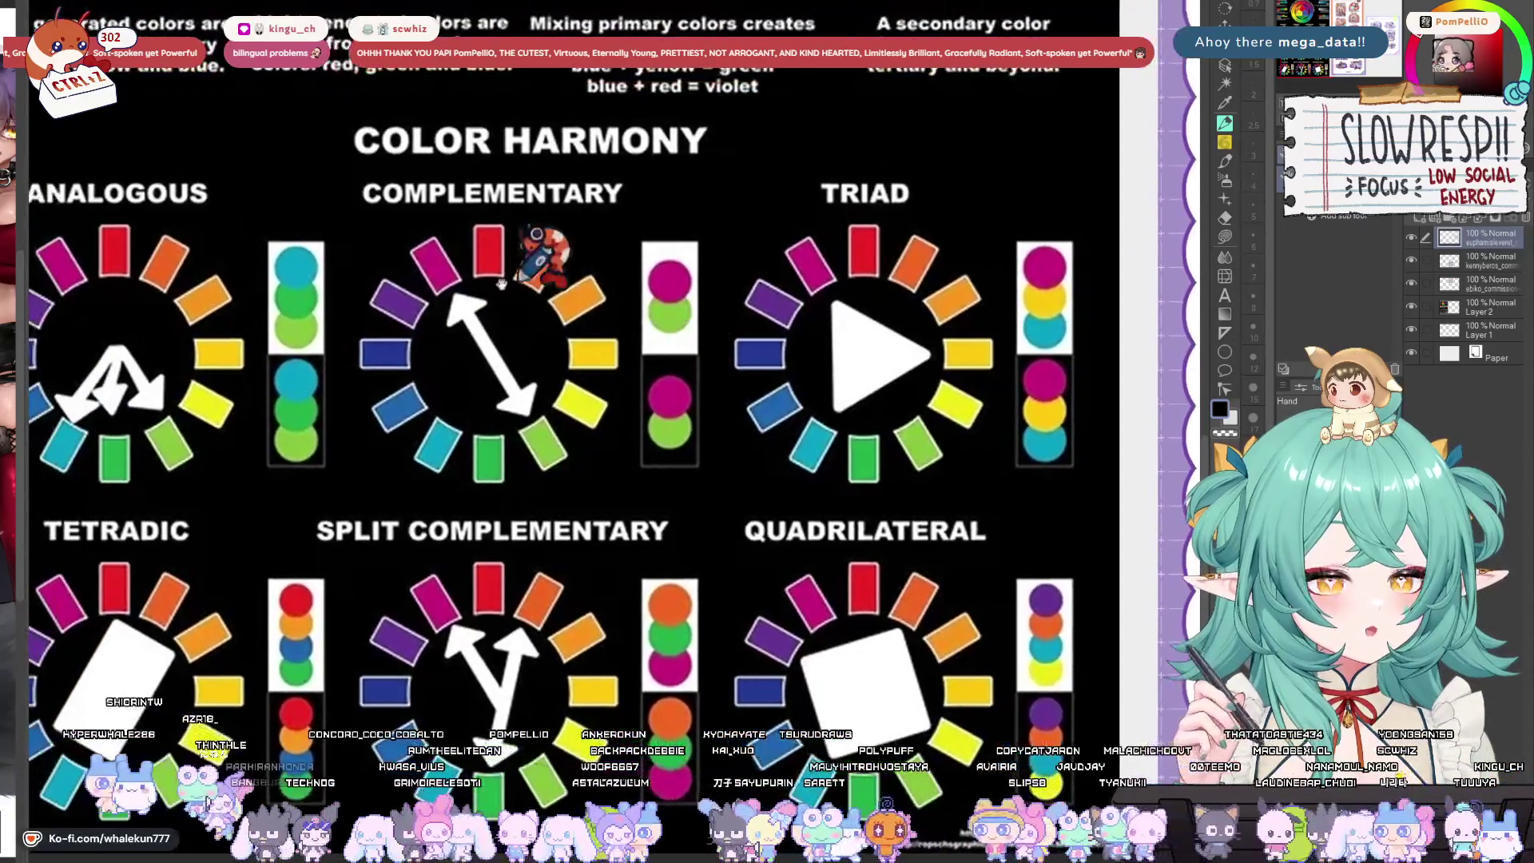
{"action": "left_click_drag", "start_coordinate": [587, 360], "coordinate": [480, 371]}
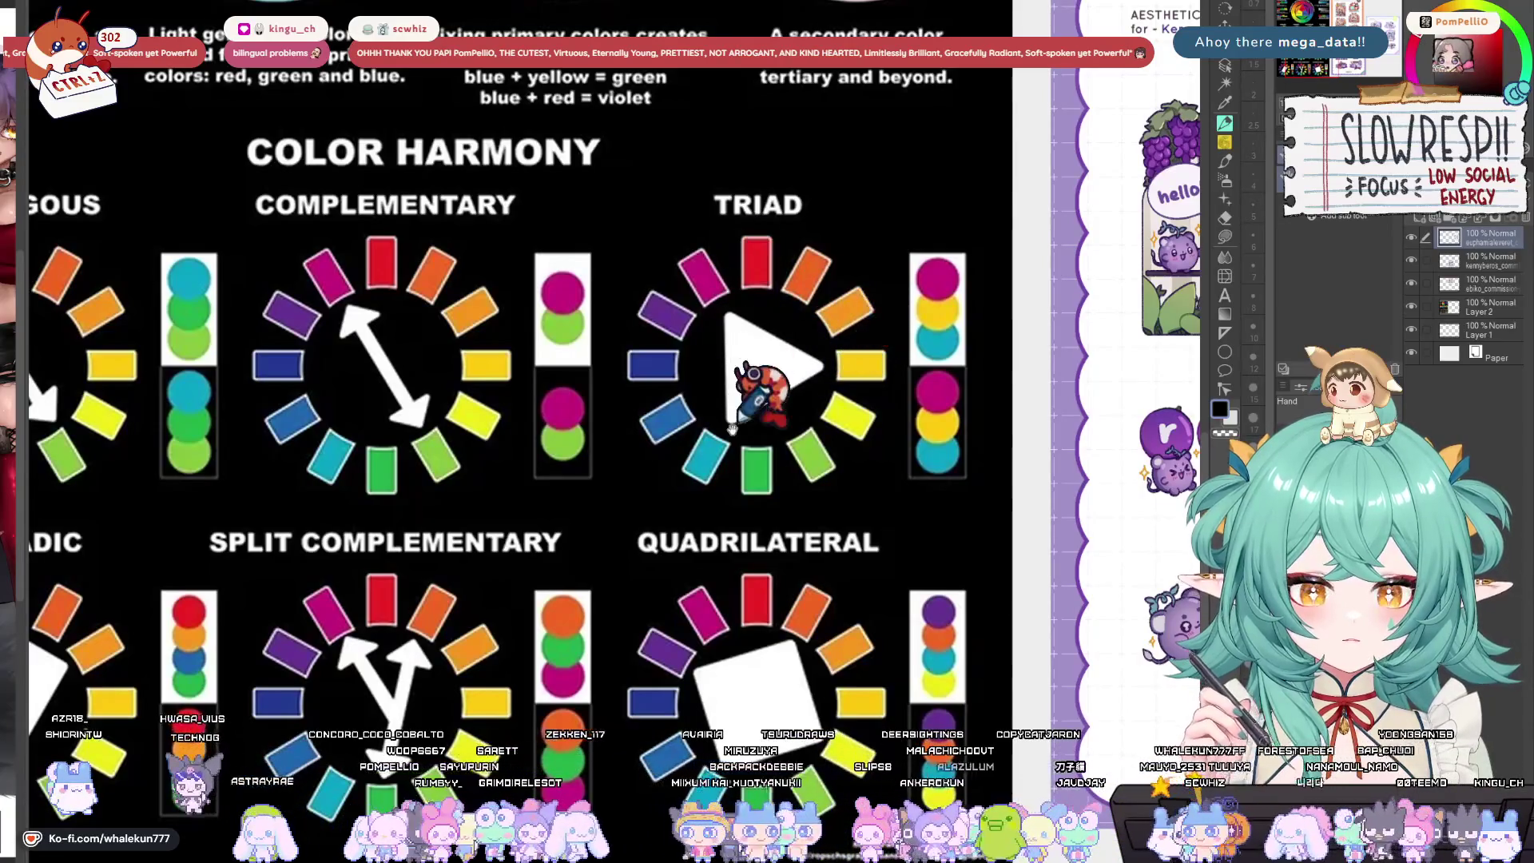
{"action": "mouse_move", "coordinate": [572, 391]}
{"action": "left_mouse_down"}
{"action": "mouse_move", "coordinate": [761, 281]}
{"action": "mouse_move", "coordinate": [705, 263]}
{"action": "left_mouse_up"}
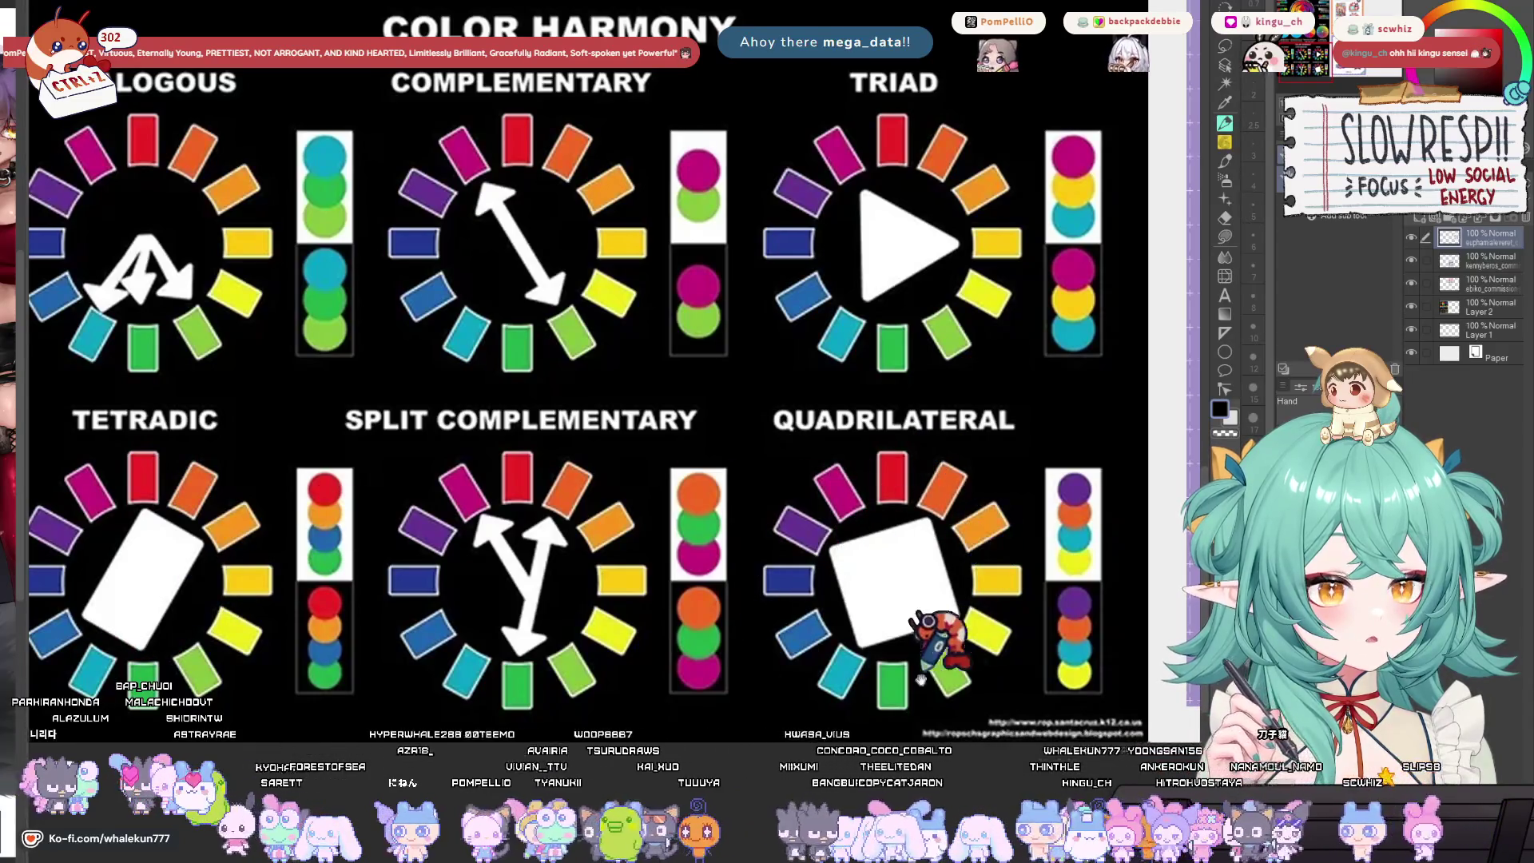
Pan over to the Ebiko stream panel, switch to the Brush tool, and zoom in on it.
{"action": "scroll", "coordinate": [901, 527], "scroll_direction": "down", "scroll_amount": 3}
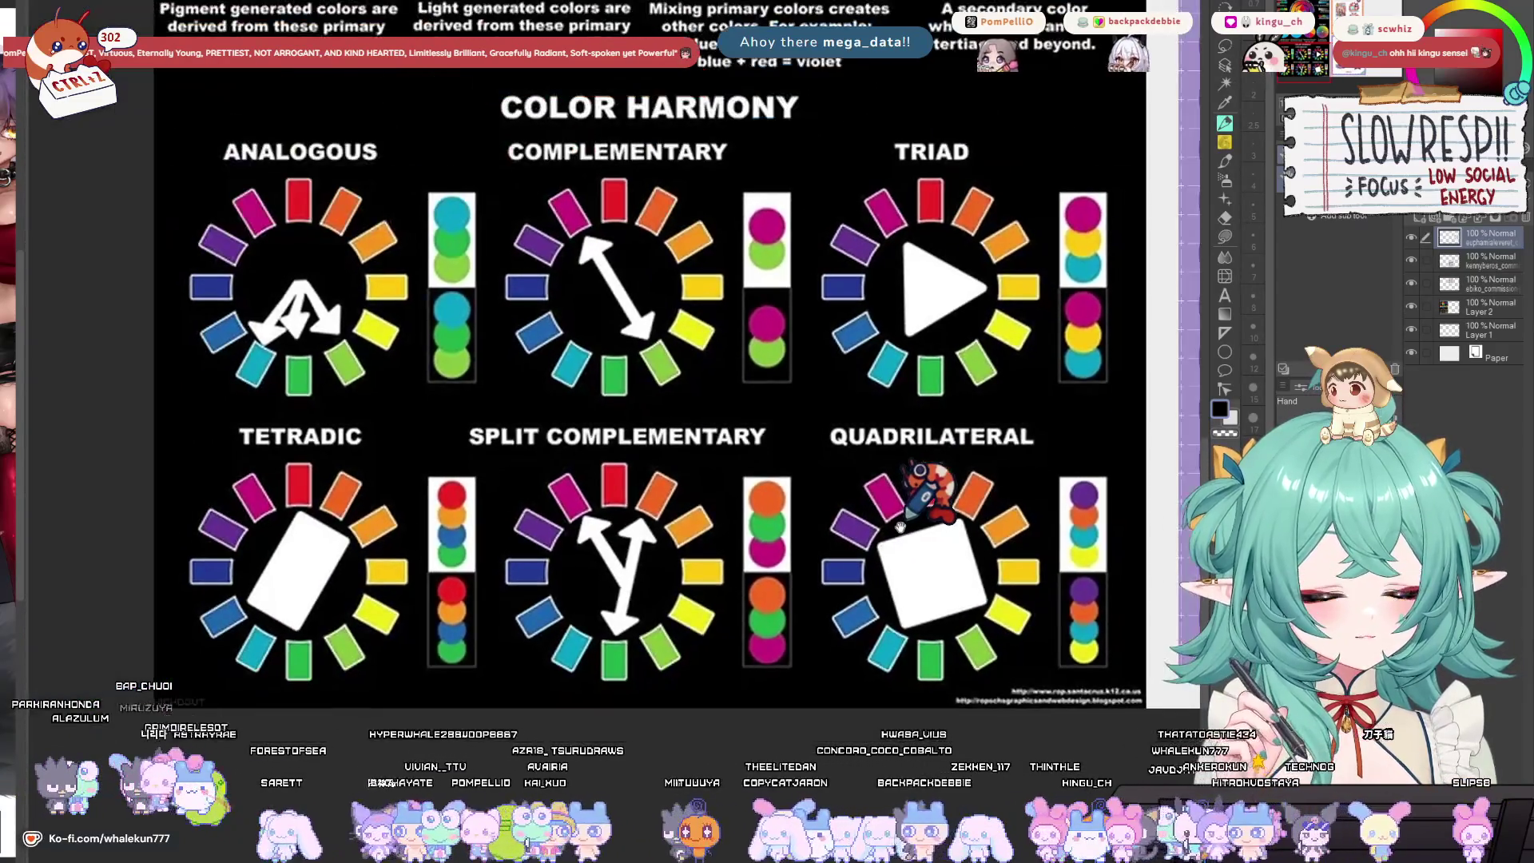
{"action": "mouse_move", "coordinate": [973, 463]}
{"action": "left_mouse_down"}
{"action": "mouse_move", "coordinate": [879, 759]}
{"action": "mouse_move", "coordinate": [83, 700]}
{"action": "mouse_move", "coordinate": [136, 703]}
{"action": "left_mouse_up"}
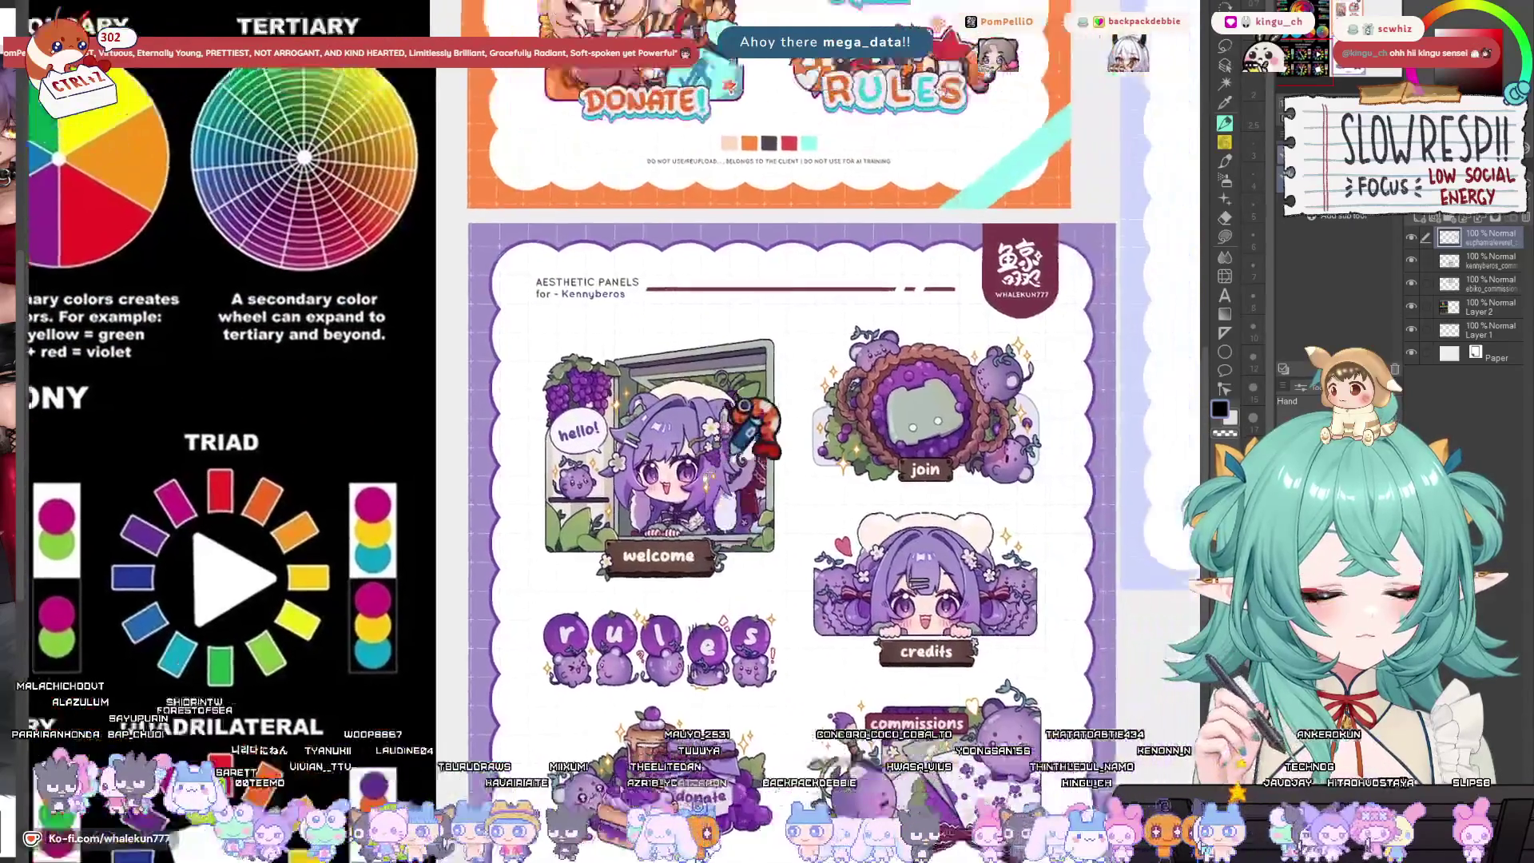
{"action": "left_click_drag", "start_coordinate": [769, 544], "coordinate": [799, 696]}
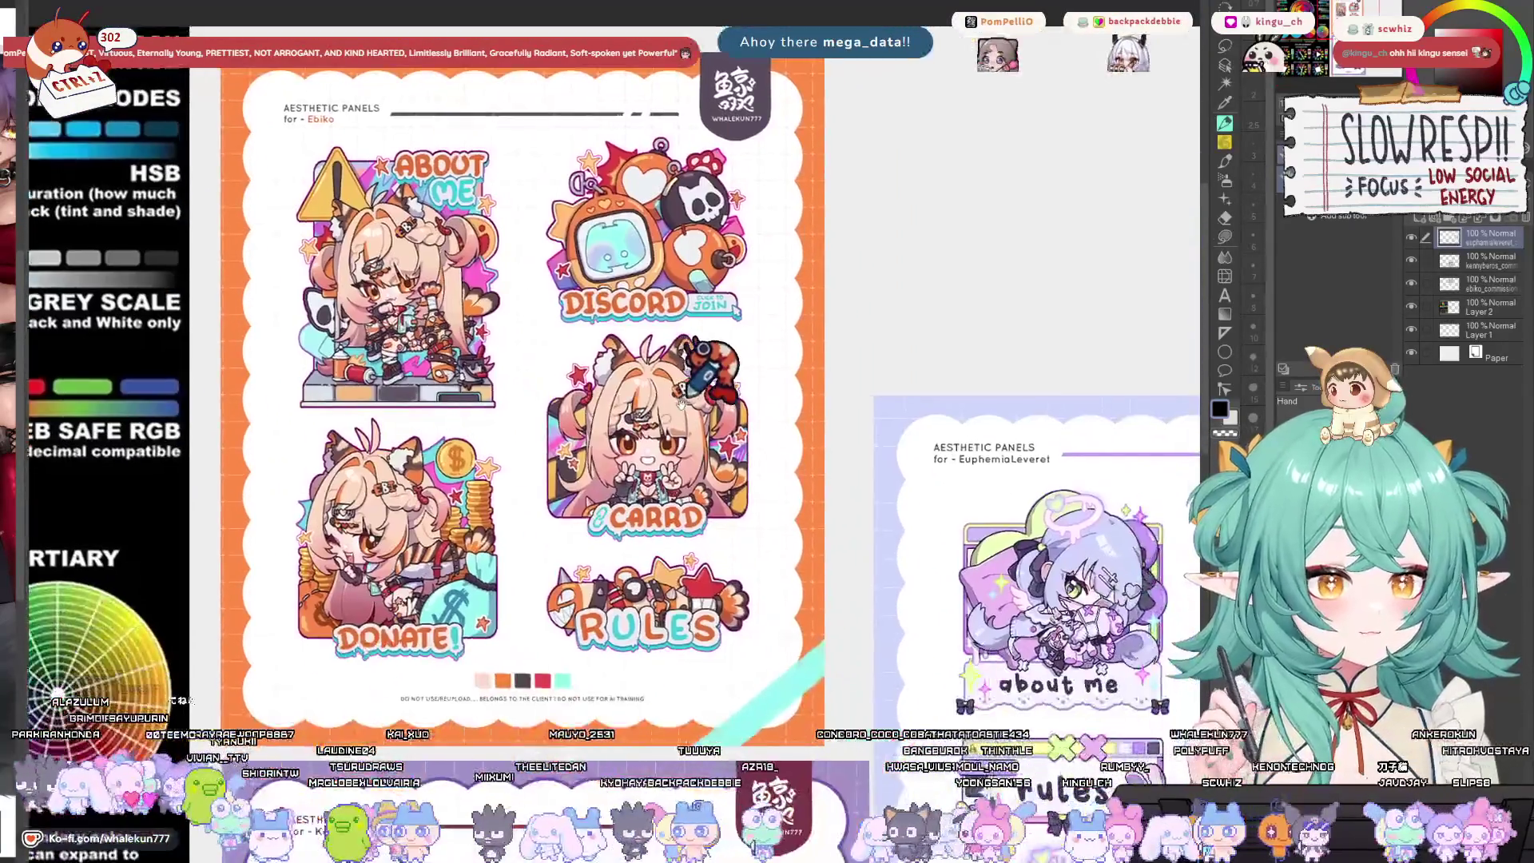
{"action": "left_click_drag", "start_coordinate": [695, 320], "coordinate": [680, 427]}
{"action": "scroll", "coordinate": [678, 426], "scroll_direction": "up", "scroll_amount": 2}
{"action": "scroll", "coordinate": [672, 432], "scroll_direction": "down", "scroll_amount": 1}
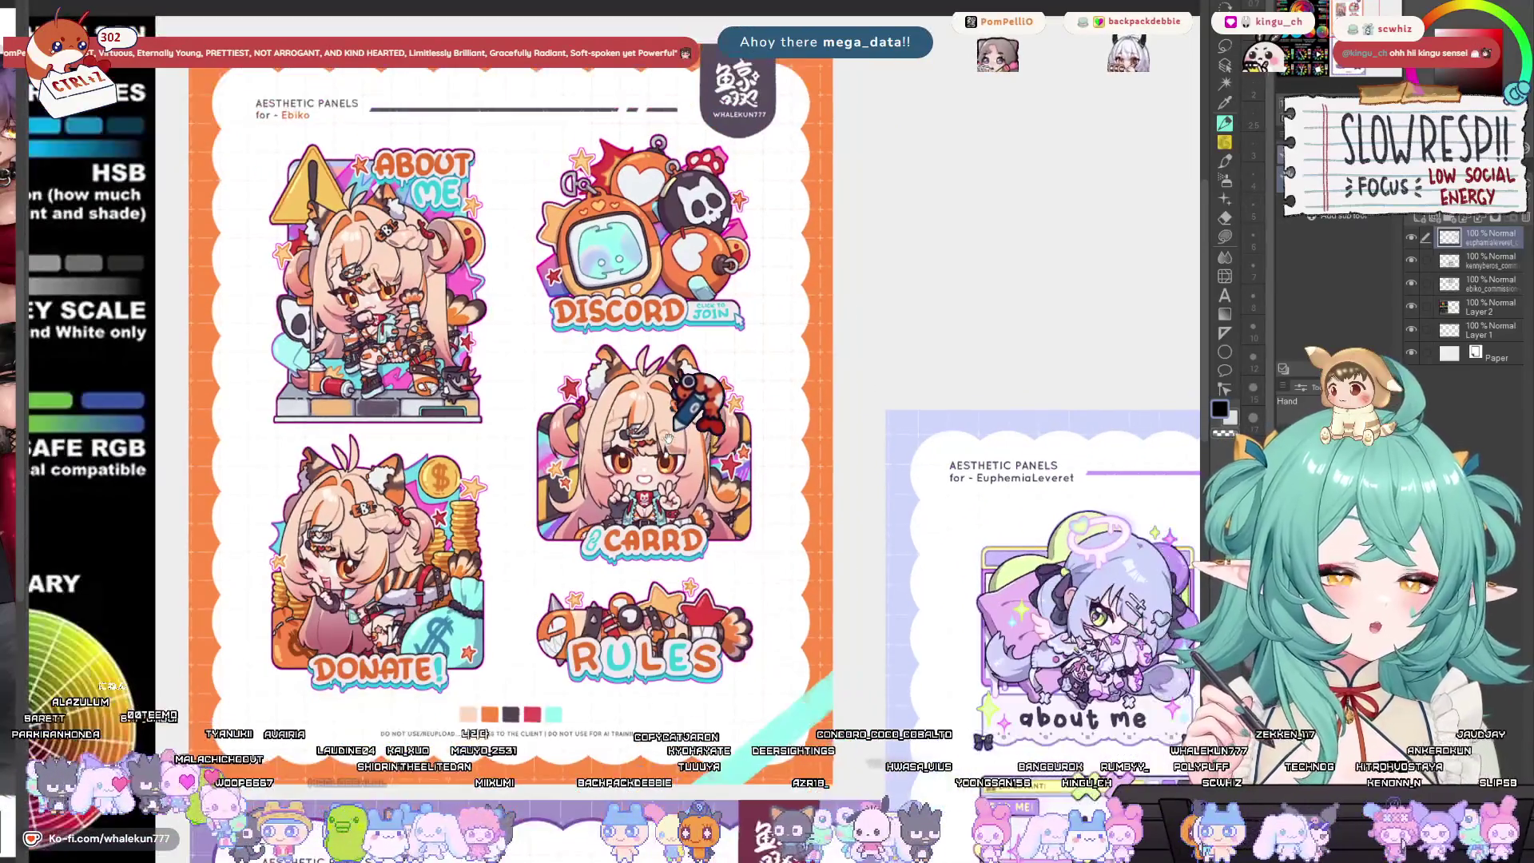
{"action": "key", "text": "b"}
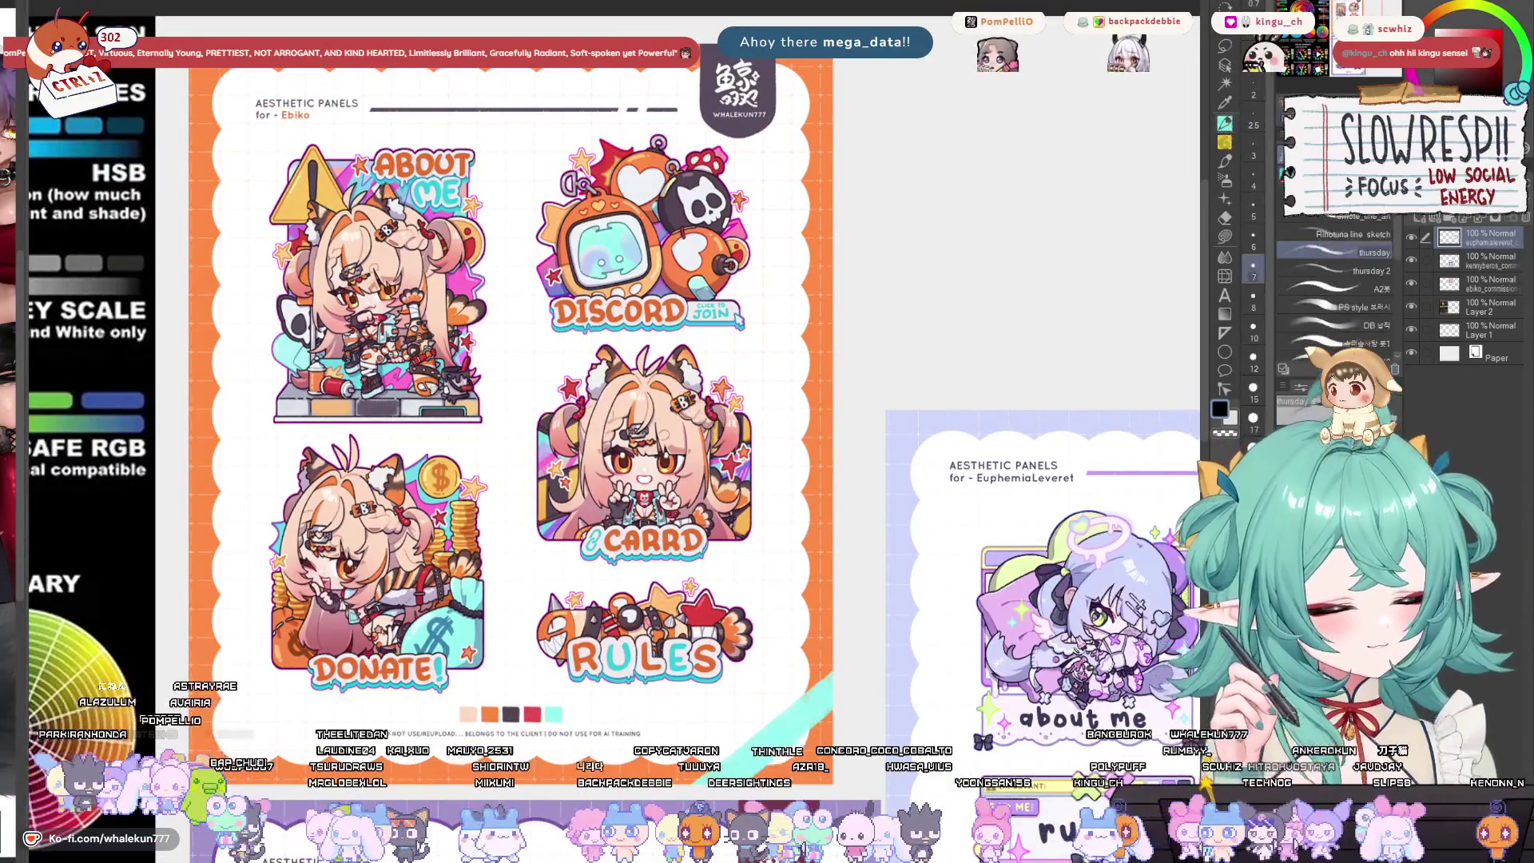
{"action": "scroll", "coordinate": [831, 264], "scroll_direction": "down", "scroll_amount": 2}
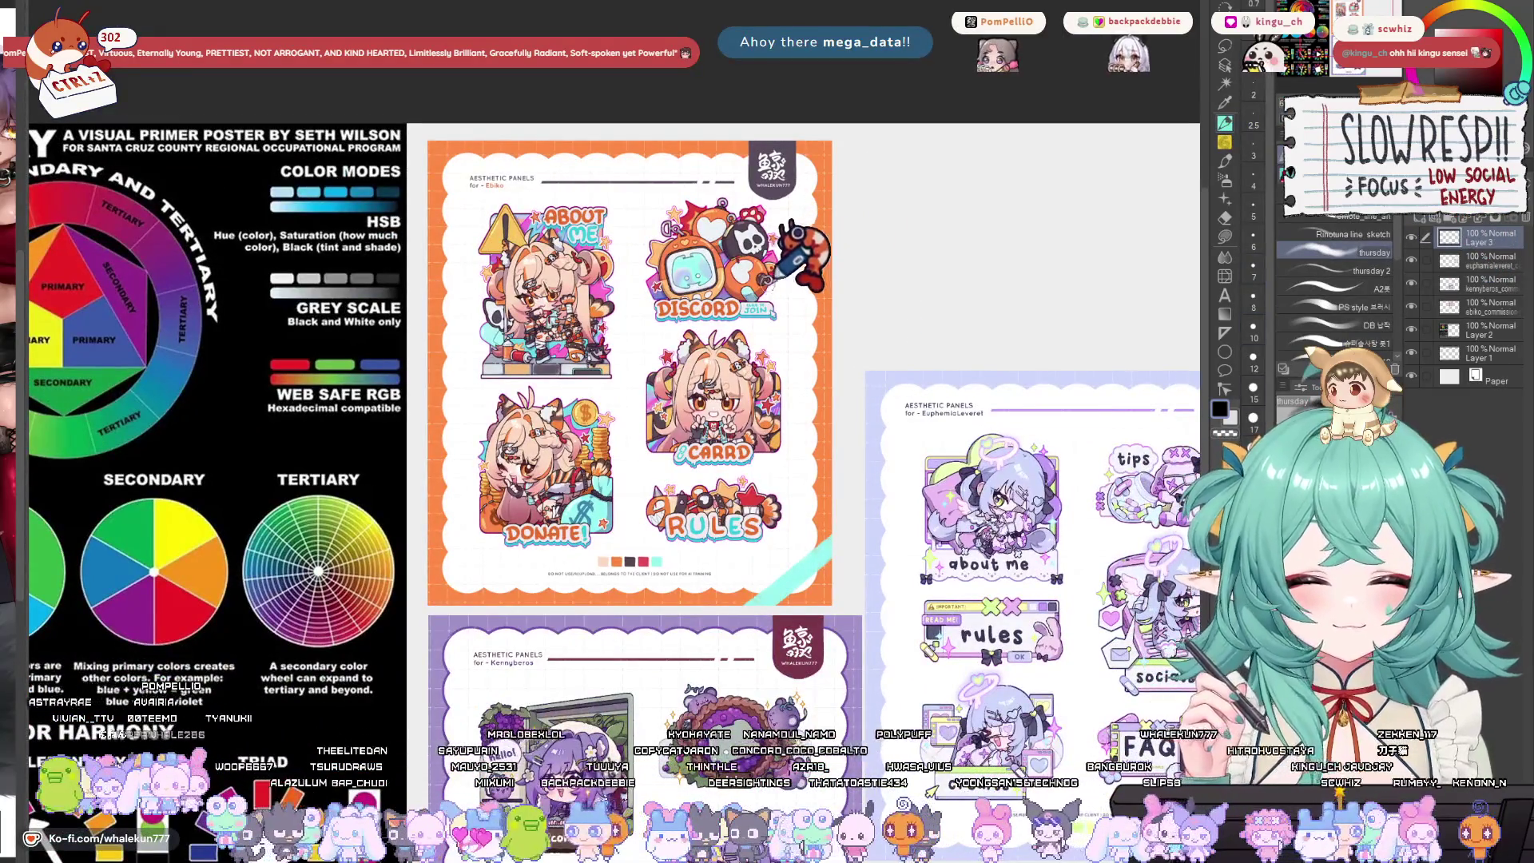
{"action": "scroll", "coordinate": [675, 258], "scroll_direction": "up", "scroll_amount": 2}
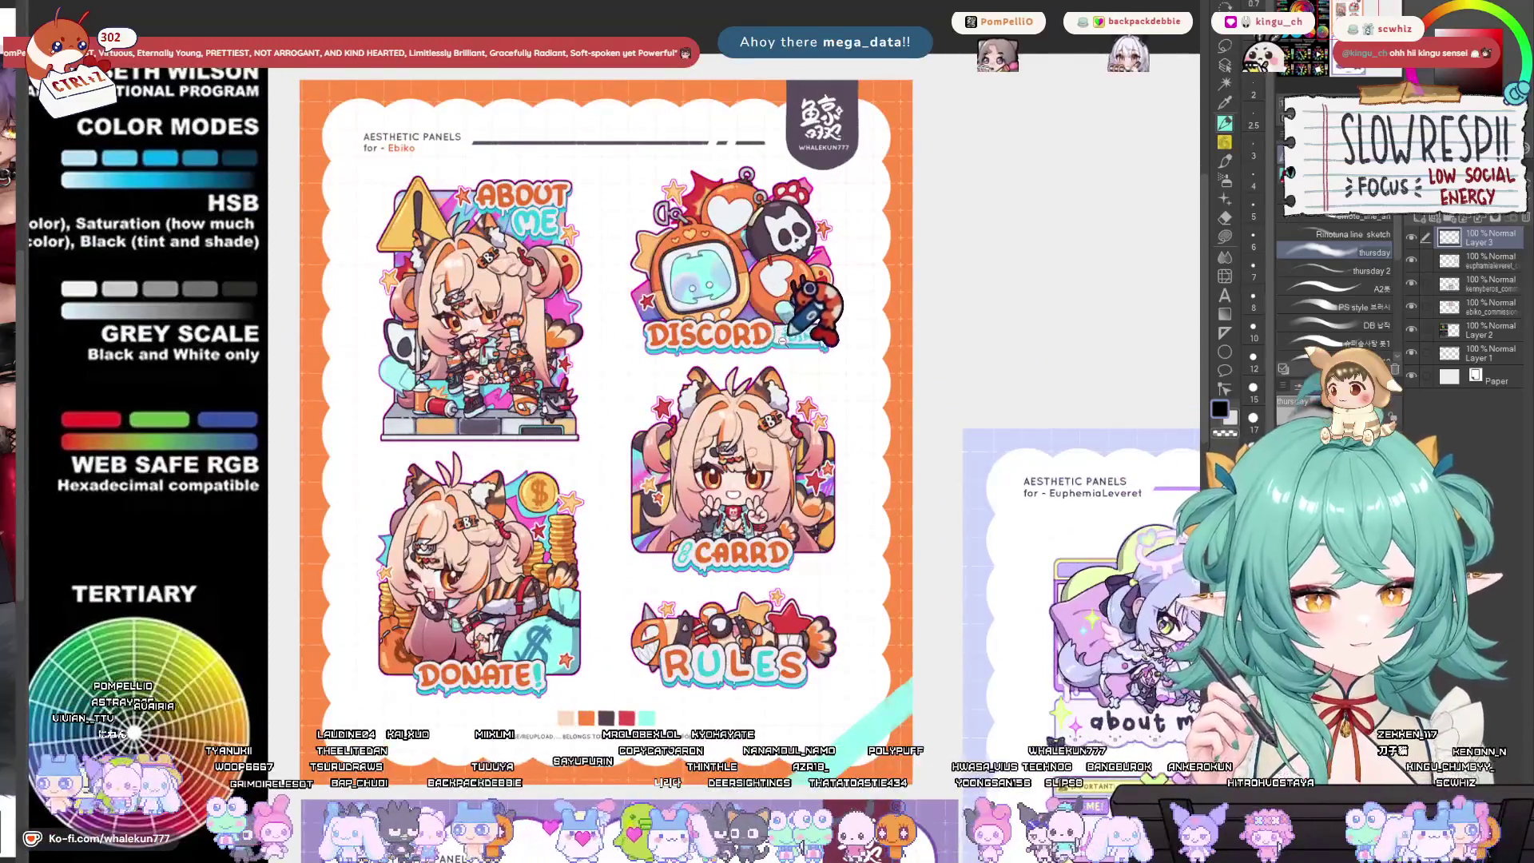